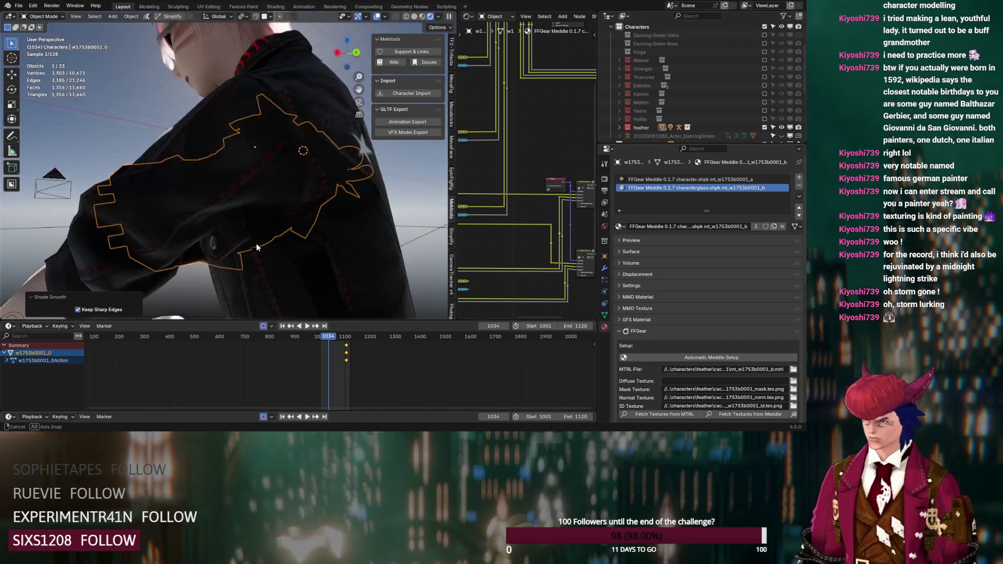
# - Select the jacket and expand Roughness Behavior on its FFGear Shader node
pyautogui.click(302, 248)
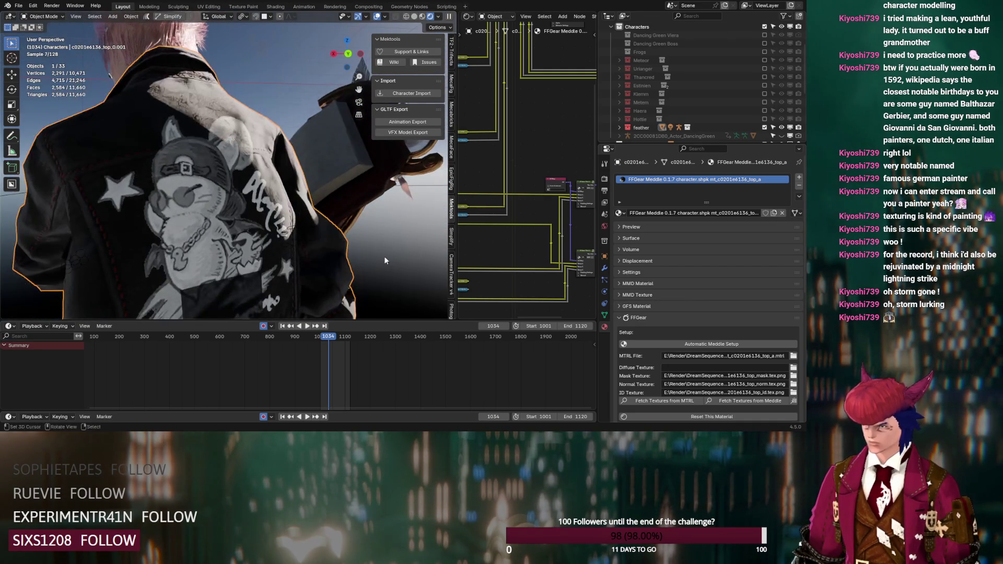
pyautogui.scroll(5, 506, 240)
pyautogui.scroll(4, 552, 193)
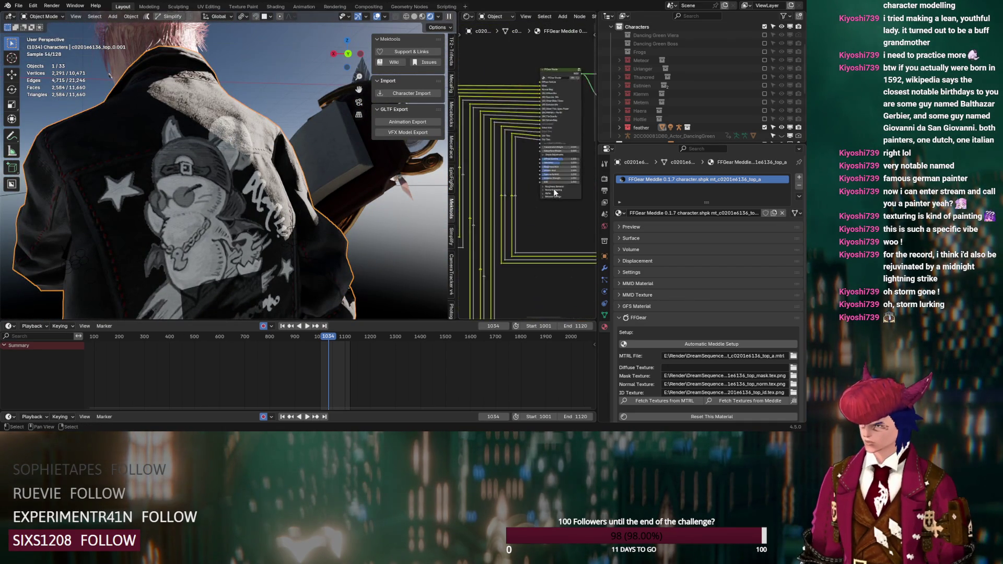
pyautogui.click(554, 198)
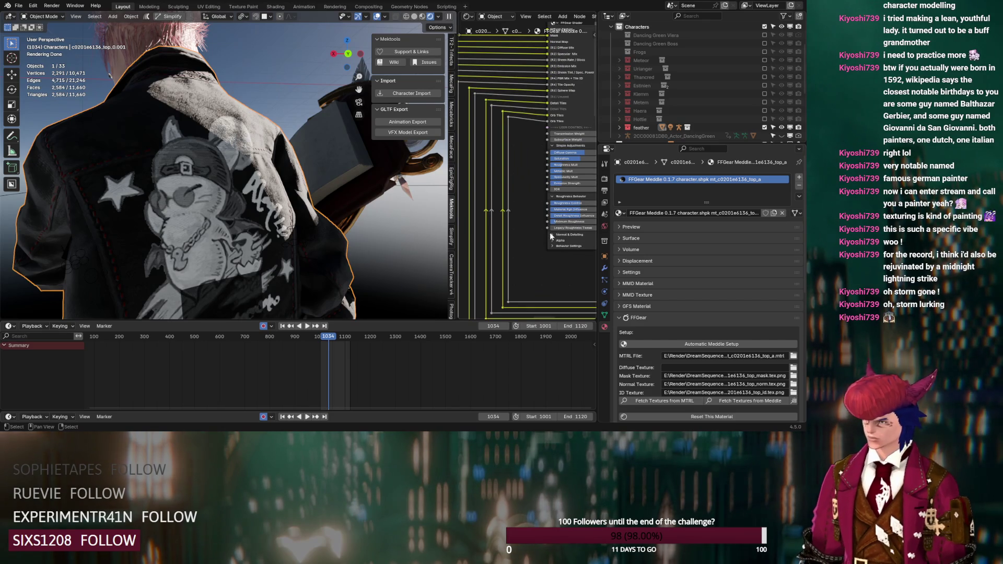
pyautogui.moveTo(272, 230); pyautogui.dragTo(290, 229, button='middle')
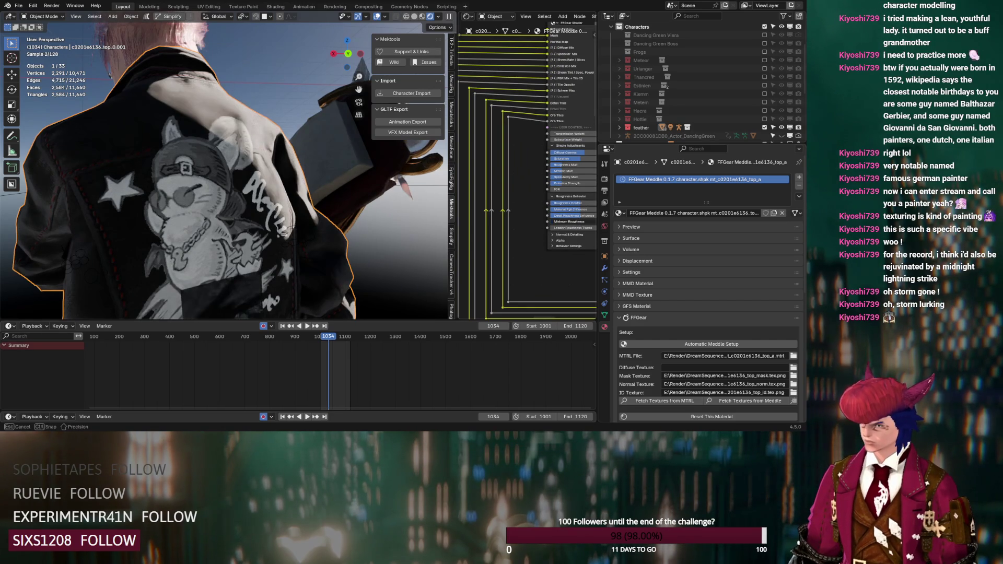
pyautogui.moveTo(550, 269); pyautogui.dragTo(496, 263, button='middle')
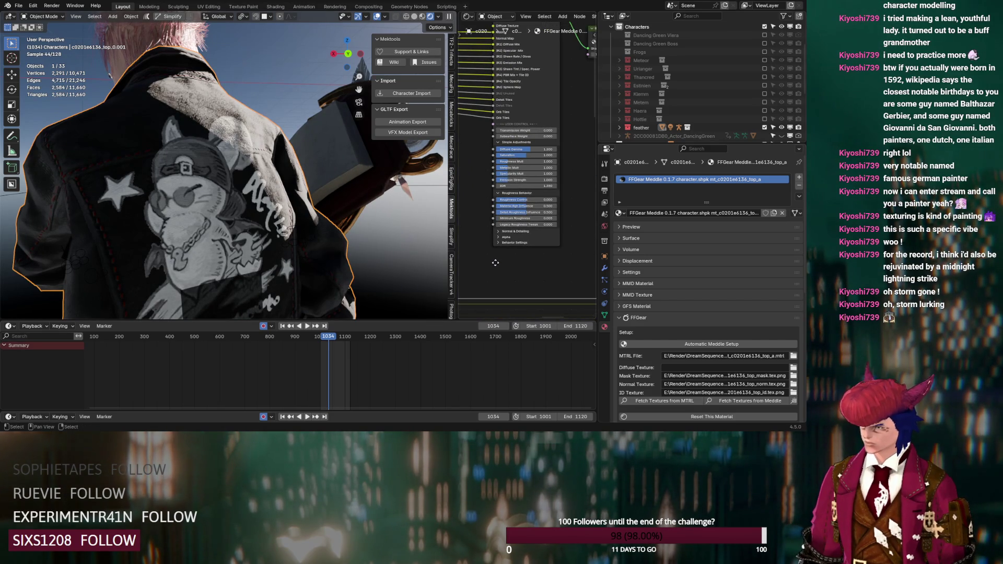
pyautogui.scroll(2, 523, 167)
# - Adjust the jacket's Roughness Mult until it settles at 0.545, then select the glasses
pyautogui.moveTo(523, 158); pyautogui.dragTo(491, 160)
pyautogui.scroll(2, 341, 230)
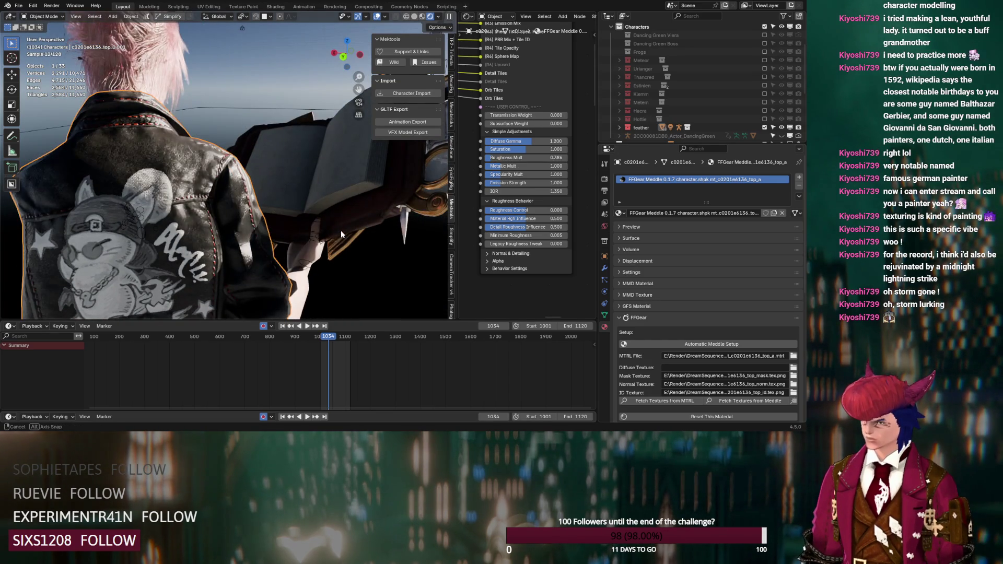
pyautogui.moveTo(341, 230); pyautogui.dragTo(356, 229, button='middle')
pyautogui.moveTo(494, 157); pyautogui.dragTo(504, 157)
pyautogui.moveTo(308, 230)
pyautogui.mouseDown(button='middle')
pyautogui.moveTo(339, 216)
pyautogui.moveTo(435, 214)
pyautogui.moveTo(400, 215)
pyautogui.moveTo(364, 234)
pyautogui.moveTo(368, 202)
pyautogui.mouseUp(button='middle')
pyautogui.scroll(5, 368, 202)
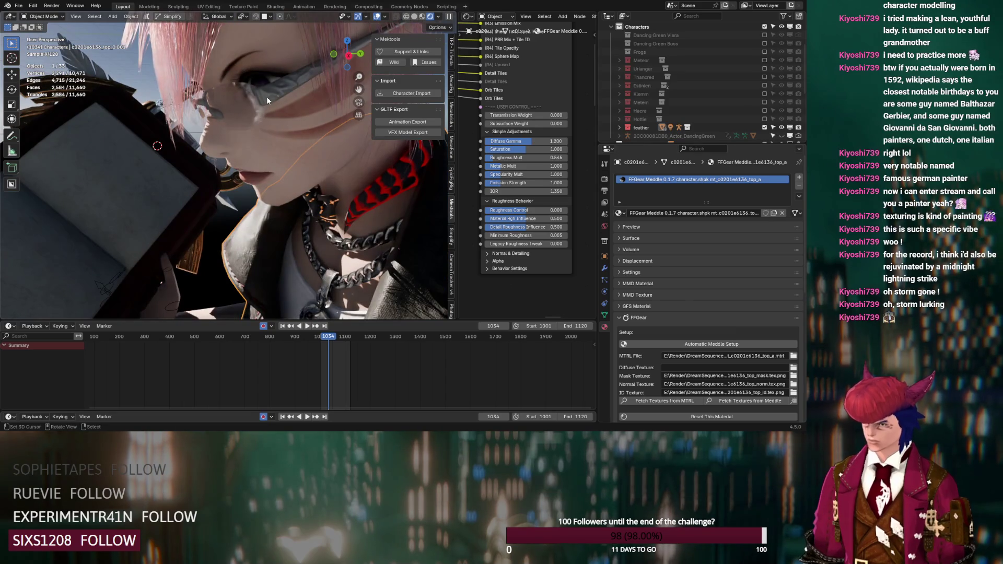
pyautogui.click(245, 108)
# - Make the glasses fully opaque with Alpha 1.000 and a white base colour
pyautogui.moveTo(500, 150); pyautogui.dragTo(553, 150)
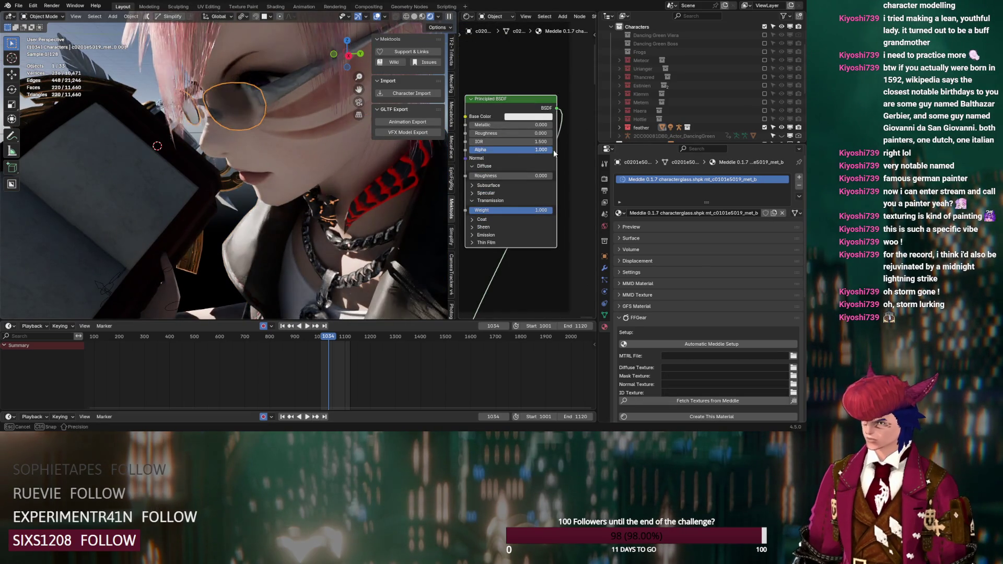
pyautogui.moveTo(308, 220)
pyautogui.mouseDown(button='middle')
pyautogui.moveTo(334, 208)
pyautogui.moveTo(322, 211)
pyautogui.mouseUp(button='middle')
pyautogui.click(532, 117)
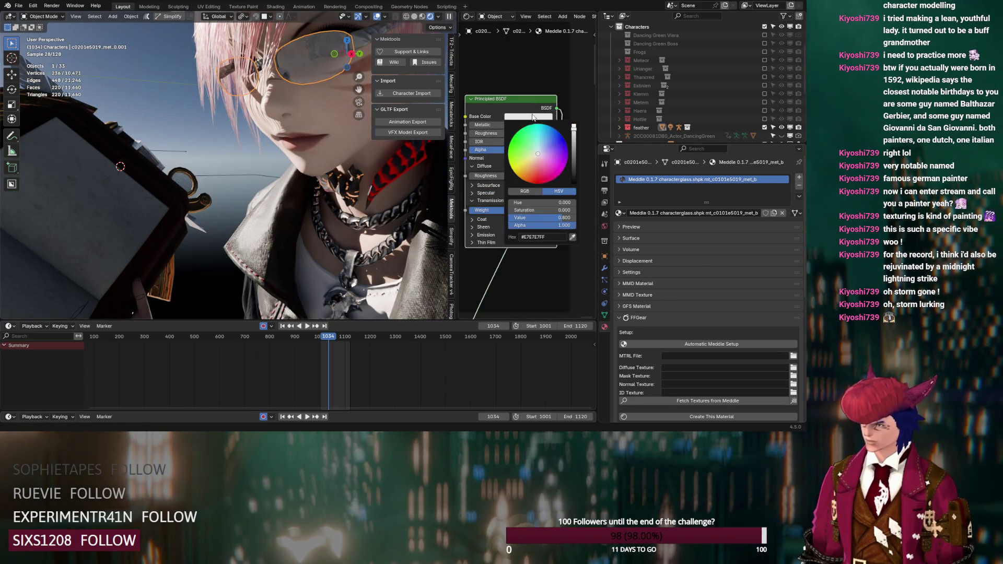
pyautogui.moveTo(575, 132); pyautogui.dragTo(574, 124)
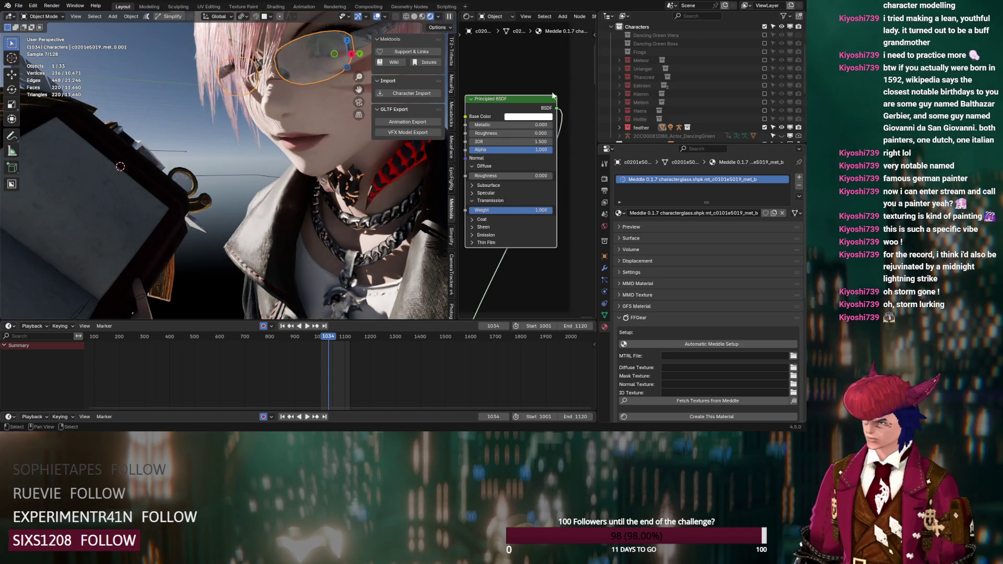
# - Raise the glasses' Specular IOR Level, check the coat, sheen and emission settings, then select the neck accessory
pyautogui.click(474, 194)
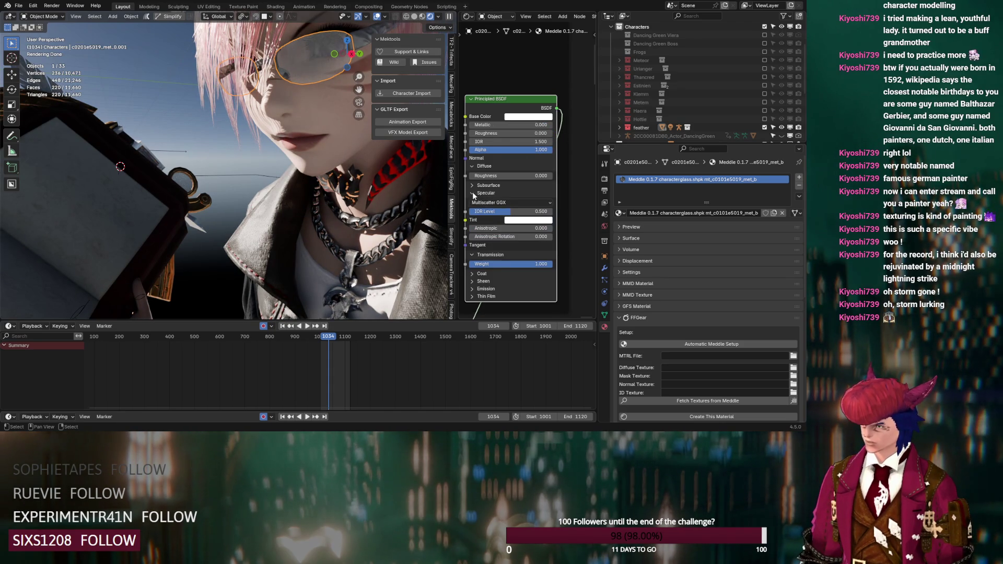
pyautogui.moveTo(488, 215)
pyautogui.mouseDown()
pyautogui.moveTo(520, 214)
pyautogui.moveTo(483, 219)
pyautogui.moveTo(512, 214)
pyautogui.mouseUp()
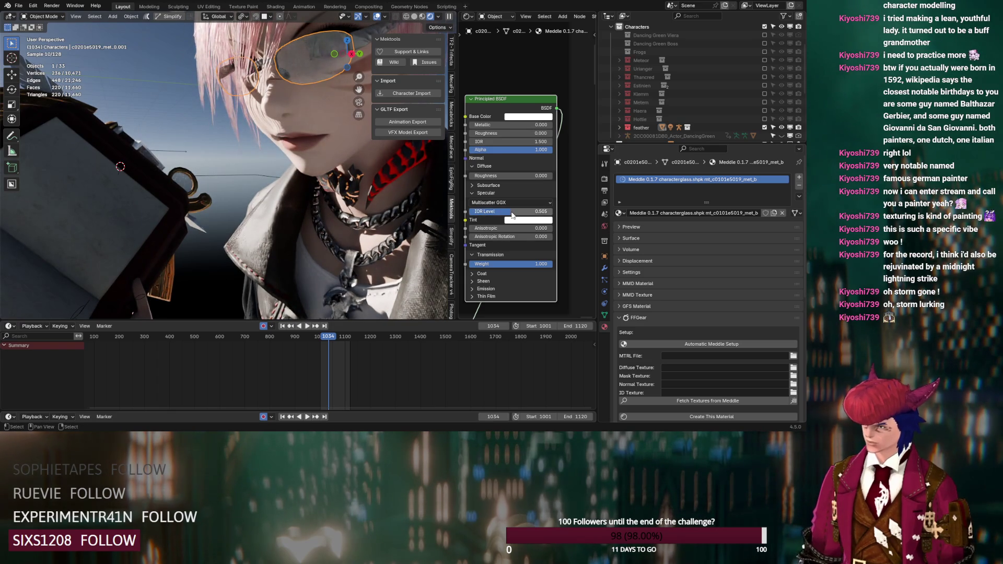
pyautogui.click(473, 273)
pyautogui.click(473, 273)
pyautogui.click(473, 280)
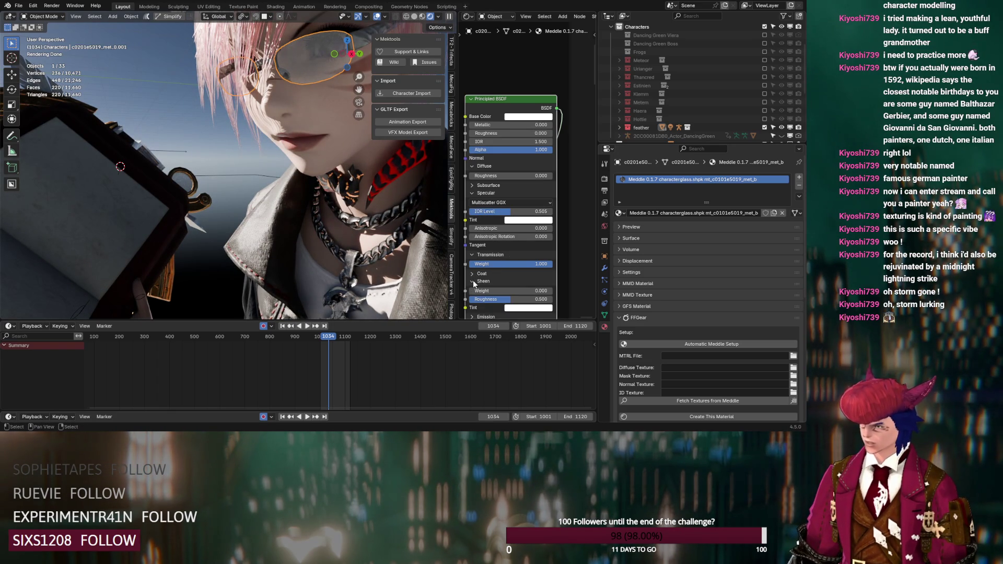
pyautogui.click(472, 281)
pyautogui.click(473, 288)
pyautogui.click(472, 288)
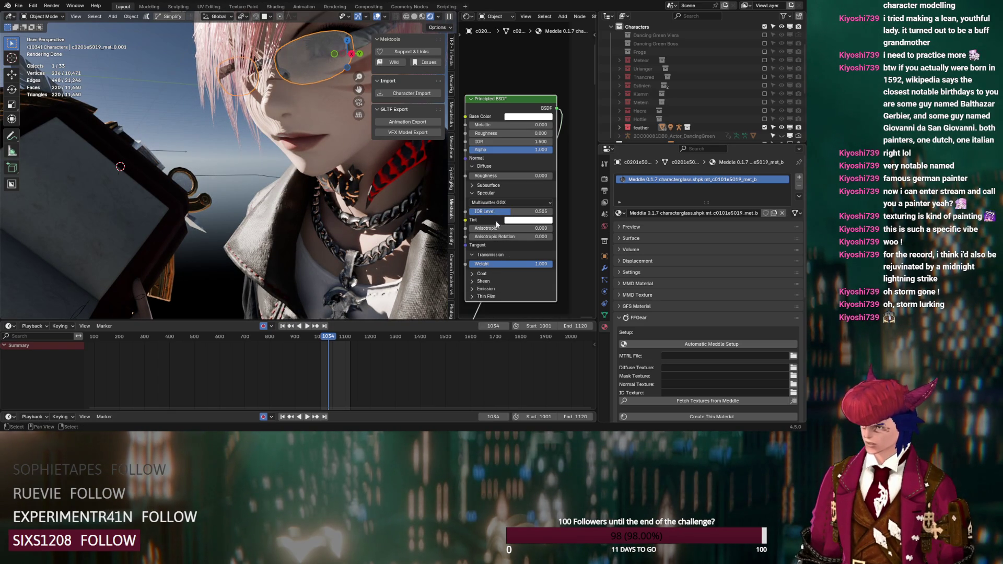
pyautogui.moveTo(366, 214)
pyautogui.mouseDown(button='middle')
pyautogui.moveTo(308, 237)
pyautogui.moveTo(349, 230)
pyautogui.moveTo(346, 214)
pyautogui.mouseUp(button='middle')
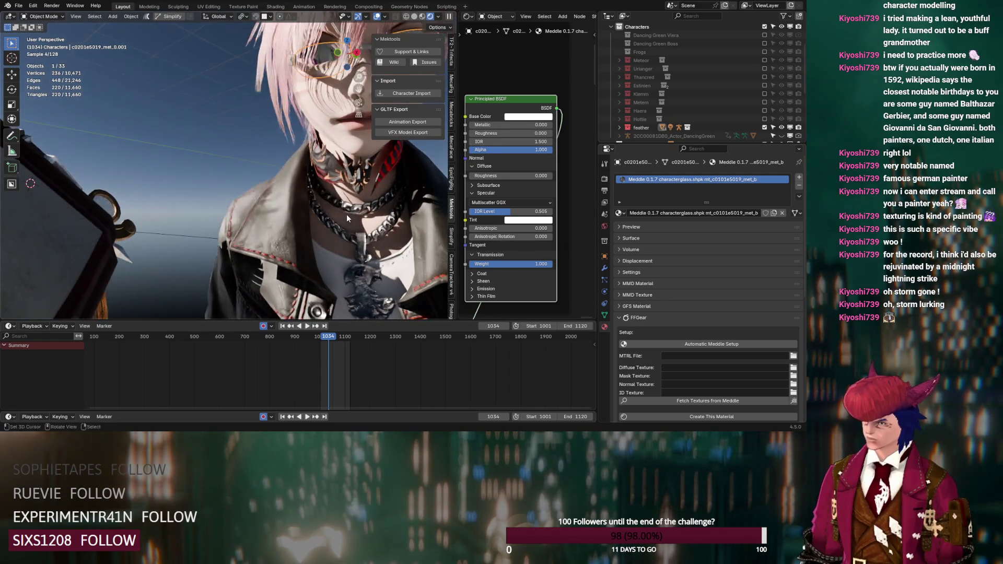
pyautogui.scroll(-3, 346, 214)
pyautogui.rightClick(323, 170)
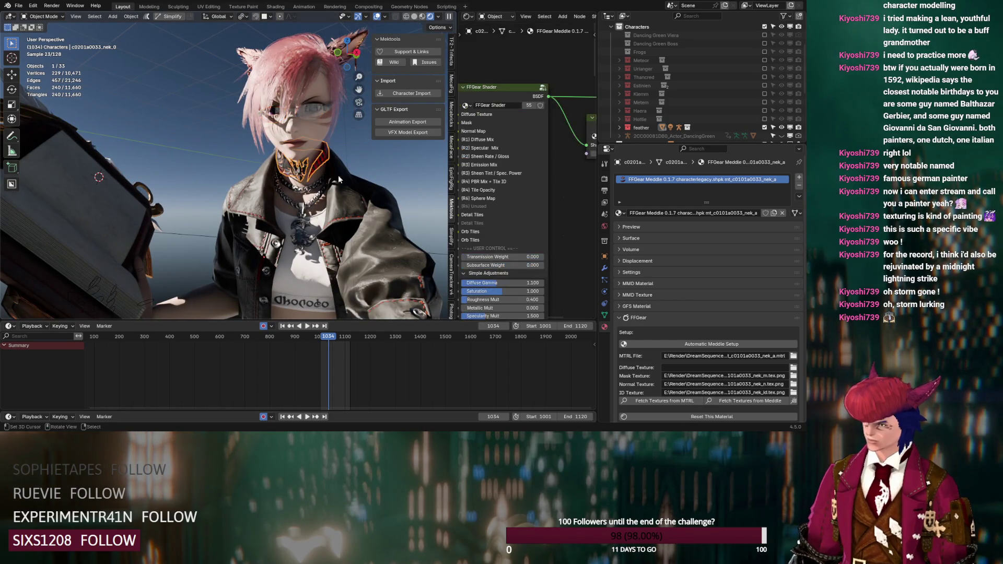
# - Set the neck accessory's FFGear Emission Strength to 3, then select the pants
pyautogui.scroll(-2, 544, 225)
pyautogui.scroll(8, 337, 209)
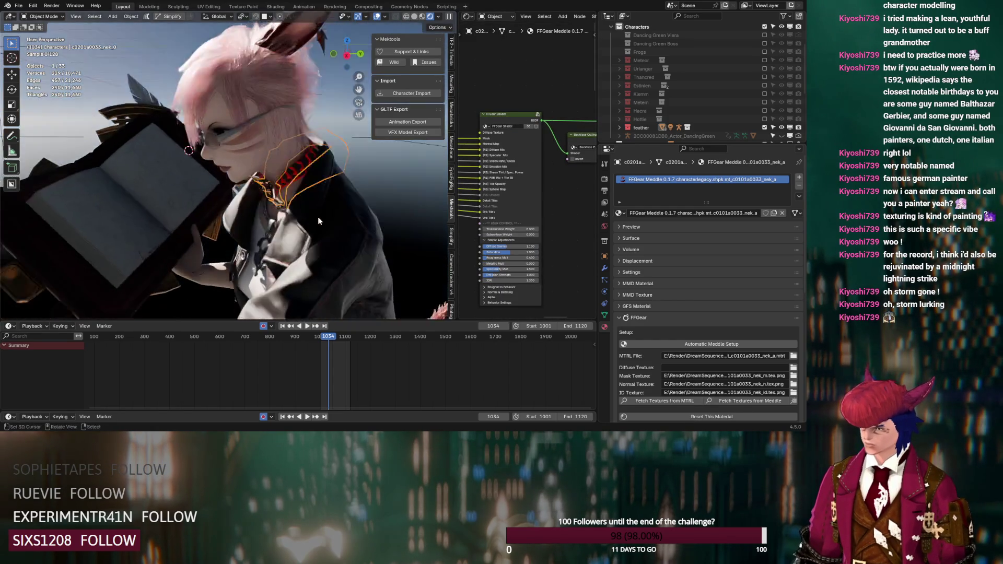
pyautogui.click(495, 274)
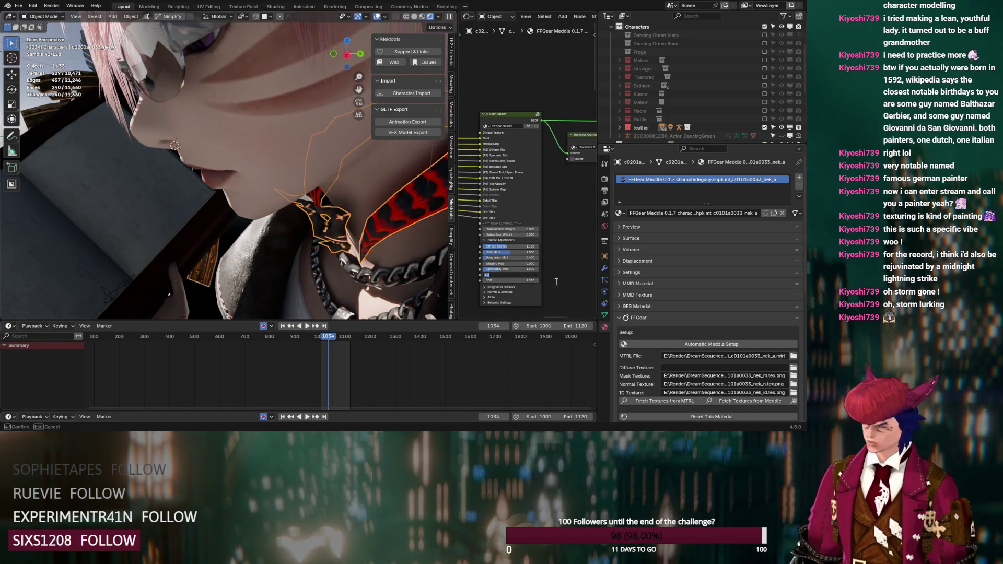
pyautogui.write('3')
pyautogui.press('Return')
pyautogui.moveTo(423, 274)
pyautogui.mouseDown(button='middle')
pyautogui.moveTo(416, 256)
pyautogui.moveTo(349, 263)
pyautogui.moveTo(320, 199)
pyautogui.moveTo(275, 187)
pyautogui.moveTo(232, 198)
pyautogui.moveTo(257, 199)
pyautogui.mouseUp(button='middle')
pyautogui.click(276, 241)
# - Orbit and zoom the view to frame the pants and legs
pyautogui.scroll(3, 257, 200)
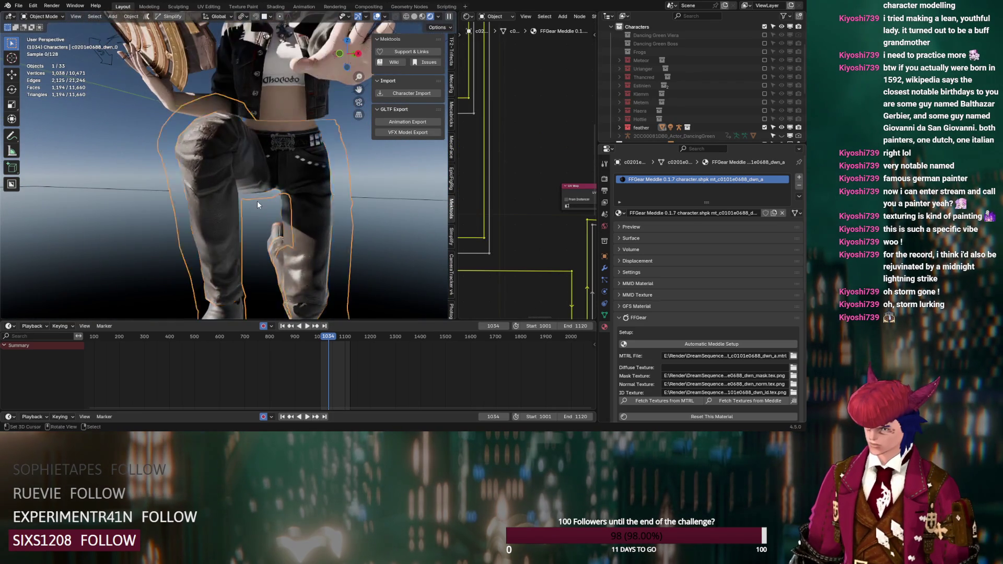
pyautogui.keyDown('alt'); pyautogui.middleClick(175, 140); pyautogui.keyUp('alt')
pyautogui.scroll(2, 253, 184)
pyautogui.moveTo(253, 183)
pyautogui.mouseDown(button='middle')
pyautogui.moveTo(280, 205)
pyautogui.moveTo(273, 211)
pyautogui.mouseUp(button='middle')
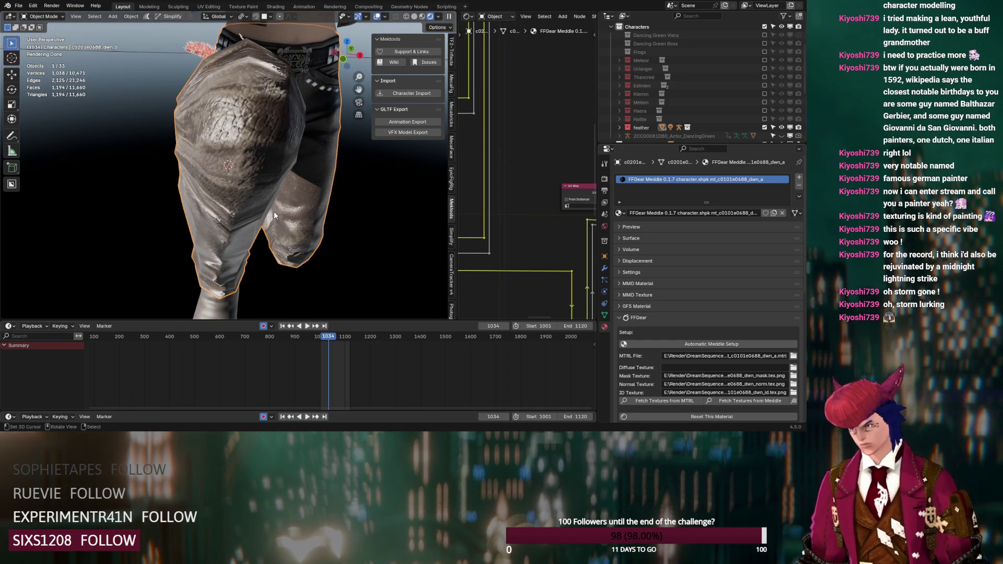
pyautogui.moveTo(299, 177)
pyautogui.mouseDown(button='middle')
pyautogui.moveTo(353, 193)
pyautogui.moveTo(298, 206)
pyautogui.moveTo(315, 203)
pyautogui.moveTo(299, 197)
pyautogui.moveTo(318, 178)
pyautogui.moveTo(306, 161)
pyautogui.moveTo(314, 157)
pyautogui.mouseUp(button='middle')
pyautogui.scroll(-4, 466, 209)
pyautogui.scroll(3, 590, 117)
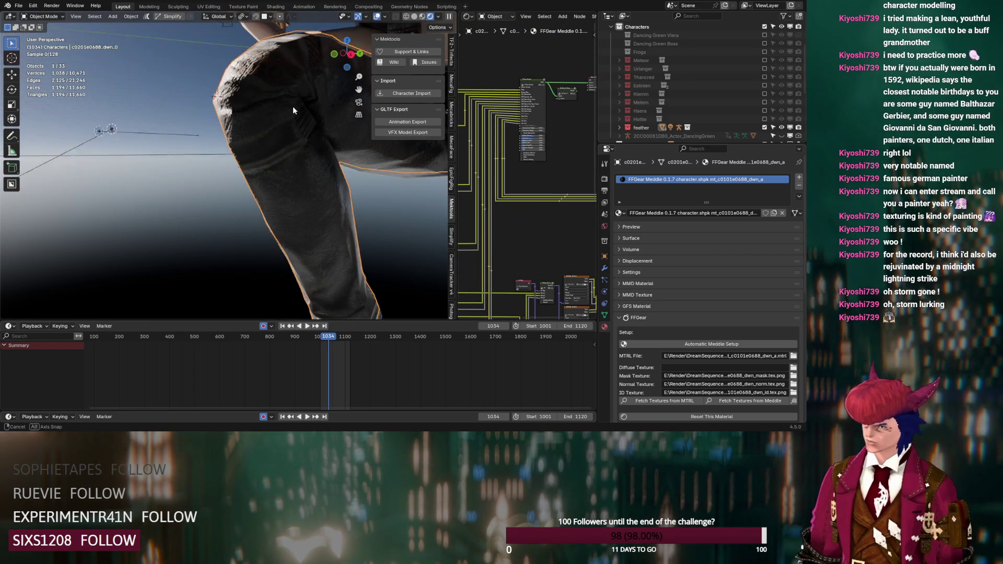
pyautogui.moveTo(294, 102); pyautogui.dragTo(306, 140, button='middle')
pyautogui.scroll(2, 523, 143)
pyautogui.scroll(4, 524, 140)
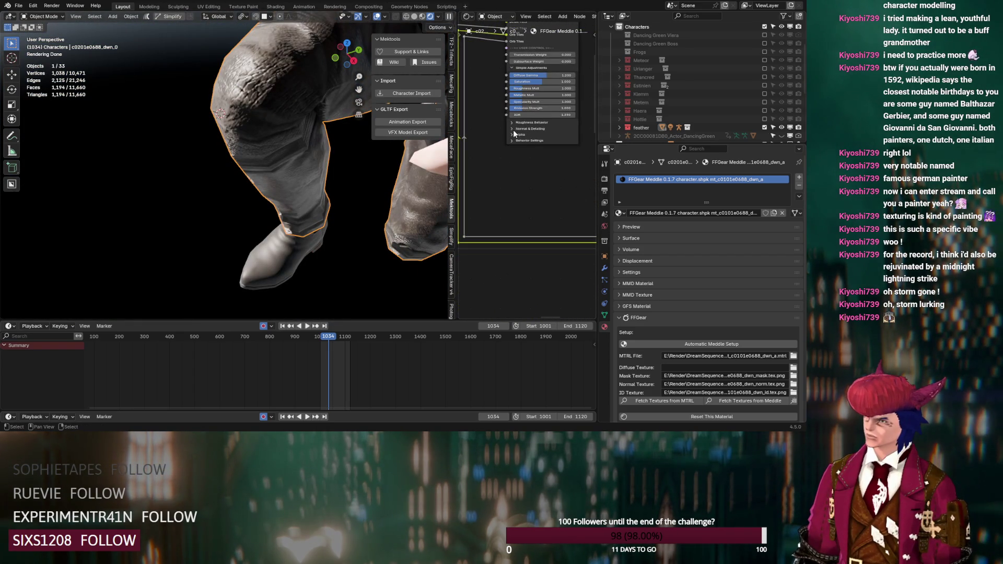
# - Set the pants' Minimum Roughness to 0.095 and Roughness Mult to 0.750
pyautogui.click(512, 123)
pyautogui.moveTo(544, 150); pyautogui.dragTo(540, 150)
pyautogui.moveTo(543, 88); pyautogui.dragTo(531, 89)
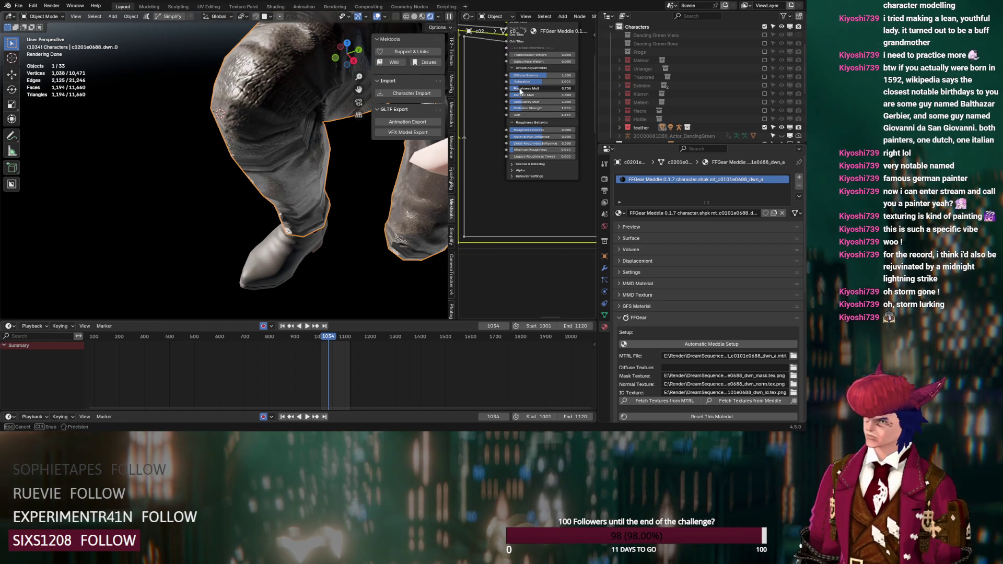
pyautogui.moveTo(367, 185)
pyautogui.mouseDown(button='middle')
pyautogui.moveTo(375, 175)
pyautogui.moveTo(313, 77)
pyautogui.mouseUp(button='middle')
# - Select the boot and set Minimum Roughness 0.091 and Roughness Mult 0.241
pyautogui.click(281, 230)
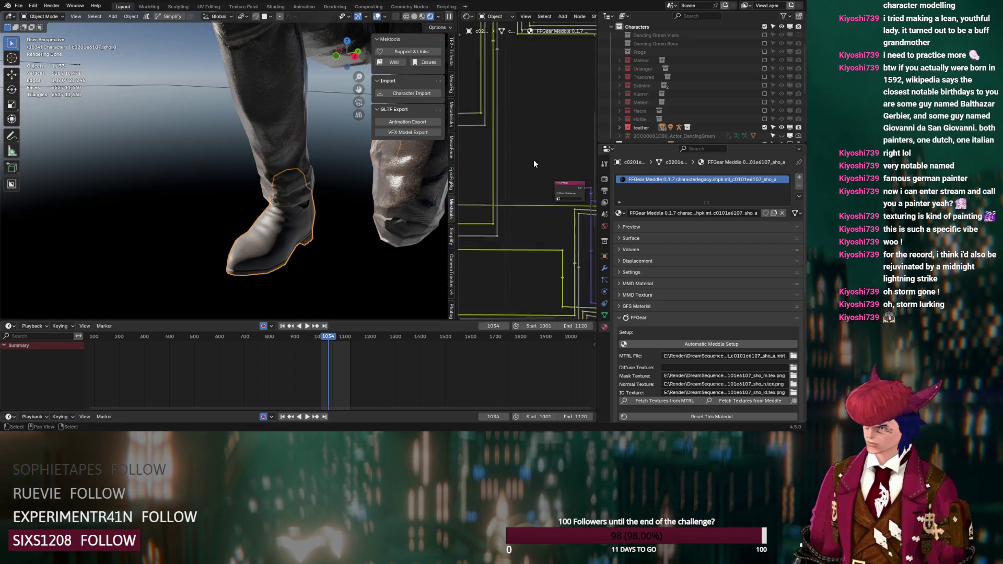
pyautogui.scroll(5, 534, 161)
pyautogui.moveTo(548, 161)
pyautogui.mouseDown(button='middle')
pyautogui.moveTo(525, 207)
pyautogui.moveTo(481, 228)
pyautogui.mouseUp(button='middle')
pyautogui.scroll(2, 478, 209)
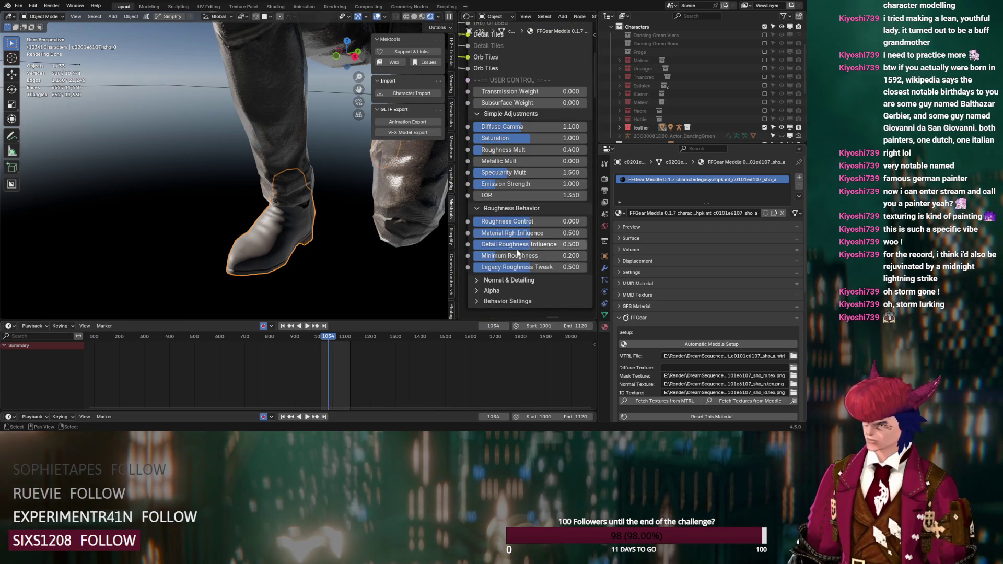
pyautogui.moveTo(519, 255); pyautogui.dragTo(509, 255)
pyautogui.moveTo(528, 150); pyautogui.dragTo(508, 150)
# - Remove the current character's collection from the scene
pyautogui.scroll(-3, 528, 156)
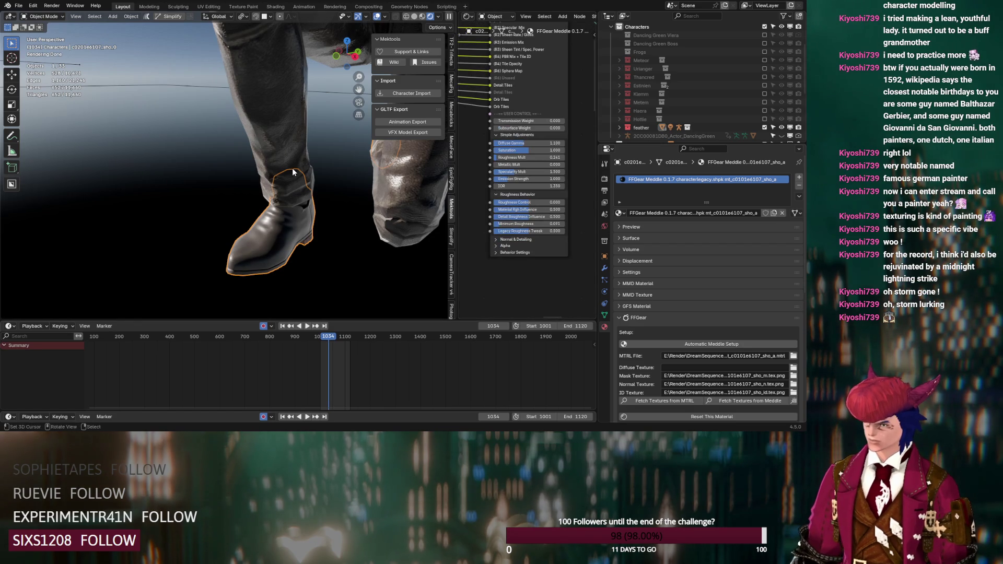
pyautogui.scroll(-3, 293, 168)
pyautogui.moveTo(293, 169); pyautogui.dragTo(383, 198, button='middle')
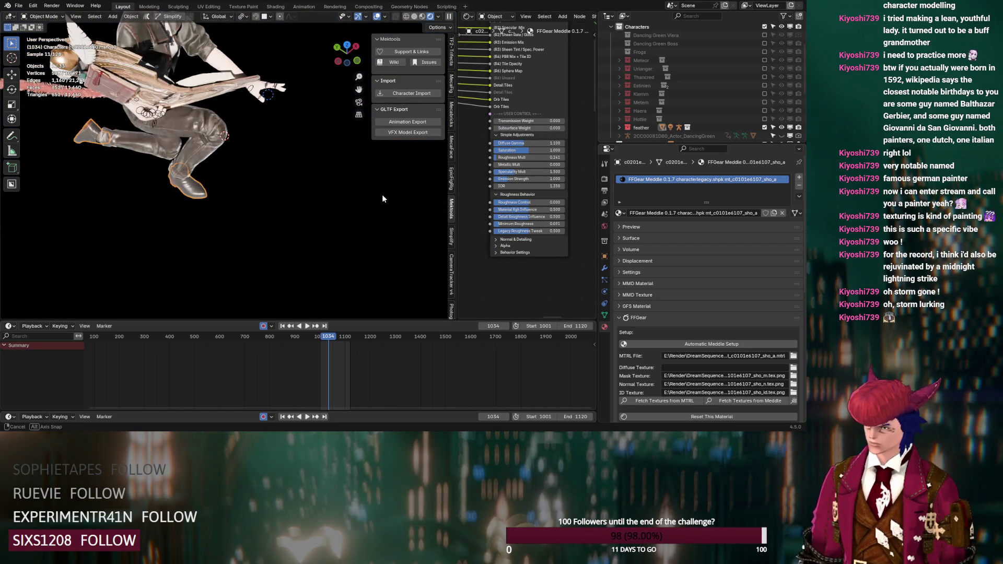
pyautogui.click(764, 127)
# - Bring the next character's collection into the scene and select the dress
pyautogui.click(765, 110)
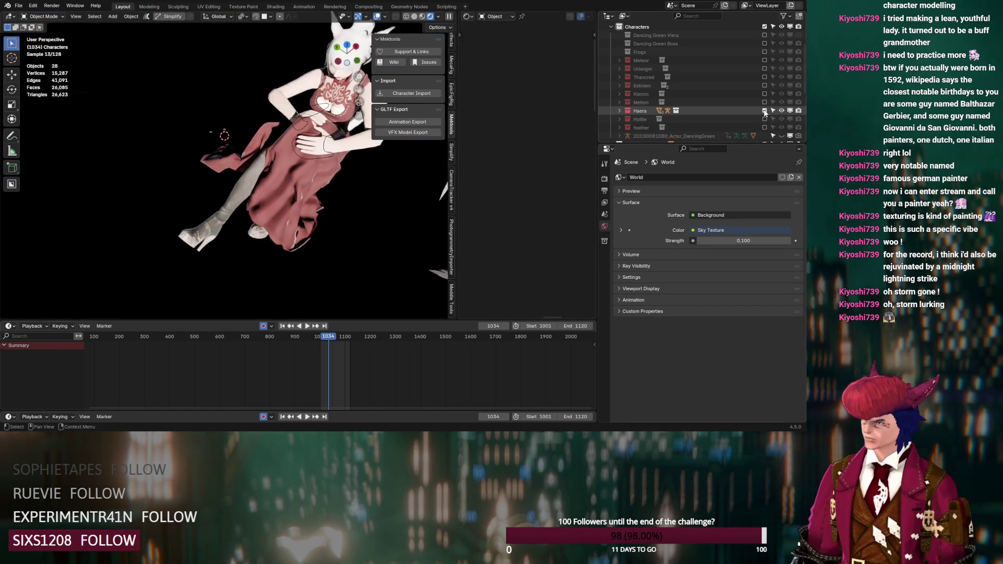
pyautogui.moveTo(373, 183)
pyautogui.mouseDown(button='middle')
pyautogui.moveTo(301, 160)
pyautogui.moveTo(274, 178)
pyautogui.mouseUp(button='middle')
pyautogui.click(274, 177)
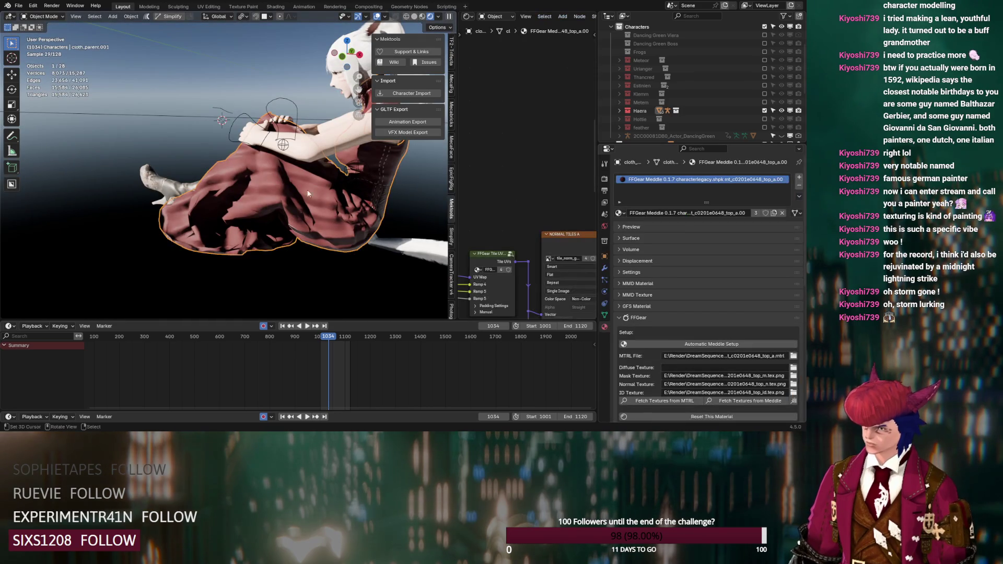
pyautogui.scroll(-4, 507, 251)
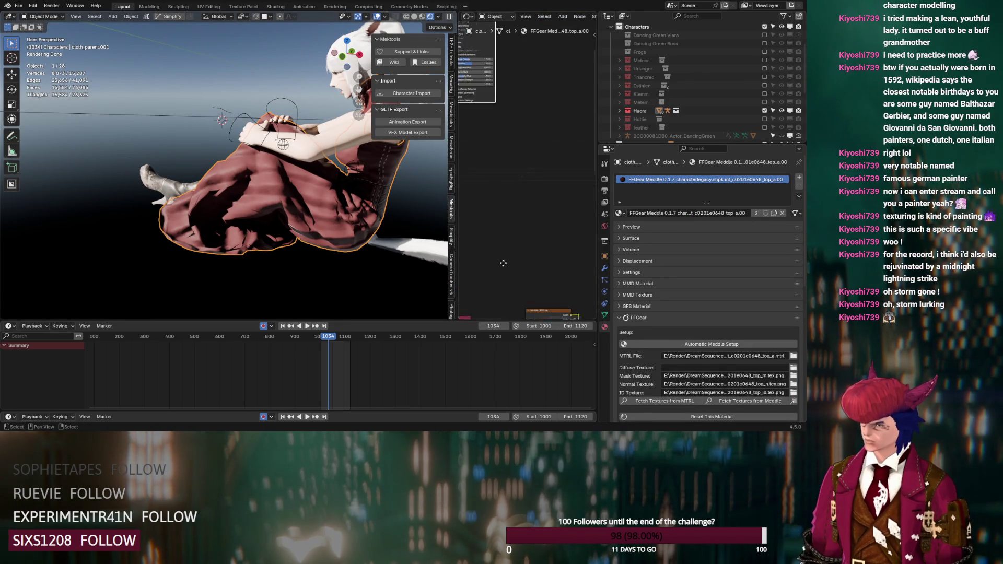
pyautogui.scroll(3, 535, 241)
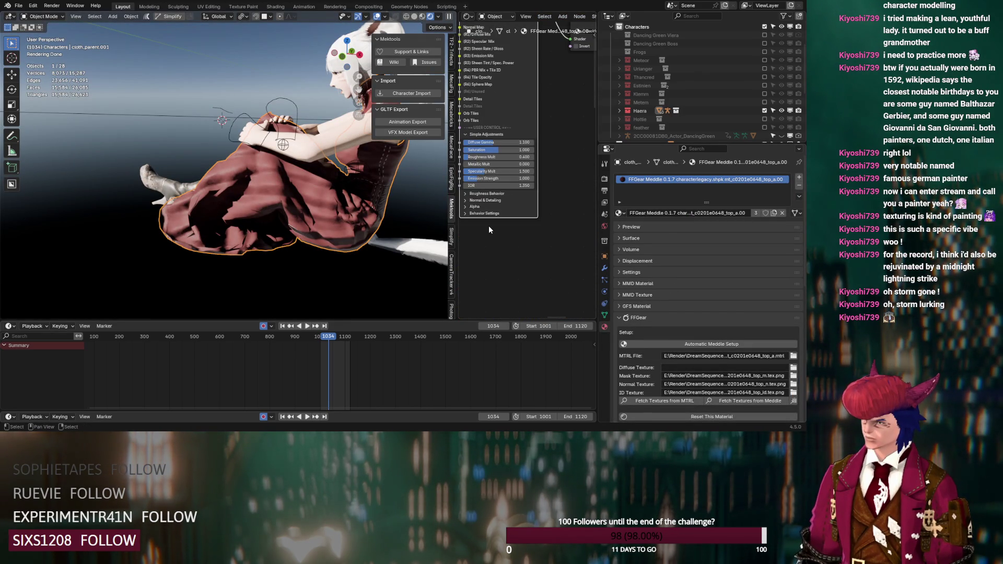
# - Tweak the dress's Minimum Roughness, lower Specularity Mult, set IOR 1.450, try Ancient 1.000
pyautogui.click(474, 193)
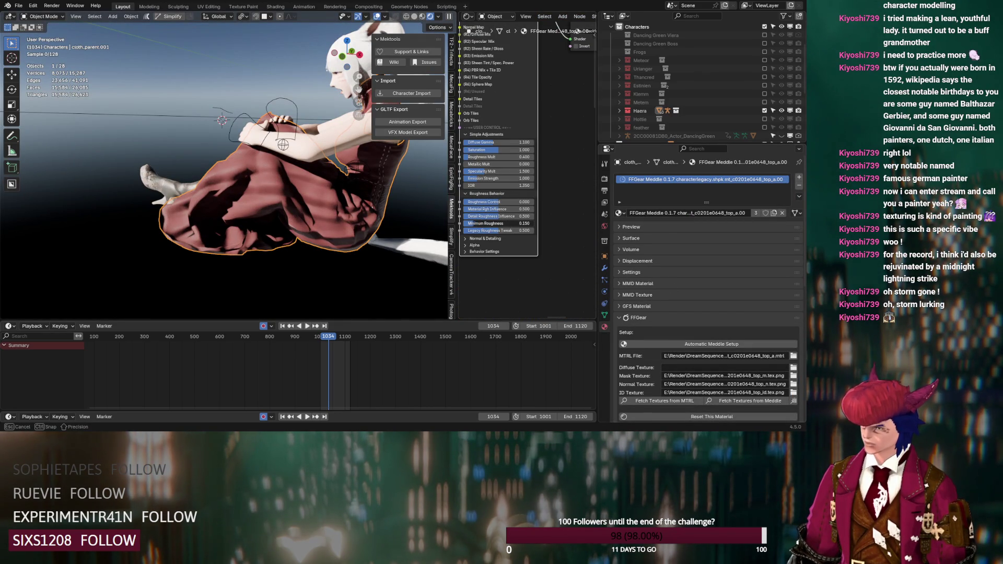
pyautogui.moveTo(501, 223); pyautogui.dragTo(496, 157)
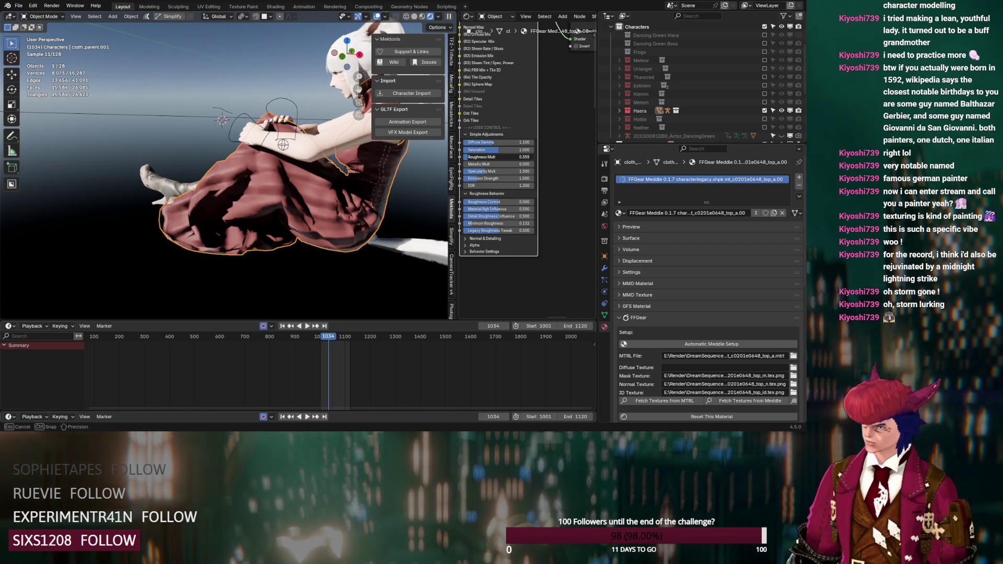
pyautogui.moveTo(492, 171)
pyautogui.mouseDown()
pyautogui.moveTo(471, 171)
pyautogui.moveTo(538, 164)
pyautogui.mouseUp()
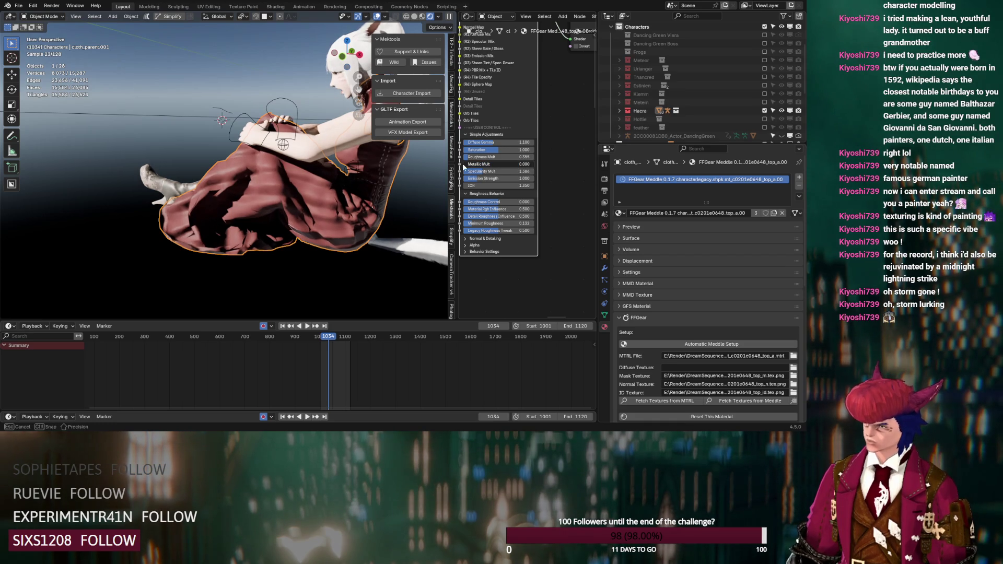
pyautogui.click(532, 185)
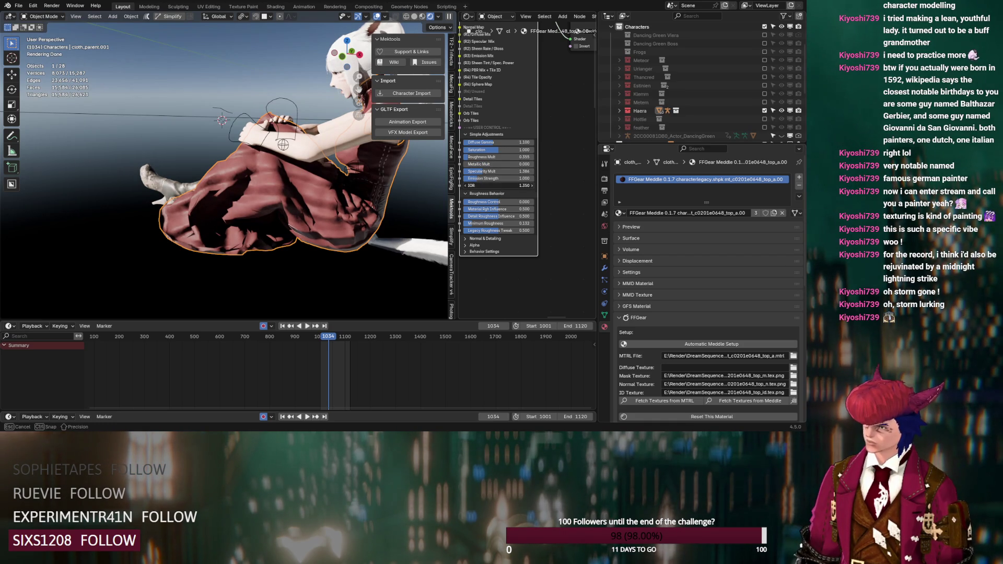
pyautogui.click(478, 251)
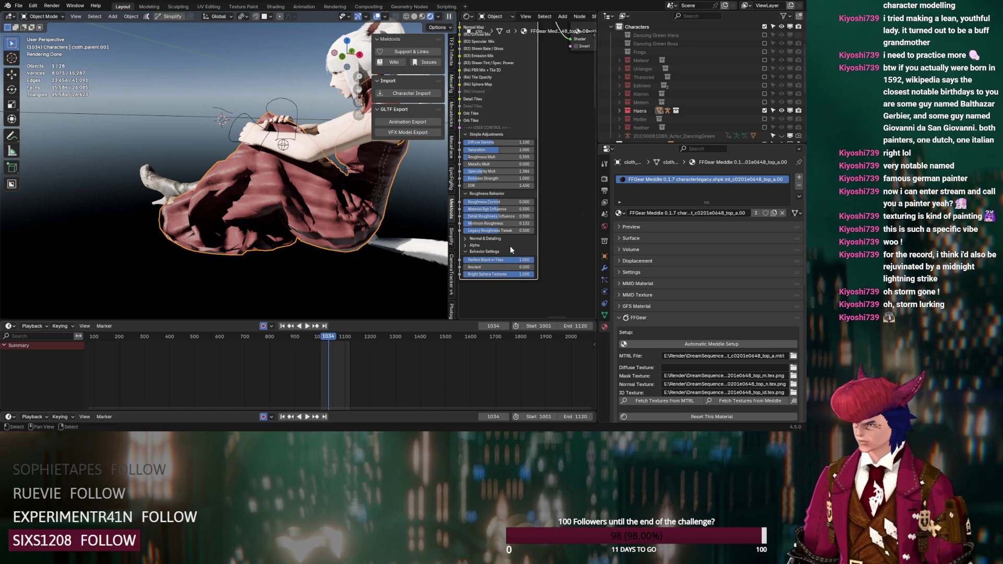
pyautogui.moveTo(510, 267)
pyautogui.mouseDown()
pyautogui.moveTo(539, 267)
pyautogui.moveTo(470, 267)
pyautogui.mouseUp()
# - Orbit around the dress and whole character, then select the sword
pyautogui.scroll(5, 330, 248)
pyautogui.scroll(-4, 330, 248)
pyautogui.moveTo(331, 247)
pyautogui.mouseDown(button='middle')
pyautogui.moveTo(277, 252)
pyautogui.moveTo(387, 256)
pyautogui.moveTo(296, 233)
pyautogui.mouseUp(button='middle')
pyautogui.scroll(6, 328, 246)
pyautogui.scroll(-6, 328, 250)
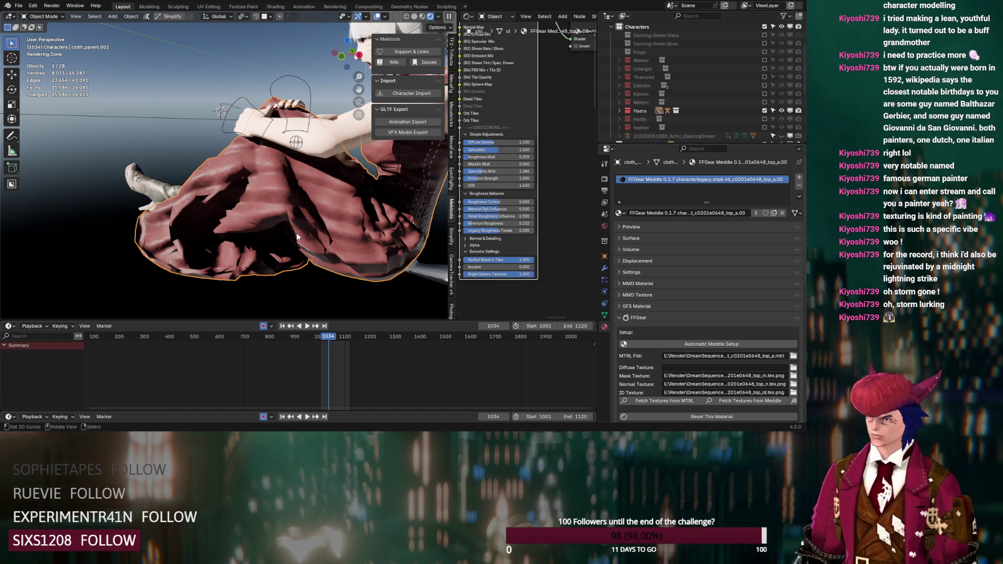
pyautogui.moveTo(216, 192)
pyautogui.mouseDown(button='middle')
pyautogui.moveTo(226, 173)
pyautogui.moveTo(265, 189)
pyautogui.moveTo(347, 185)
pyautogui.moveTo(228, 151)
pyautogui.moveTo(202, 157)
pyautogui.mouseUp(button='middle')
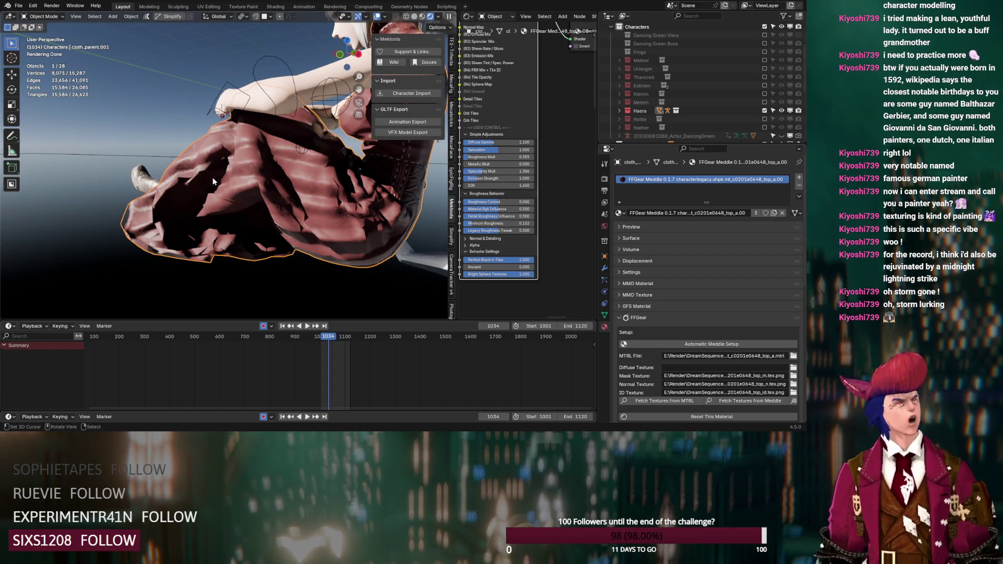
pyautogui.moveTo(212, 177)
pyautogui.mouseDown(button='middle')
pyautogui.moveTo(223, 168)
pyautogui.moveTo(246, 184)
pyautogui.moveTo(238, 190)
pyautogui.moveTo(282, 80)
pyautogui.mouseUp(button='middle')
pyautogui.click(281, 79)
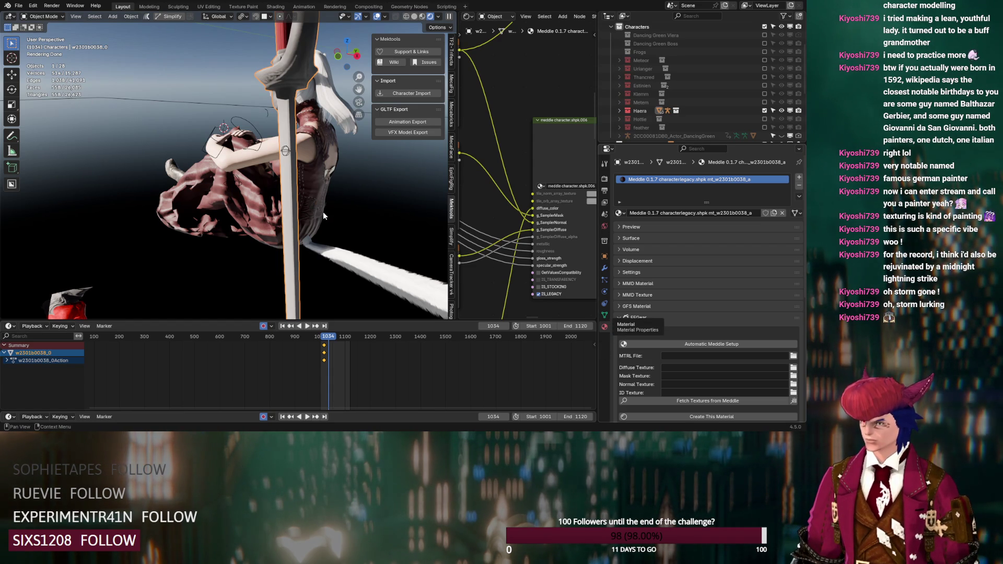
# - Zoom onto the sword hilt and bring its Minimum Roughness down to 0
pyautogui.moveTo(323, 212)
pyautogui.mouseDown(button='middle')
pyautogui.moveTo(300, 111)
pyautogui.moveTo(285, 115)
pyautogui.mouseUp(button='middle')
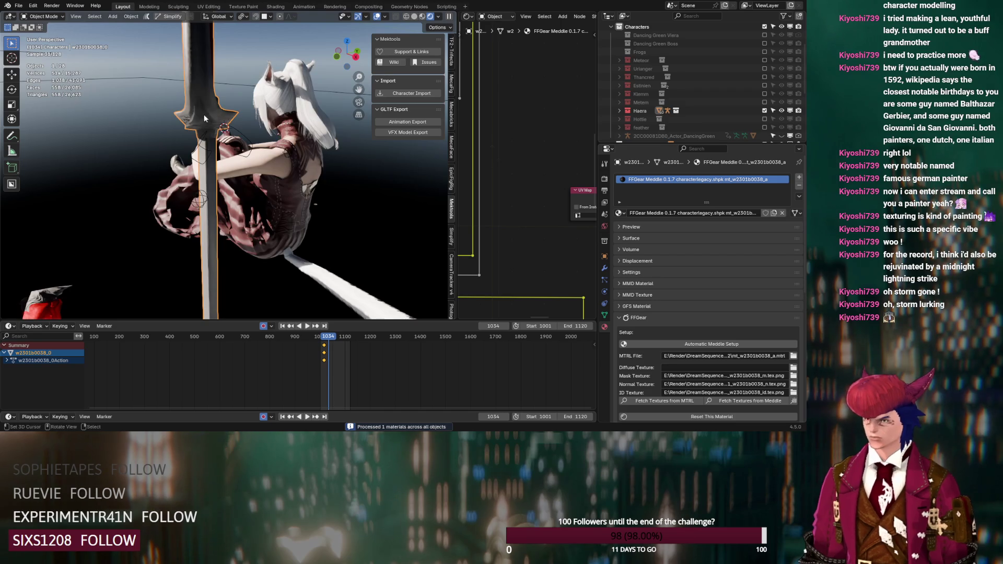
pyautogui.moveTo(196, 118)
pyautogui.mouseDown(button='middle')
pyautogui.moveTo(340, 124)
pyautogui.moveTo(413, 189)
pyautogui.mouseUp(button='middle')
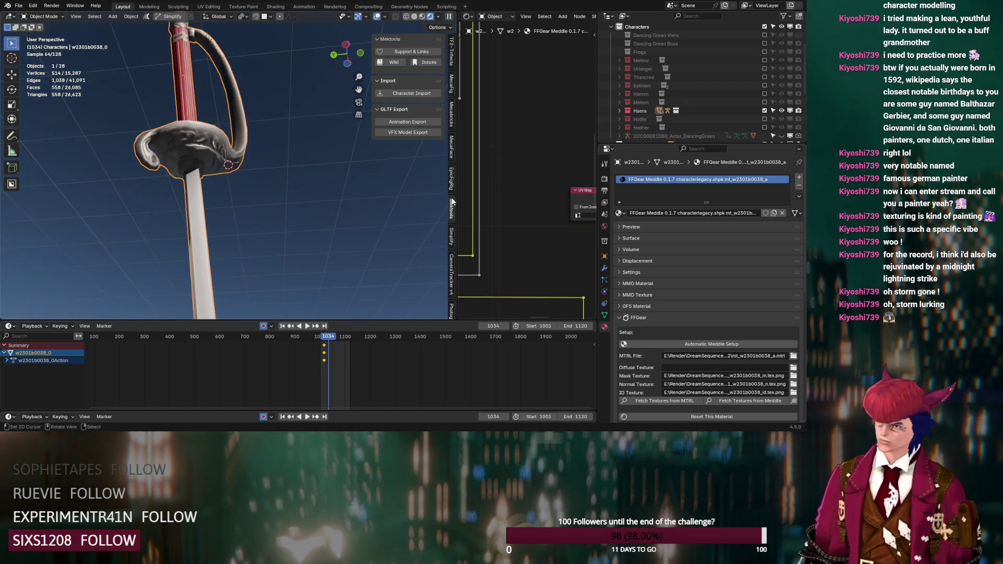
pyautogui.scroll(-3, 539, 190)
pyautogui.scroll(6, 539, 190)
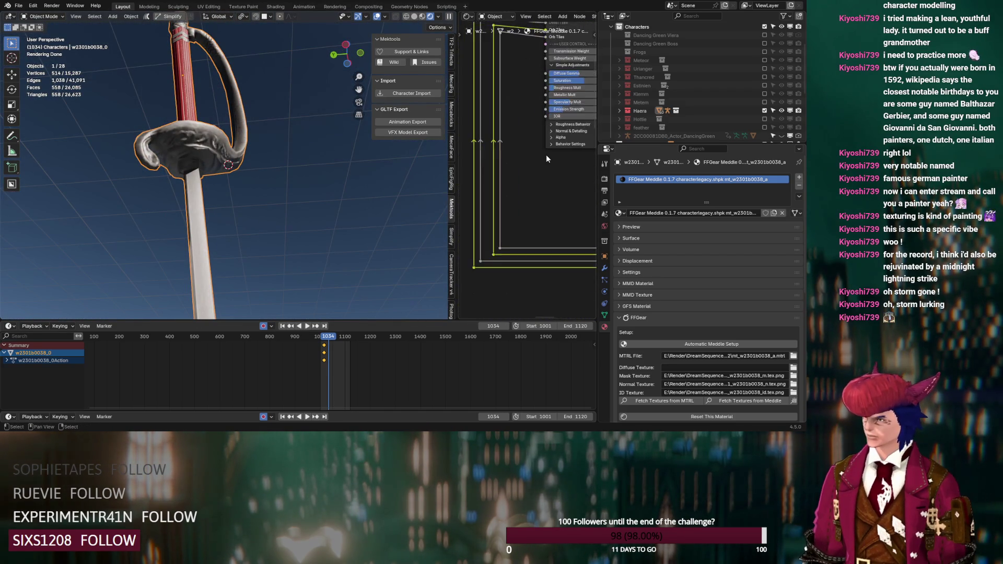
pyautogui.click(521, 160)
pyautogui.moveTo(551, 193); pyautogui.dragTo(531, 193)
pyautogui.moveTo(552, 120); pyautogui.dragTo(541, 119)
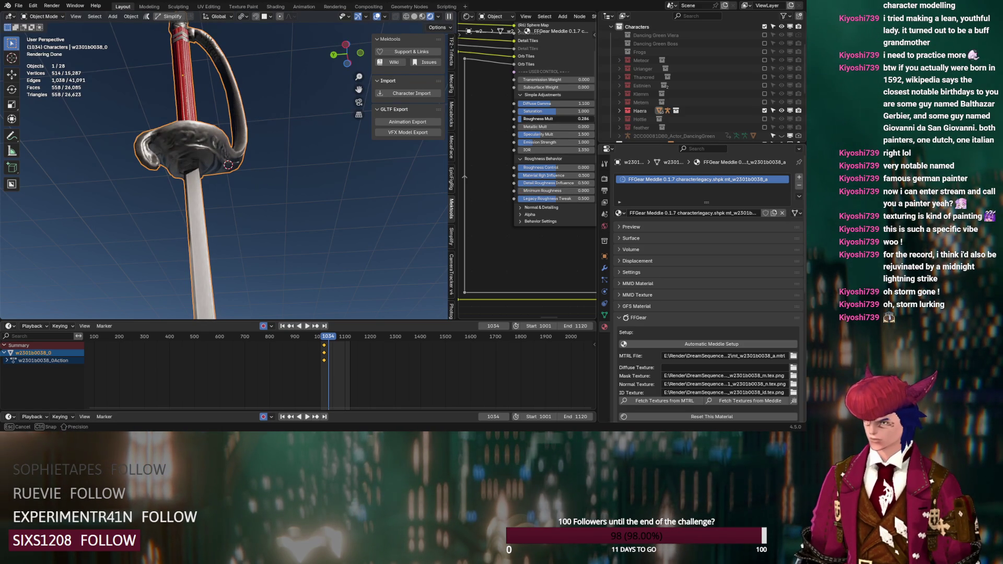
# - Set the sword's Roughness Control to -0.655 and Metallic Mult to 4.364, then select the red ornament
pyautogui.moveTo(518, 220); pyautogui.dragTo(527, 214, button='middle')
pyautogui.moveTo(533, 196); pyautogui.dragTo(510, 196)
pyautogui.moveTo(509, 155); pyautogui.dragTo(564, 159)
pyautogui.moveTo(285, 220)
pyautogui.mouseDown(button='middle')
pyautogui.moveTo(309, 269)
pyautogui.moveTo(402, 264)
pyautogui.moveTo(294, 225)
pyautogui.moveTo(296, 204)
pyautogui.moveTo(251, 228)
pyautogui.moveTo(299, 174)
pyautogui.moveTo(264, 205)
pyautogui.moveTo(267, 236)
pyautogui.moveTo(235, 256)
pyautogui.mouseUp(button='middle')
pyautogui.scroll(-4, 516, 276)
pyautogui.click(233, 258)
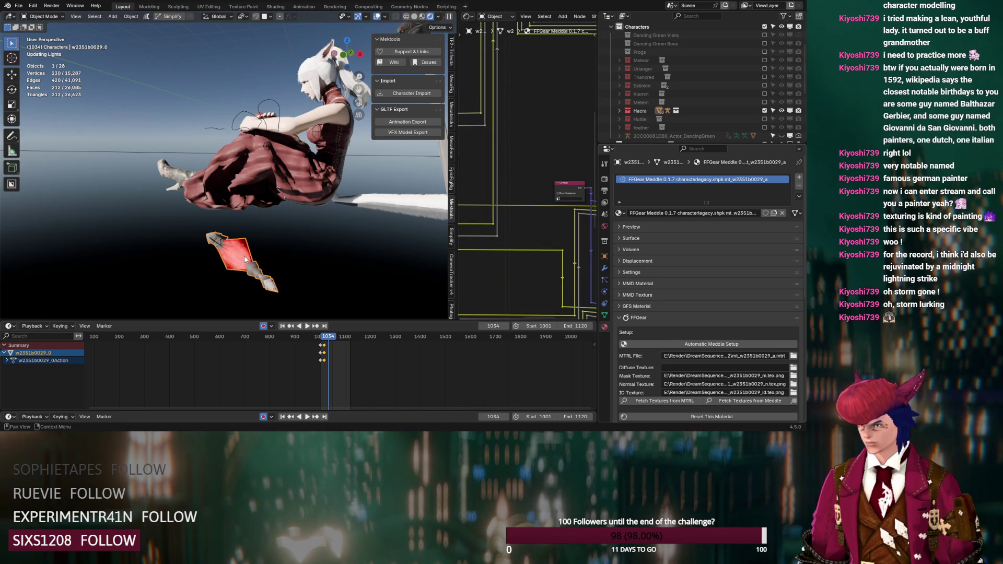
# - Frame the red ornament and raise its Emission Strength to 3.000
pyautogui.press('KP_Decimal')
pyautogui.moveTo(244, 259)
pyautogui.mouseDown(button='middle')
pyautogui.moveTo(345, 291)
pyautogui.moveTo(346, 302)
pyautogui.mouseUp(button='middle')
pyautogui.press('Home')
pyautogui.scroll(10, 538, 175)
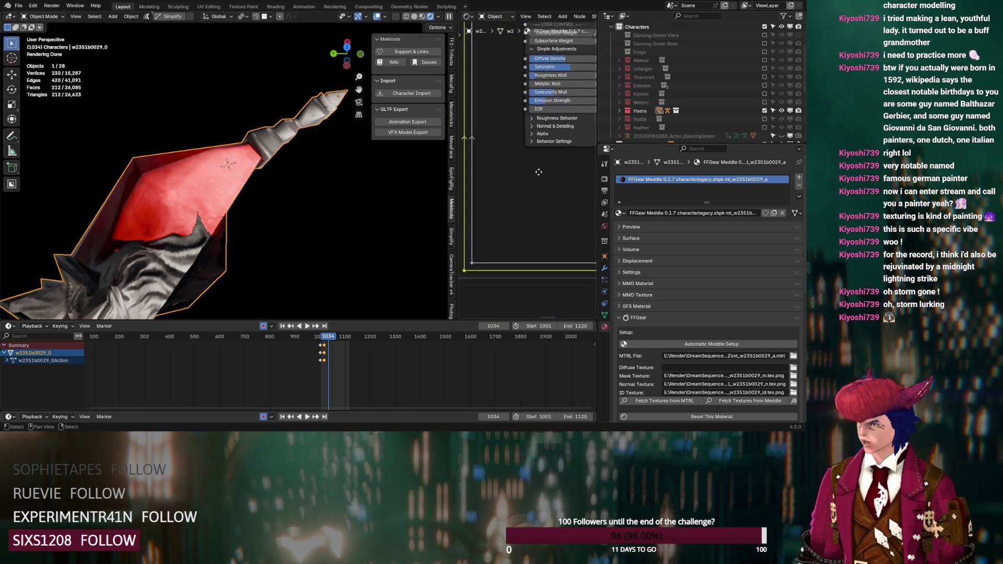
pyautogui.moveTo(541, 169); pyautogui.dragTo(511, 211, button='middle')
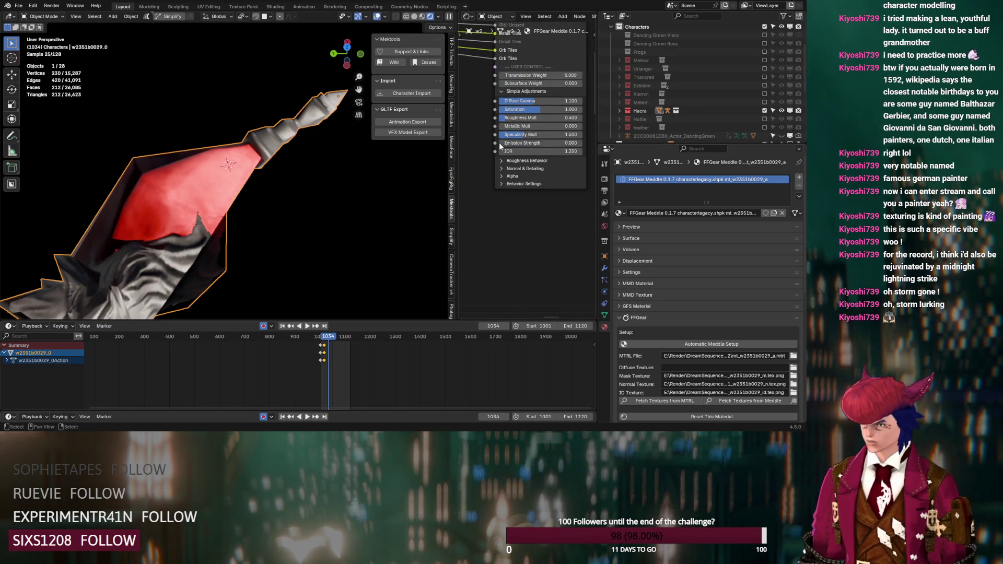
pyautogui.press('Return')
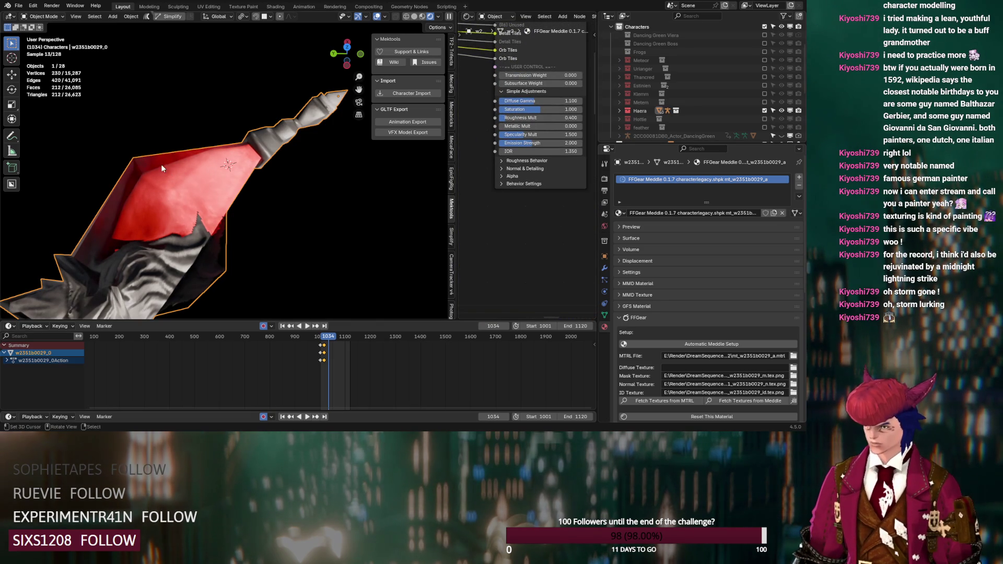
pyautogui.press('Return')
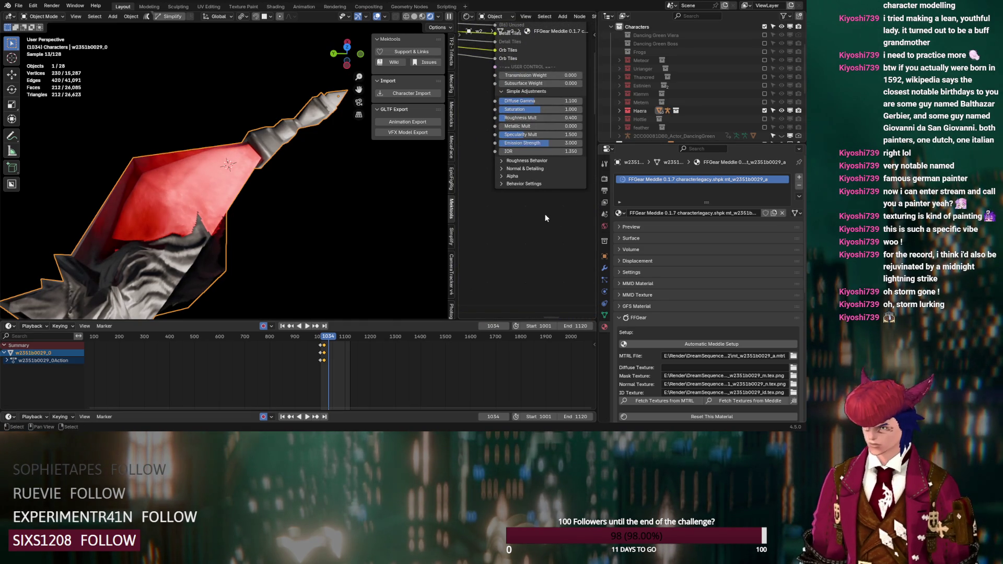
pyautogui.scroll(-2, 539, 205)
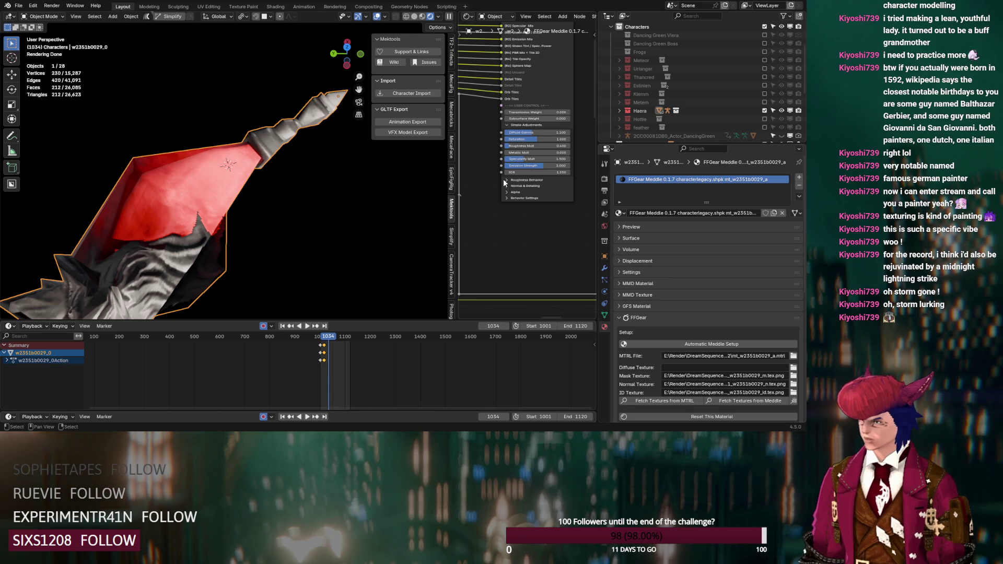
# - Set the ornament's Minimum Roughness to 0.014 and Roughness Mult to 0.105, then select the white hair
pyautogui.click(506, 180)
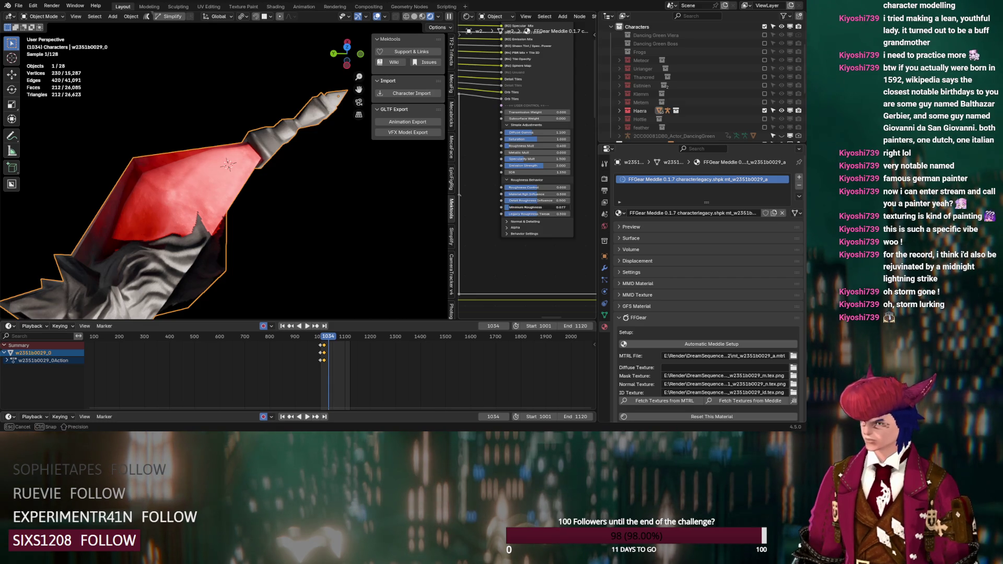
pyautogui.moveTo(531, 210); pyautogui.dragTo(522, 211)
pyautogui.moveTo(533, 145); pyautogui.dragTo(523, 146)
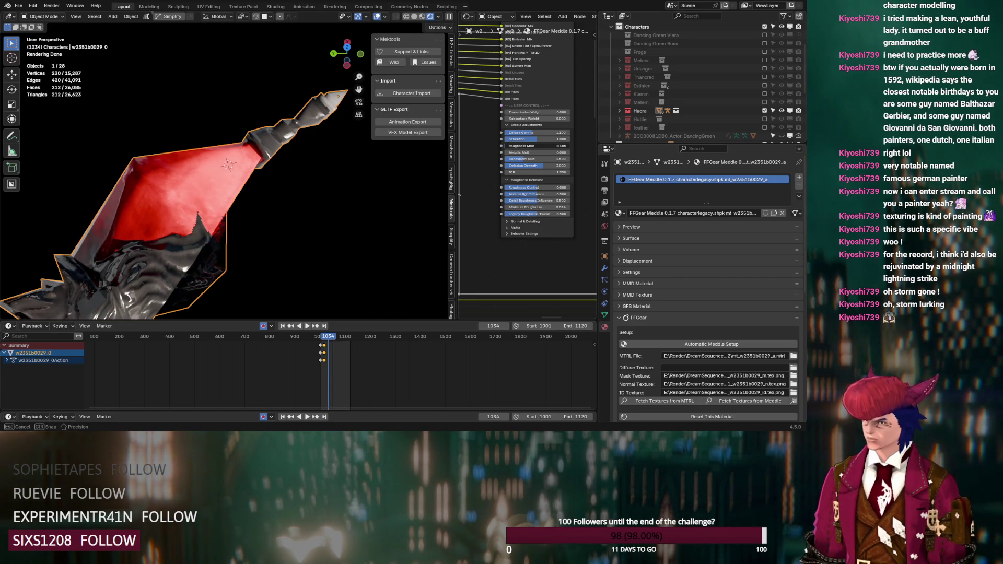
pyautogui.moveTo(340, 219)
pyautogui.mouseDown(button='middle')
pyautogui.moveTo(312, 234)
pyautogui.moveTo(280, 209)
pyautogui.moveTo(296, 177)
pyautogui.moveTo(342, 143)
pyautogui.moveTo(400, 138)
pyautogui.moveTo(412, 157)
pyautogui.moveTo(443, 163)
pyautogui.moveTo(422, 135)
pyautogui.moveTo(369, 175)
pyautogui.moveTo(241, 177)
pyautogui.moveTo(275, 191)
pyautogui.moveTo(206, 192)
pyautogui.moveTo(115, 228)
pyautogui.moveTo(346, 82)
pyautogui.mouseUp(button='middle')
pyautogui.scroll(-6, 240, 178)
pyautogui.scroll(5, 115, 228)
pyautogui.click(179, 212)
# - Use solid shading, edit the hair strand's mesh, and show the armature-deformed mesh as cage
pyautogui.click(424, 16)
pyautogui.moveTo(296, 161)
pyautogui.mouseDown(button='middle')
pyautogui.moveTo(280, 168)
pyautogui.moveTo(311, 158)
pyautogui.moveTo(396, 39)
pyautogui.mouseUp(button='middle')
pyautogui.click(396, 18)
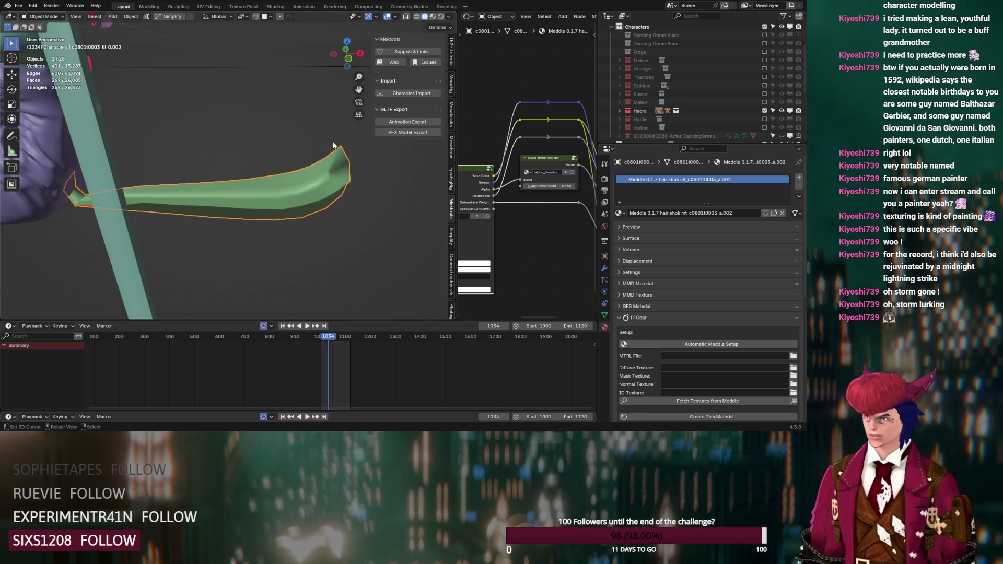
pyautogui.moveTo(294, 196)
pyautogui.mouseDown(button='middle')
pyautogui.moveTo(150, 206)
pyautogui.moveTo(130, 166)
pyautogui.moveTo(100, 170)
pyautogui.moveTo(275, 235)
pyautogui.mouseUp(button='middle')
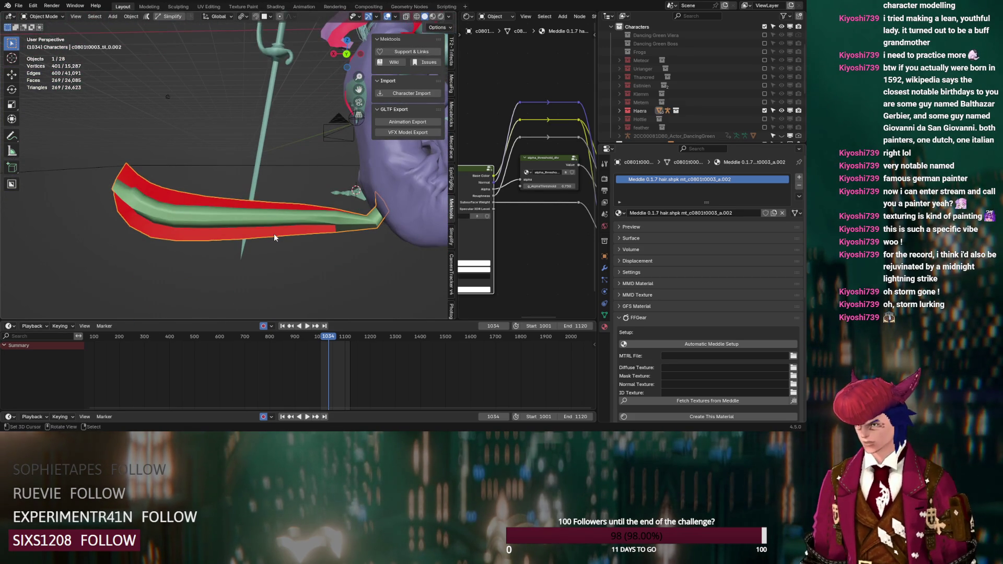
pyautogui.press('Tab')
pyautogui.click(605, 257)
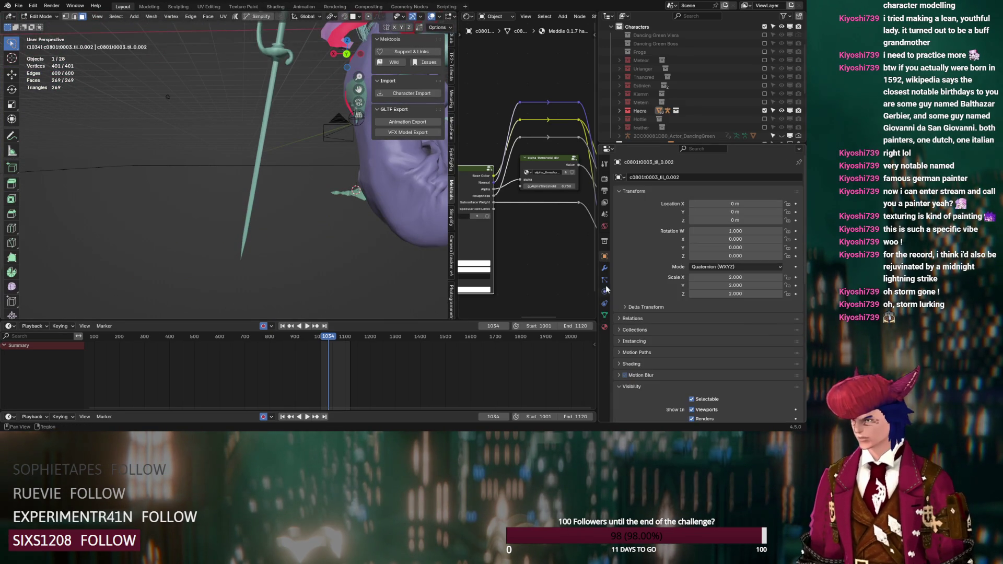
pyautogui.click(604, 268)
pyautogui.click(752, 191)
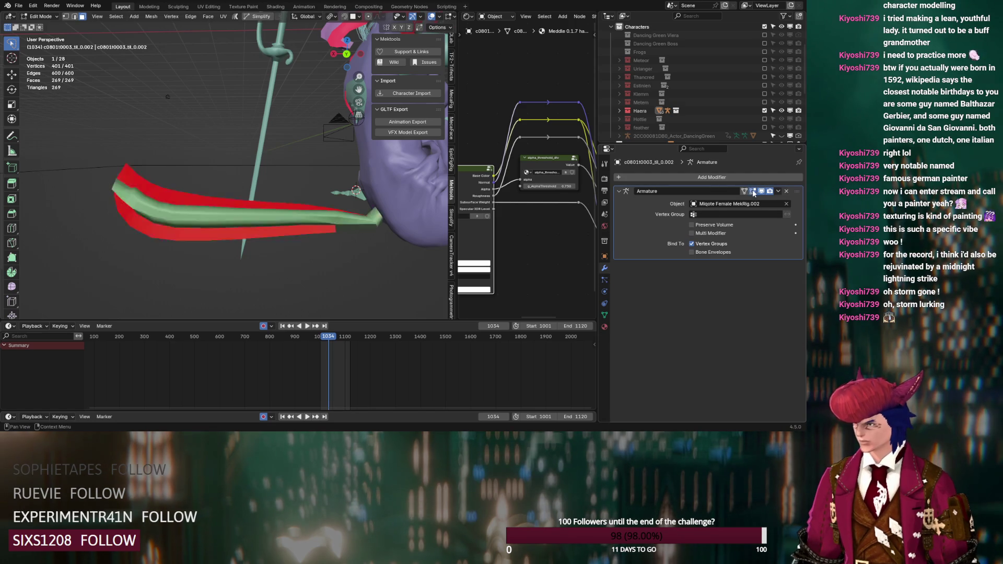
pyautogui.click(744, 191)
pyautogui.moveTo(313, 209)
pyautogui.mouseDown(button='middle')
pyautogui.moveTo(350, 210)
pyautogui.moveTo(245, 194)
pyautogui.mouseUp(button='middle')
# - Merge duplicate vertices by distance across the whole strand mesh
pyautogui.click(105, 167)
pyautogui.keyDown('ctrl'); pyautogui.click(207, 197); pyautogui.keyUp('ctrl')
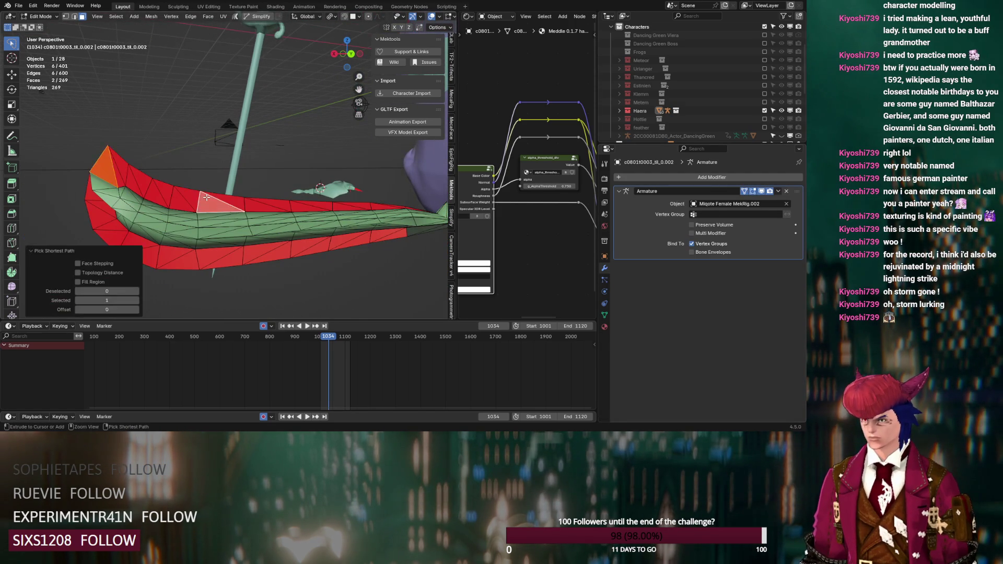
pyautogui.keyDown('shift'); pyautogui.click(117, 174); pyautogui.keyUp('shift')
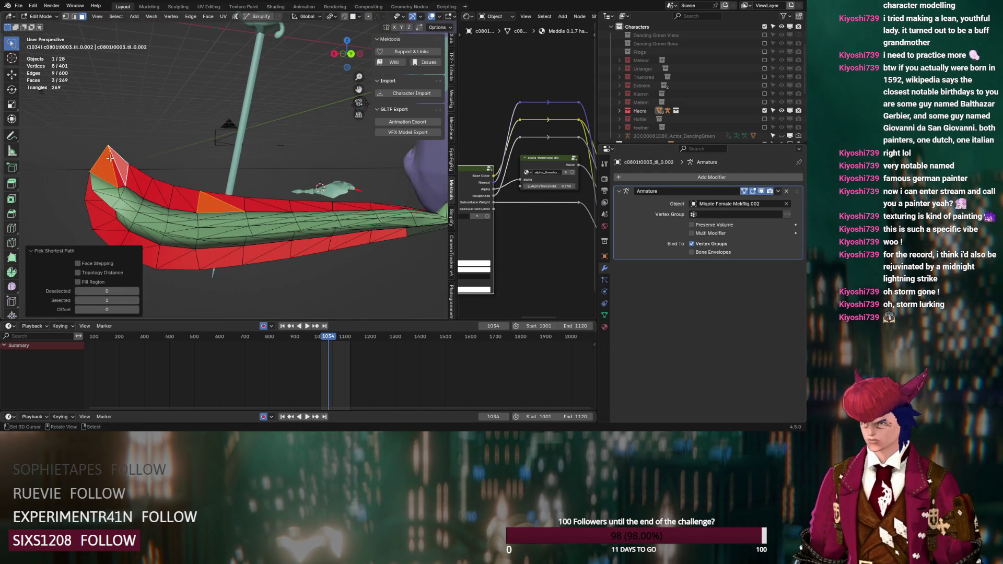
pyautogui.press('a')
pyautogui.press('m')
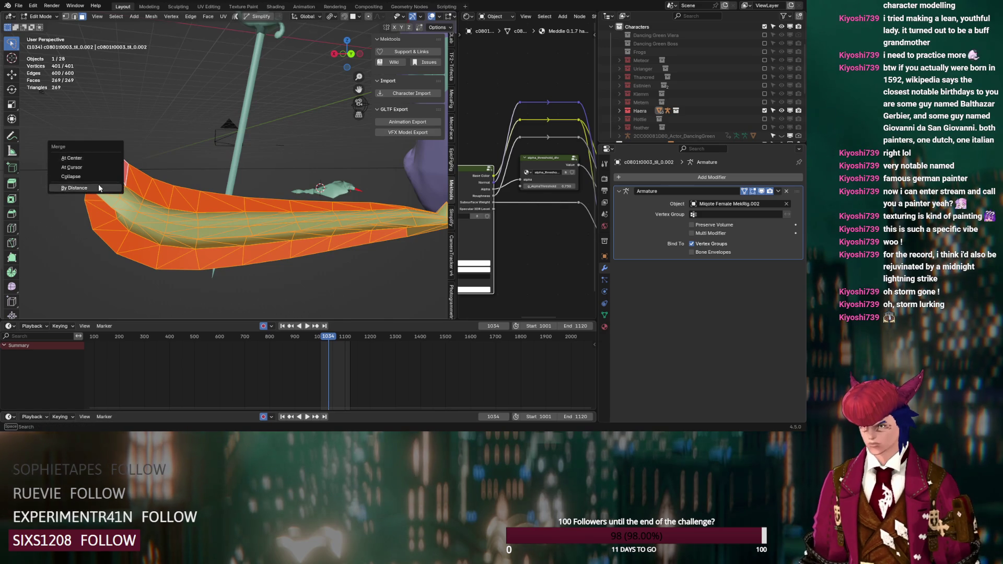
pyautogui.click(107, 181)
# - Delete a 20-face strip along the strand plus one leftover stray face
pyautogui.hotkey('alt', 'a')
pyautogui.keyDown('ctrl'); pyautogui.click(201, 203); pyautogui.keyUp('ctrl')
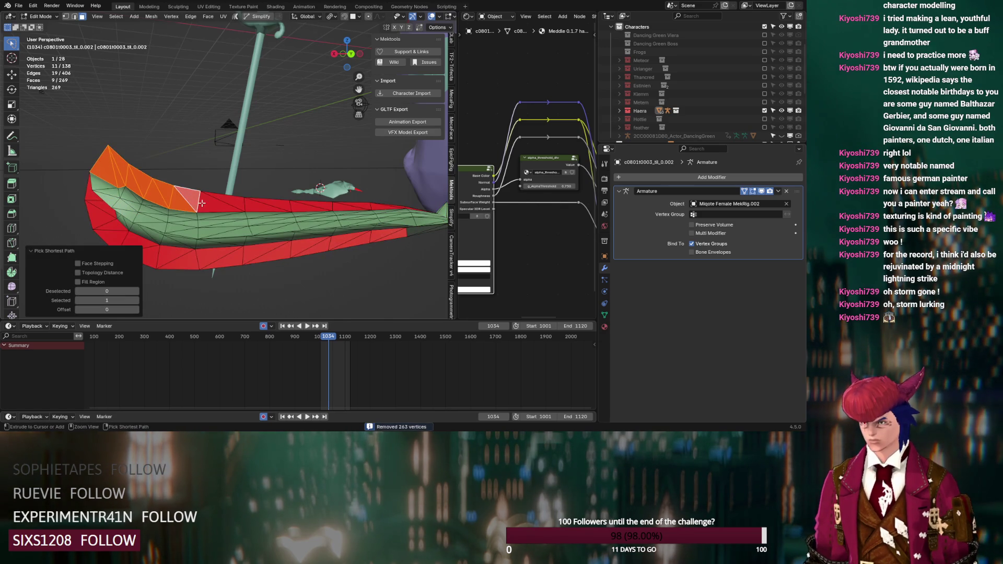
pyautogui.keyDown('ctrl'); pyautogui.click(369, 210); pyautogui.keyUp('ctrl')
pyautogui.moveTo(369, 209); pyautogui.dragTo(274, 246, button='middle')
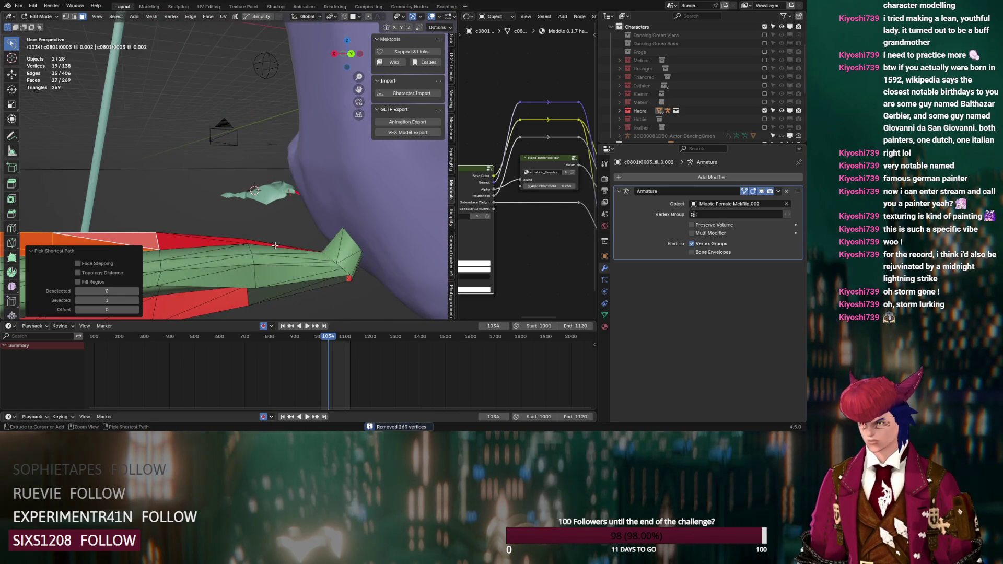
pyautogui.keyDown('ctrl'); pyautogui.click(293, 247); pyautogui.keyUp('ctrl')
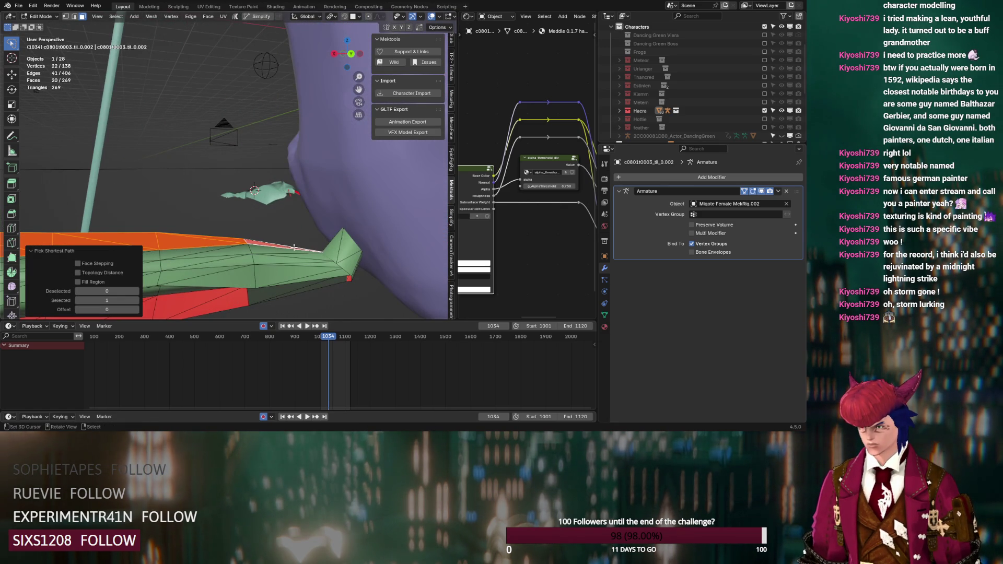
pyautogui.press('x')
pyautogui.click(288, 262)
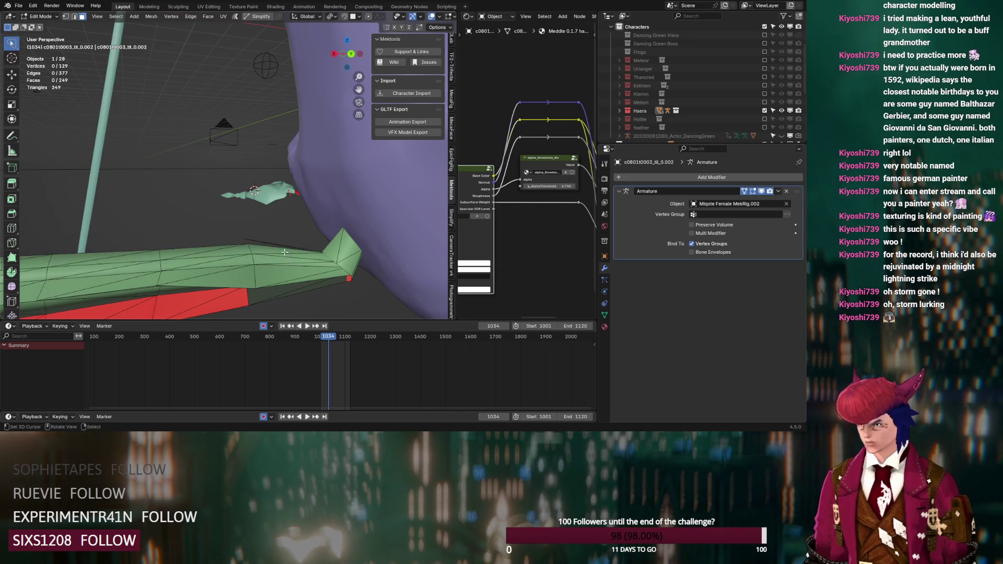
pyautogui.moveTo(317, 237); pyautogui.dragTo(270, 242)
pyautogui.press('x')
pyautogui.click(271, 243)
# - Delete a 24-face strip running to the strand tip and the faces around it
pyautogui.moveTo(271, 244)
pyautogui.mouseDown(button='middle')
pyautogui.moveTo(339, 273)
pyautogui.moveTo(290, 255)
pyautogui.mouseUp(button='middle')
pyautogui.click(339, 273)
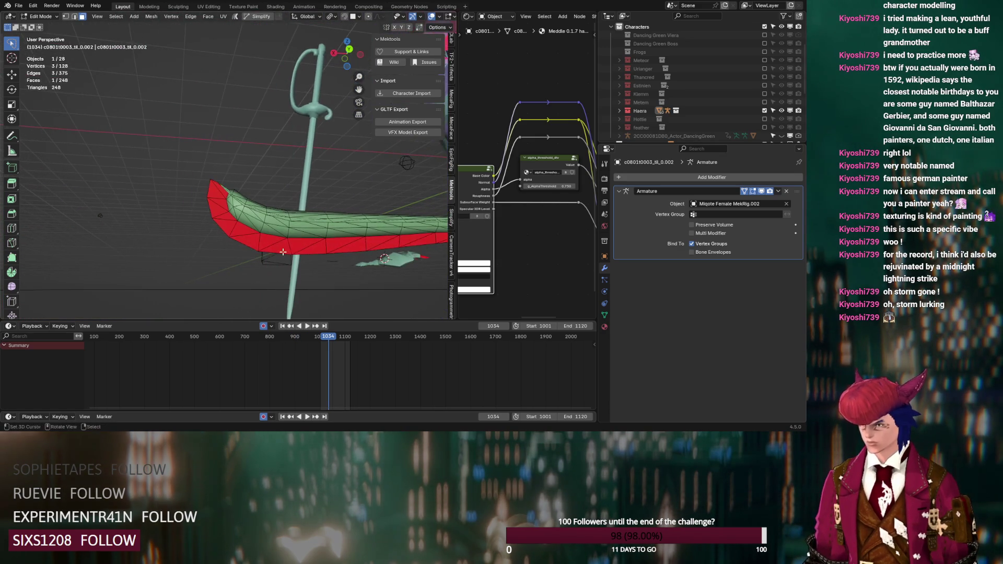
pyautogui.keyDown('ctrl'); pyautogui.click(258, 246); pyautogui.keyUp('ctrl')
pyautogui.keyDown('ctrl'); pyautogui.click(216, 188); pyautogui.keyUp('ctrl')
pyautogui.moveTo(217, 188)
pyautogui.mouseDown(button='middle')
pyautogui.moveTo(216, 215)
pyautogui.moveTo(252, 250)
pyautogui.moveTo(270, 231)
pyautogui.moveTo(255, 285)
pyautogui.moveTo(298, 86)
pyautogui.mouseUp(button='middle')
pyautogui.keyDown('shift'); pyautogui.click(209, 216); pyautogui.keyUp('shift')
pyautogui.press('x')
pyautogui.click(209, 215)
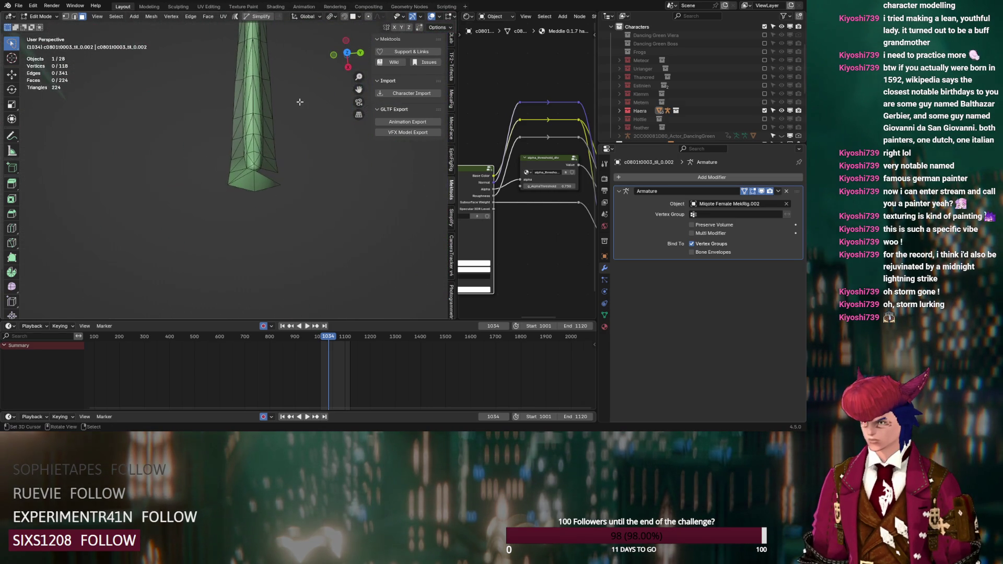
# - Delete the linked faces at the blade's bottom tip and inspect the trimmed blade
pyautogui.press('l')
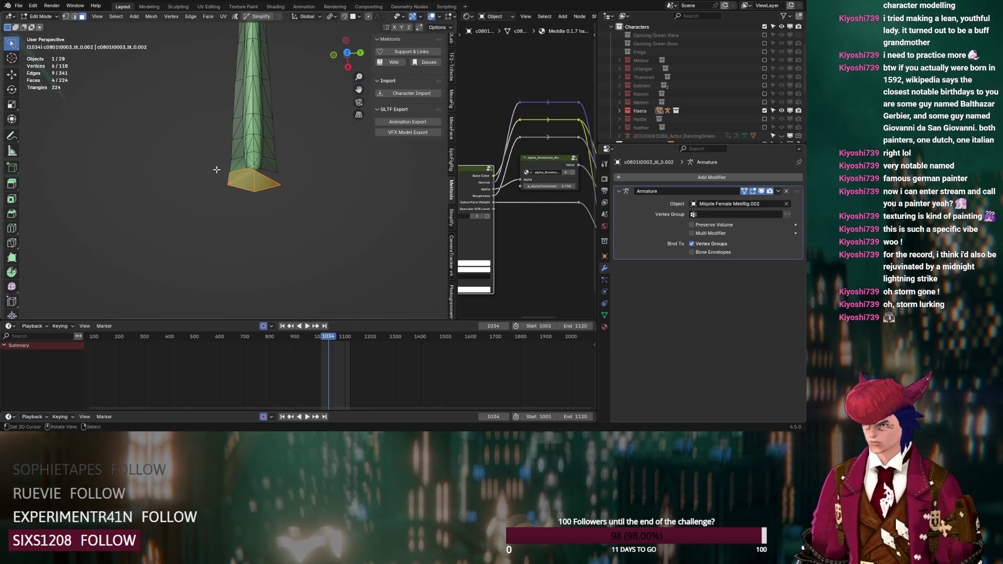
pyautogui.press('x')
pyautogui.click(216, 169)
pyautogui.moveTo(216, 169)
pyautogui.mouseDown(button='middle')
pyautogui.moveTo(198, 280)
pyautogui.moveTo(223, 198)
pyautogui.moveTo(237, 192)
pyautogui.moveTo(227, 165)
pyautogui.moveTo(275, 177)
pyautogui.mouseUp(button='middle')
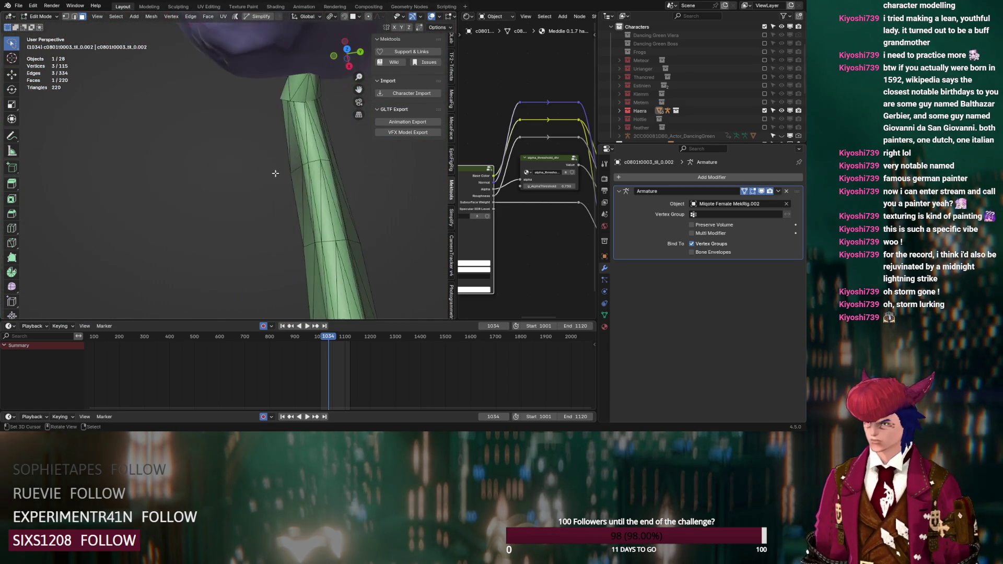
pyautogui.keyDown('ctrl'); pyautogui.click(286, 113); pyautogui.keyUp('ctrl')
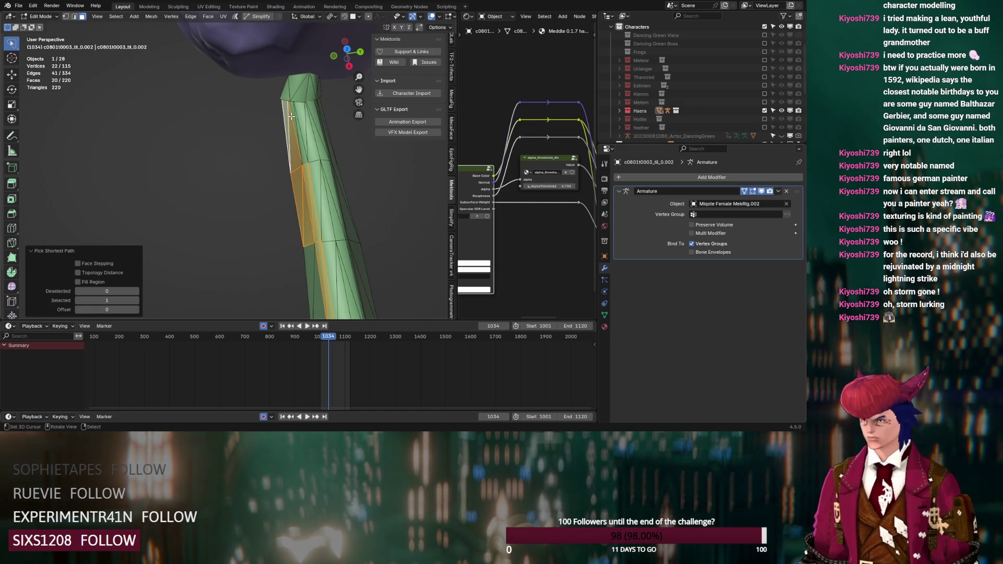
# - Delete the face strip along the blade edge down to the bottom triangle
pyautogui.hotkey('ctrl', 'z')
pyautogui.keyDown('ctrl'); pyautogui.click(286, 114); pyautogui.keyUp('ctrl')
pyautogui.moveTo(286, 114); pyautogui.dragTo(272, 82, button='middle')
pyautogui.keyDown('ctrl'); pyautogui.click(262, 292); pyautogui.keyUp('ctrl')
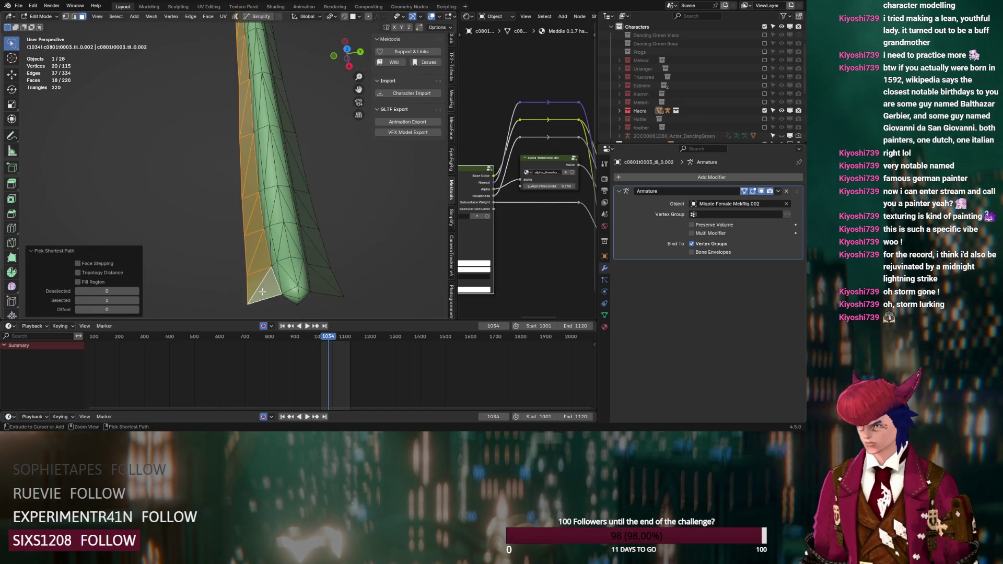
pyautogui.press('x')
pyautogui.click(262, 292)
pyautogui.click(312, 284)
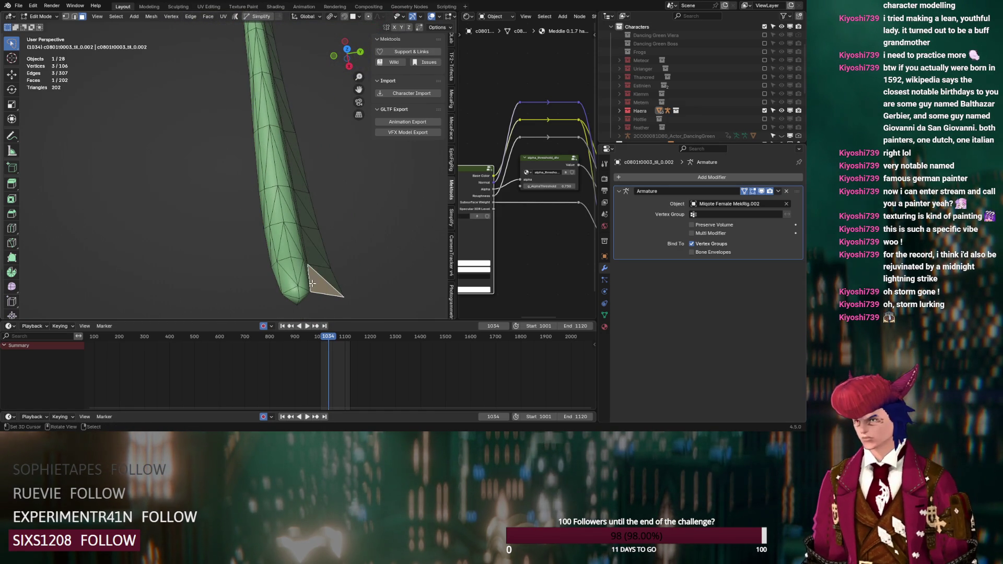
# - Delete the face path running up the blade and along the handle
pyautogui.moveTo(331, 283)
pyautogui.mouseDown(button='middle')
pyautogui.moveTo(312, 242)
pyautogui.moveTo(296, 156)
pyautogui.mouseUp(button='middle')
pyautogui.keyDown('ctrl'); pyautogui.click(297, 154); pyautogui.keyUp('ctrl')
pyautogui.keyDown('ctrl'); pyautogui.click(311, 77); pyautogui.keyUp('ctrl')
pyautogui.moveTo(311, 76); pyautogui.dragTo(234, 279, button='middle')
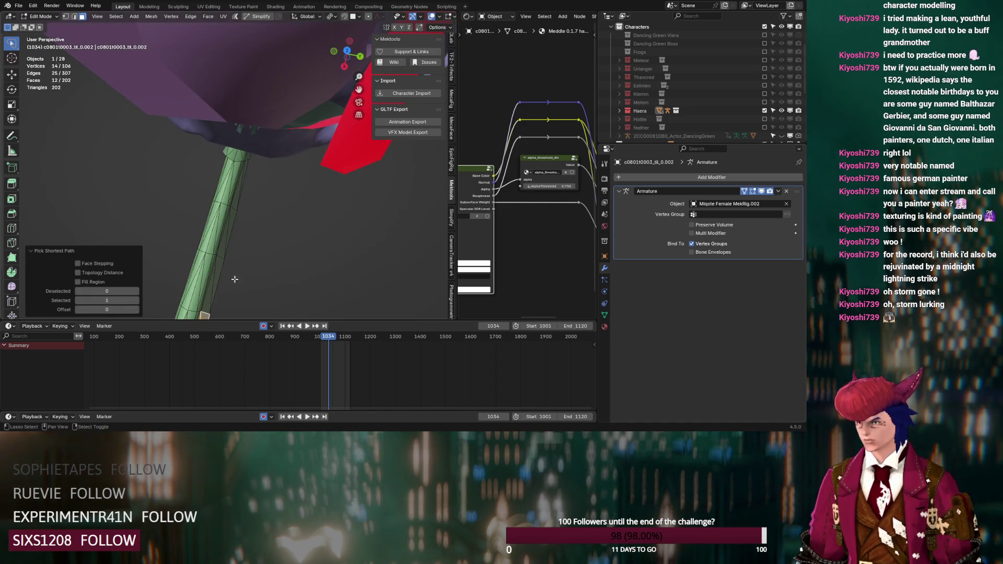
pyautogui.keyDown('ctrl'); pyautogui.click(245, 171); pyautogui.keyUp('ctrl')
pyautogui.press('x')
pyautogui.press('f')
pyautogui.moveTo(246, 170)
pyautogui.mouseDown(button='middle')
pyautogui.moveTo(225, 157)
pyautogui.moveTo(236, 151)
pyautogui.moveTo(239, 180)
pyautogui.moveTo(230, 177)
pyautogui.moveTo(271, 198)
pyautogui.mouseUp(button='middle')
# - Remove the handle-tip faces and the stray vertices left at the tip
pyautogui.keyDown('ctrl'); pyautogui.click(238, 180); pyautogui.keyUp('ctrl')
pyautogui.moveTo(248, 200)
pyautogui.keyDown('ctrl'); pyautogui.mouseDown(button='right')
pyautogui.moveTo(174, 219)
pyautogui.moveTo(216, 213)
pyautogui.mouseUp(button='right'); pyautogui.keyUp('ctrl')
pyautogui.press('x')
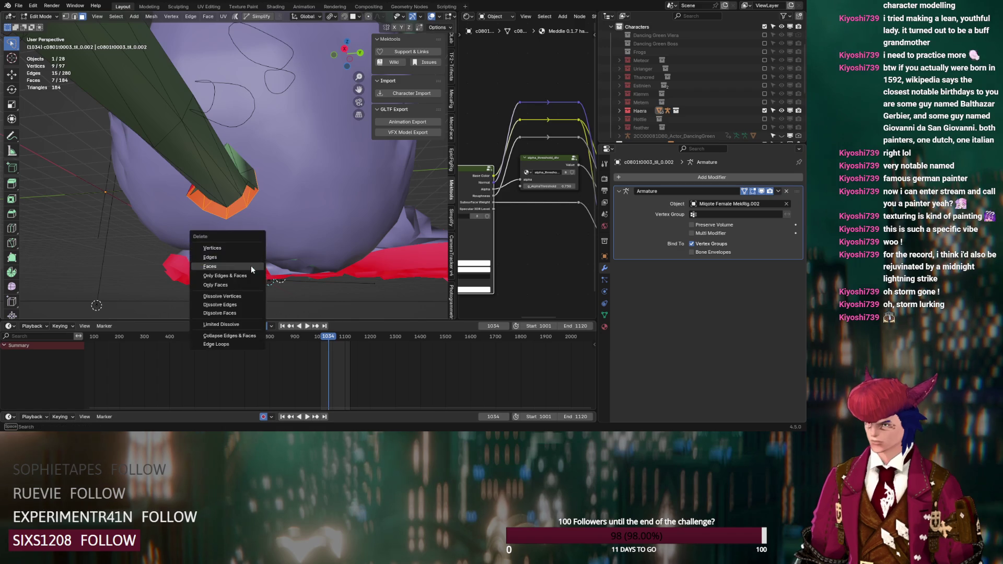
pyautogui.click(251, 265)
pyautogui.moveTo(255, 225); pyautogui.dragTo(262, 150, button='middle')
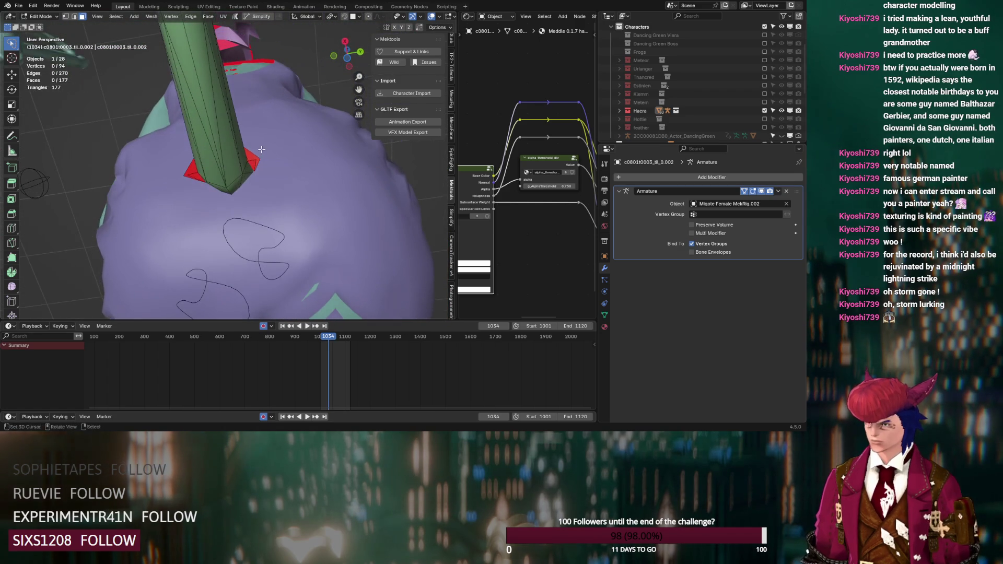
pyautogui.keyDown('ctrl'); pyautogui.moveTo(256, 166); pyautogui.dragTo(258, 168, button='right'); pyautogui.keyUp('ctrl')
pyautogui.press('x')
pyautogui.click(260, 169)
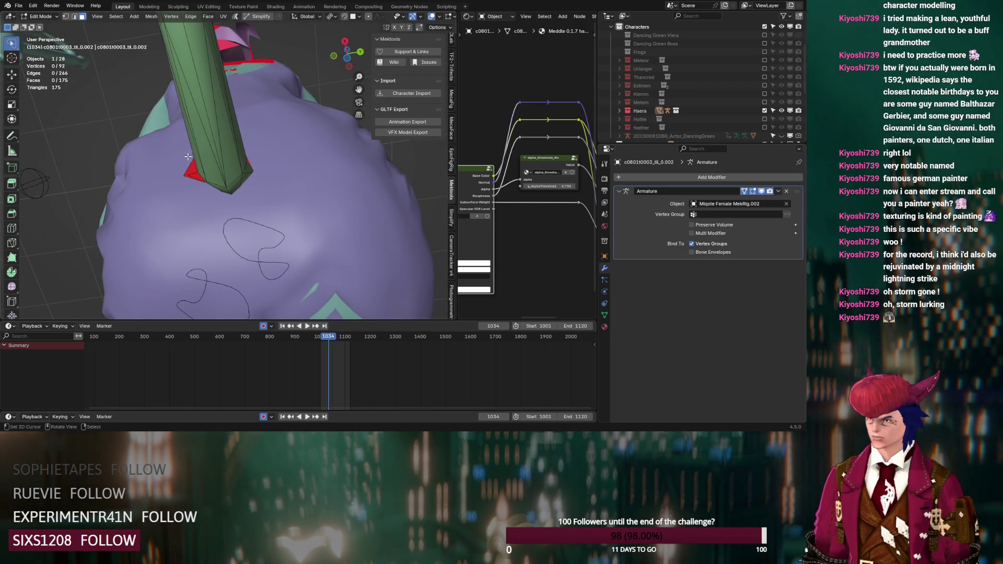
pyautogui.keyDown('ctrl'); pyautogui.moveTo(197, 189); pyautogui.dragTo(196, 190, button='right'); pyautogui.keyUp('ctrl')
pyautogui.press('x')
pyautogui.click(194, 193)
# - Delete the four handle-top faces and a leftover vertex, then return to Object Mode
pyautogui.moveTo(193, 192)
pyautogui.mouseDown(button='middle')
pyautogui.moveTo(148, 256)
pyautogui.moveTo(246, 177)
pyautogui.moveTo(219, 168)
pyautogui.moveTo(255, 169)
pyautogui.mouseUp(button='middle')
pyautogui.keyDown('ctrl'); pyautogui.click(212, 167); pyautogui.keyUp('ctrl')
pyautogui.press('x')
pyautogui.click(212, 168)
pyautogui.click(253, 170)
pyautogui.press('x')
pyautogui.click(252, 169)
pyautogui.scroll(-5, 277, 183)
pyautogui.moveTo(277, 183); pyautogui.dragTo(317, 189, button='middle')
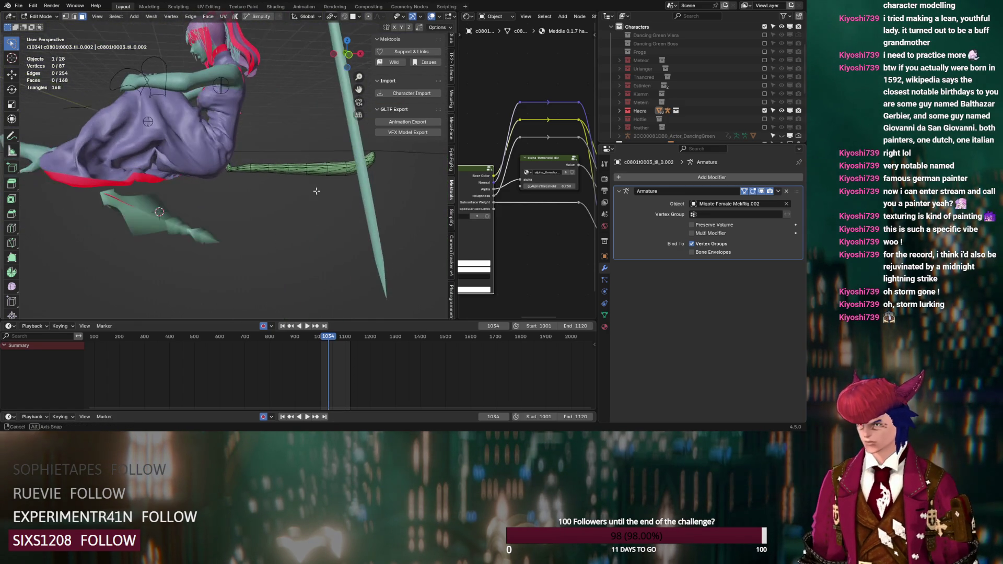
pyautogui.press('Tab')
# - Add a Hair particle system to the strand with 1000 hairs of length 0.08 m
pyautogui.scroll(4, 263, 207)
pyautogui.click(607, 278)
pyautogui.click(608, 292)
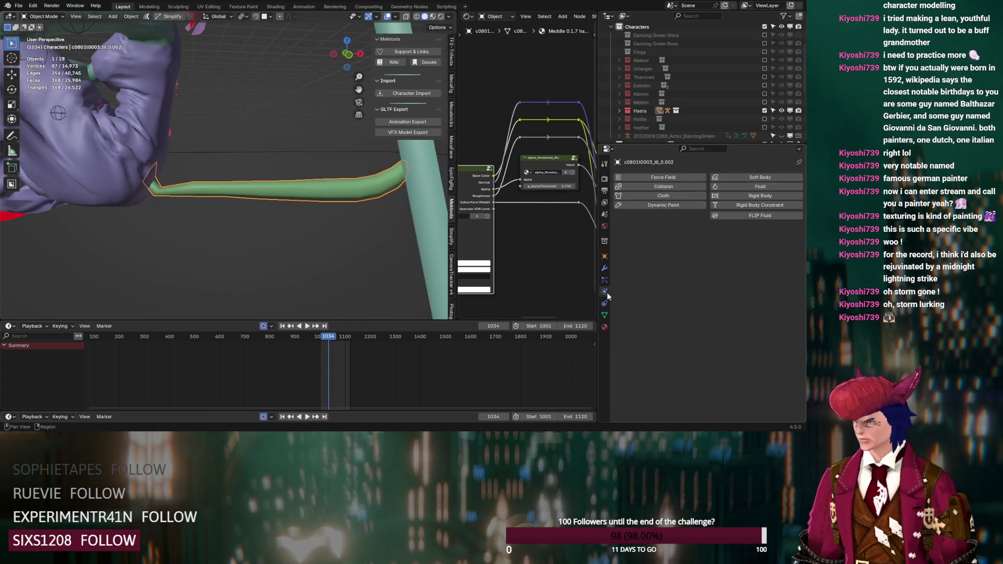
pyautogui.click(605, 279)
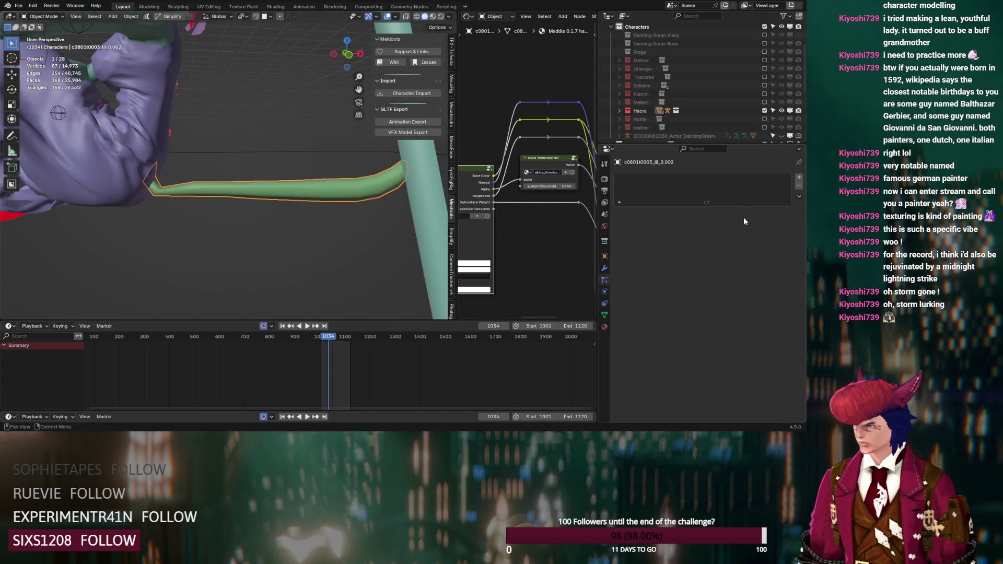
pyautogui.click(799, 178)
pyautogui.click(733, 224)
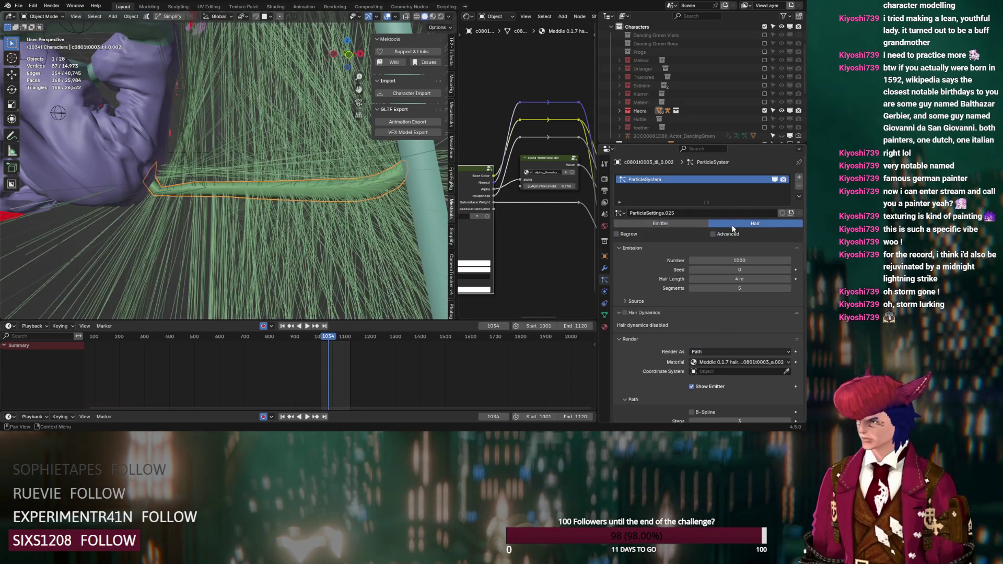
pyautogui.moveTo(737, 261)
pyautogui.mouseDown()
pyautogui.moveTo(682, 260)
pyautogui.moveTo(735, 260)
pyautogui.mouseUp()
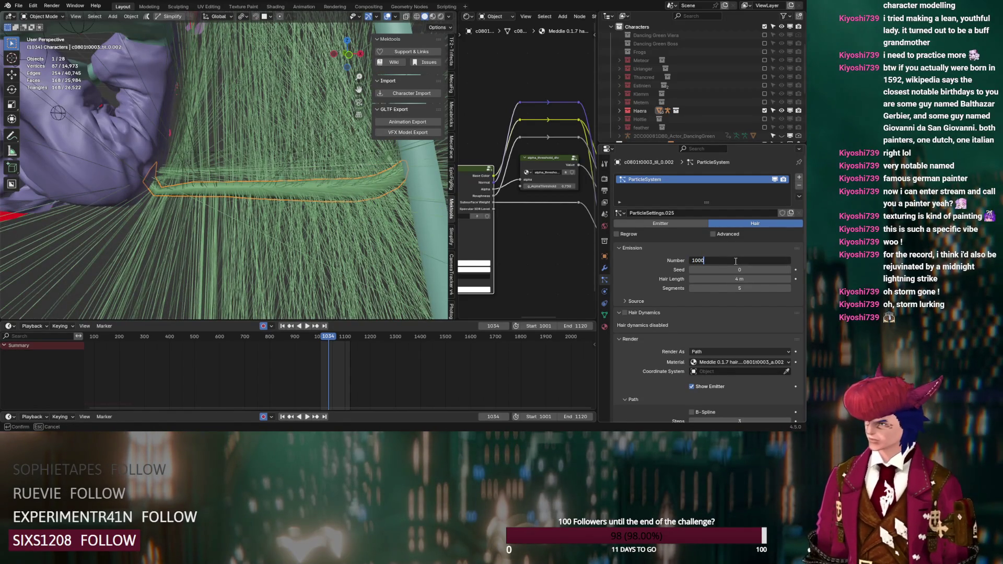
pyautogui.press('Tab')
pyautogui.press('Tab')
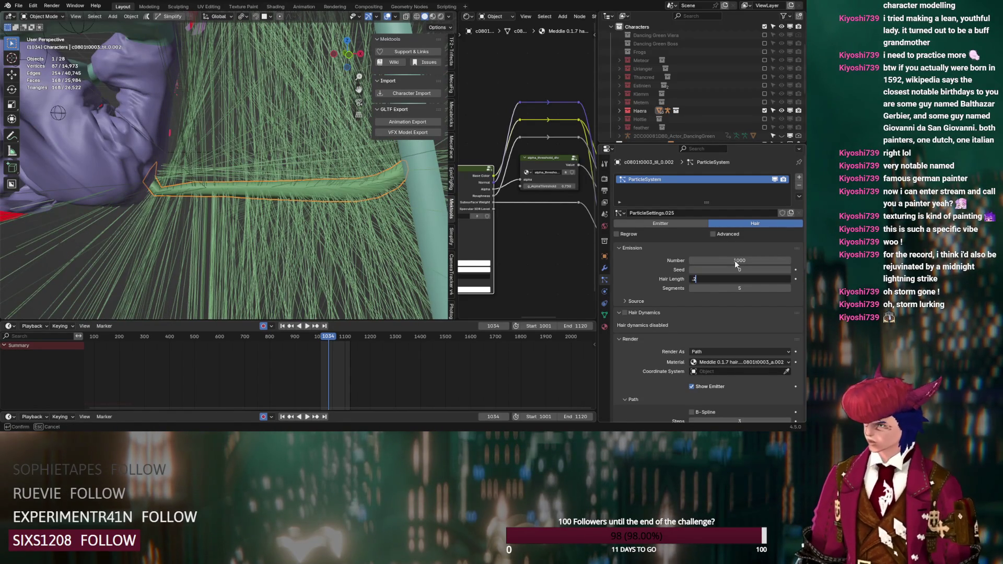
pyautogui.press('Return')
pyautogui.moveTo(737, 279); pyautogui.dragTo(724, 279)
# - Use interpolated children, 25 display and 35 render, with viewport Child Particles at 1.0
pyautogui.scroll(-10, 652, 291)
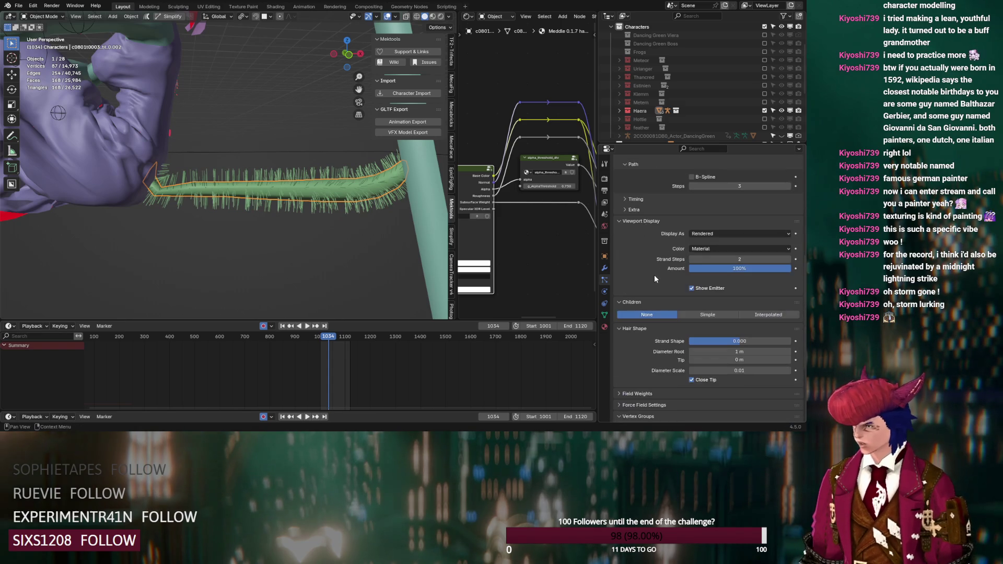
pyautogui.click(765, 315)
pyautogui.click(730, 325)
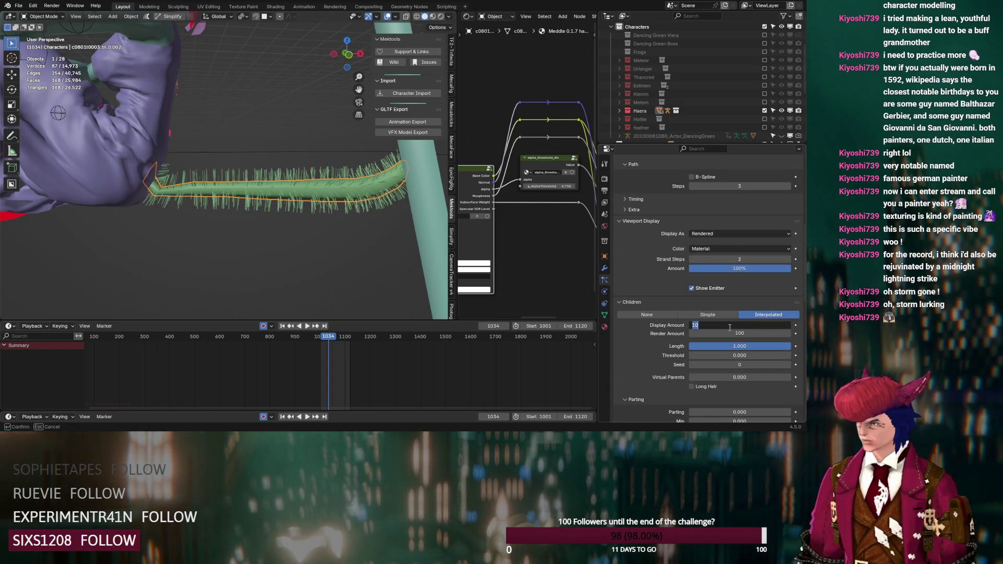
pyautogui.write('25')
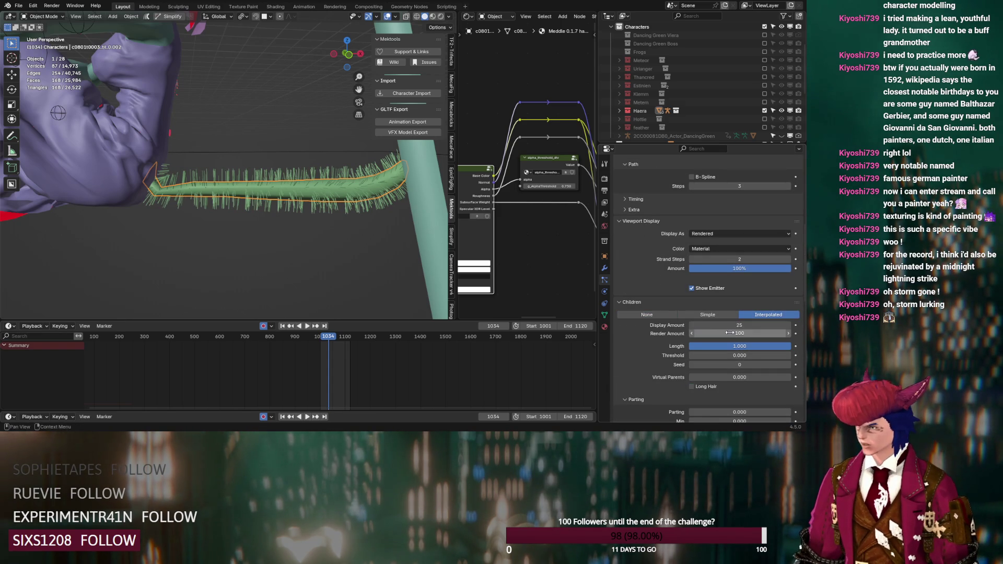
pyautogui.click(729, 332)
pyautogui.write('35')
pyautogui.press('Return')
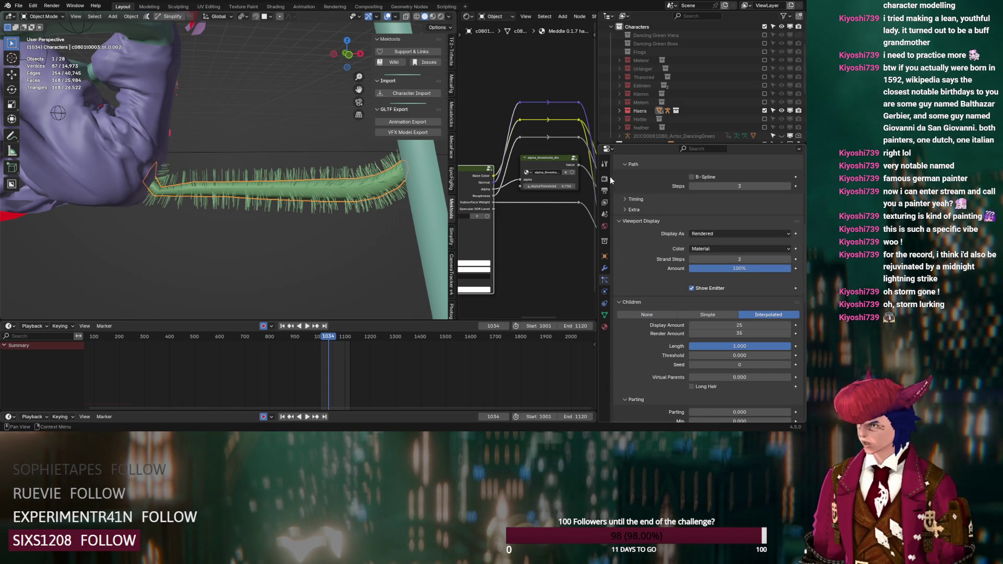
pyautogui.click(605, 179)
pyautogui.moveTo(723, 245); pyautogui.dragTo(799, 245)
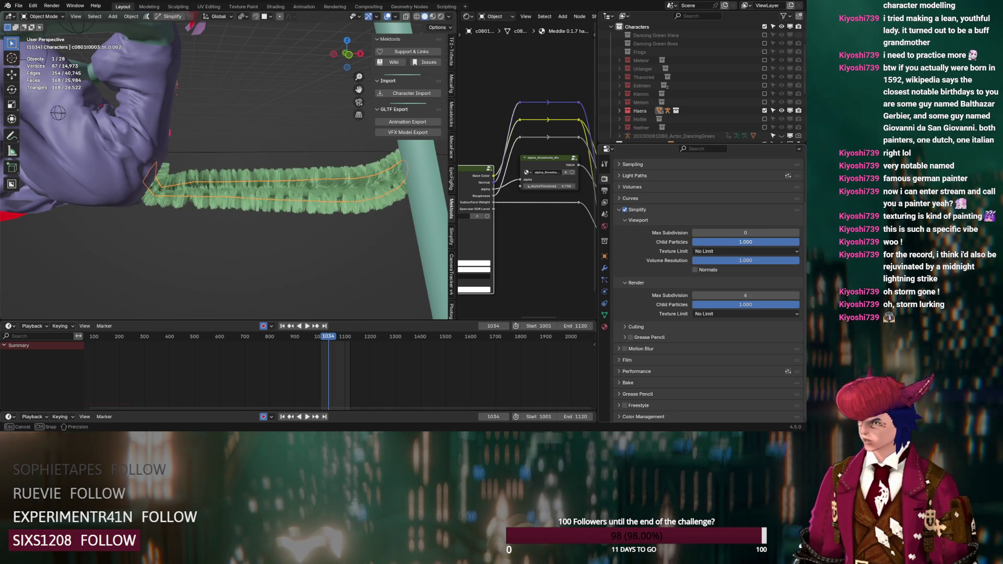
# - In Particle Edit with X-ray on, comb the strand's hairs toward and down at the tip
pyautogui.click(42, 16)
pyautogui.click(48, 82)
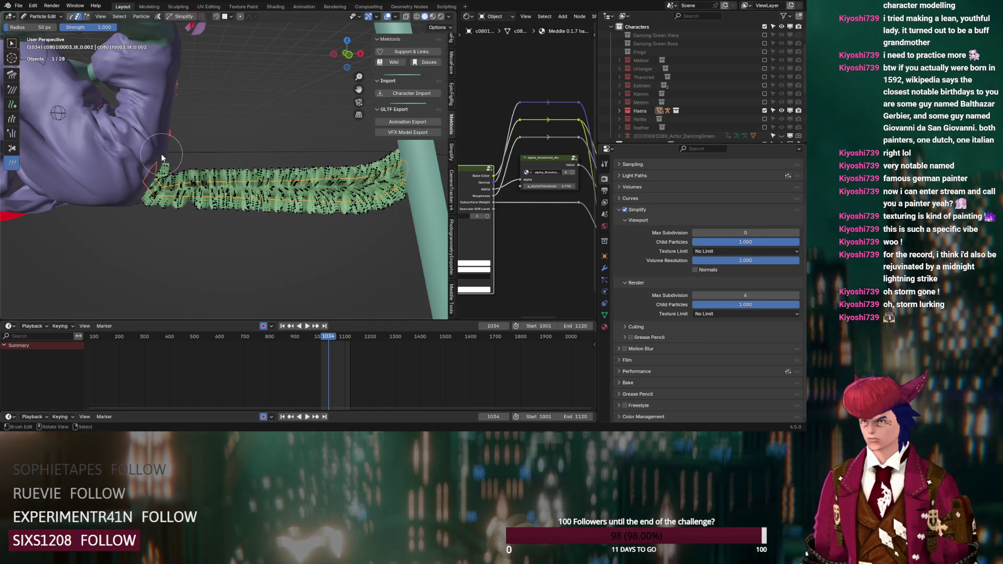
pyautogui.moveTo(161, 154); pyautogui.dragTo(221, 184, button='middle')
pyautogui.hotkey('shift', 'space')
pyautogui.press('c')
pyautogui.scroll(-3, 188, 173)
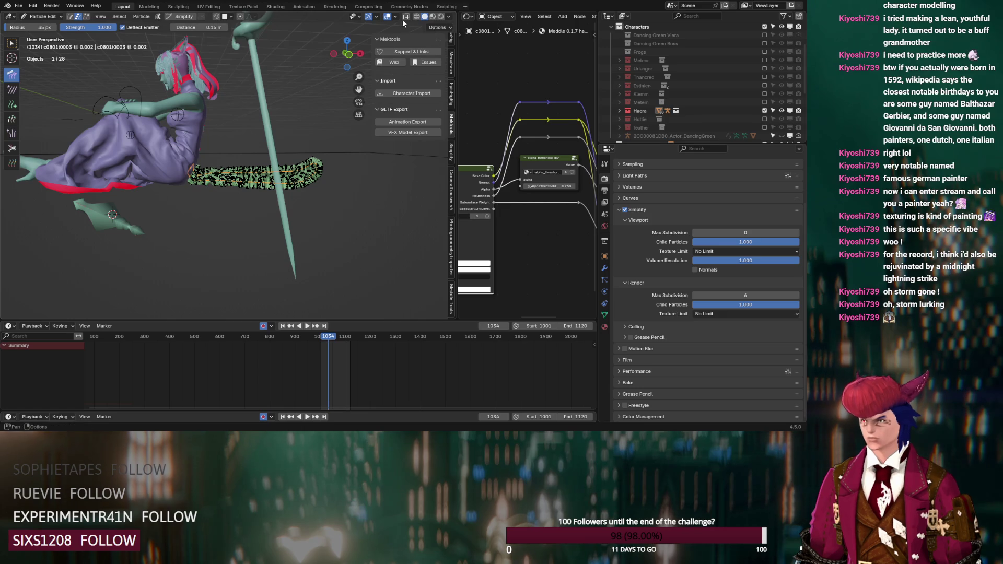
pyautogui.hotkey('alt', 'z')
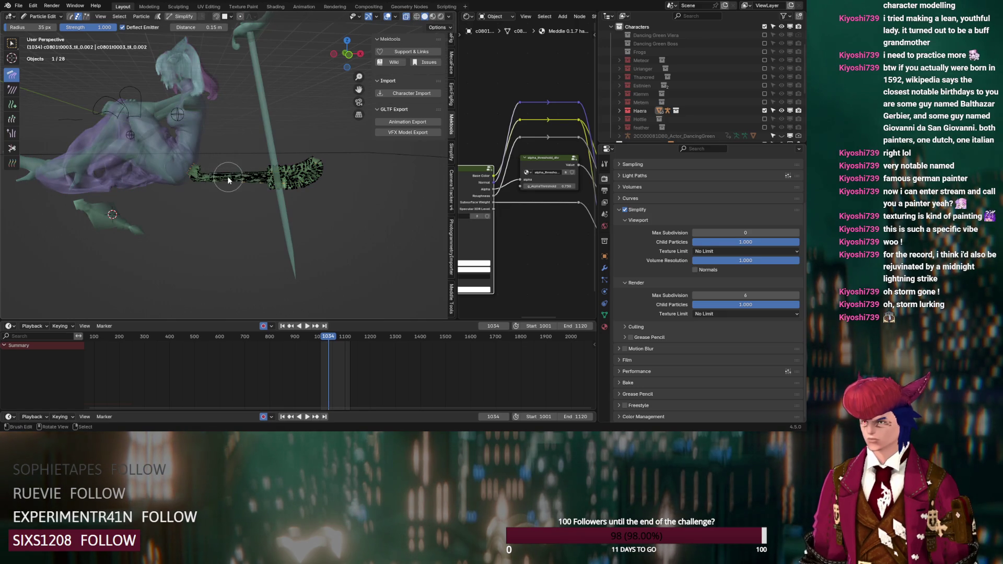
pyautogui.moveTo(241, 181); pyautogui.dragTo(310, 178)
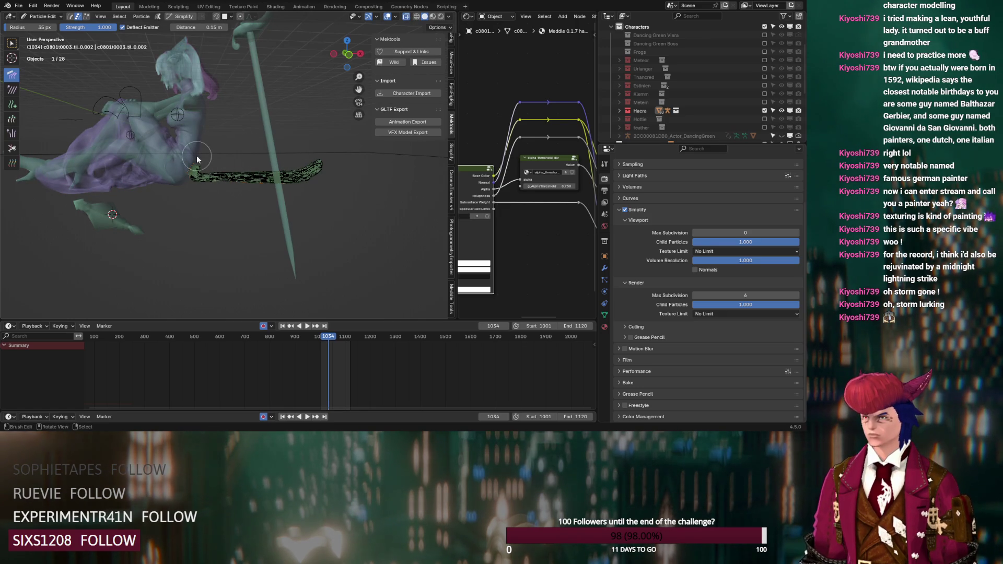
pyautogui.scroll(5, 189, 171)
pyautogui.moveTo(134, 171); pyautogui.dragTo(135, 177)
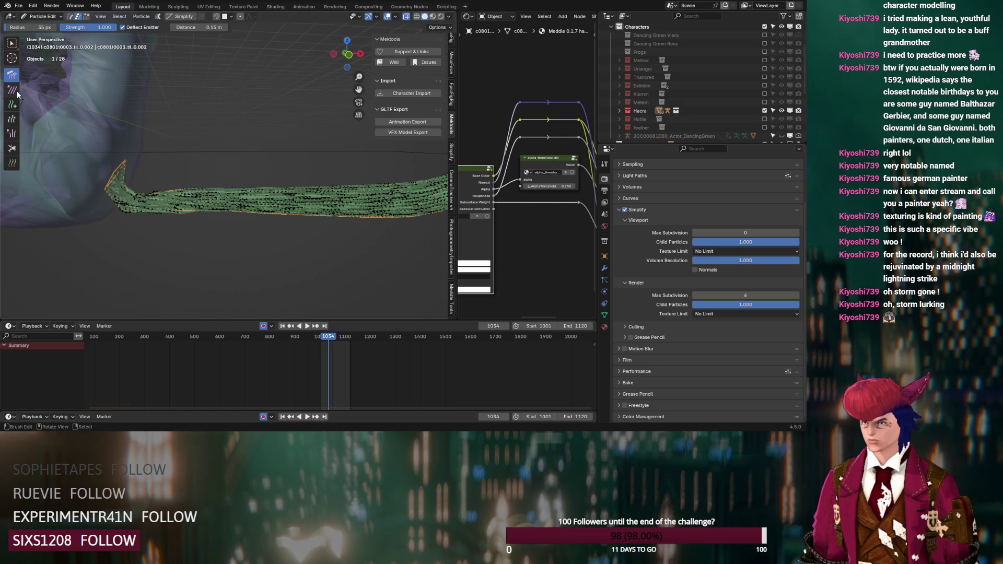
# - Puff the hair from tip to root, bend the right end upward, and comb the left tips
pyautogui.click(14, 134)
pyautogui.moveTo(132, 204); pyautogui.dragTo(273, 200)
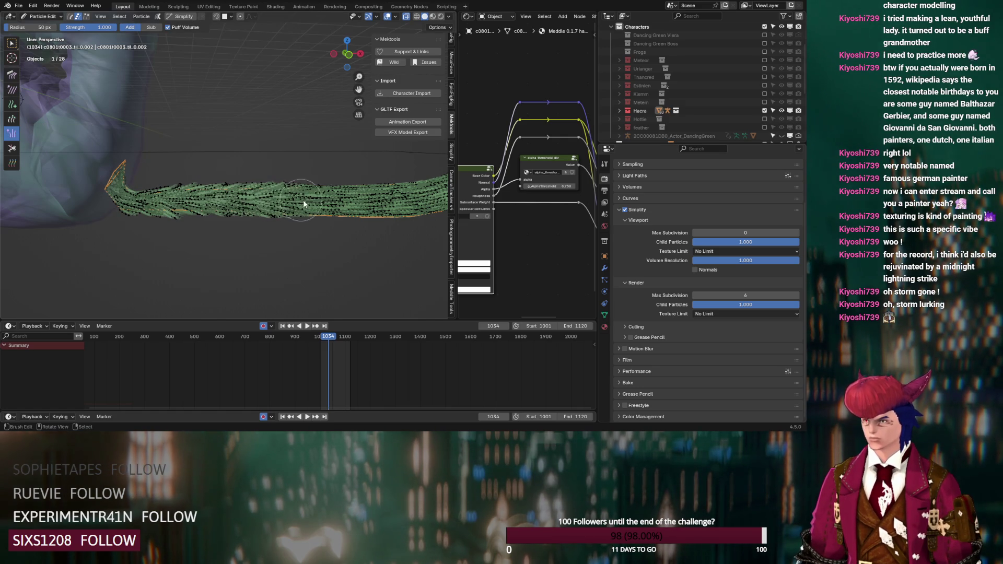
pyautogui.moveTo(413, 207); pyautogui.dragTo(361, 224, button='middle')
pyautogui.moveTo(332, 190)
pyautogui.mouseDown()
pyautogui.moveTo(416, 158)
pyautogui.moveTo(381, 179)
pyautogui.mouseUp()
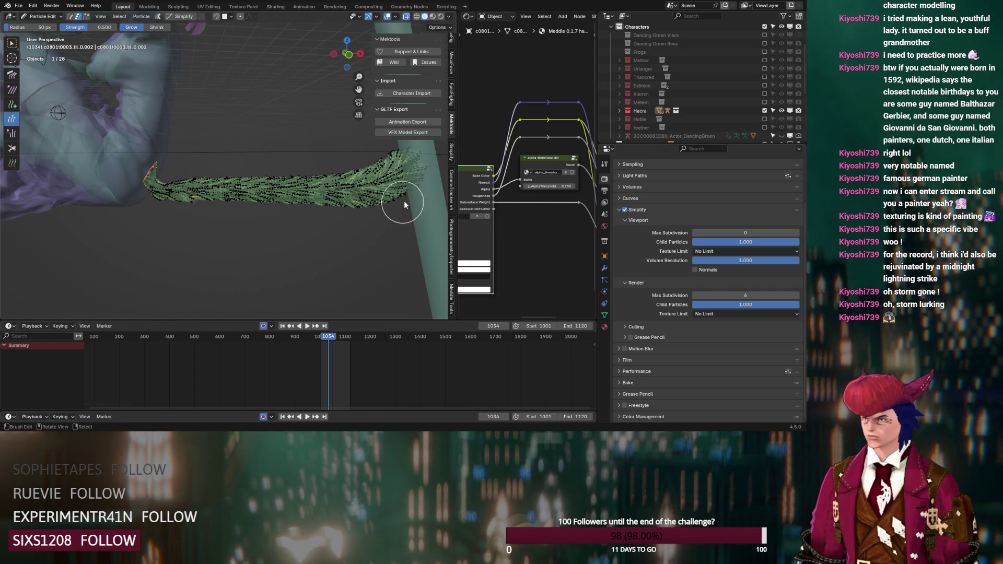
pyautogui.moveTo(399, 206); pyautogui.dragTo(403, 151)
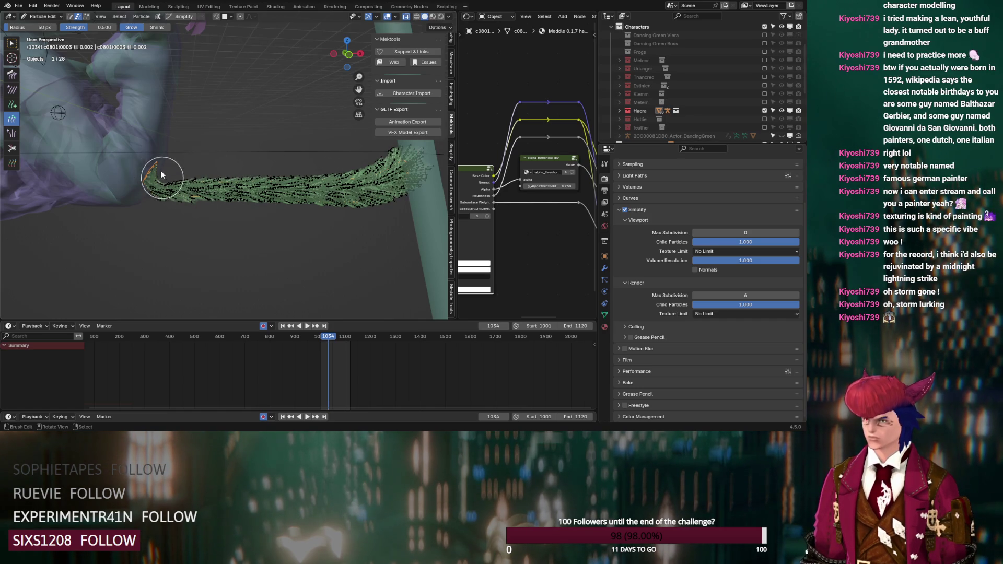
pyautogui.moveTo(134, 156); pyautogui.dragTo(146, 176)
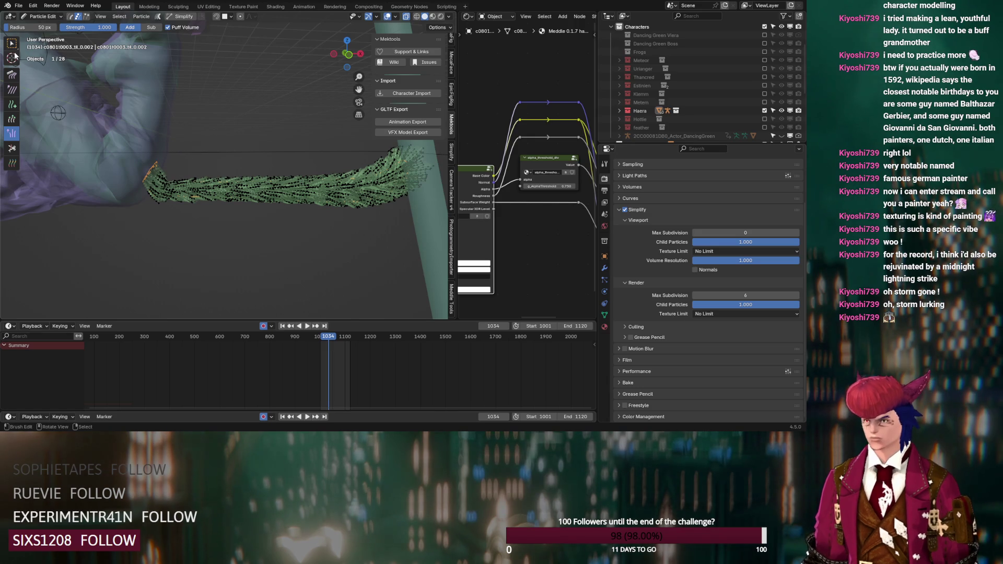
# - Return to Object Mode and reopen the particle settings
pyautogui.click(41, 16)
pyautogui.click(41, 27)
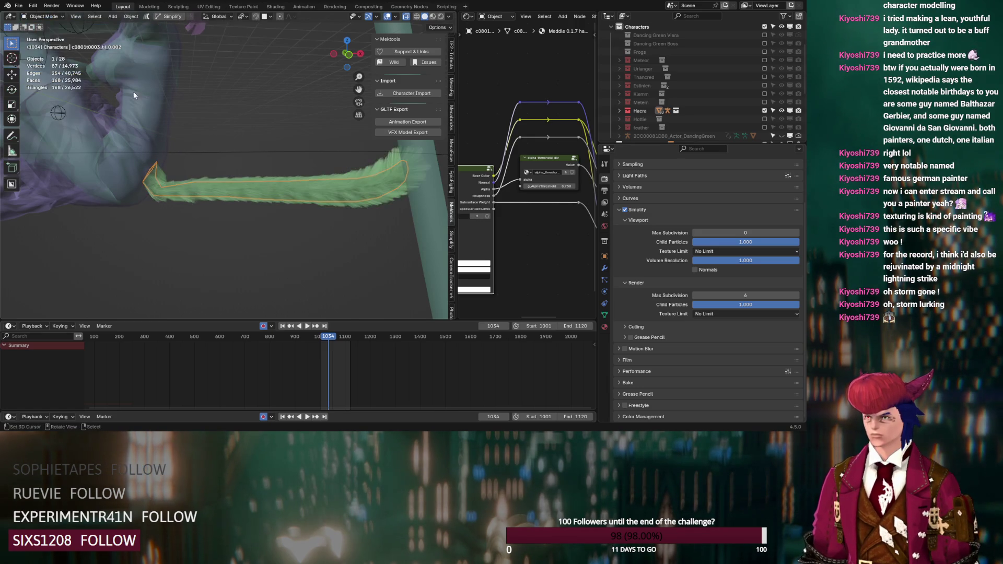
pyautogui.moveTo(304, 188)
pyautogui.mouseDown(button='middle')
pyautogui.moveTo(314, 205)
pyautogui.moveTo(221, 194)
pyautogui.moveTo(367, 193)
pyautogui.mouseUp(button='middle')
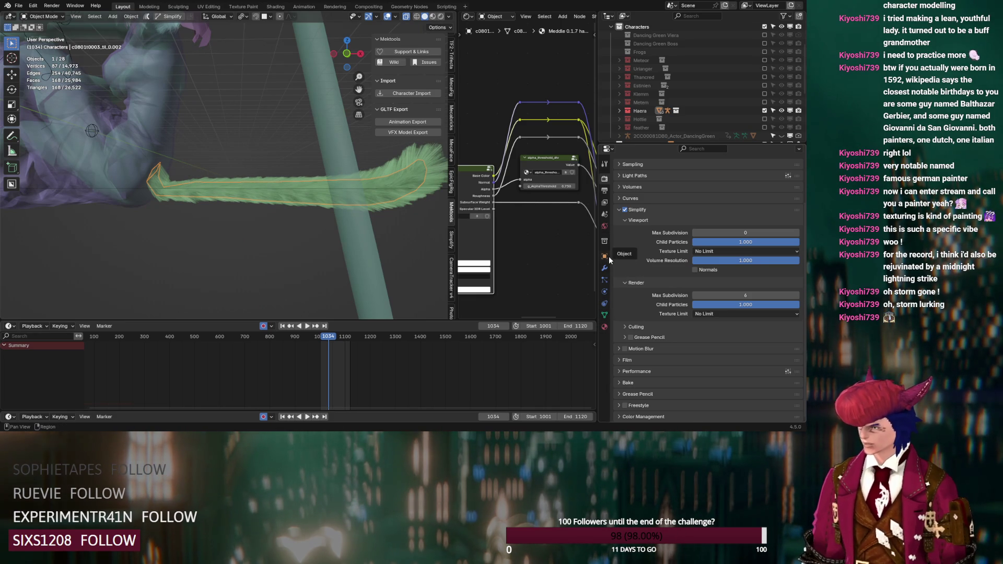
pyautogui.click(606, 282)
pyautogui.scroll(-15, 629, 287)
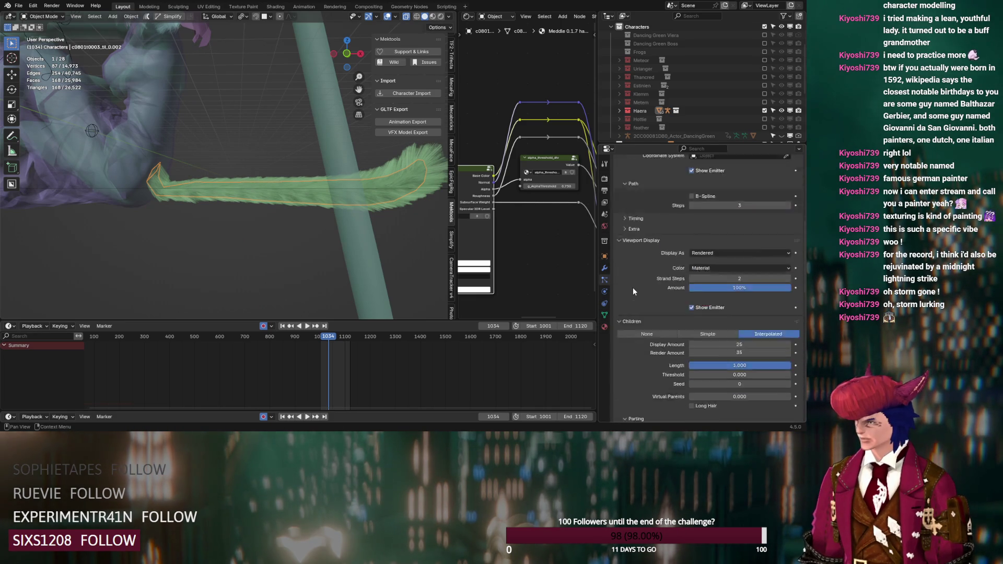
# - Add an empty material slot to the tail and search materials for 'ha' without assigning one
pyautogui.scroll(-12, 654, 309)
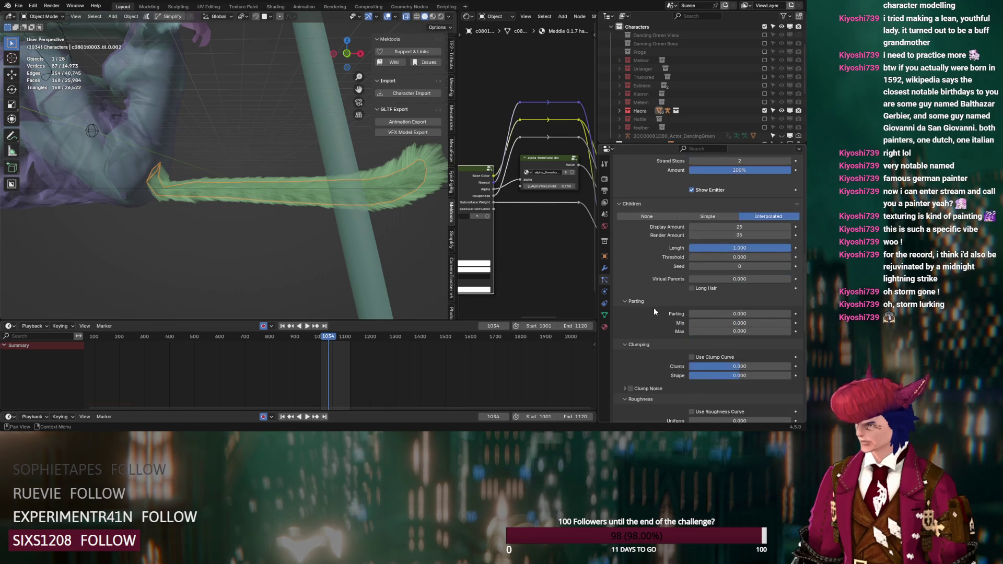
pyautogui.scroll(10, 648, 296)
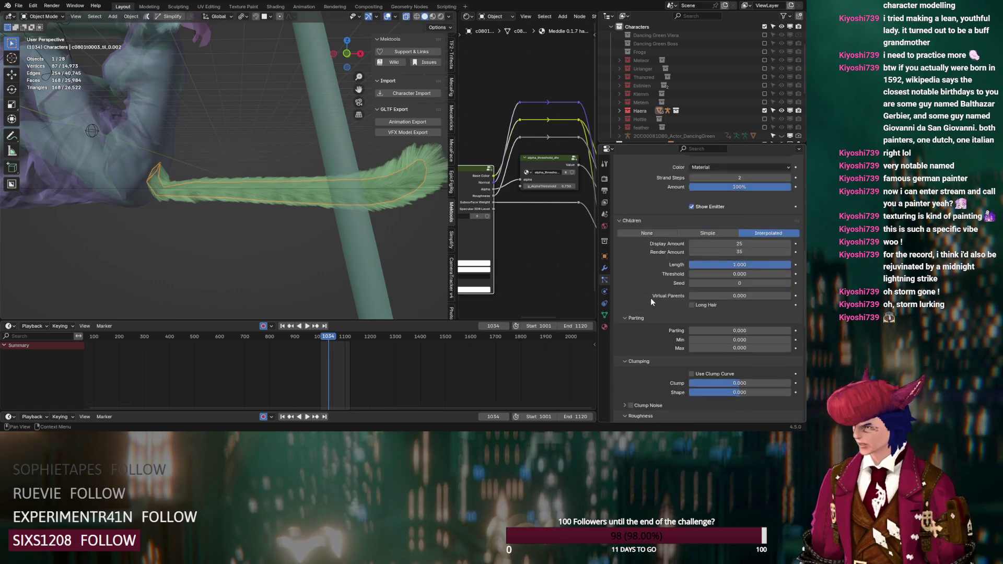
pyautogui.click(605, 327)
pyautogui.scroll(5, 697, 221)
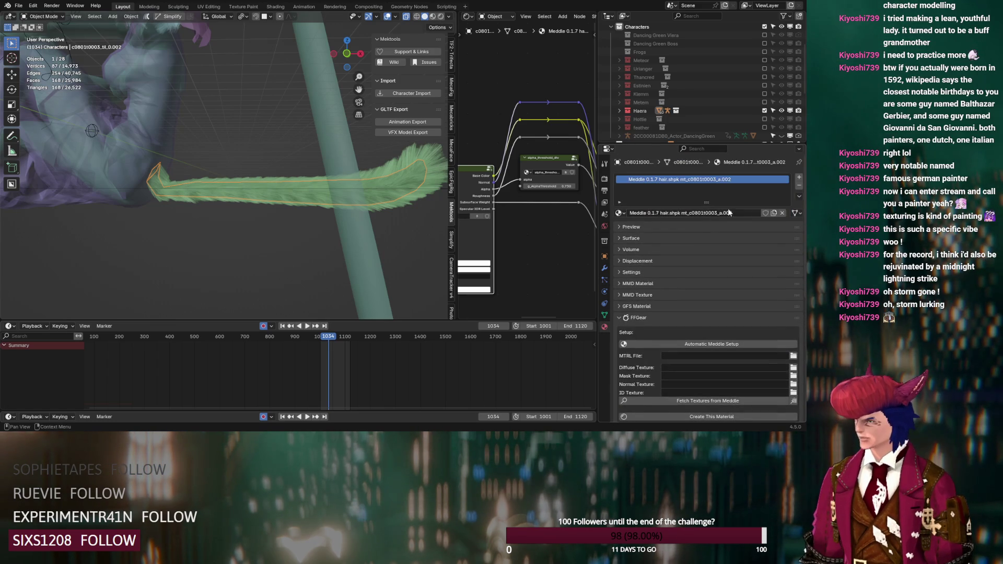
pyautogui.click(799, 179)
pyautogui.click(621, 227)
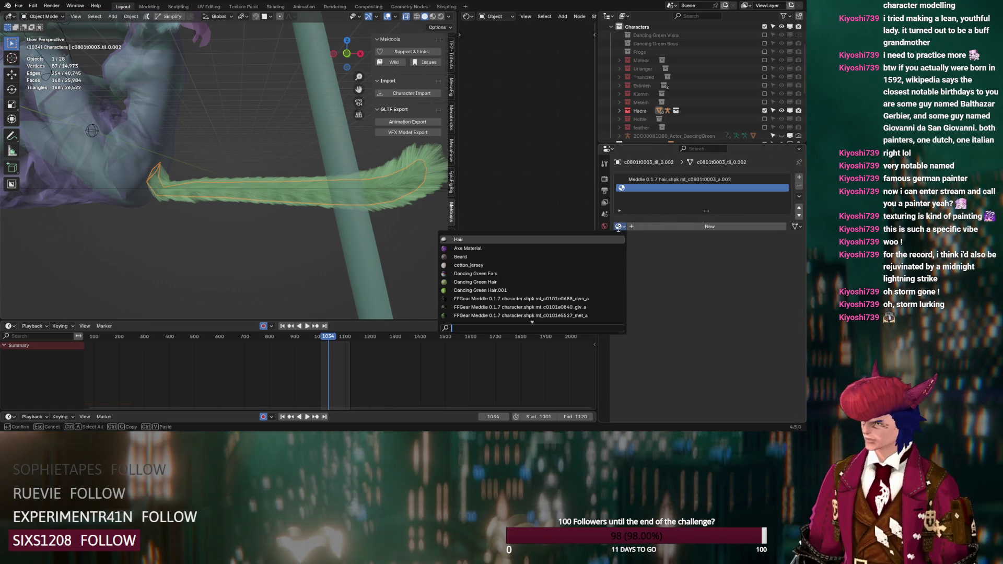
pyautogui.click(622, 226)
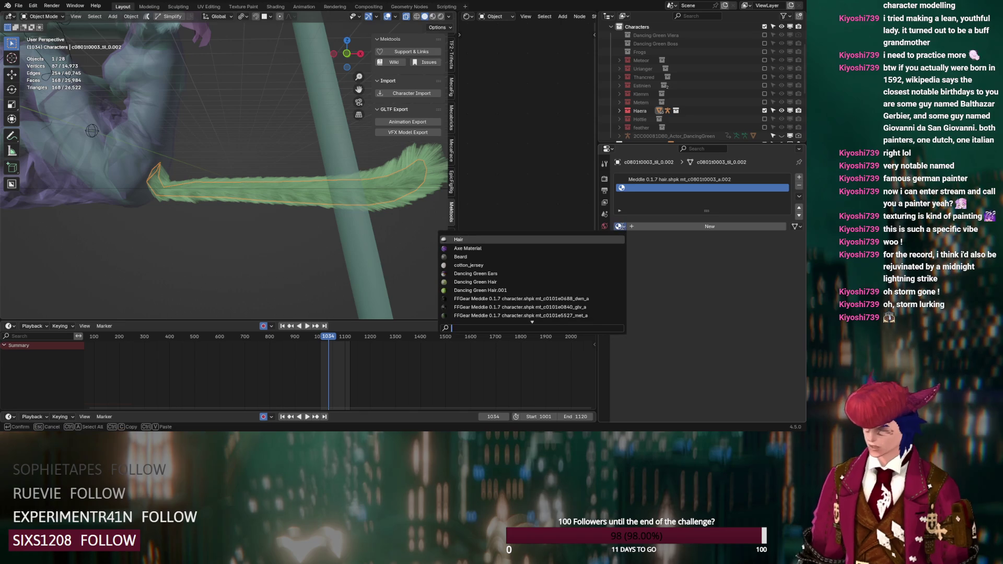
pyautogui.write('hair')
pyautogui.scroll(-10, 496, 298)
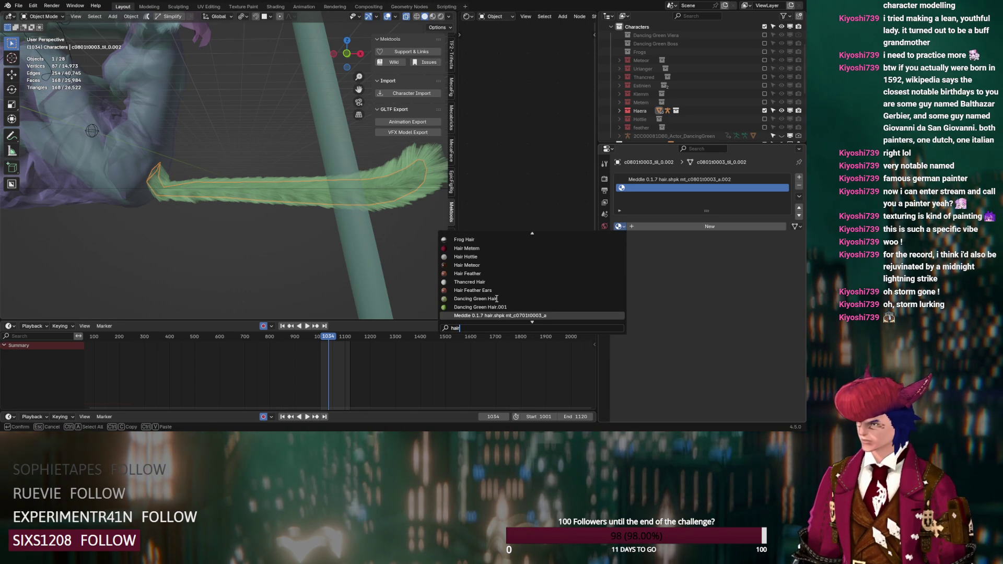
pyautogui.scroll(-10, 497, 299)
pyautogui.scroll(-7, 497, 298)
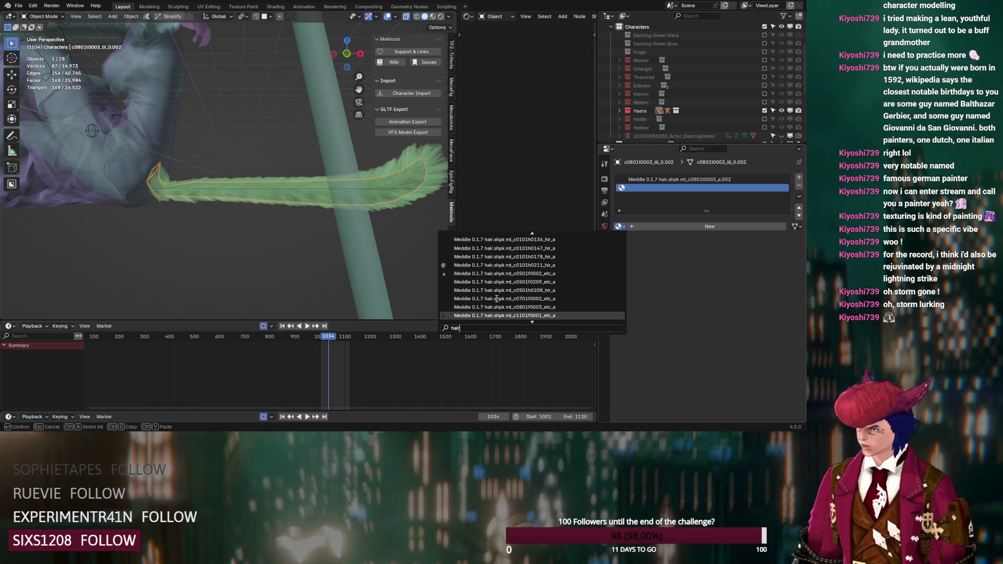
pyautogui.scroll(20, 502, 296)
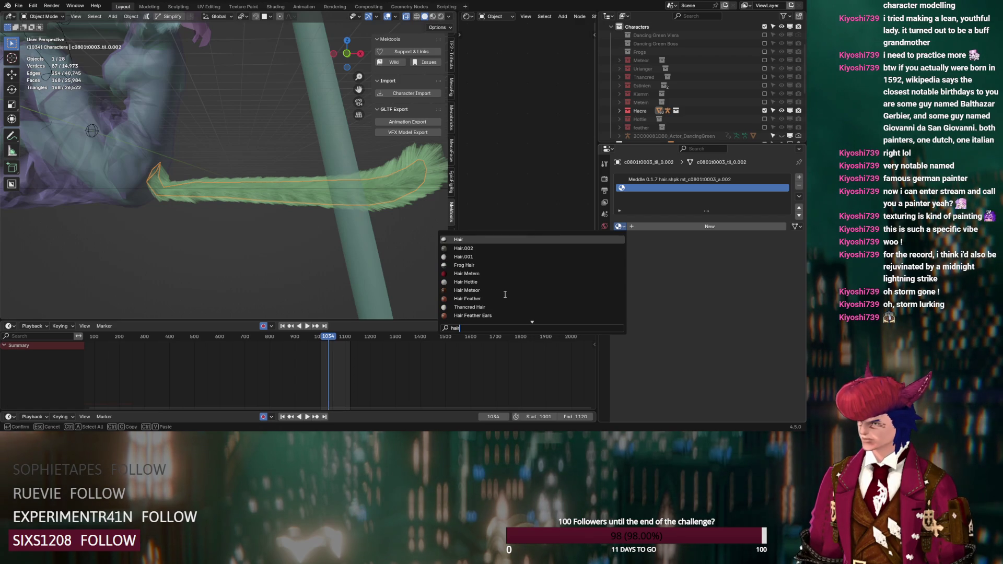
pyautogui.moveTo(272, 220)
pyautogui.mouseDown(button='middle')
pyautogui.moveTo(234, 174)
pyautogui.moveTo(205, 51)
pyautogui.mouseUp(button='middle')
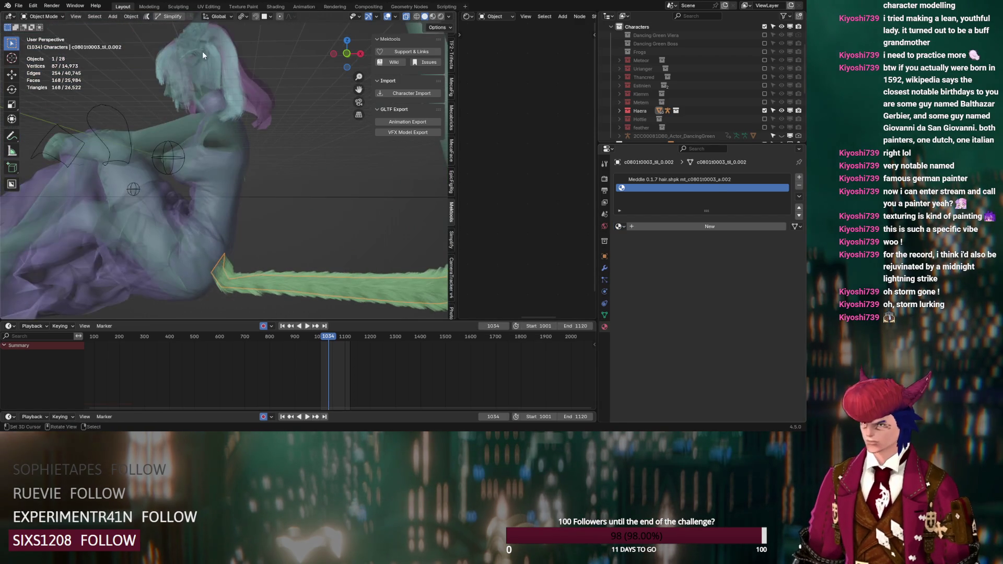
# - Rename New Hair.001's Material.010 to 'Hair Haera', then reselect the fur tail object
pyautogui.click(204, 56)
pyautogui.click(203, 55)
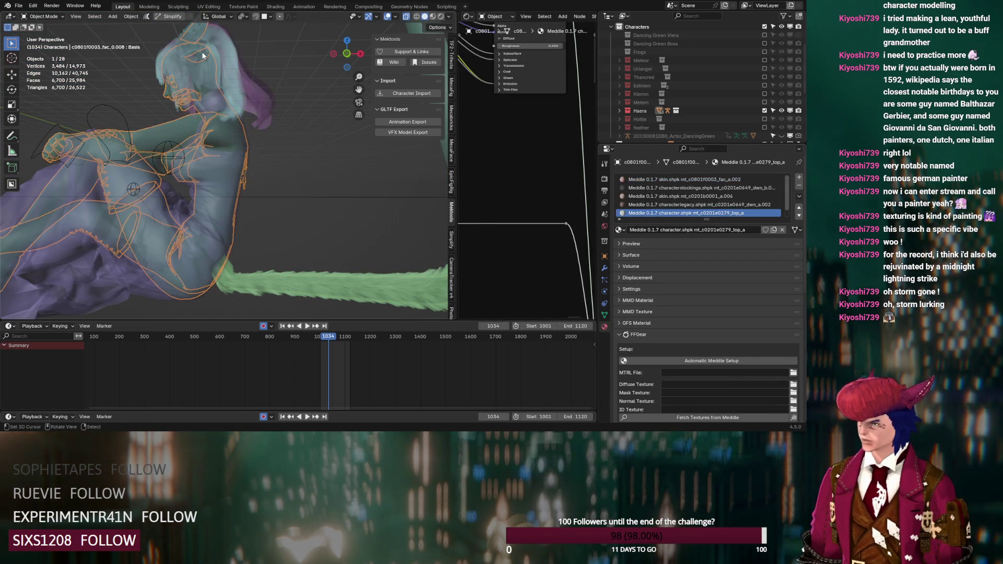
pyautogui.click(201, 55)
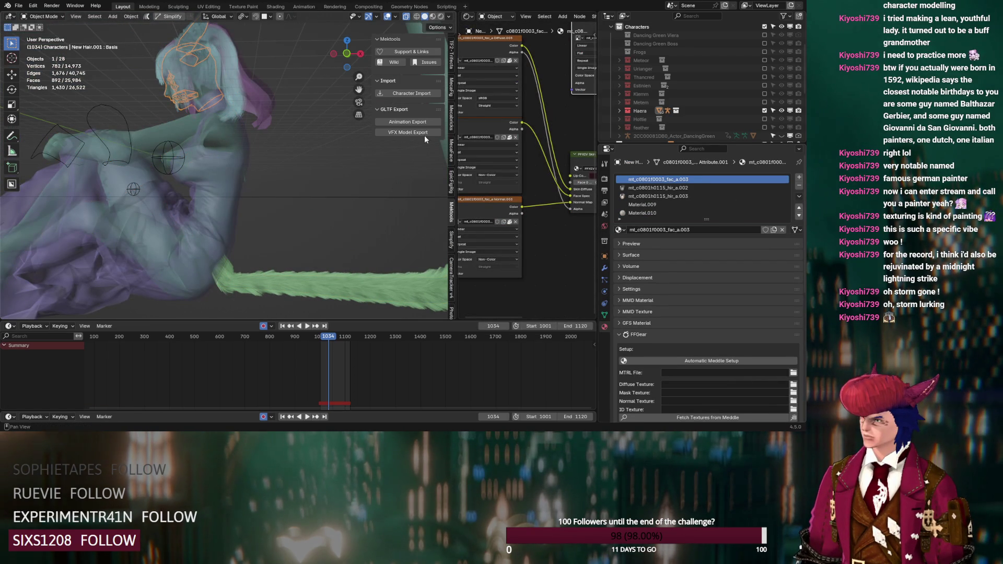
pyautogui.click(653, 213)
pyautogui.click(651, 230)
pyautogui.write('Ha')
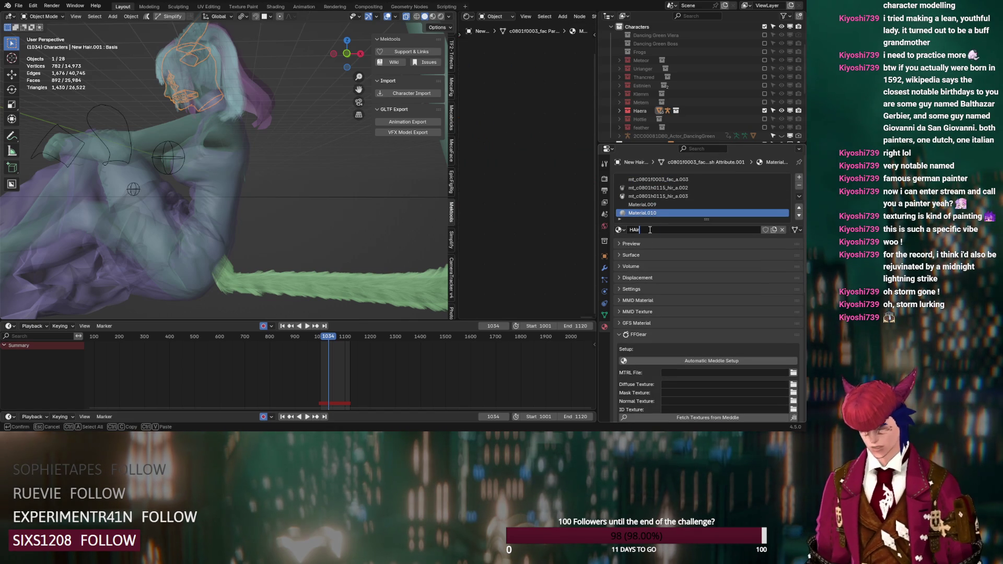
pyautogui.write('era')
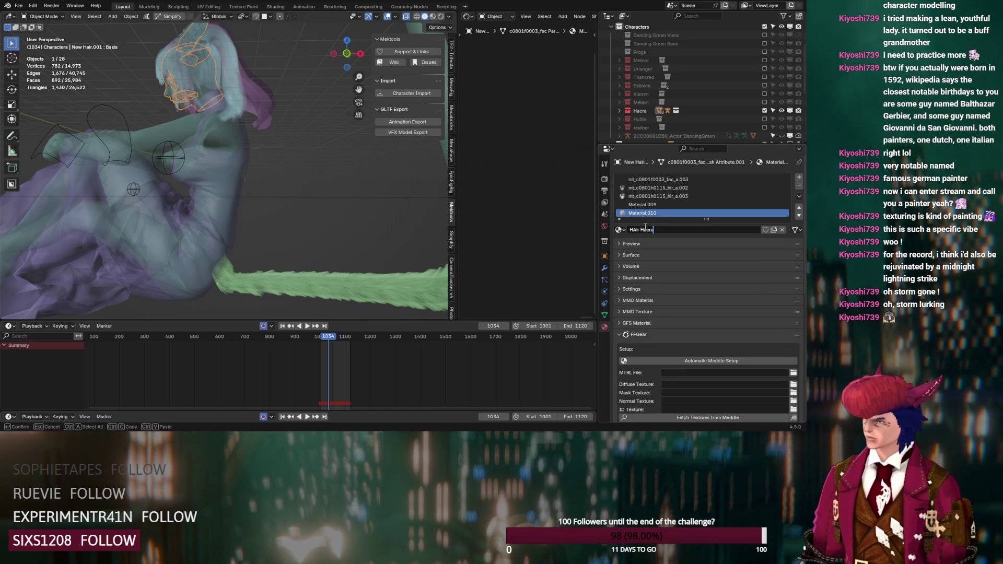
pyautogui.moveTo(638, 230); pyautogui.dragTo(633, 230)
pyautogui.write('a')
pyautogui.press('Return')
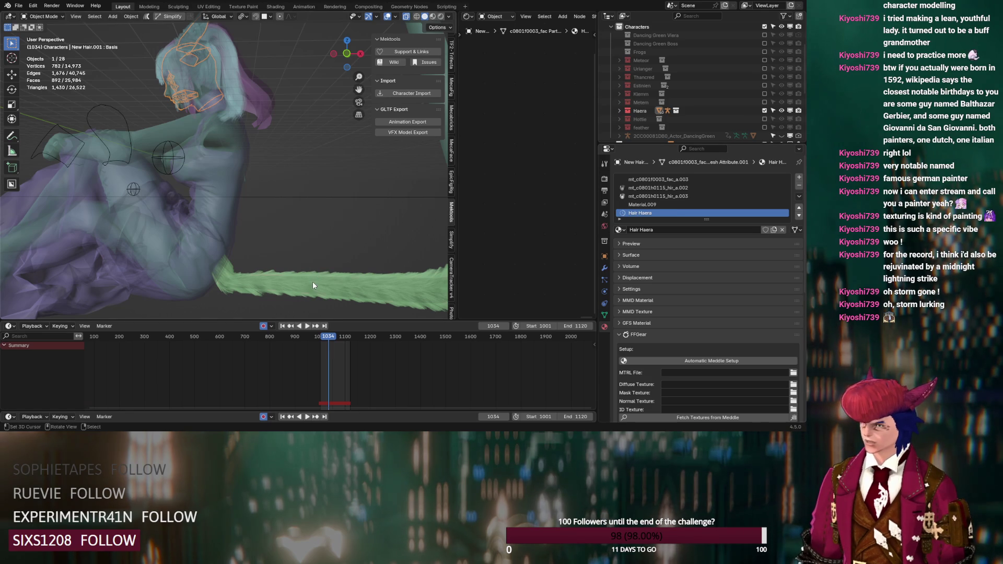
pyautogui.click(313, 281)
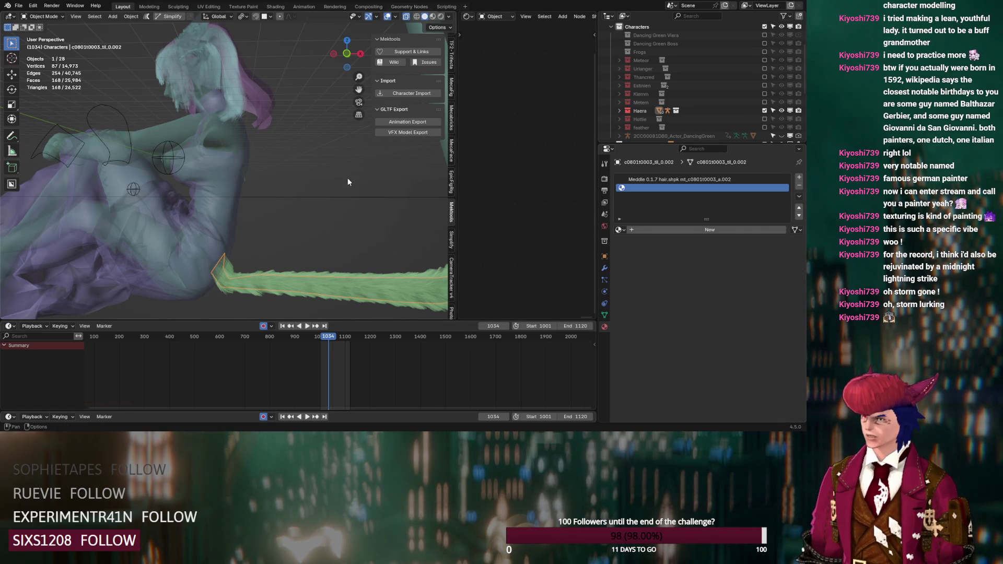
pyautogui.scroll(3, 387, 228)
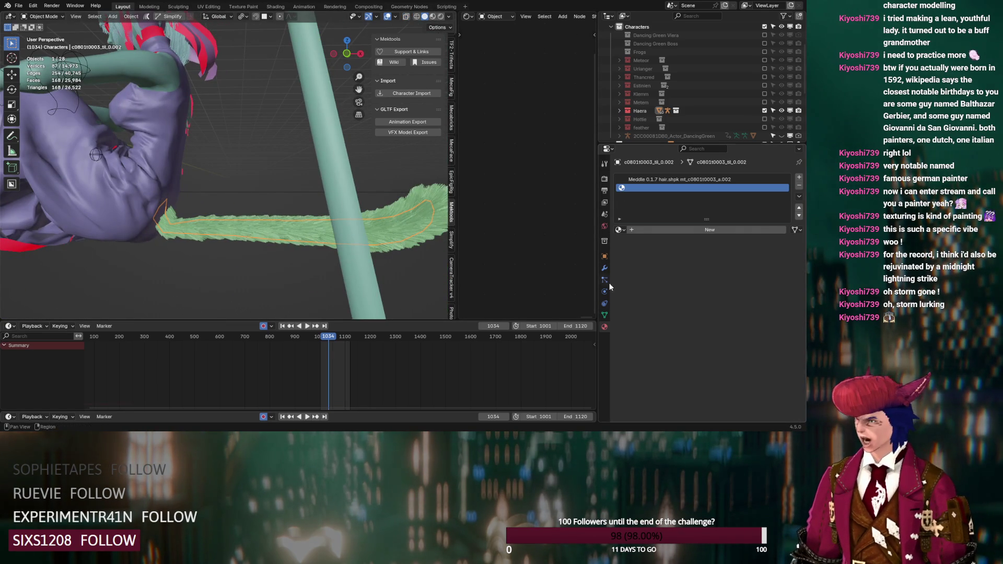
# - Assign the Hair Haera material to the tail's empty second material slot
pyautogui.click(620, 230)
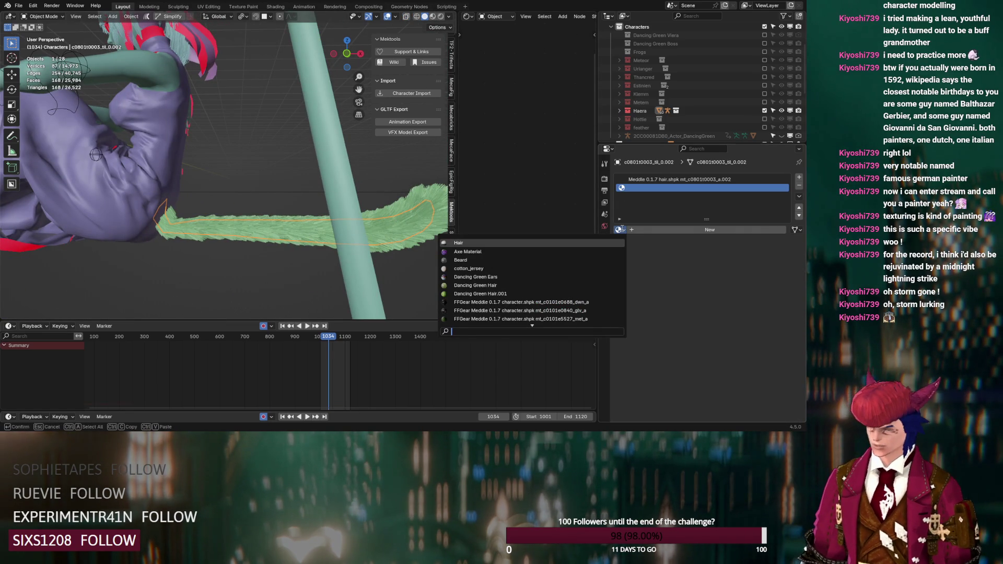
pyautogui.write('hair')
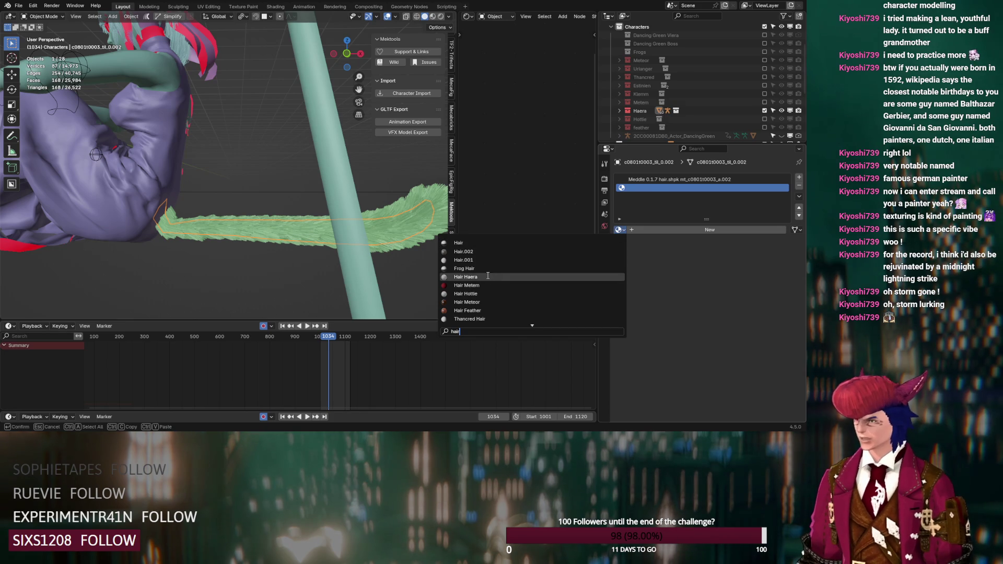
pyautogui.click(487, 277)
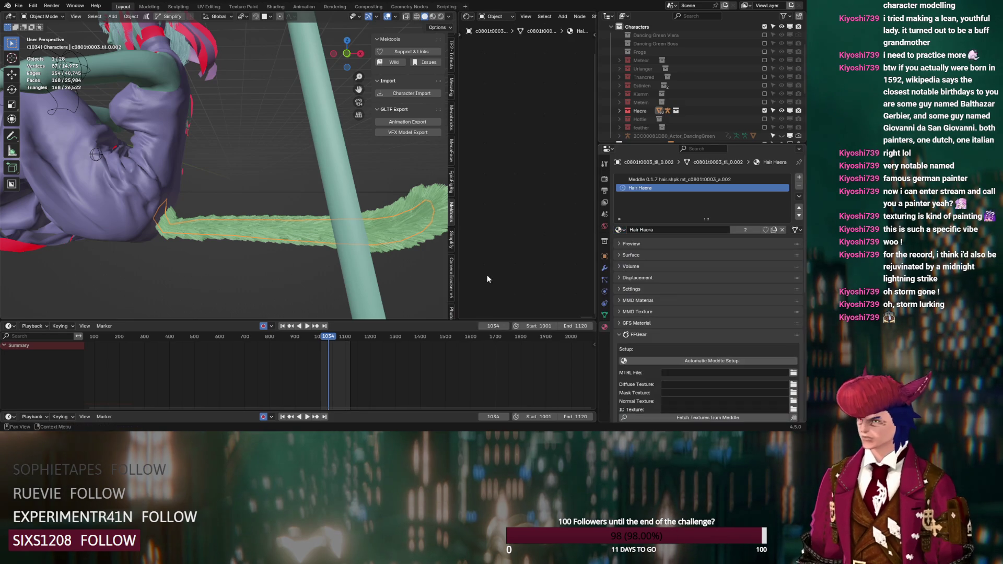
# - Set the tail's particle Render material to Hair Haera
pyautogui.click(604, 280)
pyautogui.click(718, 373)
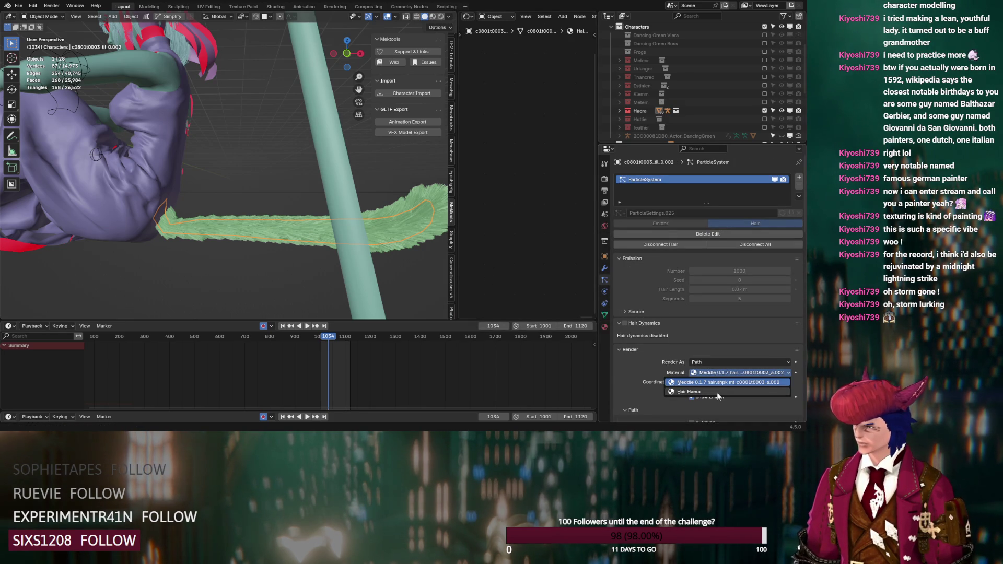
pyautogui.click(717, 392)
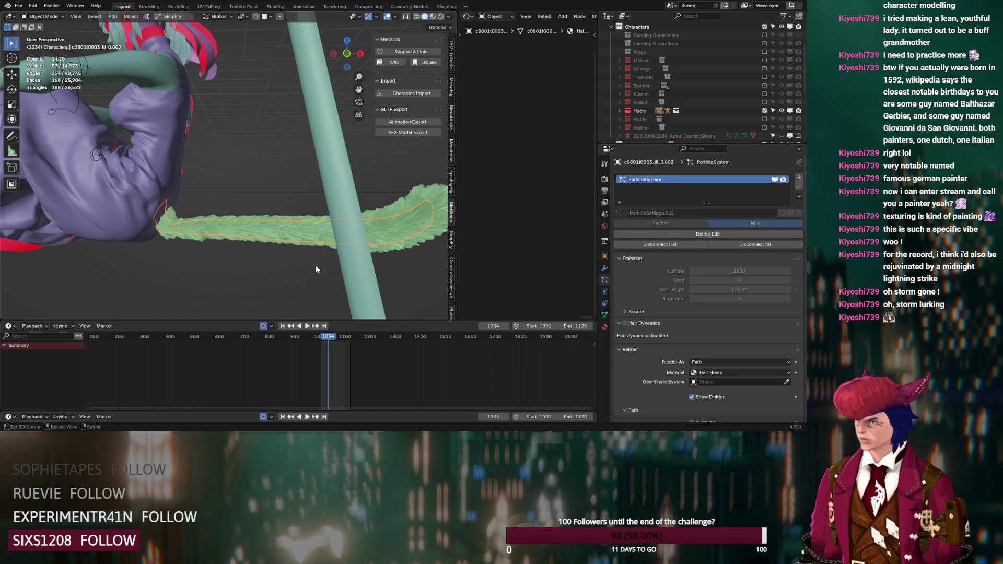
pyautogui.scroll(-15, 637, 356)
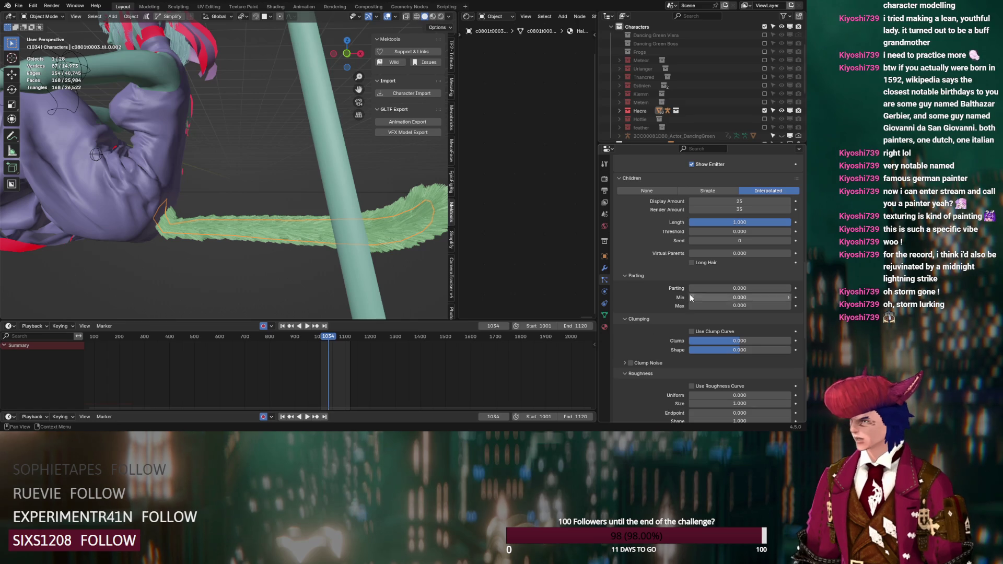
# - Add random and uniform roughness to the tail hair and raise the roughness threshold
pyautogui.moveTo(722, 363); pyautogui.dragTo(727, 363)
pyautogui.moveTo(726, 328); pyautogui.dragTo(728, 328)
pyautogui.moveTo(728, 380); pyautogui.dragTo(762, 380)
pyautogui.scroll(-5, 399, 302)
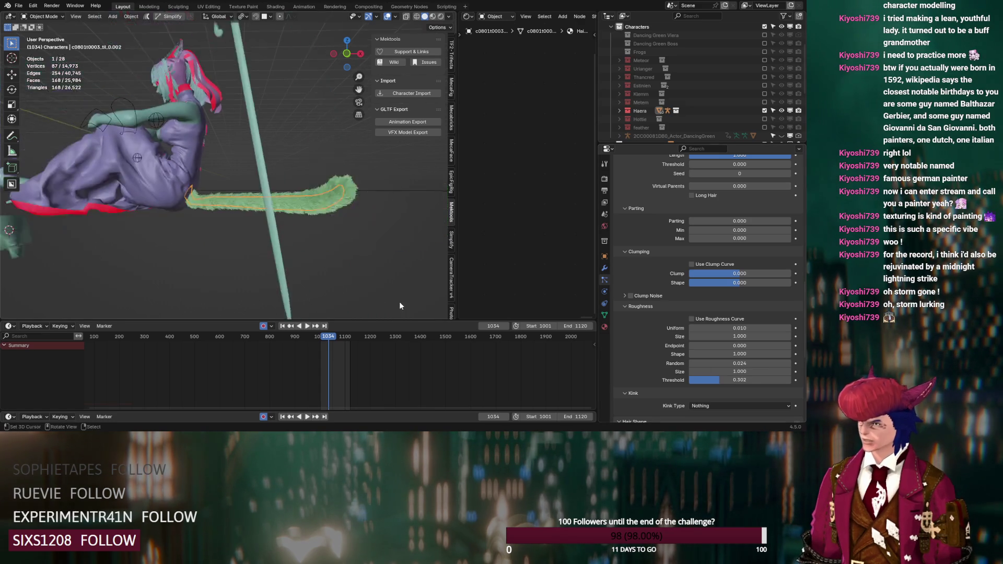
pyautogui.scroll(-4, 654, 328)
pyautogui.scroll(-5, 654, 328)
# - Set hair shape diameter root 0.03 m, tip 0.005 m and scale 0.05
pyautogui.click(729, 237)
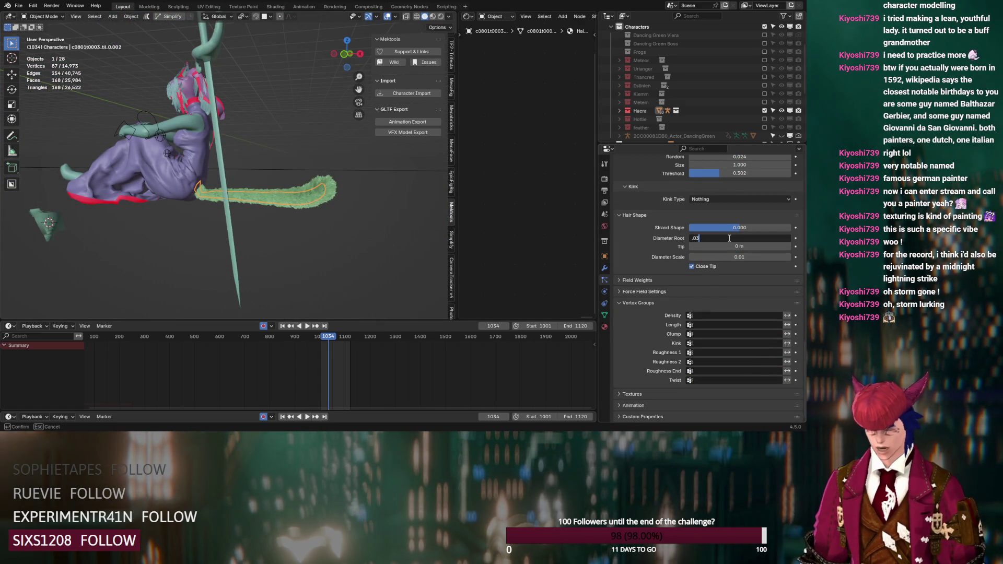
pyautogui.write('3')
pyautogui.press('Tab')
pyautogui.press('Tab')
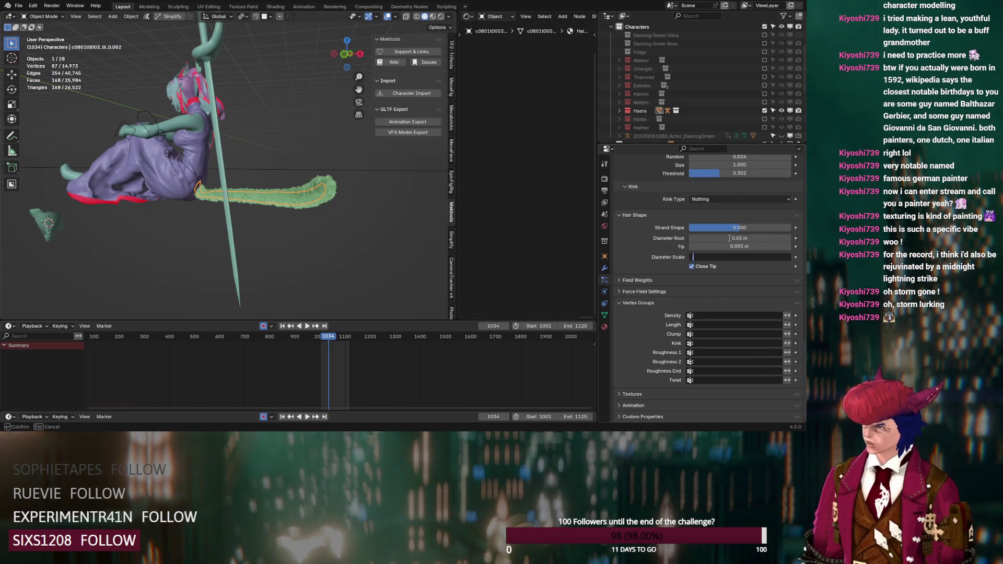
pyautogui.write('.05')
pyautogui.press('Return')
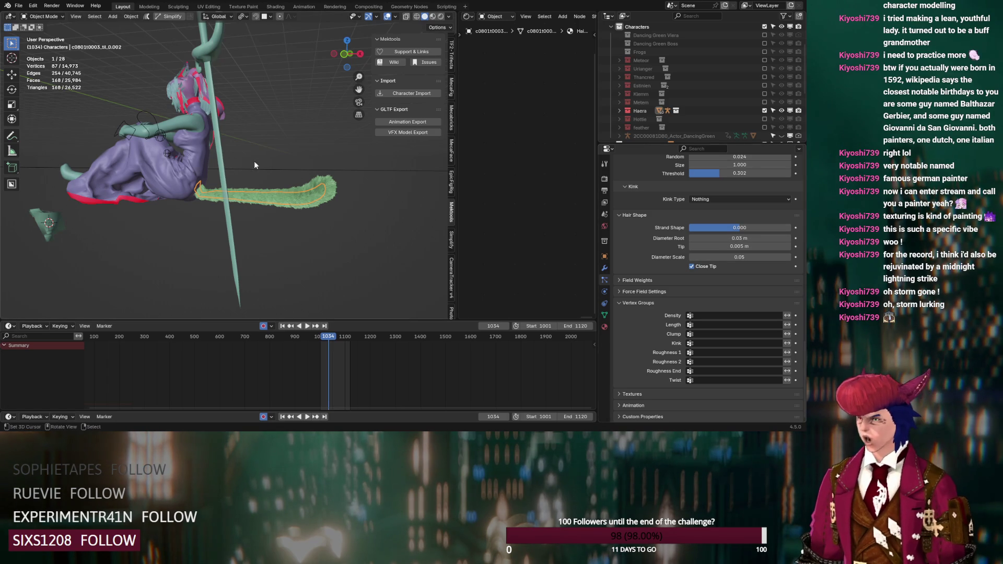
# - Raise the tail hair clumping to 0.465
pyautogui.scroll(10, 649, 238)
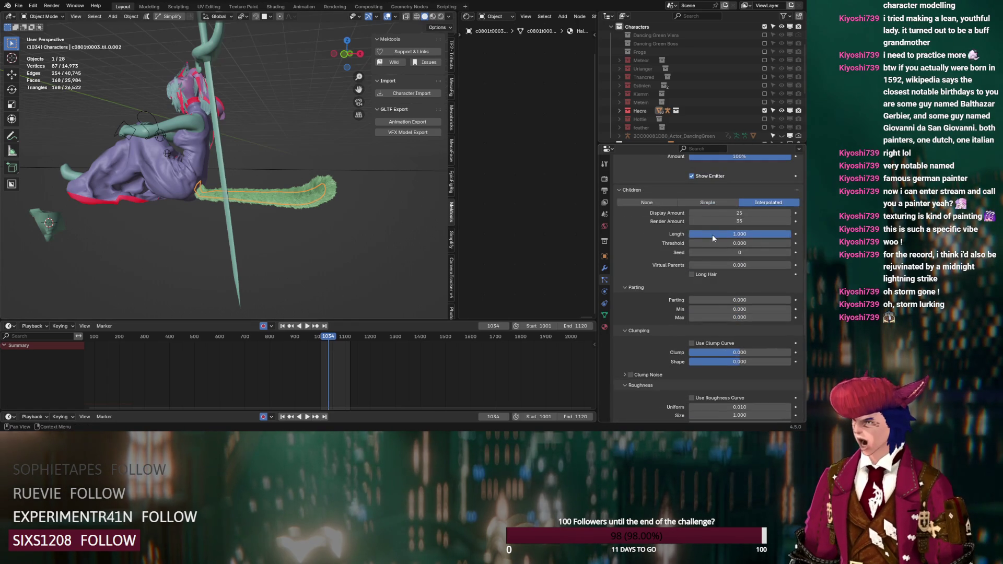
pyautogui.moveTo(725, 353); pyautogui.dragTo(764, 352)
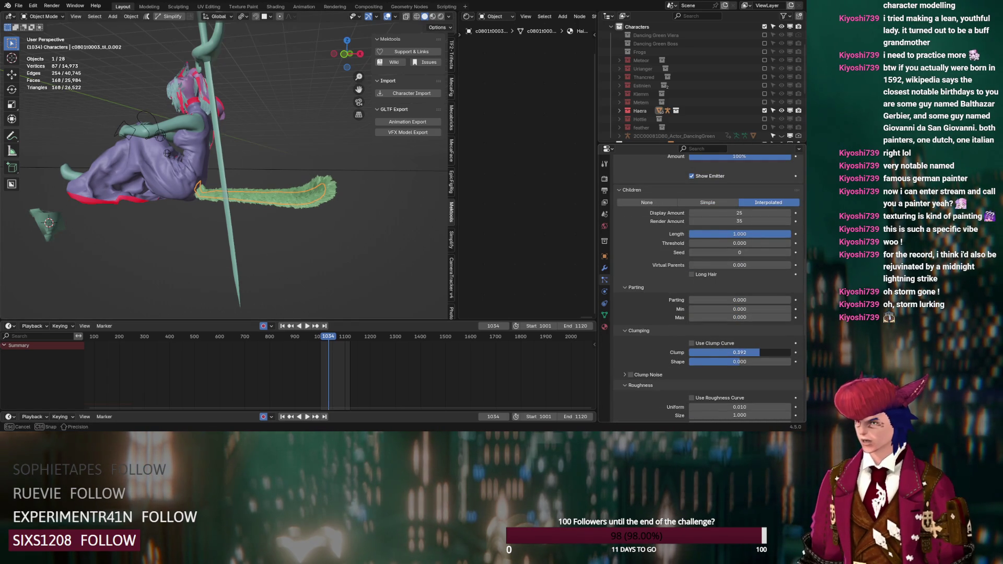
pyautogui.moveTo(330, 228)
pyautogui.keyDown('ctrl'); pyautogui.mouseDown(button='middle')
pyautogui.moveTo(334, 244)
pyautogui.moveTo(348, 234)
pyautogui.moveTo(172, 240)
pyautogui.mouseUp(button='middle'); pyautogui.keyUp('ctrl')
# - Fine-tune roughness: uniform up to 0.010, smaller roughness size, lower threshold
pyautogui.scroll(-8, 644, 292)
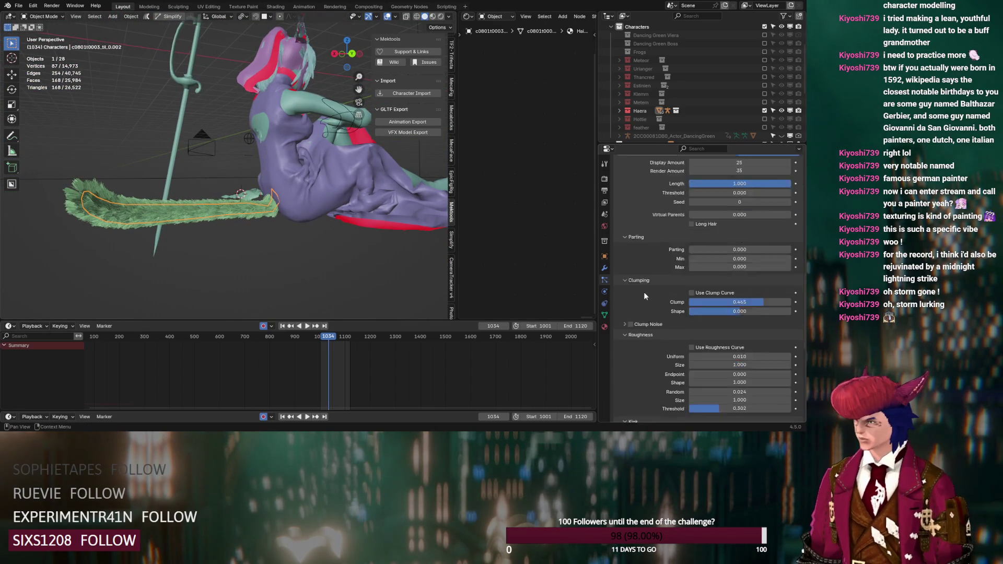
pyautogui.moveTo(717, 223)
pyautogui.mouseDown()
pyautogui.moveTo(726, 230)
pyautogui.moveTo(702, 231)
pyautogui.moveTo(721, 222)
pyautogui.moveTo(734, 235)
pyautogui.moveTo(737, 222)
pyautogui.mouseUp()
pyautogui.moveTo(740, 265); pyautogui.dragTo(726, 266)
pyautogui.moveTo(739, 274); pyautogui.dragTo(711, 275)
# - Save the blend file and inspect the tail from another angle
pyautogui.moveTo(287, 218)
pyautogui.mouseDown(button='middle')
pyautogui.moveTo(329, 223)
pyautogui.moveTo(249, 194)
pyautogui.mouseUp(button='middle')
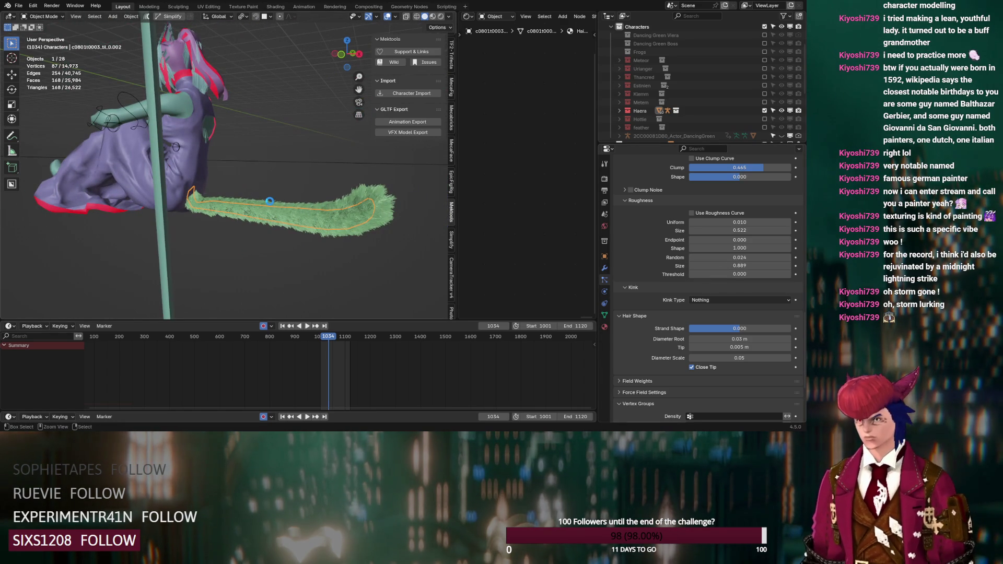
pyautogui.hotkey('ctrl', 's')
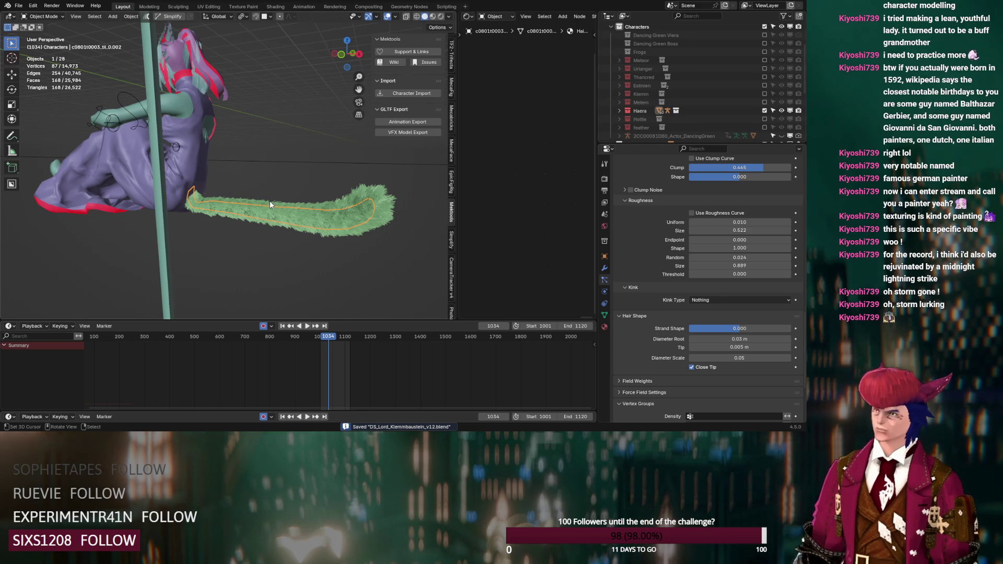
pyautogui.moveTo(270, 155); pyautogui.dragTo(238, 198, button='middle')
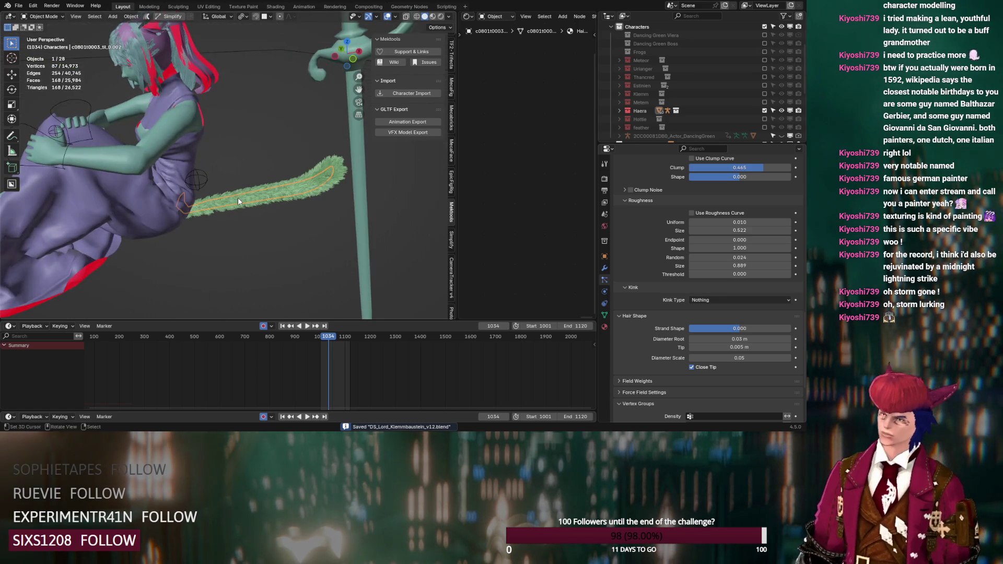
# - Switch the viewport to Rendered shading and hide the hir_0.002 hair mesh
pyautogui.click(441, 17)
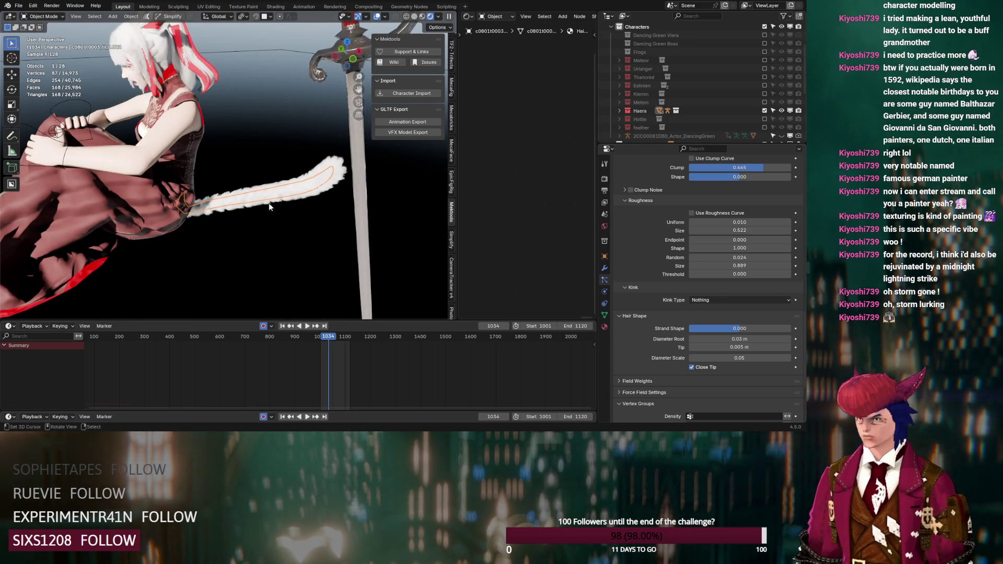
pyautogui.click(619, 110)
pyautogui.scroll(-3, 619, 107)
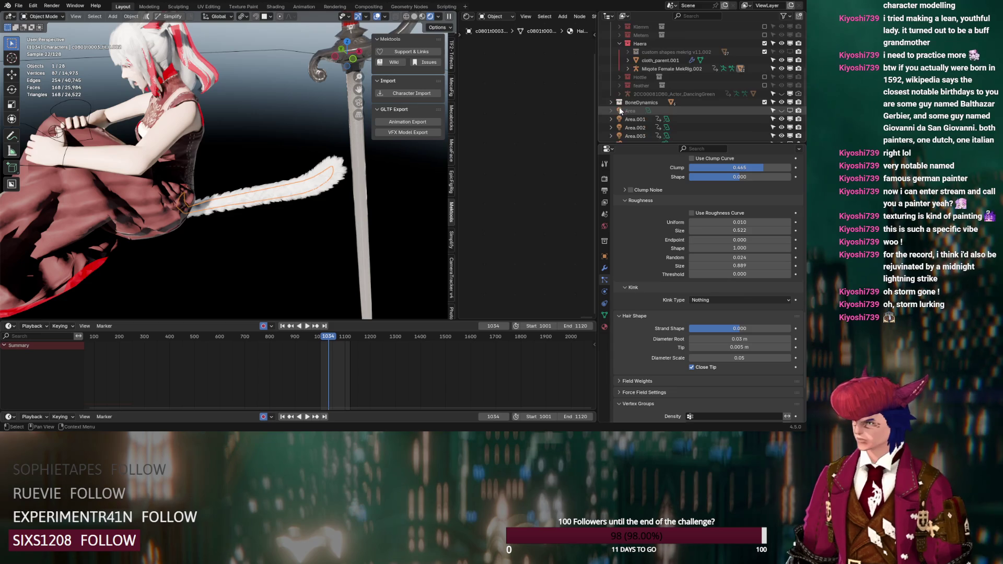
pyautogui.press('.')
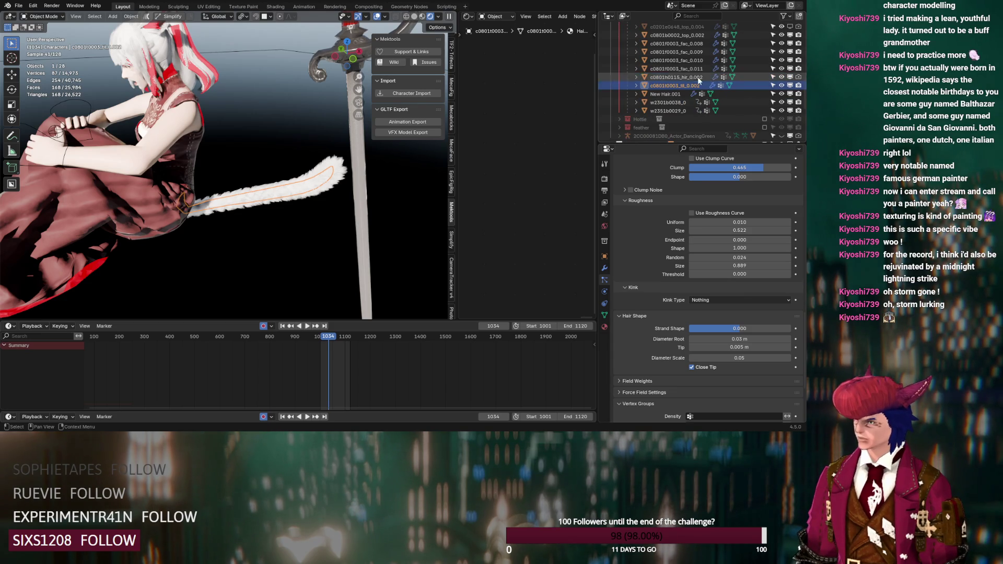
pyautogui.click(790, 77)
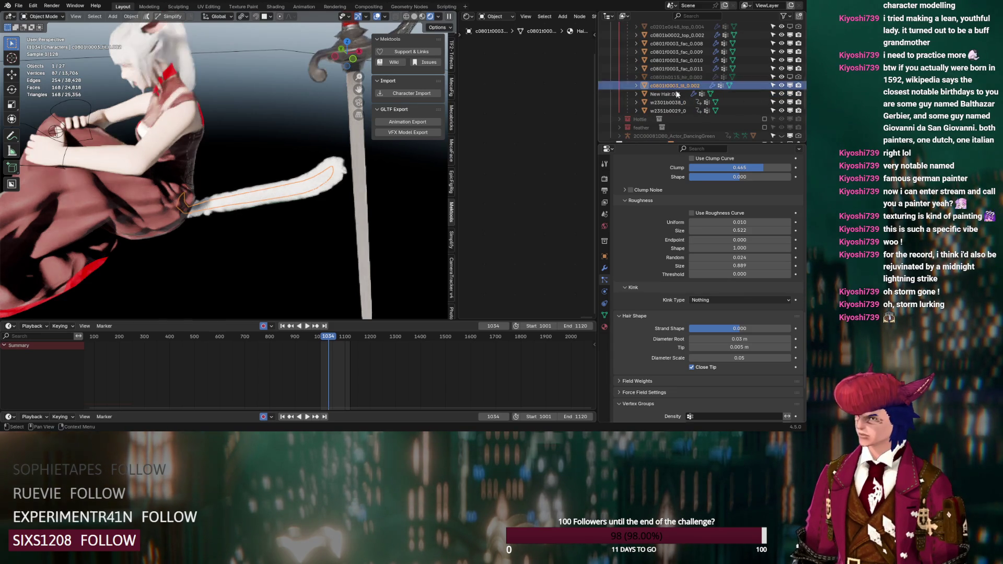
# - Hide overlays with Alt+Shift+Z and orbit around to inspect the white fur tail
pyautogui.click(383, 17)
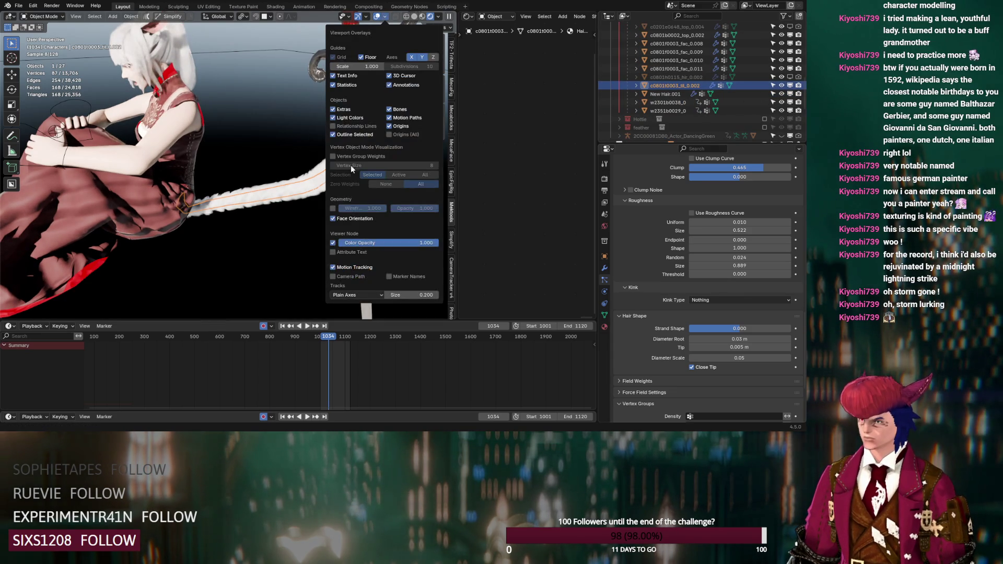
pyautogui.moveTo(292, 215); pyautogui.dragTo(161, 168, button='middle')
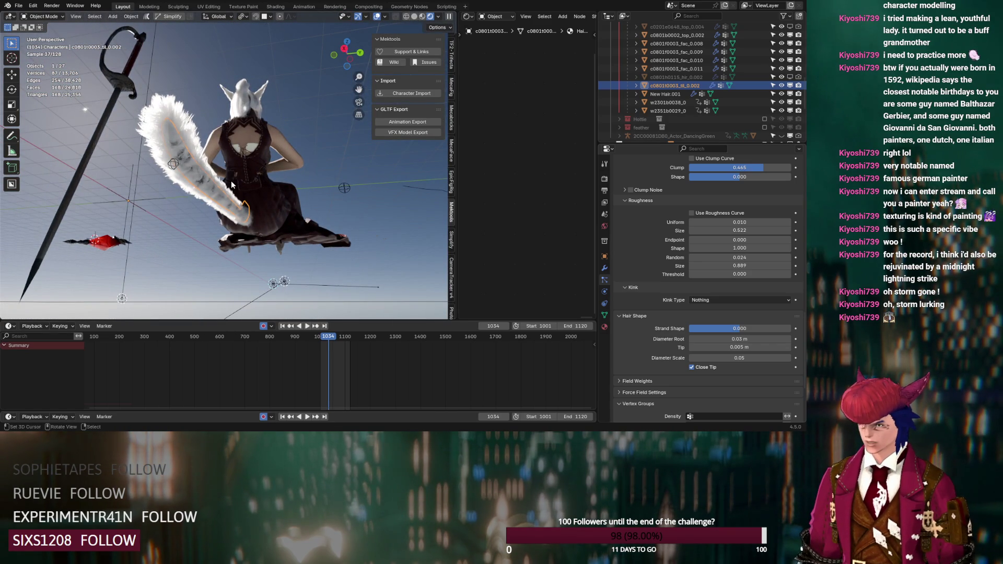
pyautogui.scroll(2, 231, 181)
pyautogui.moveTo(131, 110)
pyautogui.mouseDown(button='middle')
pyautogui.moveTo(131, 129)
pyautogui.moveTo(136, 113)
pyautogui.mouseUp(button='middle')
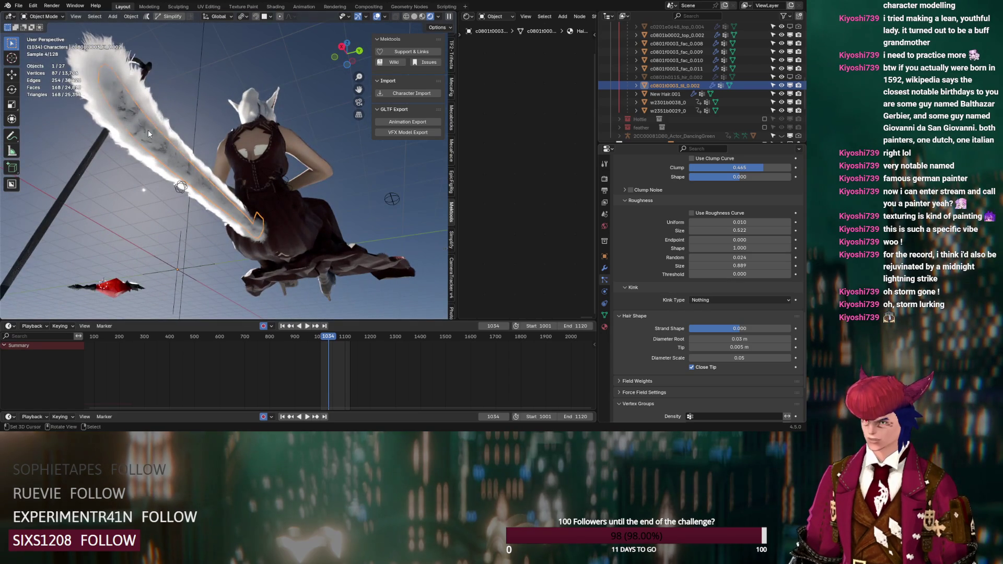
pyautogui.hotkey('shift', 'alt', 'z')
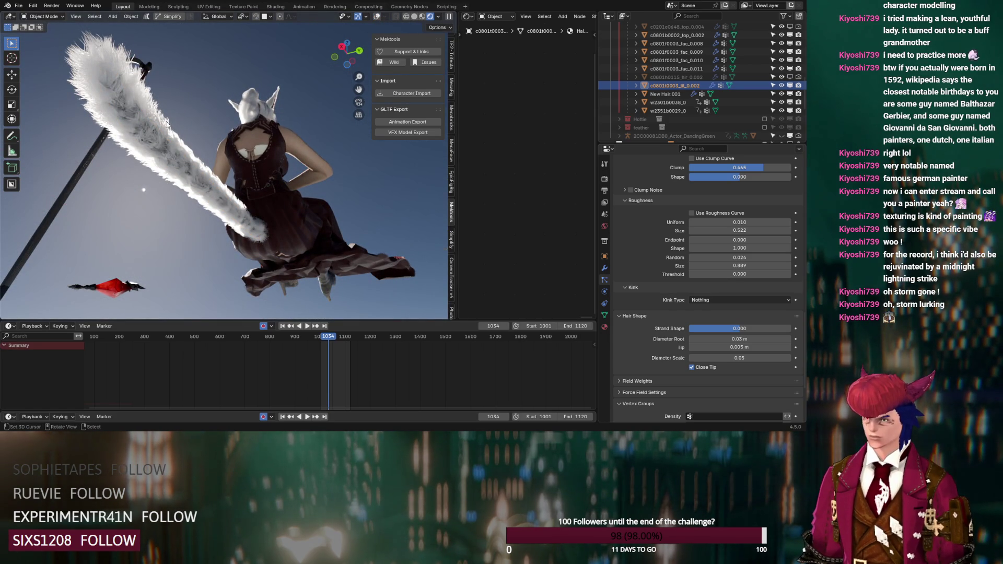
pyautogui.moveTo(166, 124); pyautogui.dragTo(237, 180, button='middle')
pyautogui.click(375, 17)
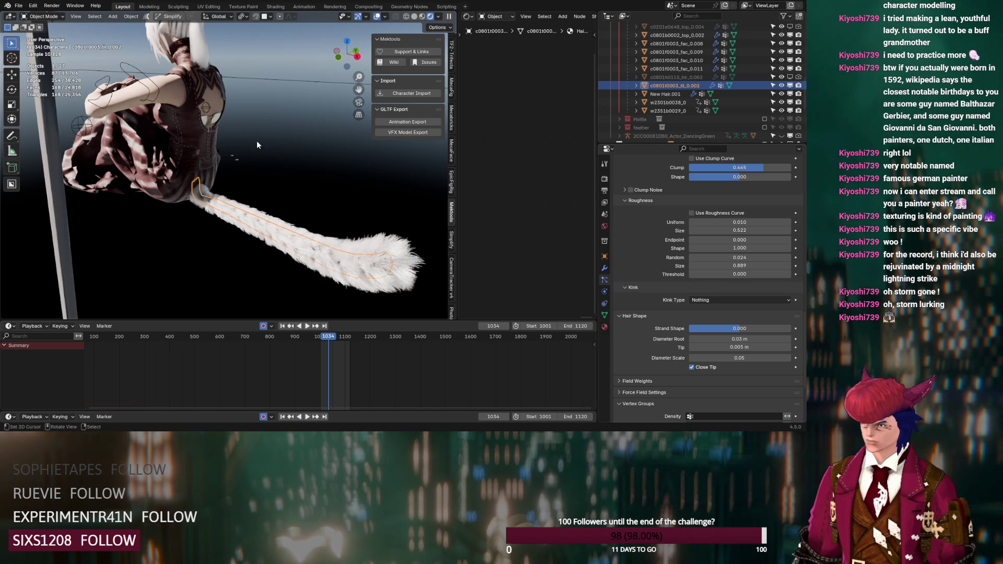
pyautogui.moveTo(256, 146); pyautogui.dragTo(316, 148, button='middle')
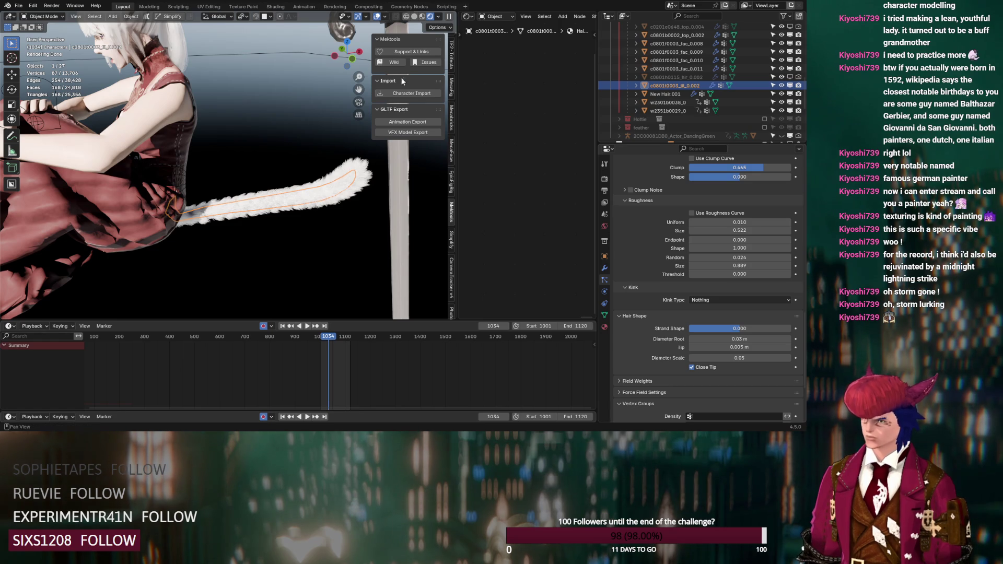
pyautogui.scroll(5, 635, 88)
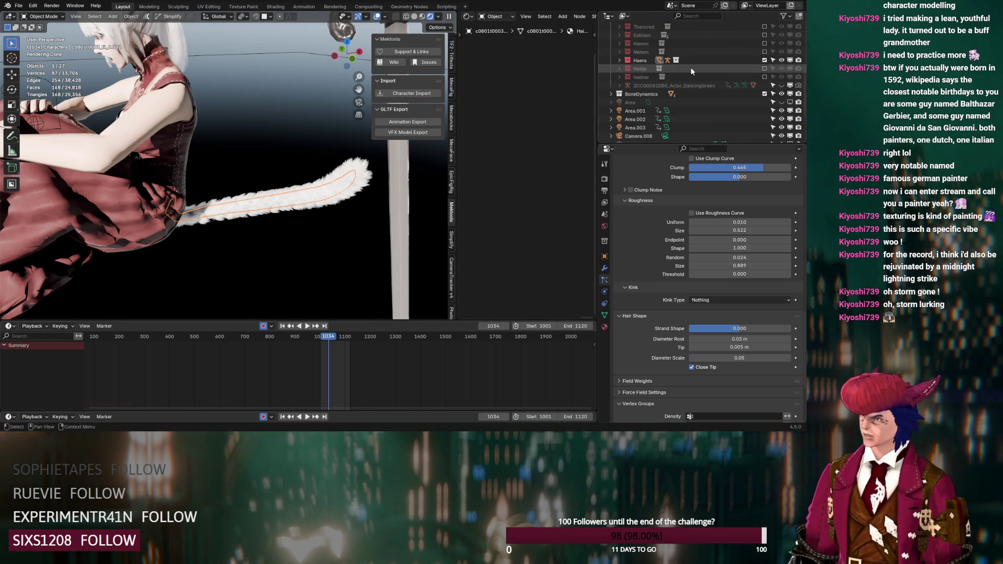
# - Hide the kneeling character's collection and select the other character's top garment
pyautogui.click(764, 60)
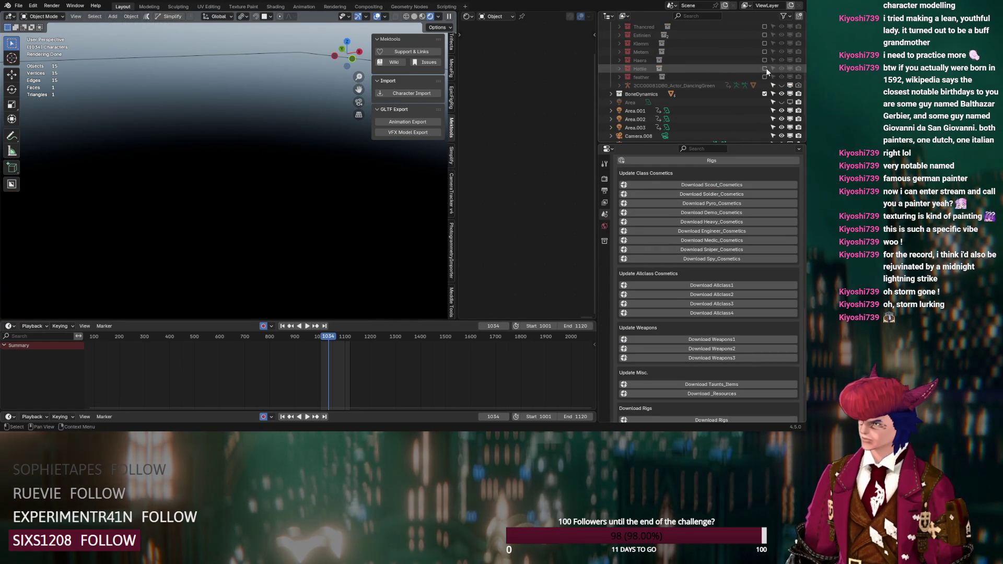
pyautogui.moveTo(336, 193)
pyautogui.mouseDown(button='middle')
pyautogui.moveTo(293, 195)
pyautogui.moveTo(307, 186)
pyautogui.moveTo(301, 210)
pyautogui.moveTo(191, 172)
pyautogui.mouseUp(button='middle')
pyautogui.press('KP_Decimal')
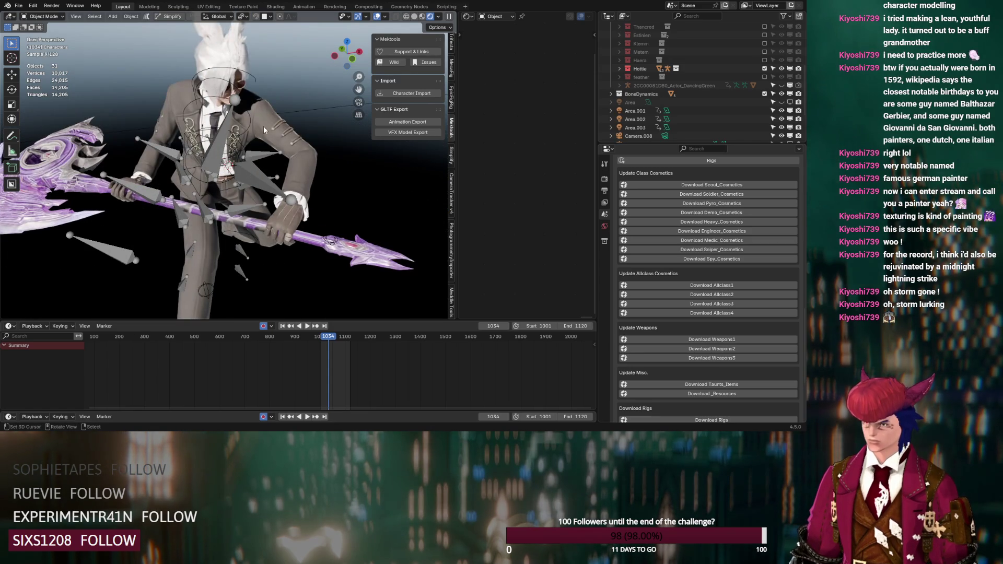
pyautogui.click(265, 126)
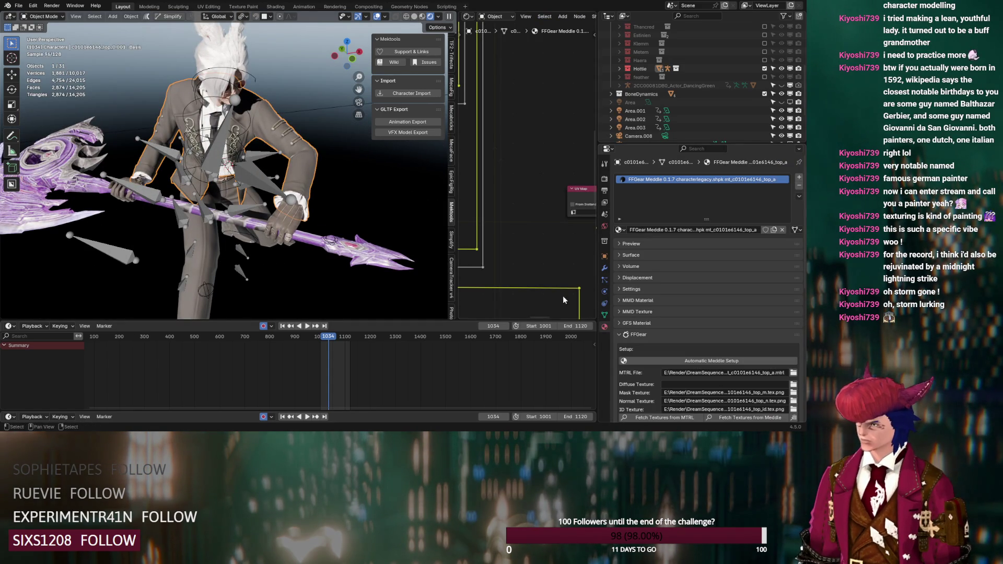
pyautogui.moveTo(350, 211)
pyautogui.mouseDown(button='middle')
pyautogui.moveTo(290, 191)
pyautogui.moveTo(206, 199)
pyautogui.mouseUp(button='middle')
pyautogui.scroll(5, 206, 199)
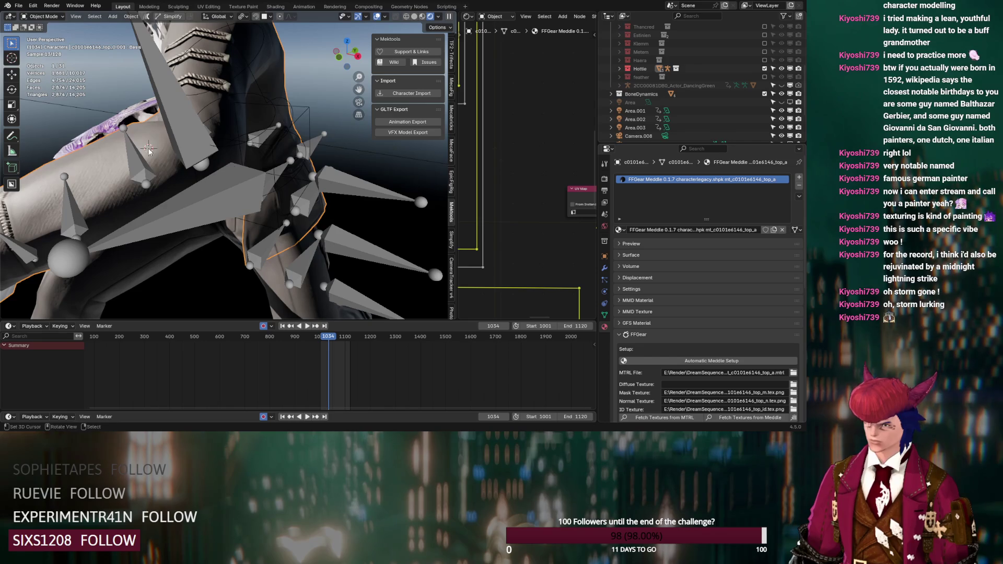
pyautogui.scroll(-3, 148, 149)
pyautogui.scroll(5, 167, 167)
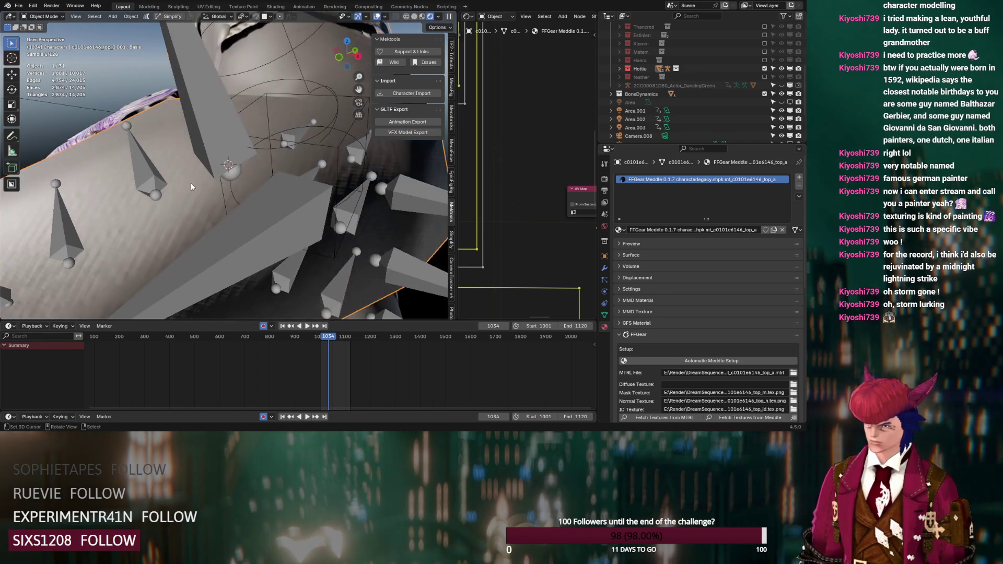
pyautogui.scroll(-8, 524, 220)
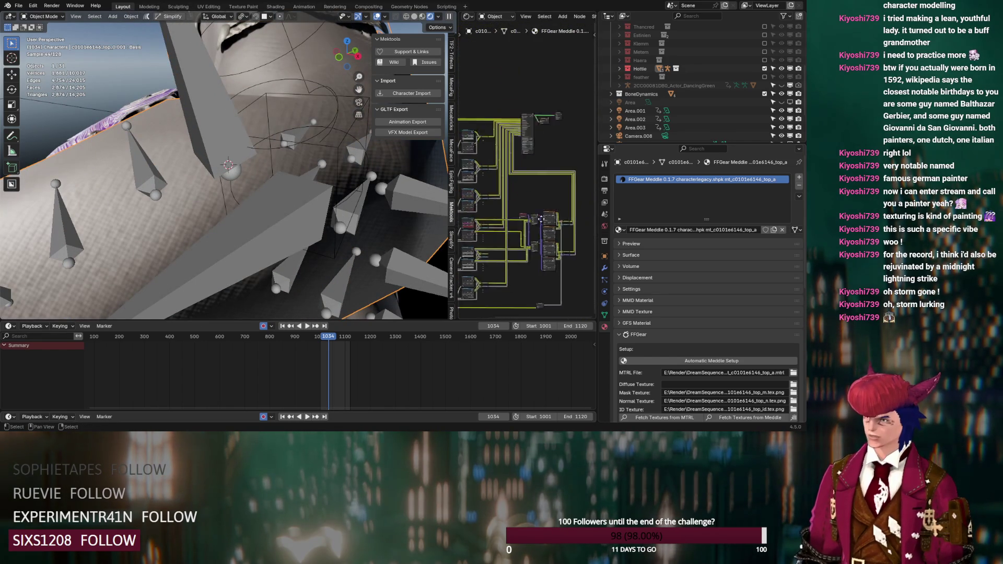
pyautogui.scroll(8, 523, 219)
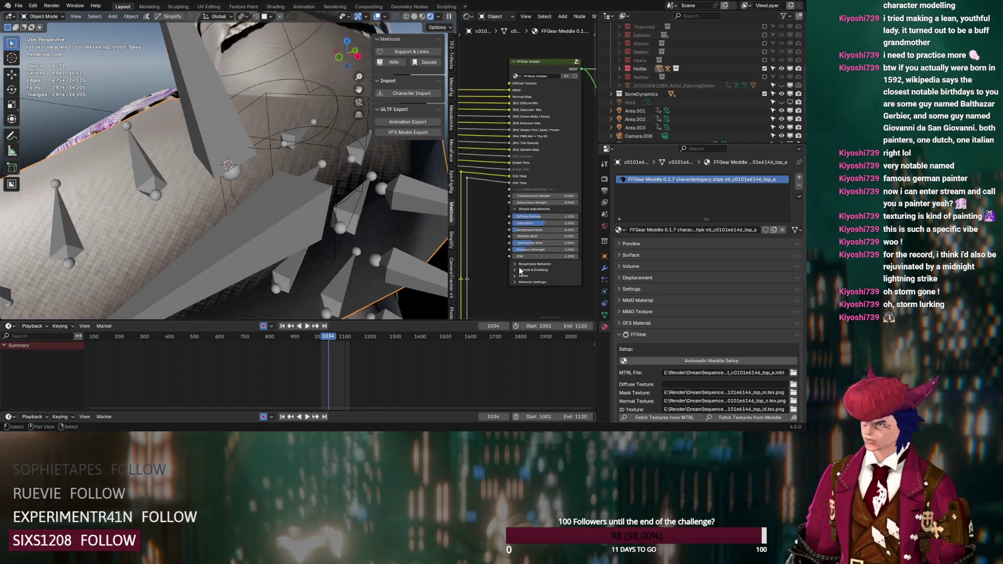
# - Try different Normal Strength and Detail Normal Strength values on the top's FFGear shader
pyautogui.click(518, 270)
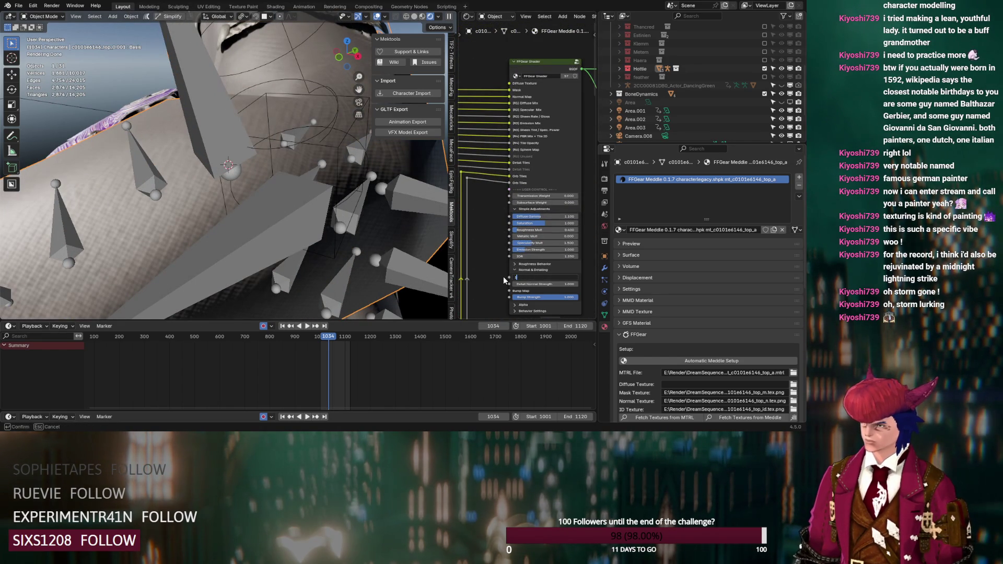
pyautogui.click(528, 277)
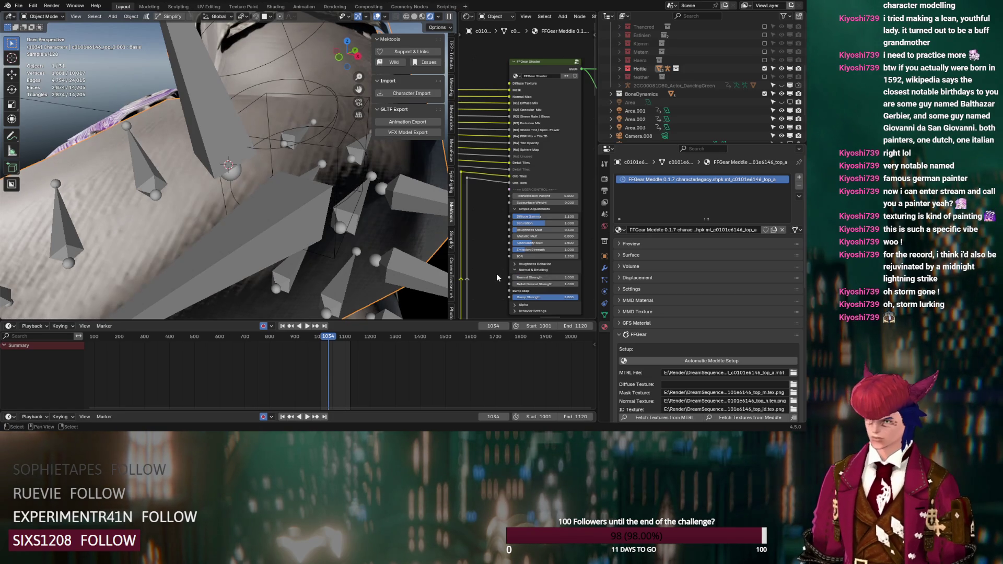
pyautogui.press('Return')
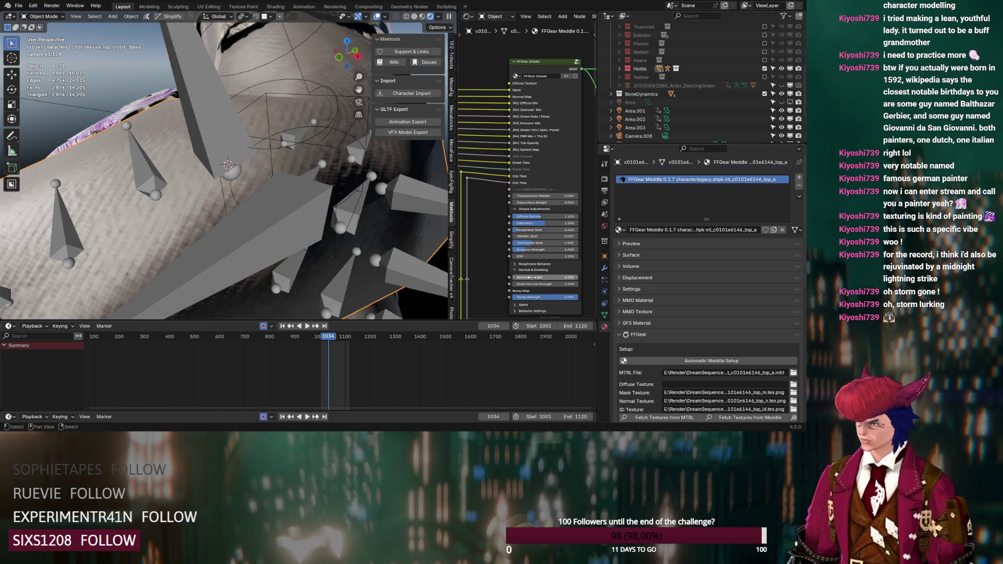
pyautogui.moveTo(543, 277); pyautogui.dragTo(522, 277)
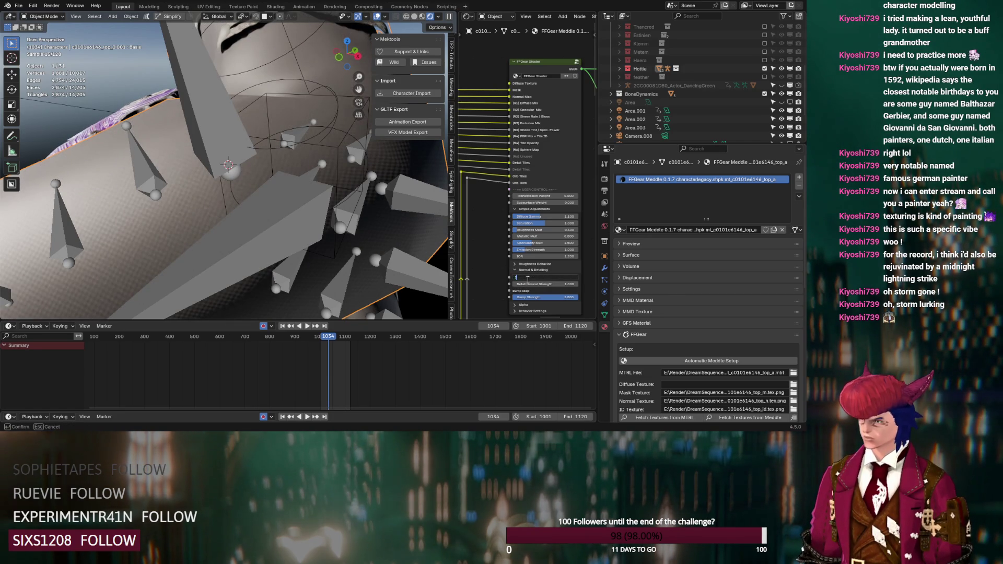
pyautogui.press('Return')
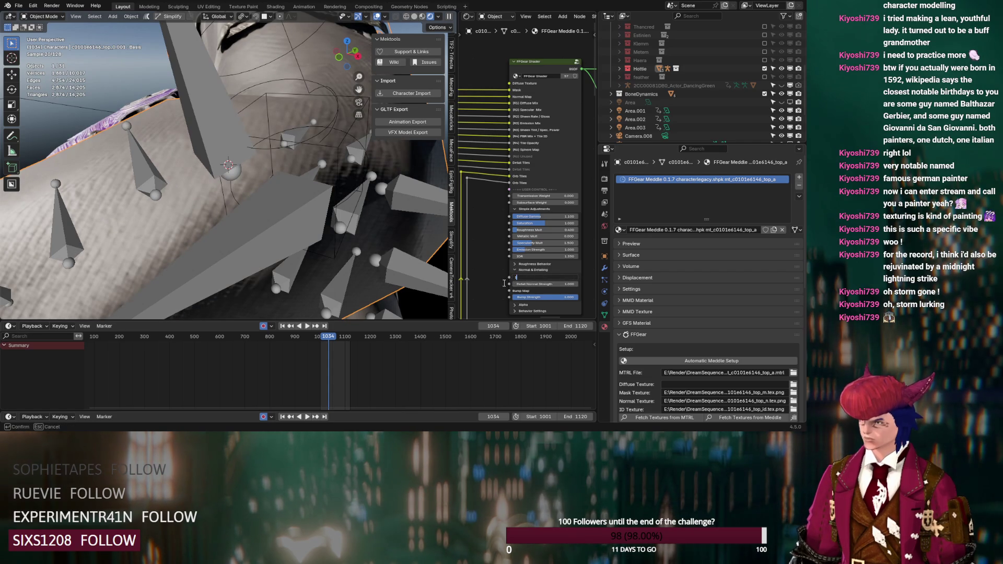
pyautogui.moveTo(533, 283); pyautogui.dragTo(559, 283)
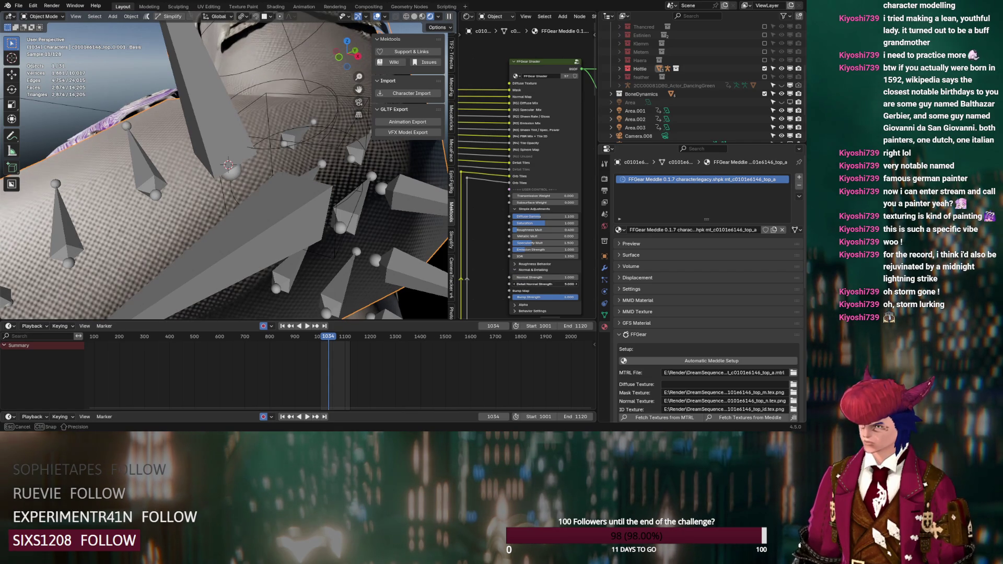
pyautogui.write('2')
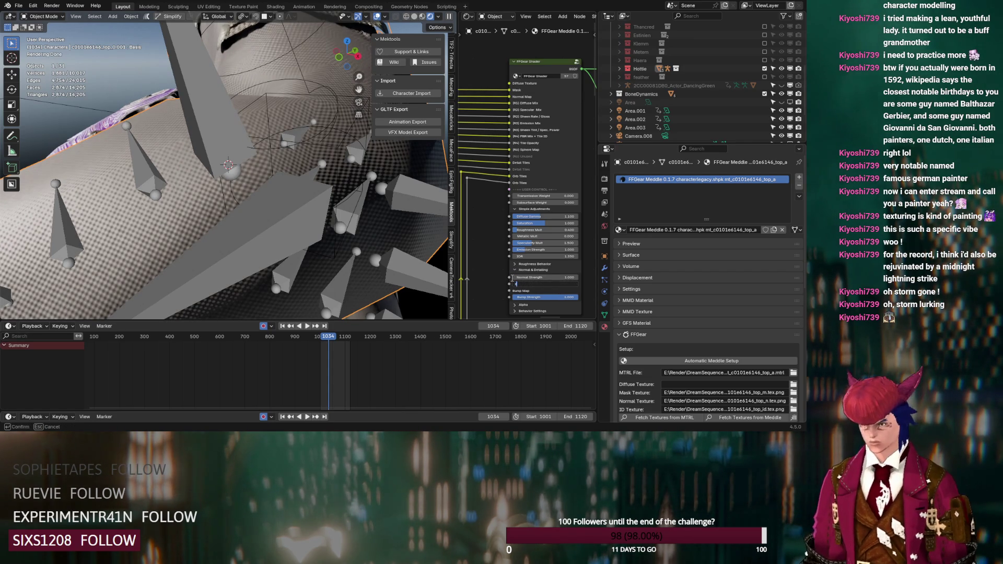
pyautogui.moveTo(272, 219); pyautogui.dragTo(262, 217, button='middle')
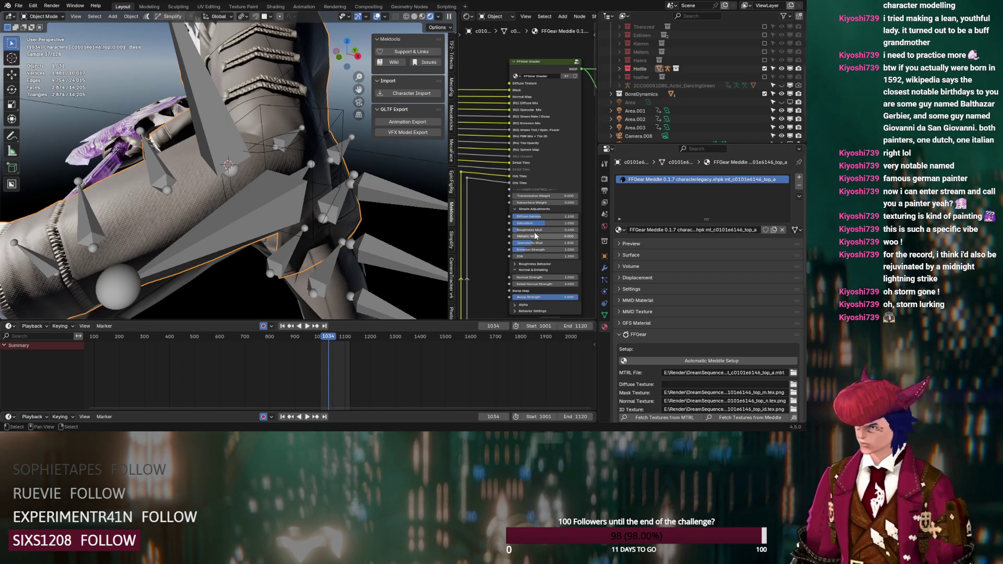
# - Lower the top's Minimum Roughness to 0.156 and Roughness Mult to 0.218
pyautogui.click(517, 265)
pyautogui.moveTo(536, 294); pyautogui.dragTo(525, 293)
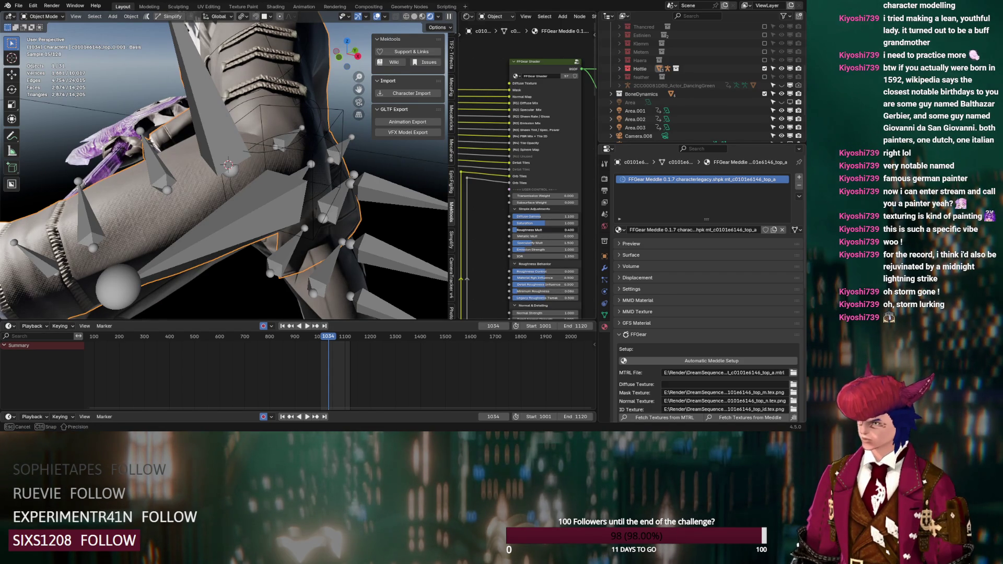
pyautogui.moveTo(538, 230); pyautogui.dragTo(516, 233)
pyautogui.scroll(-2, 503, 254)
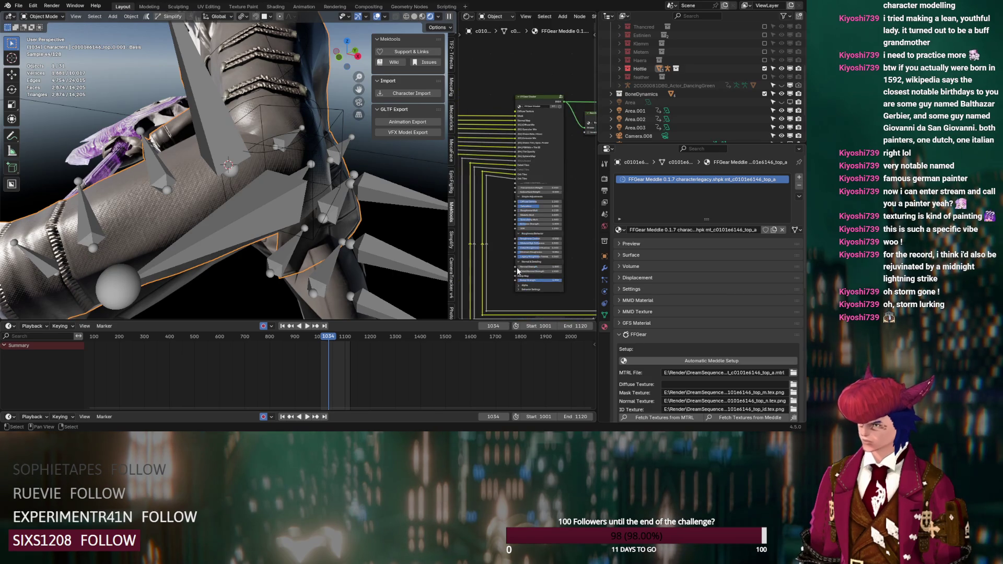
pyautogui.press('Return')
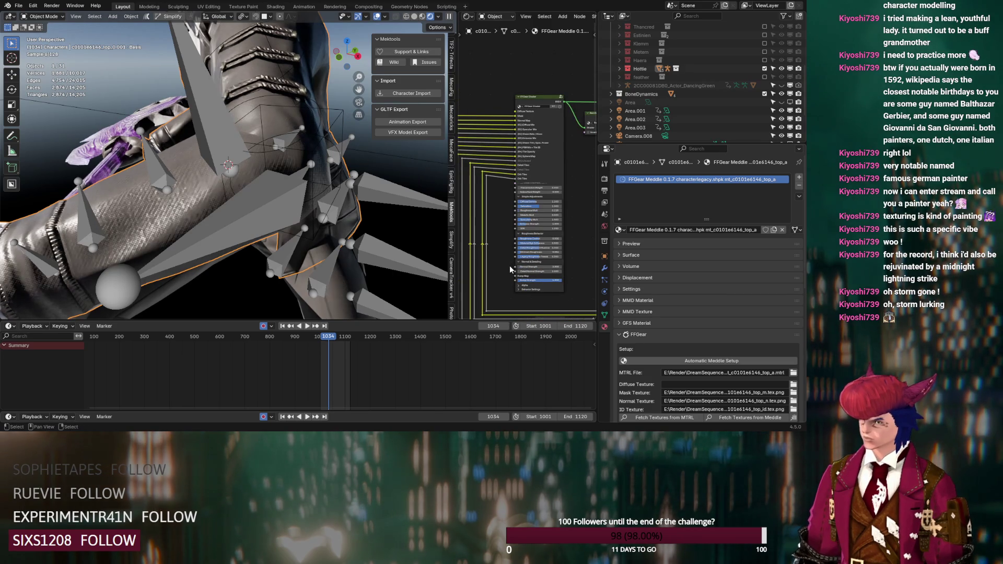
pyautogui.moveTo(408, 256)
pyautogui.mouseDown(button='middle')
pyautogui.moveTo(249, 231)
pyautogui.moveTo(271, 226)
pyautogui.mouseUp(button='middle')
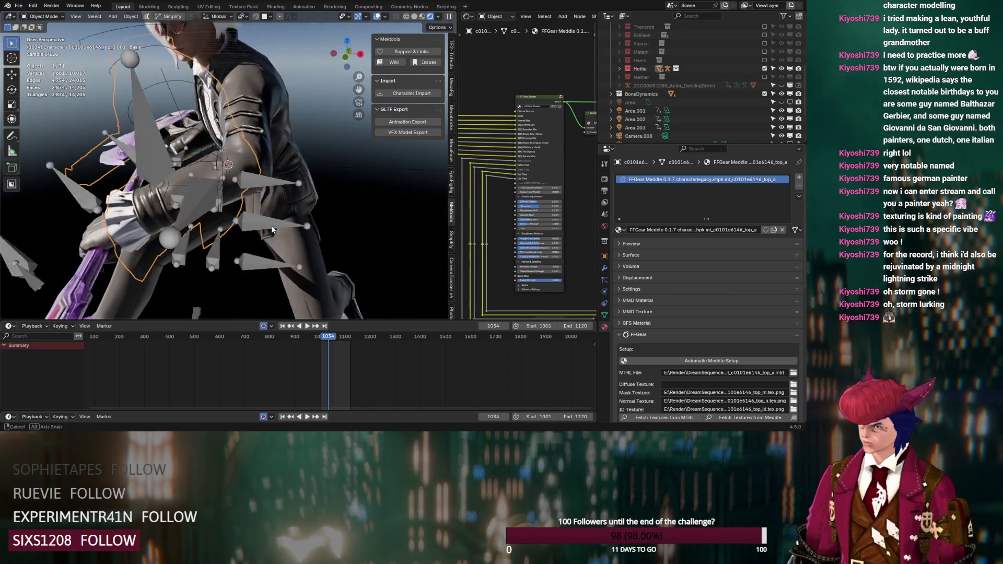
pyautogui.scroll(5, 287, 224)
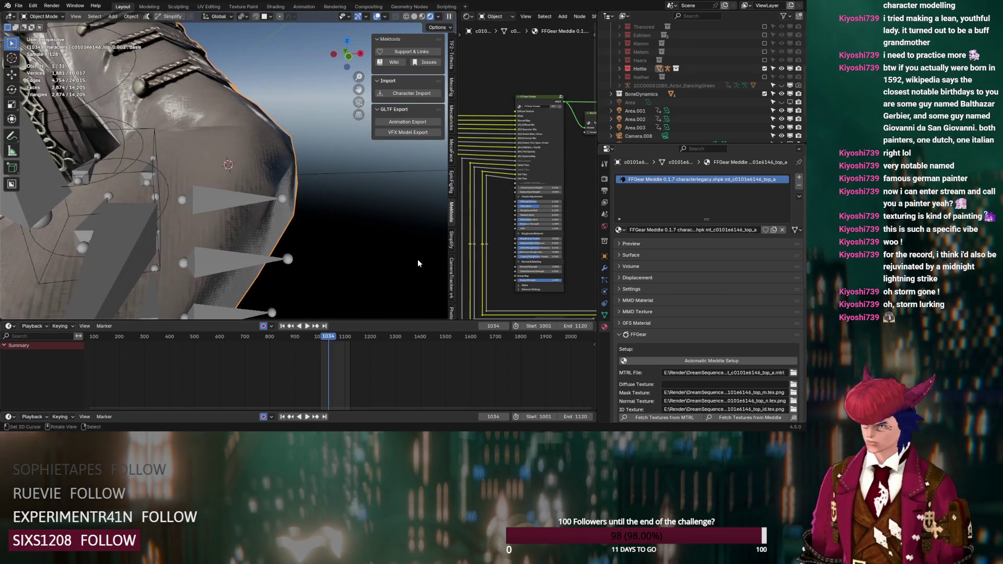
pyautogui.scroll(2, 514, 274)
# - Settle Minimum Roughness at about 0.105 and raise the Roughness Mult
pyautogui.moveTo(544, 282); pyautogui.dragTo(557, 283)
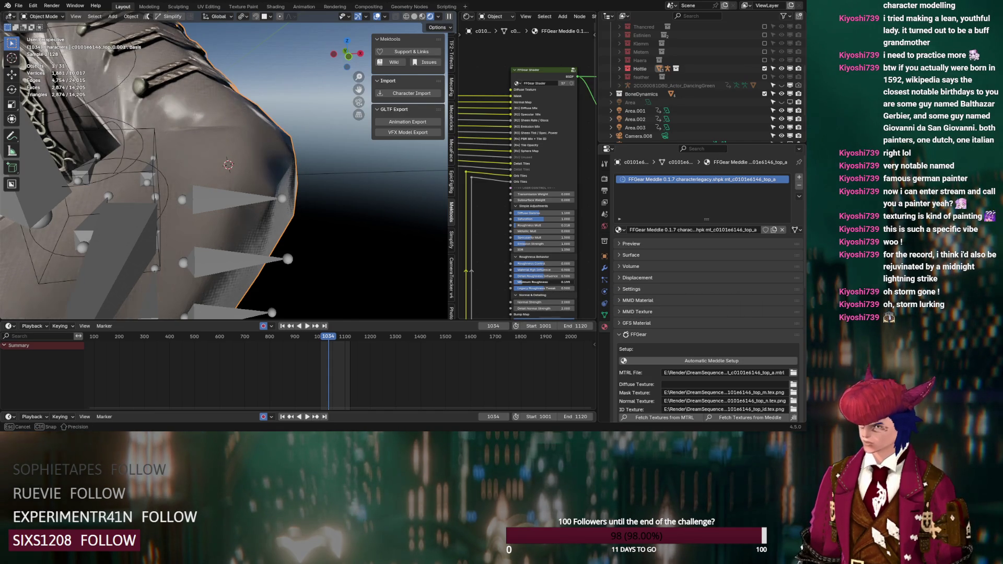
pyautogui.moveTo(556, 282); pyautogui.dragTo(546, 282)
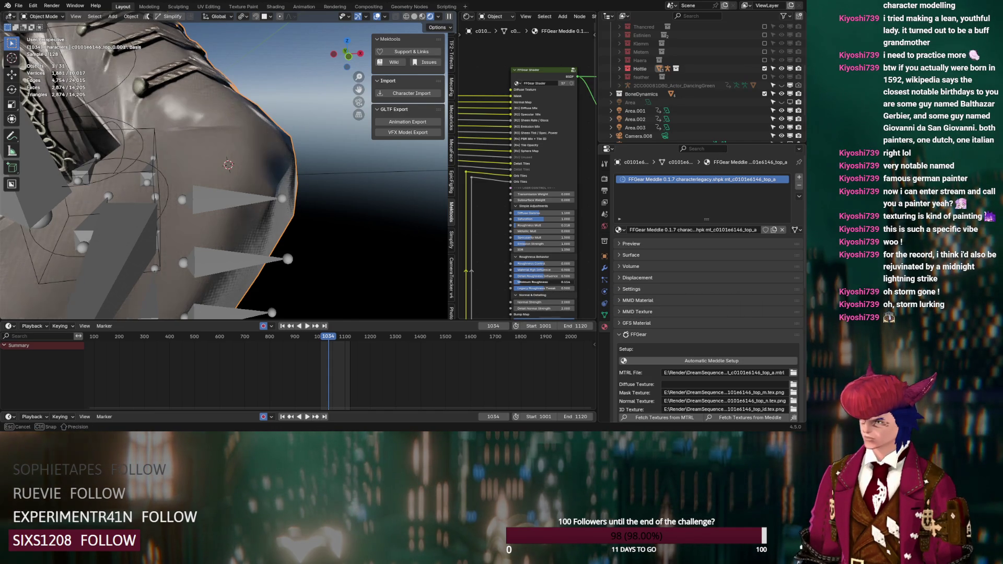
pyautogui.moveTo(538, 226)
pyautogui.mouseDown()
pyautogui.moveTo(554, 225)
pyautogui.moveTo(544, 225)
pyautogui.mouseUp()
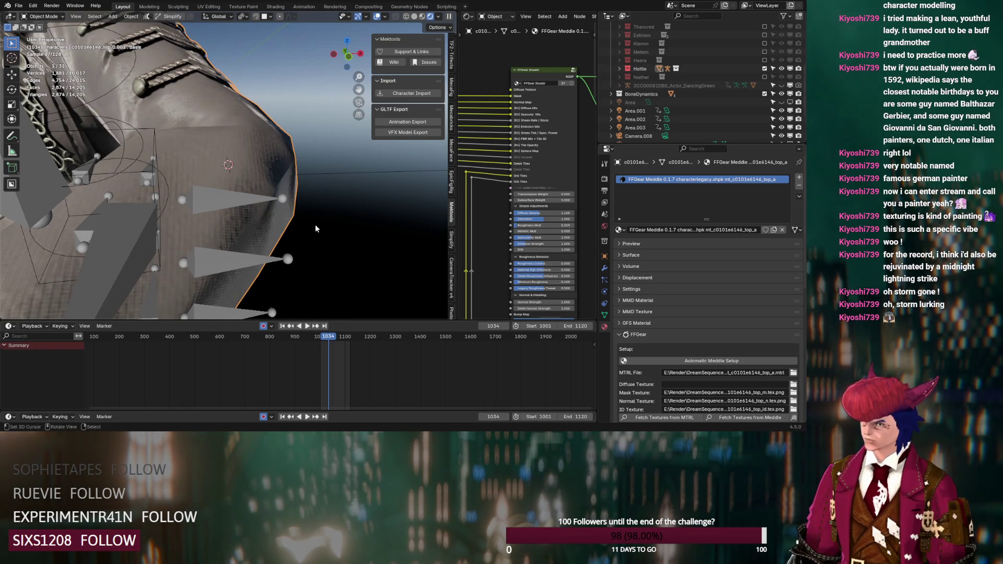
pyautogui.scroll(-6, 315, 228)
pyautogui.moveTo(258, 249)
pyautogui.mouseDown(button='middle')
pyautogui.moveTo(304, 214)
pyautogui.moveTo(183, 231)
pyautogui.mouseUp(button='middle')
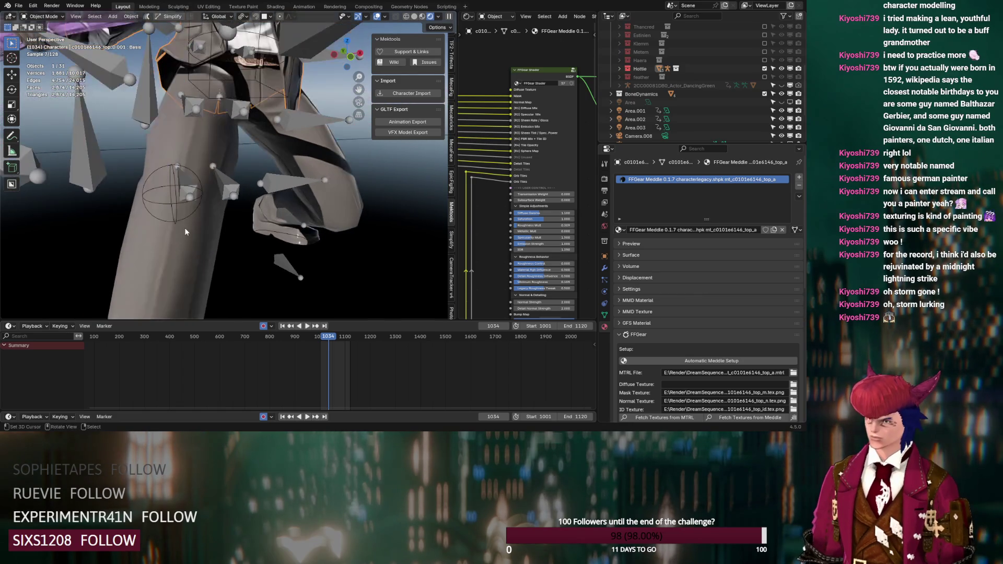
# - Select the pants and try Normal Strength 2, then back to 1
pyautogui.scroll(5, 189, 151)
pyautogui.click(189, 153)
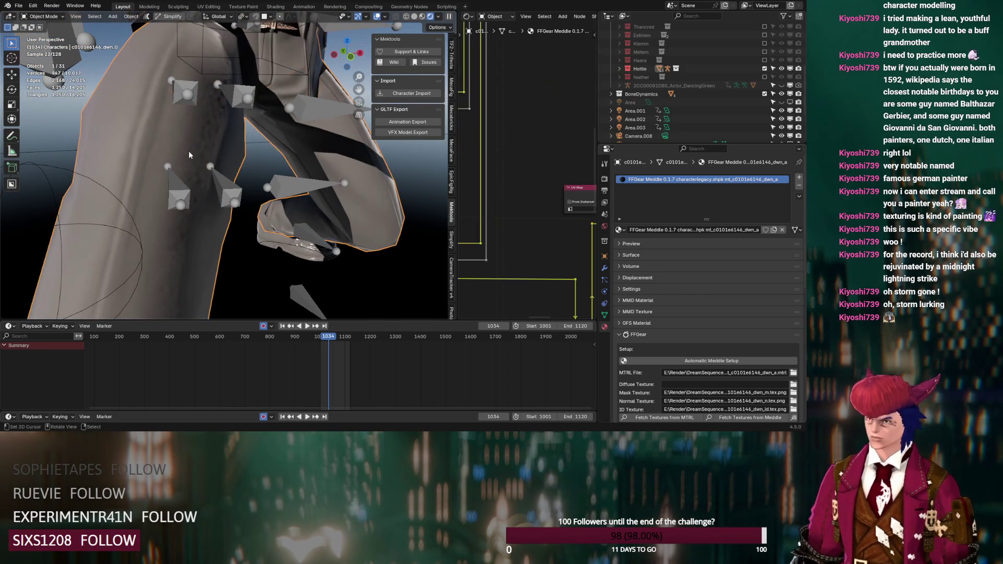
pyautogui.scroll(-3, 503, 224)
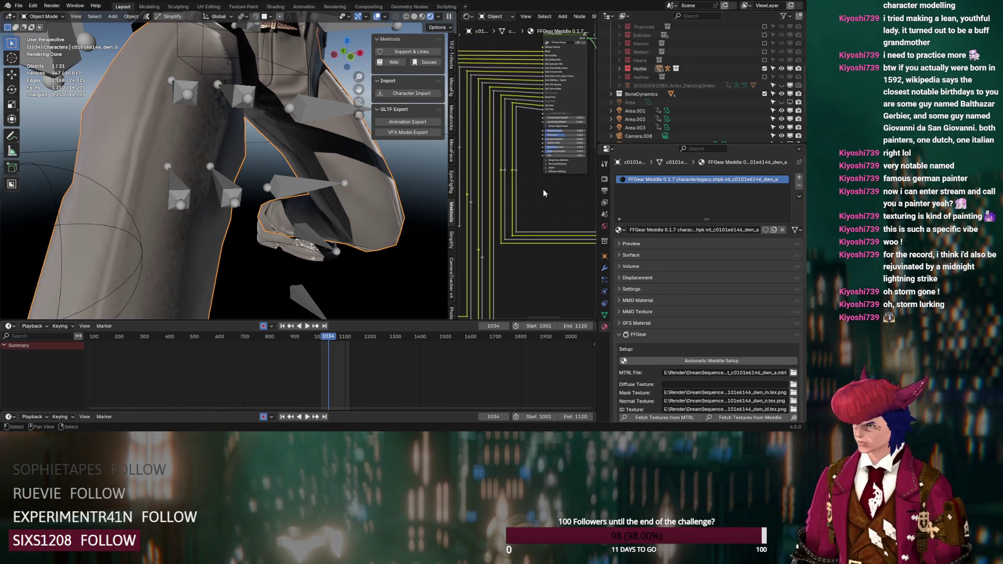
pyautogui.scroll(4, 544, 190)
pyautogui.click(530, 201)
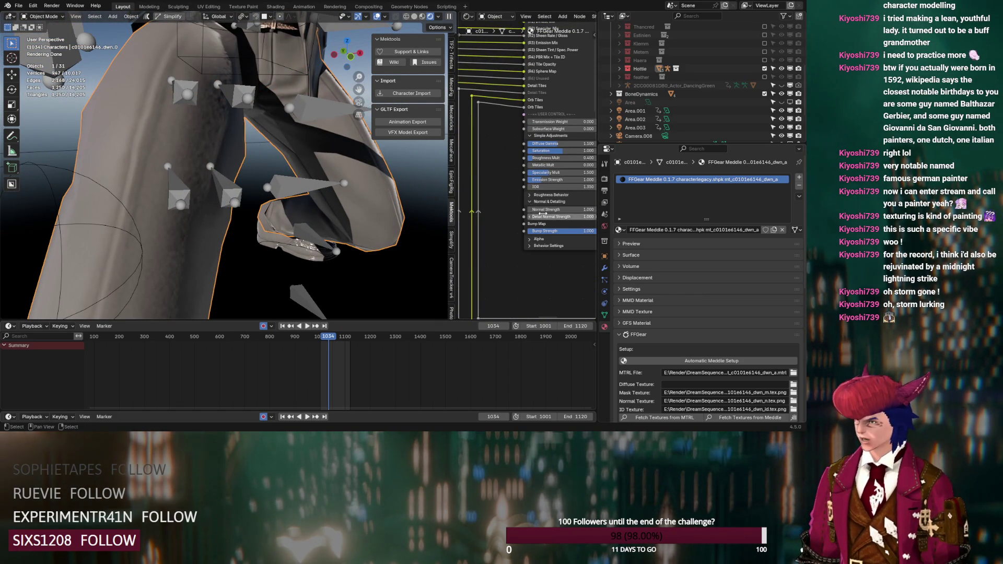
pyautogui.click(547, 210)
pyautogui.press('Return')
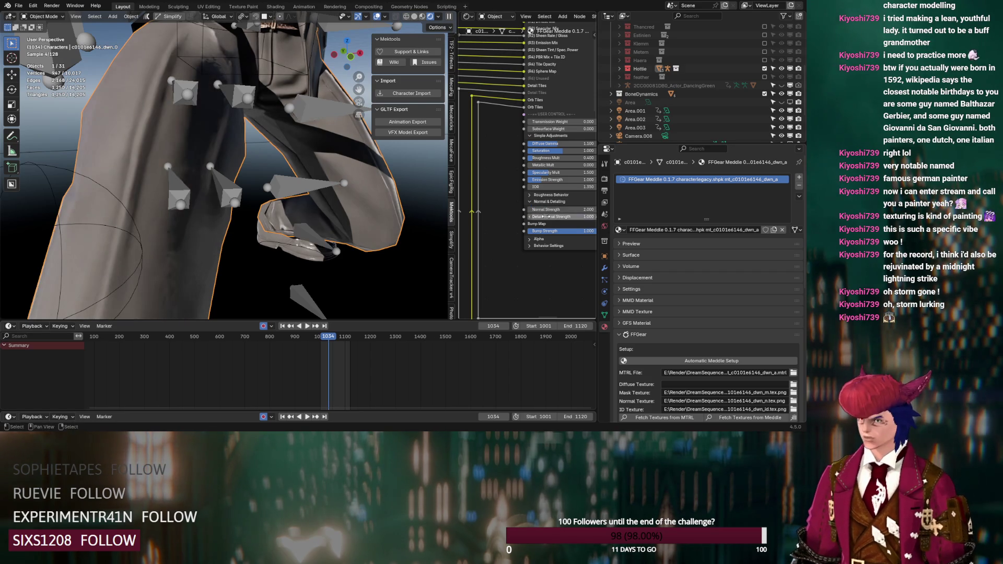
pyautogui.click(540, 210)
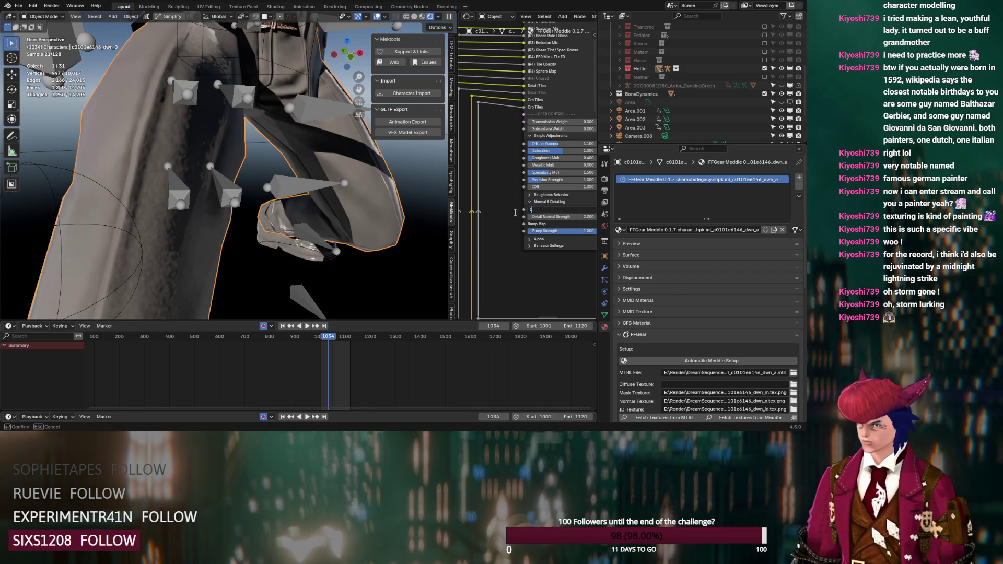
pyautogui.press('Return')
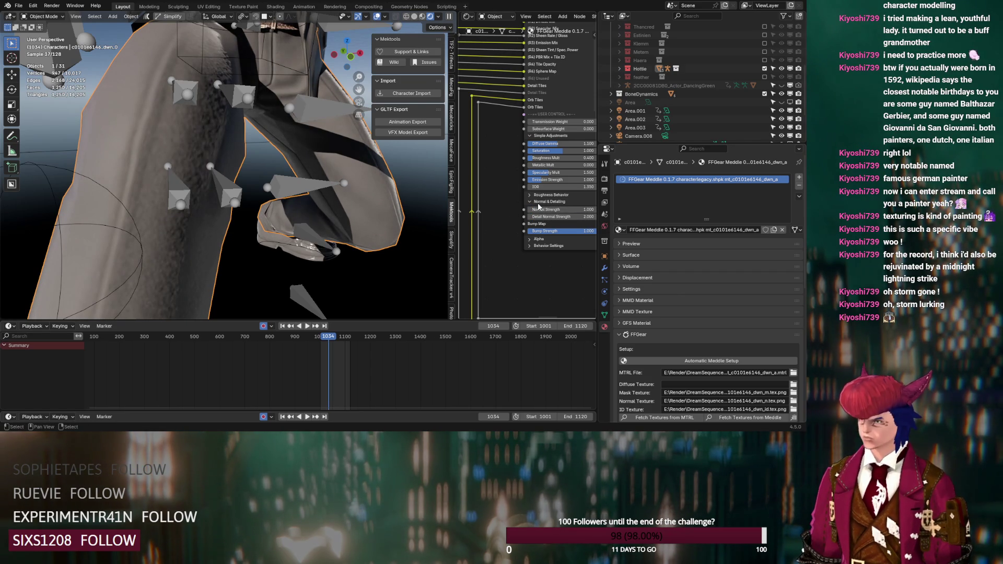
# - Lower the pants' Minimum Roughness to 0.177 and set Normal Strength to 1.200
pyautogui.moveTo(529, 197); pyautogui.dragTo(498, 199, button='middle')
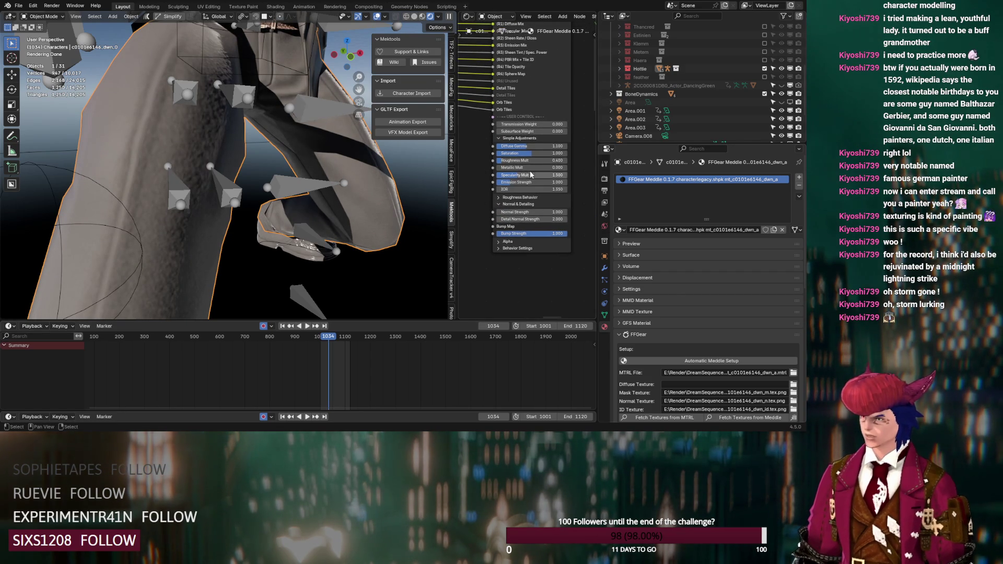
pyautogui.click(511, 198)
pyautogui.moveTo(528, 229)
pyautogui.mouseDown()
pyautogui.moveTo(519, 229)
pyautogui.moveTo(536, 250)
pyautogui.mouseUp()
pyautogui.moveTo(376, 236); pyautogui.dragTo(293, 244, button='middle')
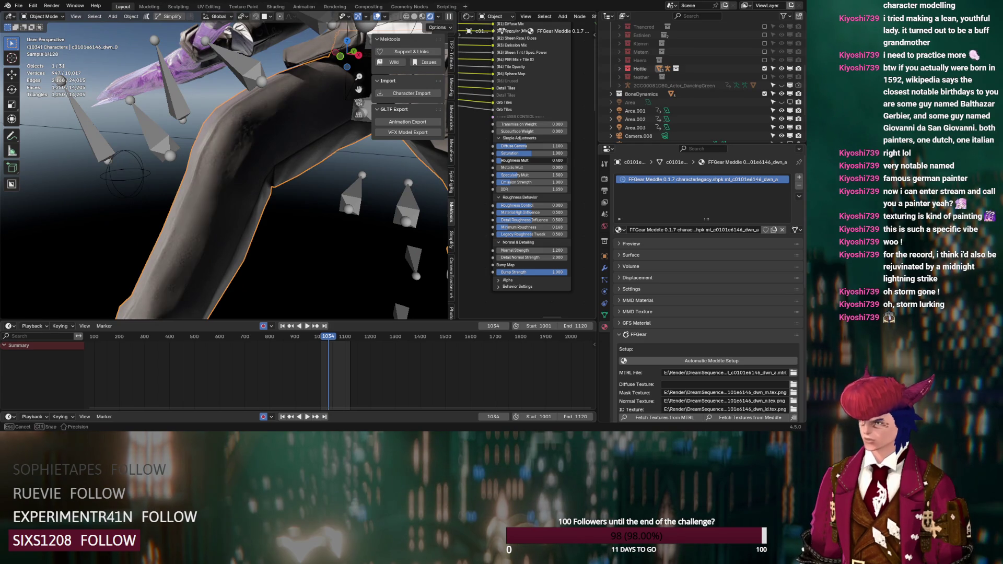
pyautogui.moveTo(246, 234)
pyautogui.mouseDown(button='middle')
pyautogui.moveTo(268, 235)
pyautogui.moveTo(277, 253)
pyautogui.moveTo(234, 207)
pyautogui.moveTo(253, 218)
pyautogui.mouseUp(button='middle')
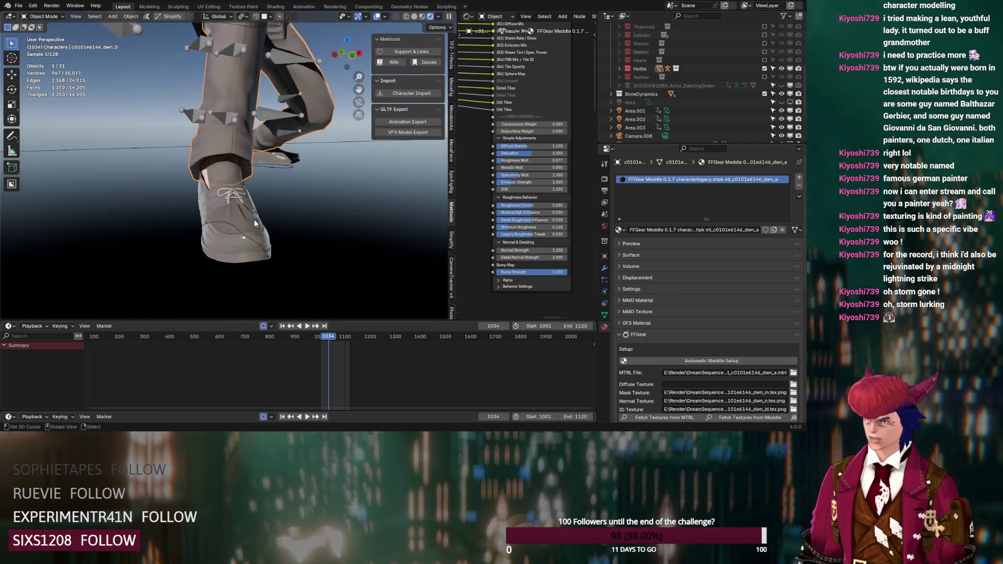
pyautogui.click(254, 219)
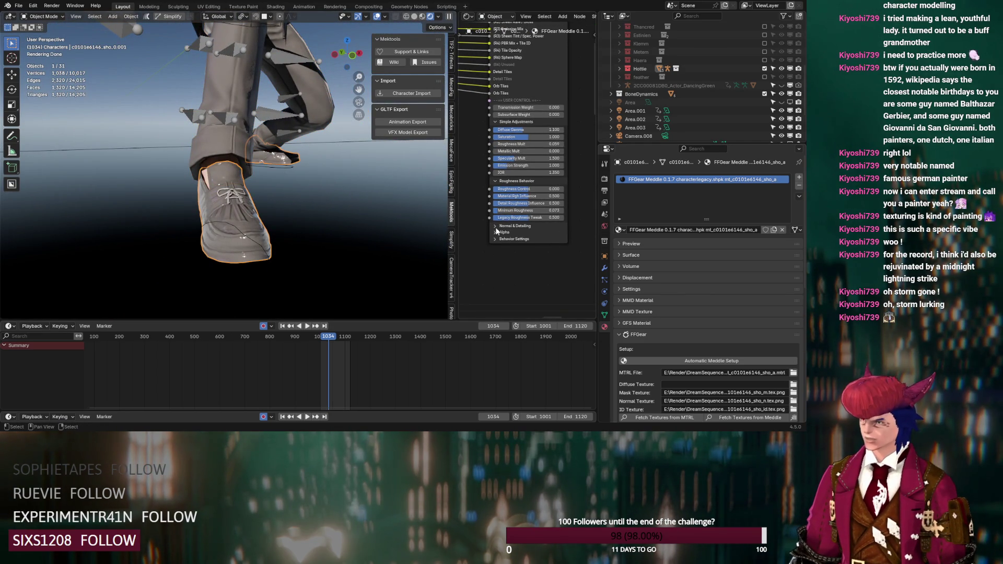
# - Set the shoe's Normal Strength 1.200, Detail Normal 1.100 and Minimum Roughness 0.218
pyautogui.click(507, 226)
pyautogui.click(517, 234)
pyautogui.write('2')
pyautogui.press('Return')
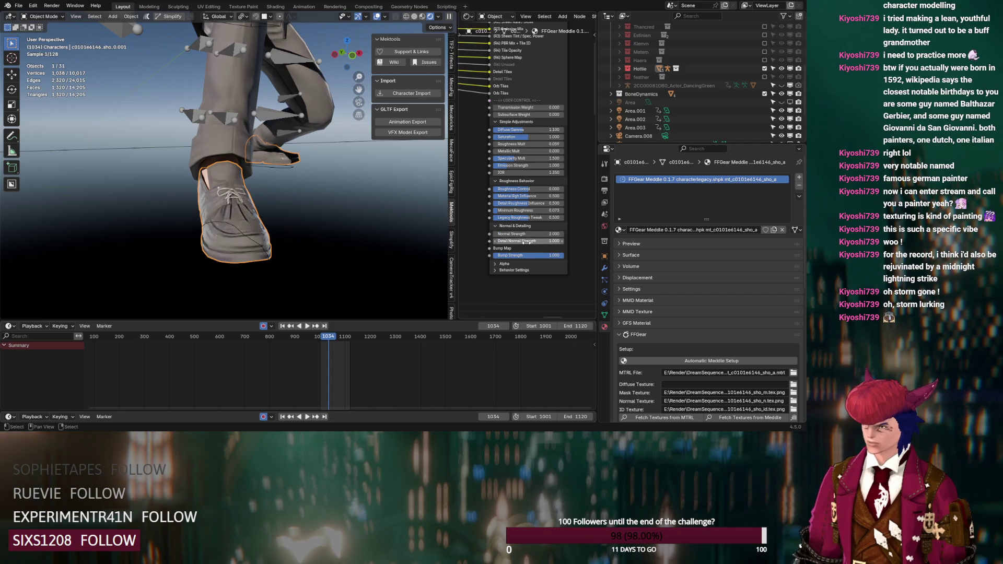
pyautogui.click(527, 241)
pyautogui.write('1')
pyautogui.scroll(6, 319, 269)
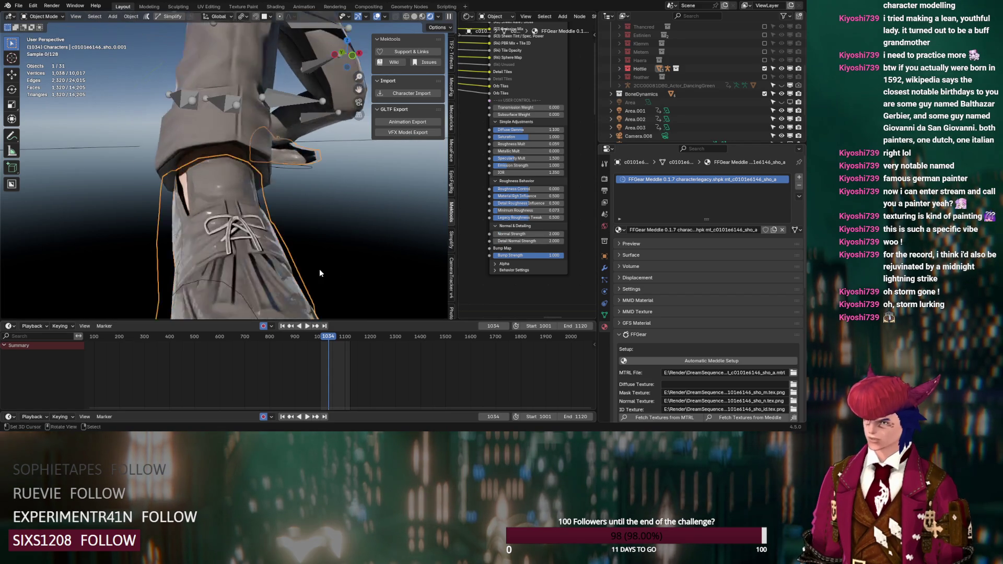
pyautogui.moveTo(349, 199); pyautogui.dragTo(320, 209, button='middle')
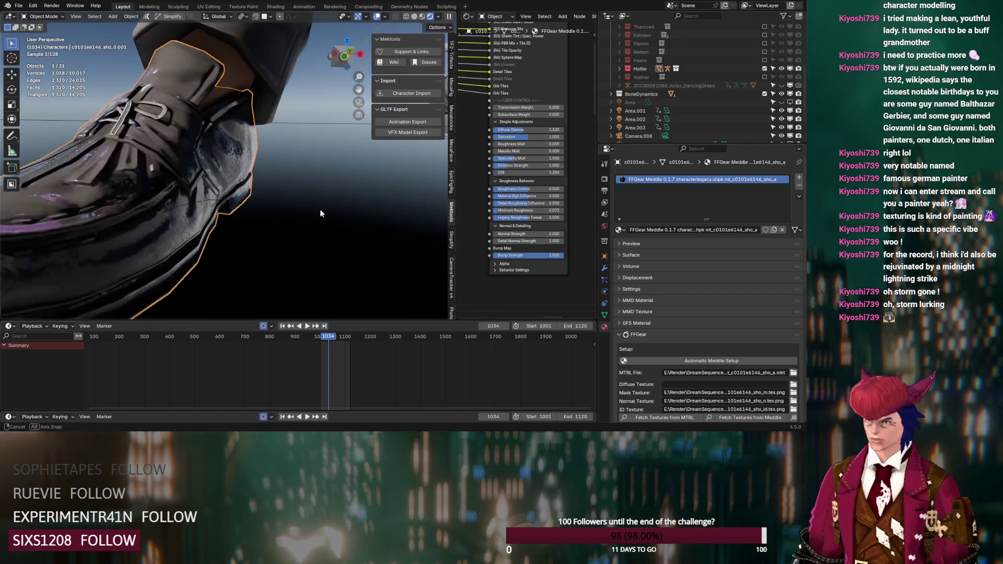
pyautogui.moveTo(526, 210); pyautogui.dragTo(527, 210)
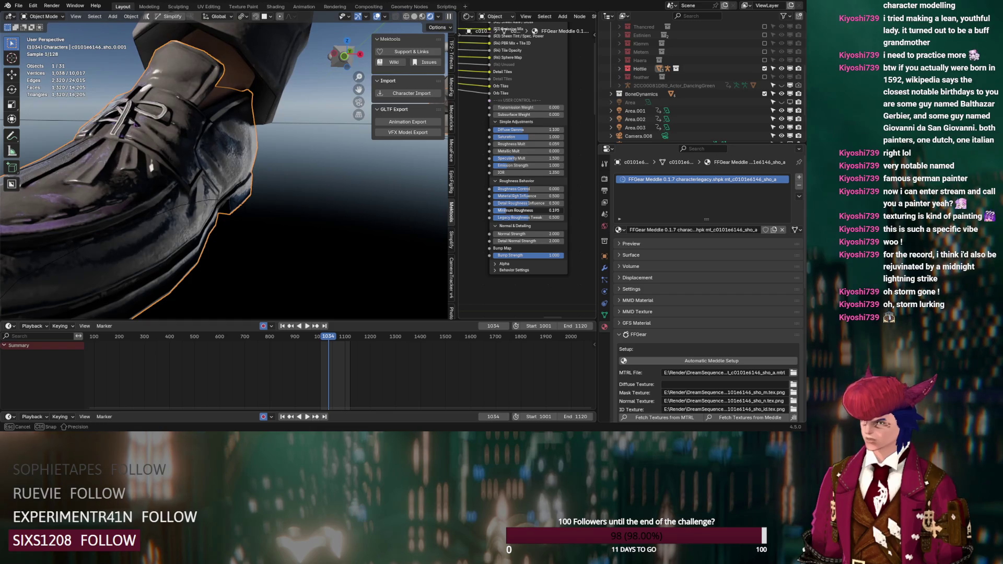
pyautogui.moveTo(527, 211); pyautogui.dragTo(510, 234)
pyautogui.moveTo(510, 241); pyautogui.dragTo(495, 241)
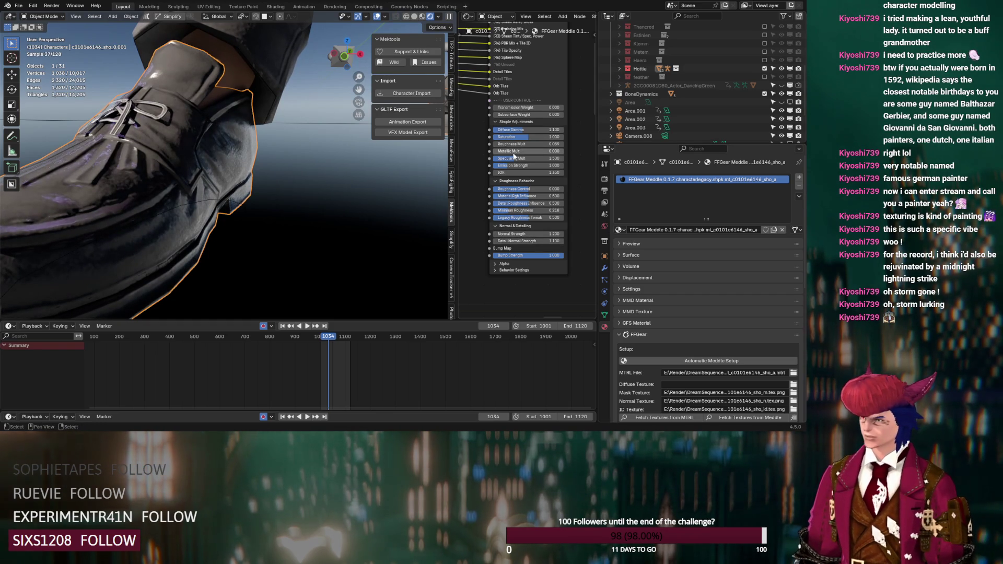
# - Raise the shoe's Roughness Mult and push Diffuse Gamma up to 1.460
pyautogui.moveTo(513, 144); pyautogui.dragTo(518, 144)
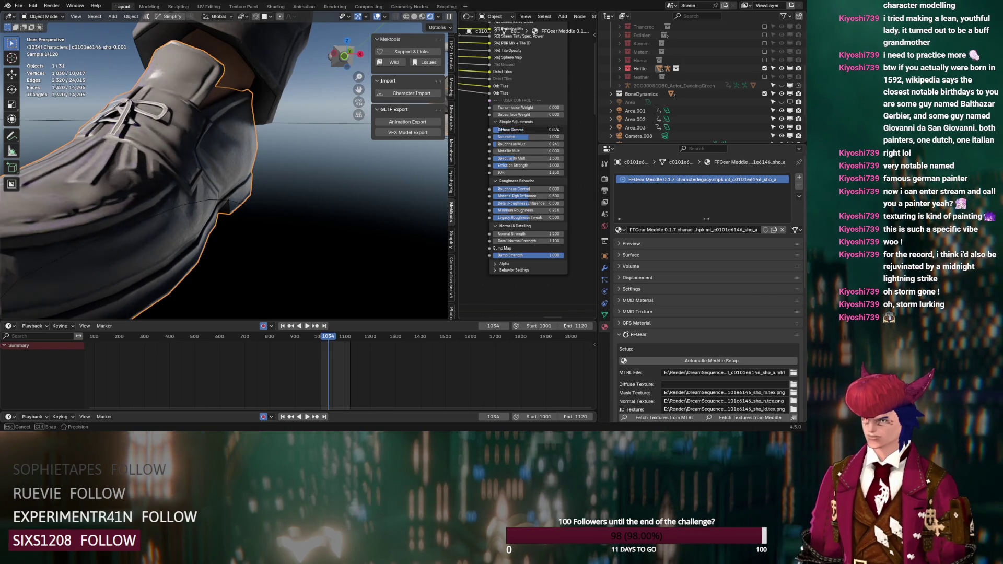
pyautogui.moveTo(508, 130); pyautogui.dragTo(528, 131)
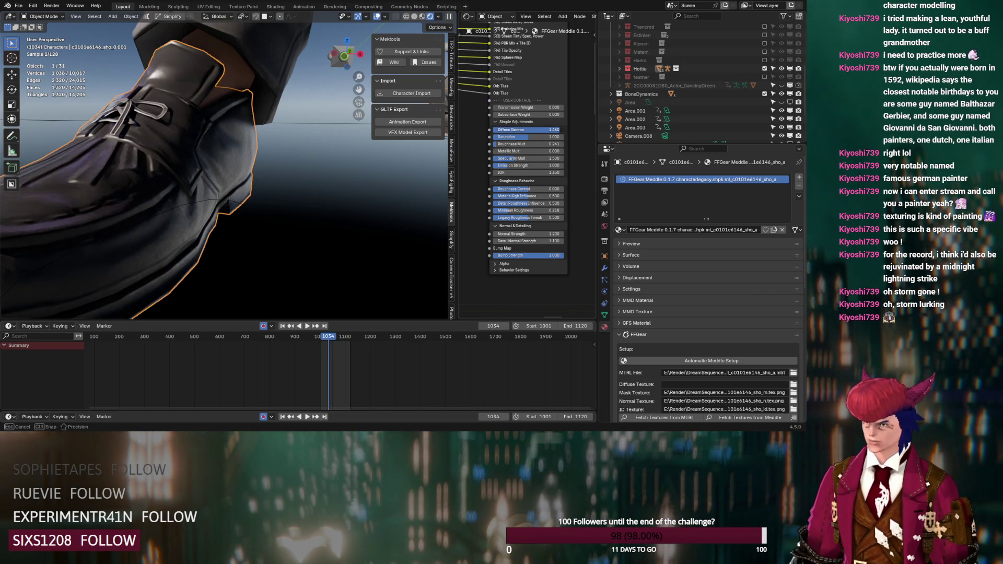
pyautogui.moveTo(225, 199)
pyautogui.mouseDown(button='middle')
pyautogui.moveTo(247, 205)
pyautogui.moveTo(221, 237)
pyautogui.moveTo(246, 200)
pyautogui.moveTo(236, 272)
pyautogui.moveTo(240, 205)
pyautogui.mouseUp(button='middle')
pyautogui.scroll(-8, 247, 206)
pyautogui.scroll(4, 251, 184)
pyautogui.scroll(5, 247, 199)
pyautogui.scroll(6, 236, 198)
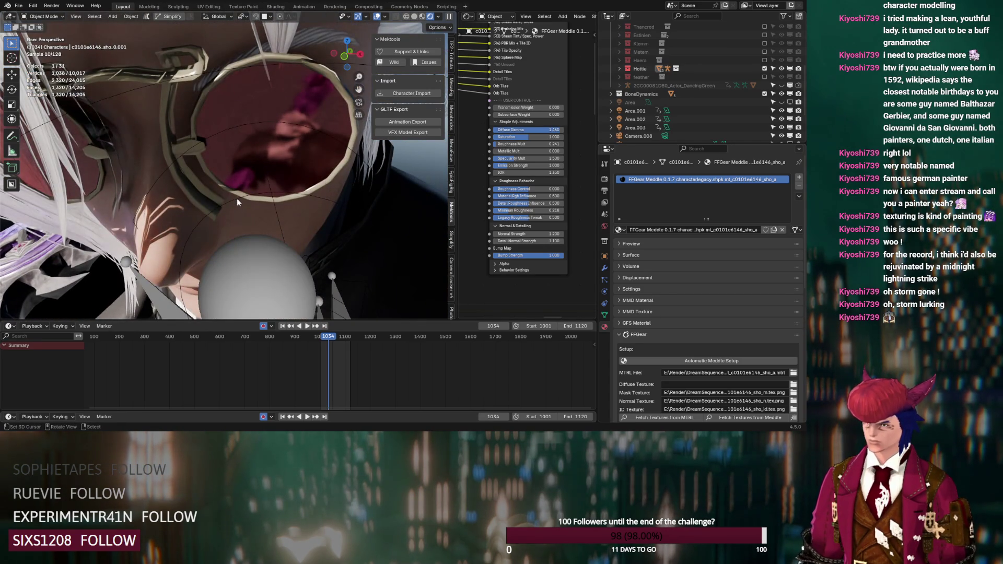
pyautogui.scroll(-7, 237, 197)
pyautogui.moveTo(237, 197)
pyautogui.mouseDown(button='middle')
pyautogui.moveTo(177, 246)
pyautogui.moveTo(262, 189)
pyautogui.moveTo(263, 219)
pyautogui.mouseUp(button='middle')
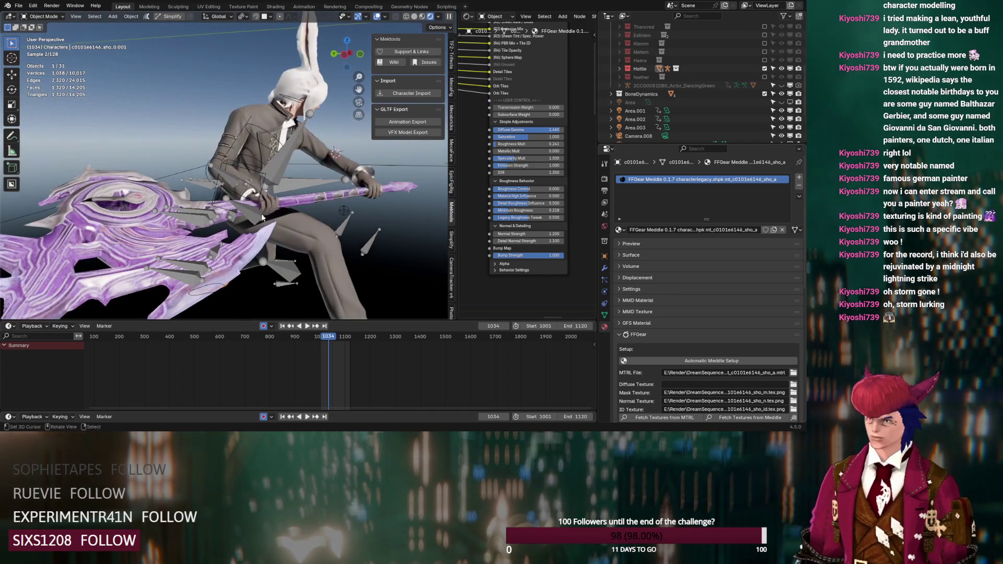
# - Compare world Strength at 0 against 0.100, leaving it at 0.100
pyautogui.click(604, 226)
pyautogui.click(701, 242)
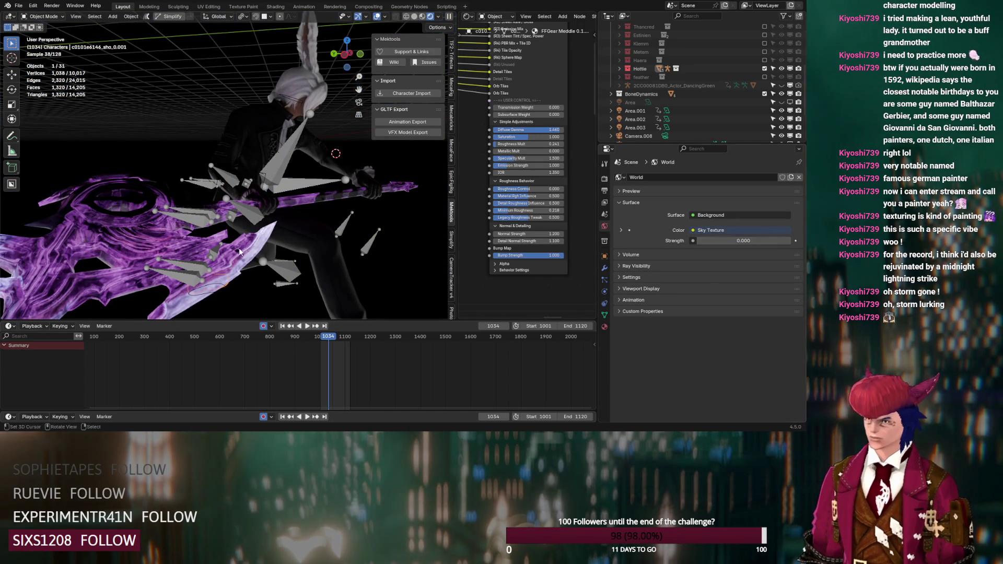
pyautogui.click(790, 241)
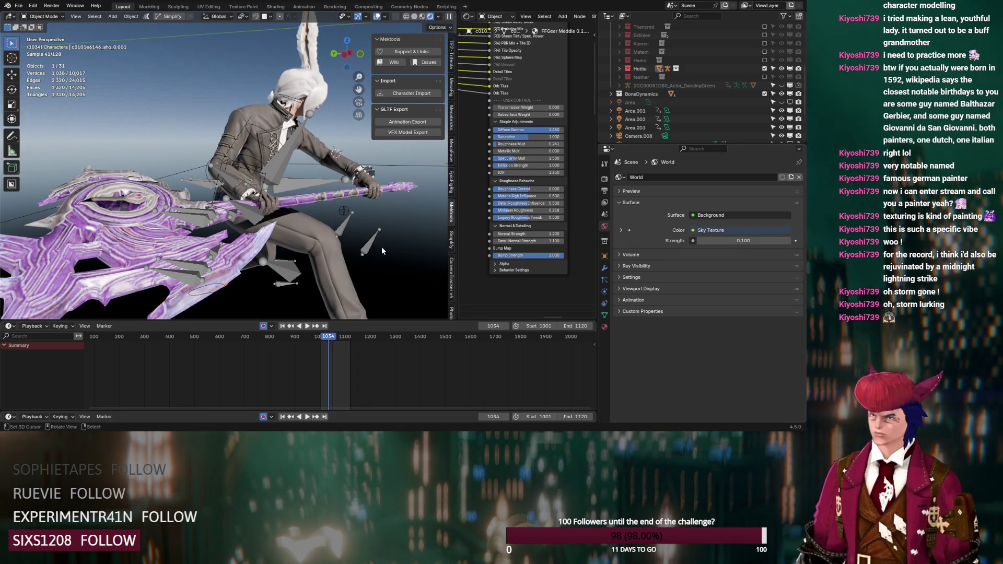
# - Orbit in close to inspect the glowing purple crystal weapon
pyautogui.moveTo(381, 247)
pyautogui.mouseDown(button='middle')
pyautogui.moveTo(313, 199)
pyautogui.moveTo(338, 196)
pyautogui.moveTo(359, 213)
pyautogui.moveTo(388, 186)
pyautogui.mouseUp(button='middle')
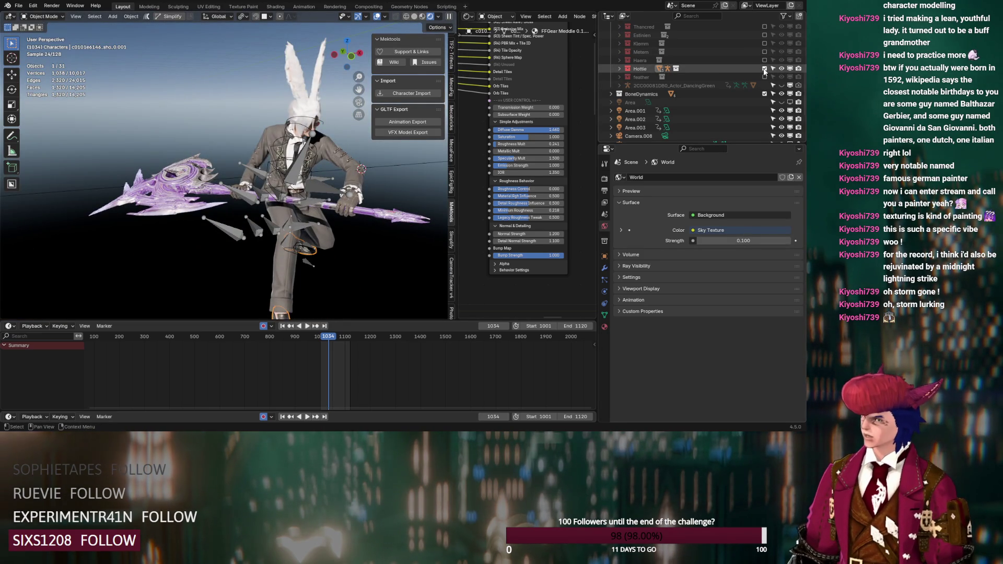
pyautogui.scroll(5, 245, 205)
pyautogui.moveTo(244, 205)
pyautogui.mouseDown(button='middle')
pyautogui.moveTo(246, 222)
pyautogui.moveTo(346, 152)
pyautogui.mouseUp(button='middle')
pyautogui.scroll(5, 305, 180)
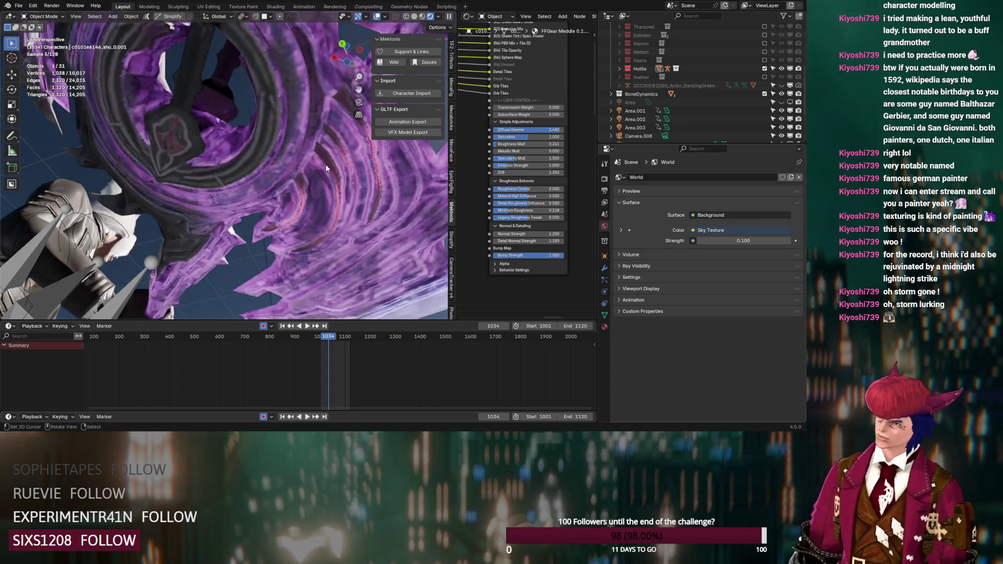
pyautogui.scroll(-3, 324, 167)
pyautogui.moveTo(325, 164)
pyautogui.mouseDown(button='middle')
pyautogui.moveTo(328, 143)
pyautogui.moveTo(214, 215)
pyautogui.moveTo(563, 134)
pyautogui.mouseUp(button='middle')
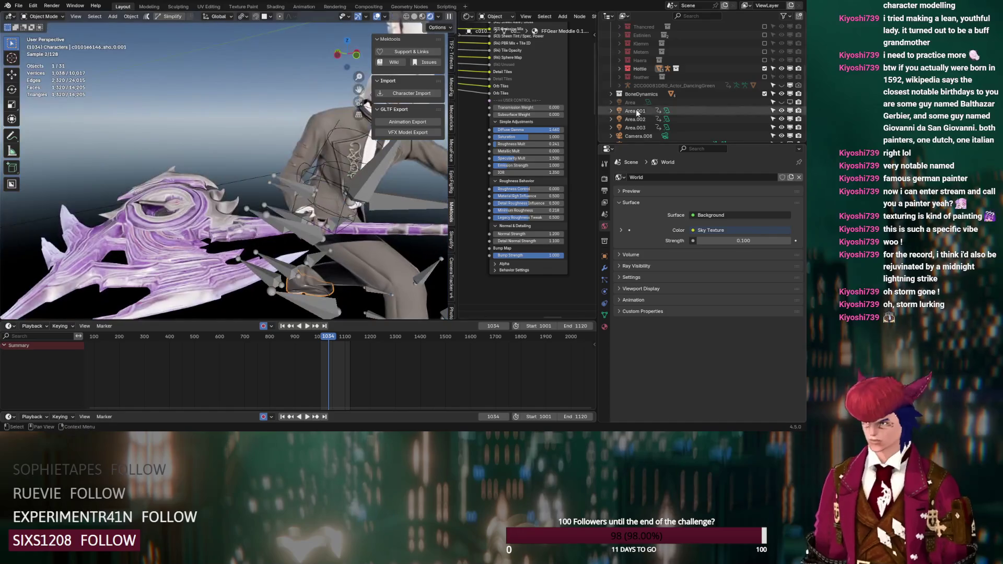
# - Exclude the Hottie collection in the Outliner and view the grid, lights and camera
pyautogui.click(765, 69)
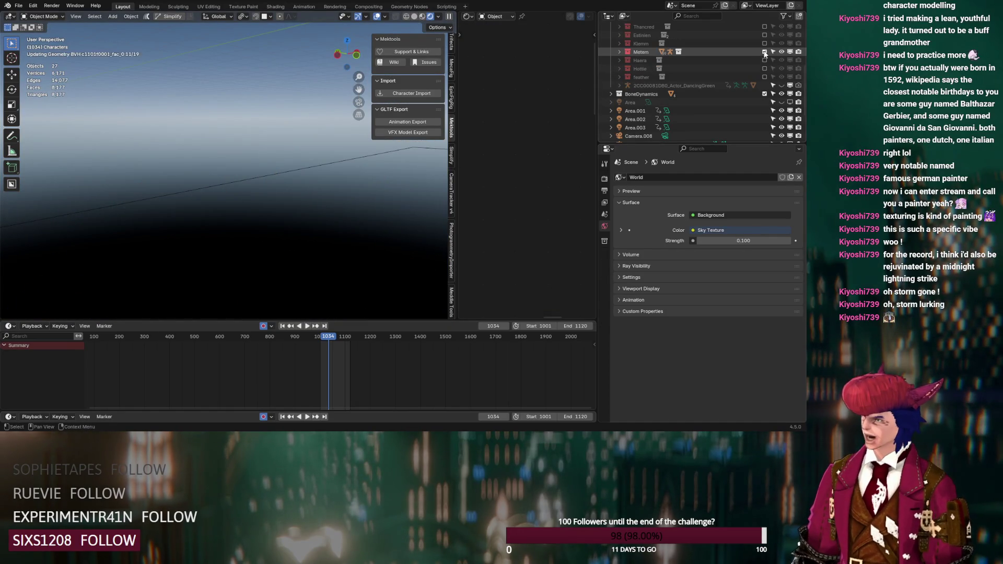
pyautogui.moveTo(231, 211); pyautogui.dragTo(261, 202, button='middle')
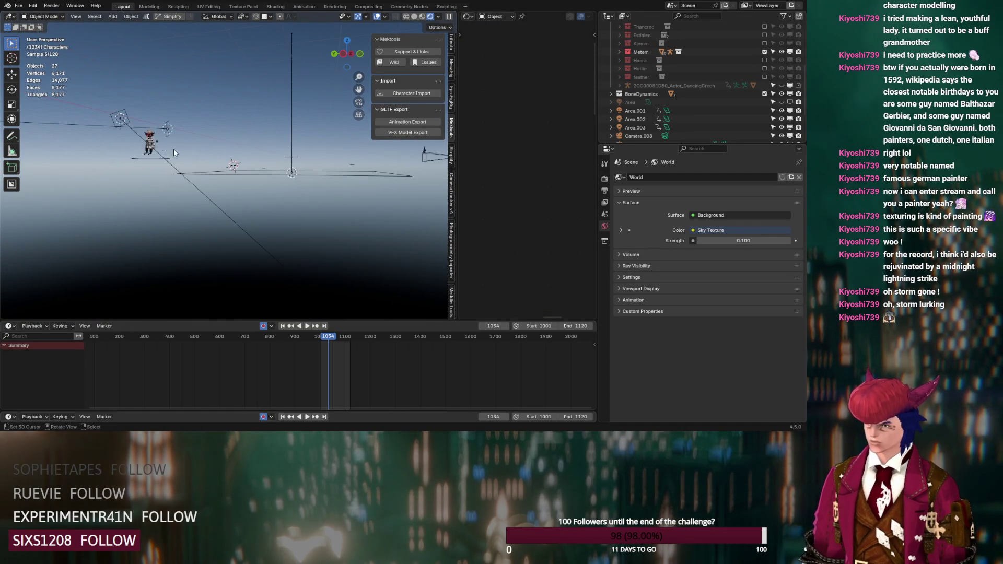
pyautogui.rightClick(149, 134)
pyautogui.click(148, 134)
# - Orbit around the hatted character to view its front, side and back
pyautogui.moveTo(148, 133)
pyautogui.mouseDown(button='middle')
pyautogui.moveTo(189, 180)
pyautogui.moveTo(381, 171)
pyautogui.mouseUp(button='middle')
pyautogui.moveTo(178, 206); pyautogui.dragTo(184, 211, button='middle')
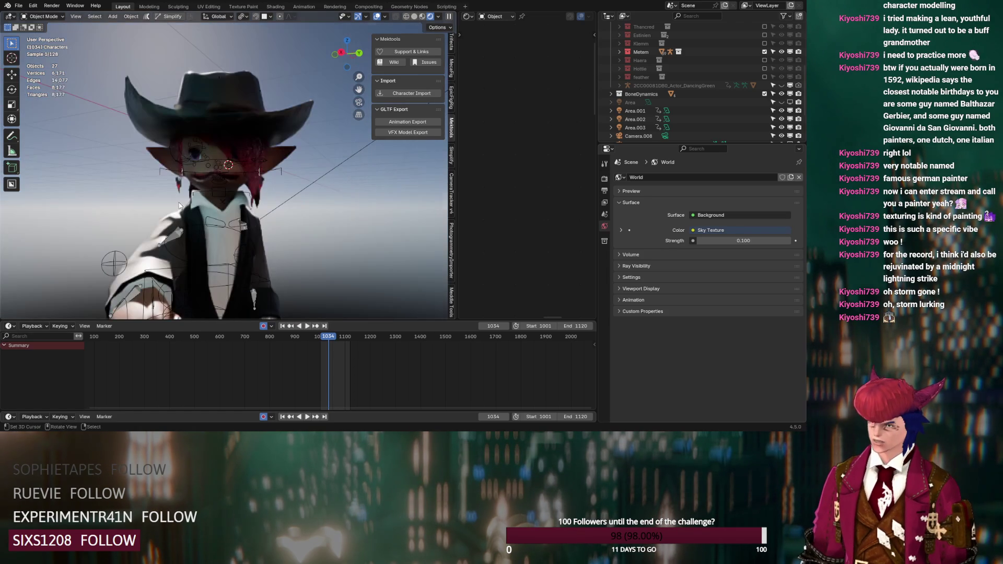
pyautogui.moveTo(261, 241); pyautogui.dragTo(203, 248, button='middle')
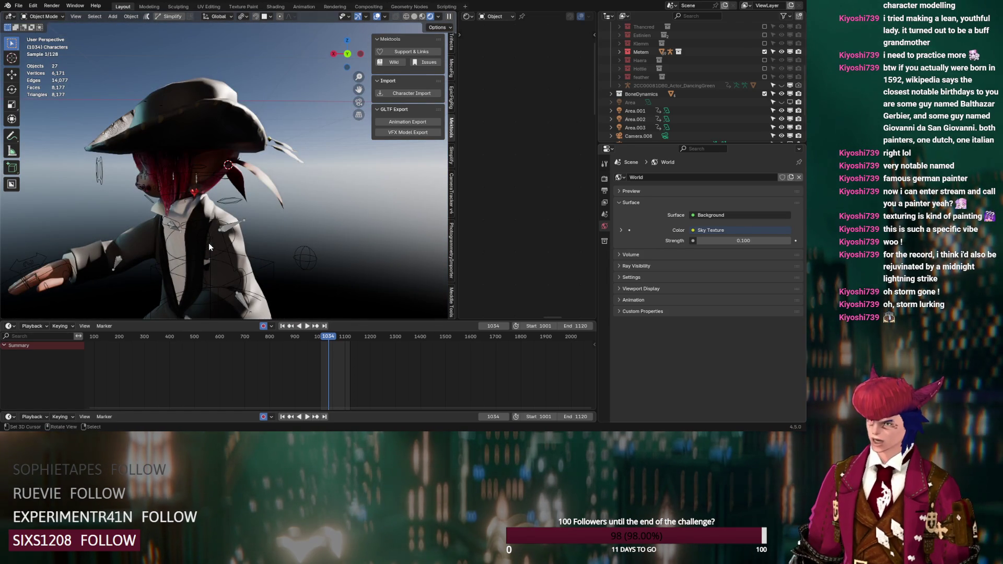
pyautogui.moveTo(231, 246); pyautogui.dragTo(243, 178, button='middle')
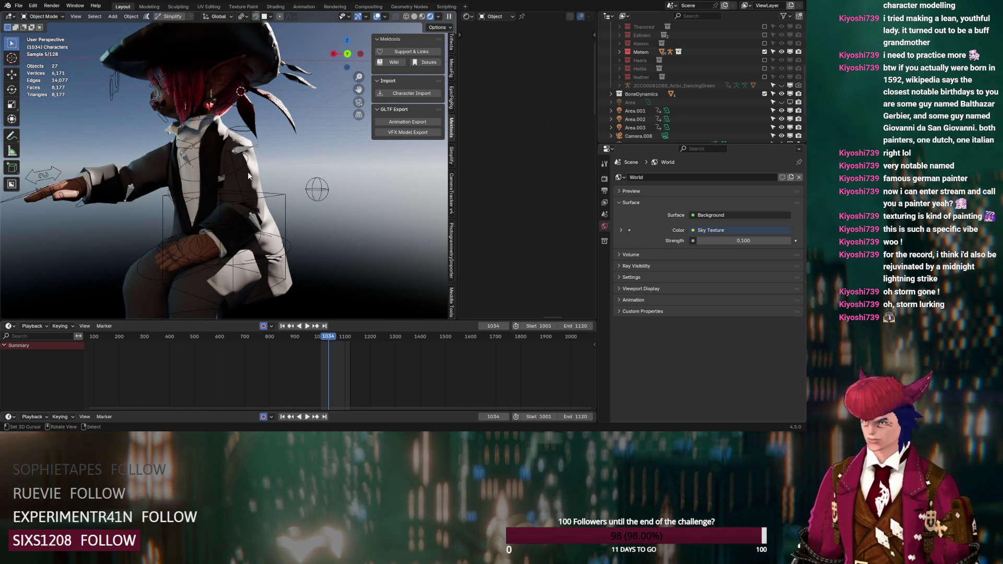
# - Select the jacket and set its Detail Normal Strength to 2
pyautogui.click(248, 174)
pyautogui.scroll(-6, 484, 212)
pyautogui.scroll(5, 476, 264)
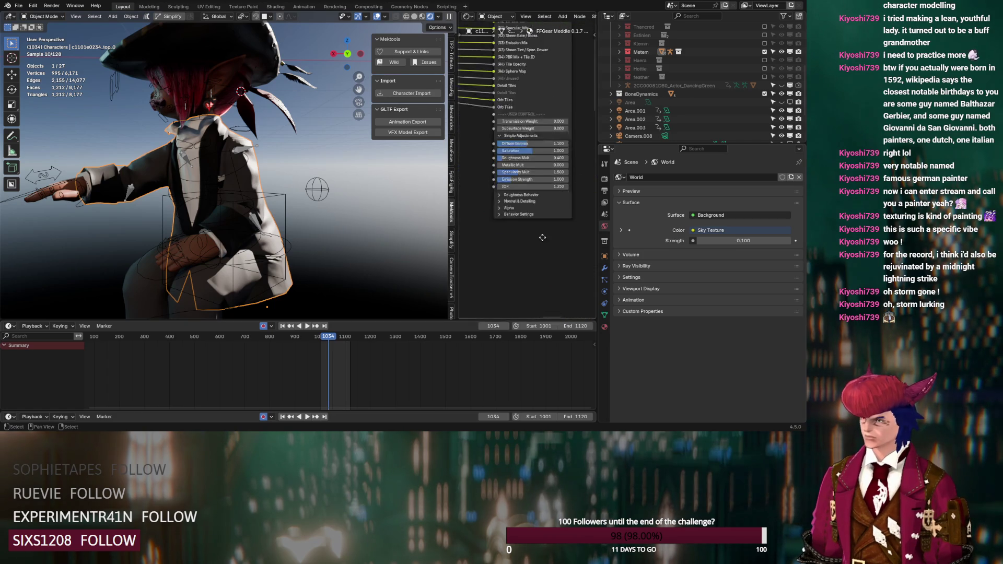
pyautogui.click(522, 199)
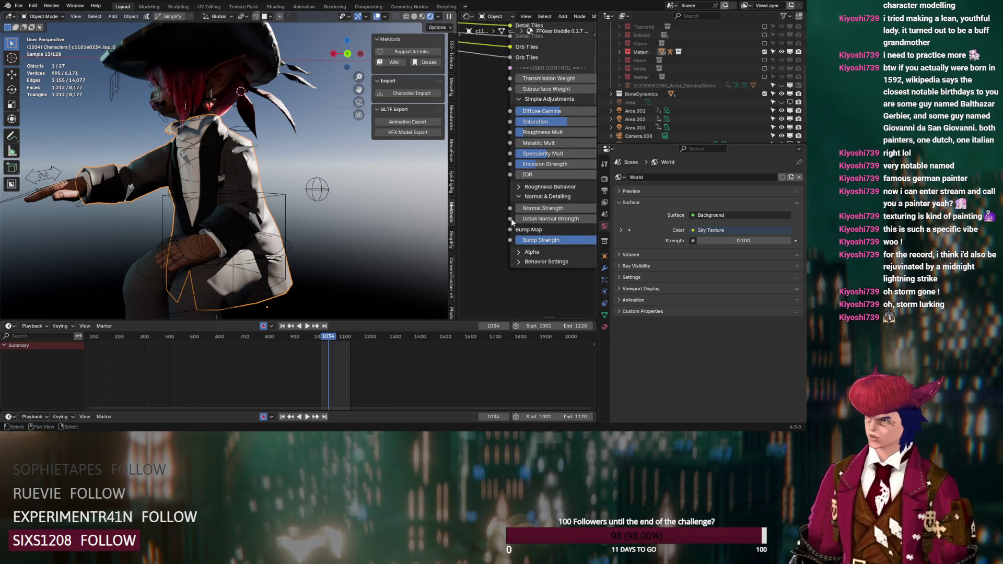
pyautogui.click(521, 211)
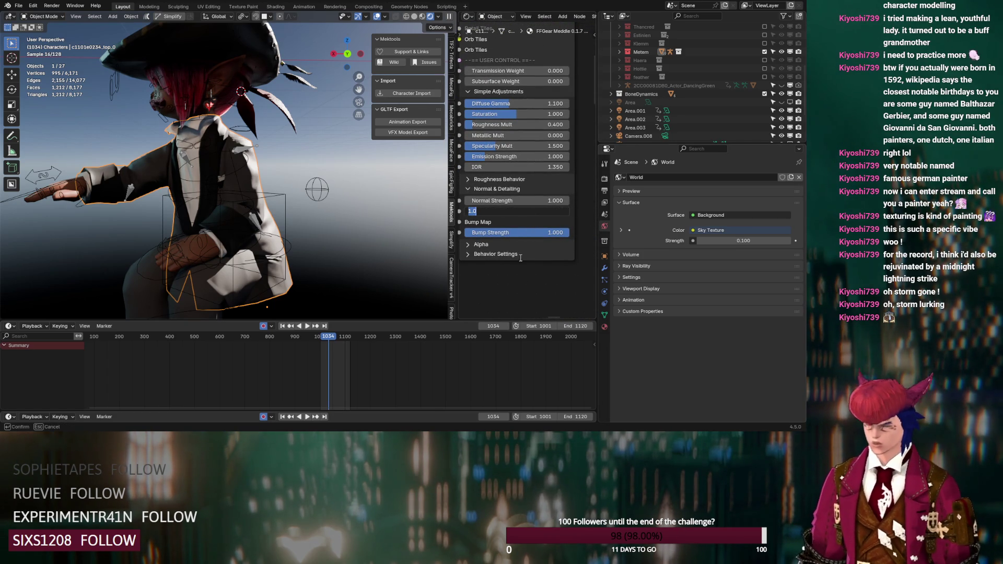
pyautogui.write('2.000')
pyautogui.press('Return')
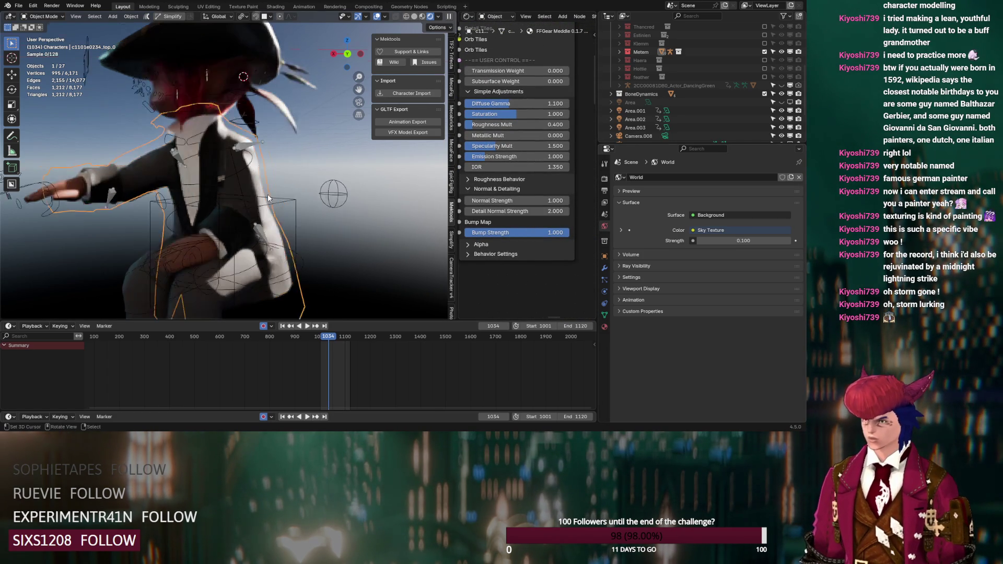
# - Try the jacket's Normal Strength at 2, then return it to 1
pyautogui.scroll(5, 268, 194)
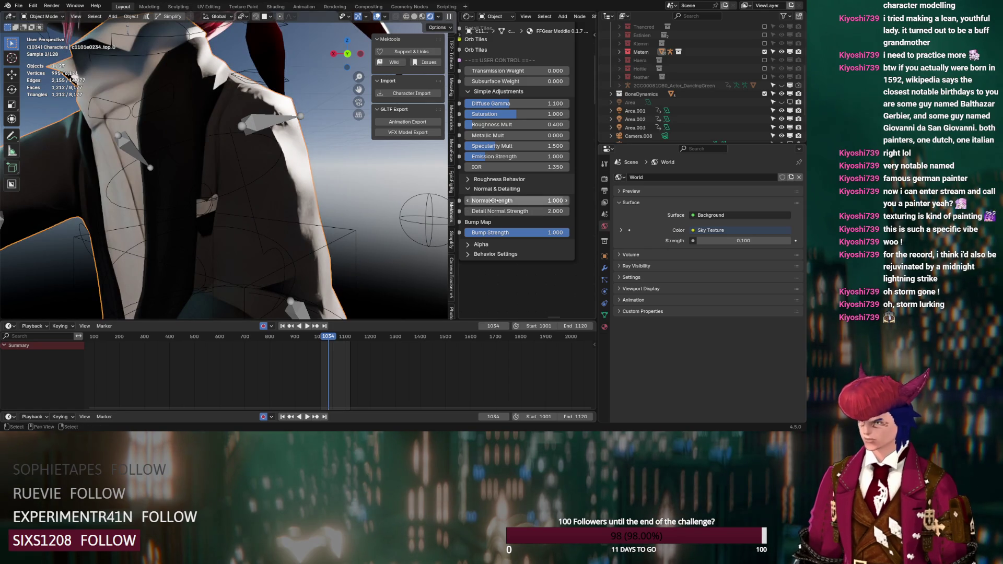
pyautogui.click(518, 201)
pyautogui.write('2')
pyautogui.press('Return')
pyautogui.moveTo(515, 200); pyautogui.dragTo(514, 200)
pyautogui.press('Return')
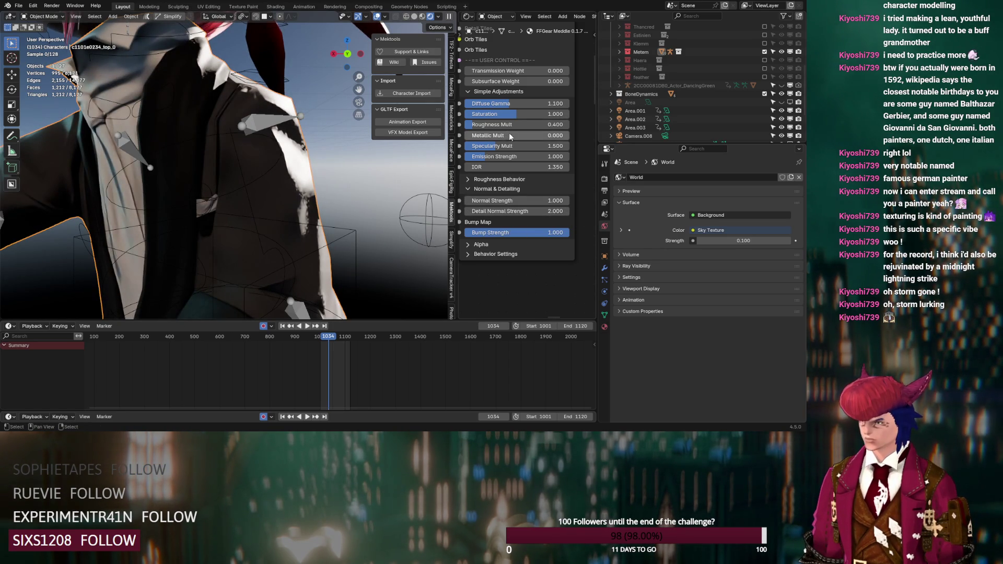
# - Lower Minimum Roughness to about 0.09 and Roughness Mult to about 0.24
pyautogui.click(469, 180)
pyautogui.moveTo(494, 221); pyautogui.dragTo(484, 222)
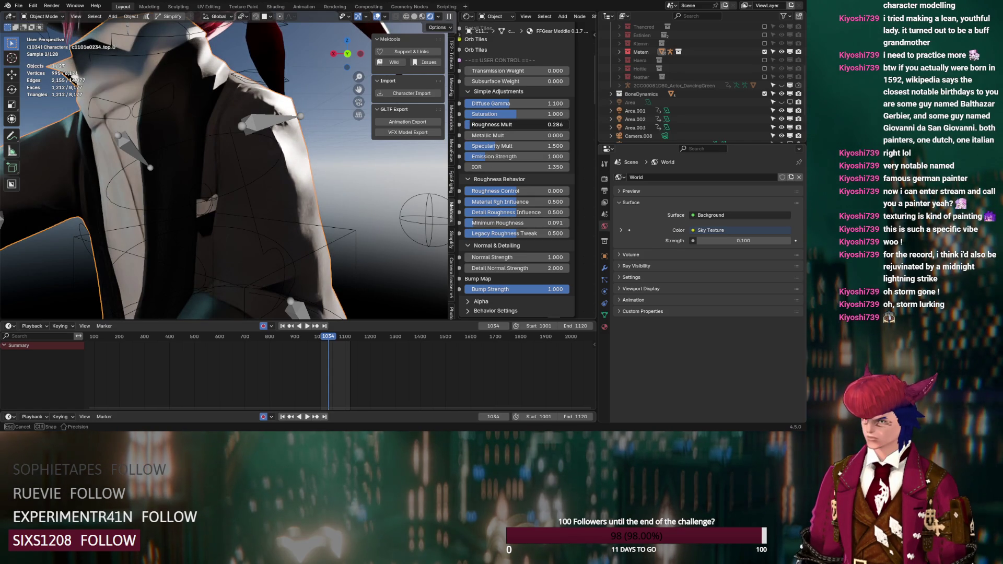
pyautogui.moveTo(517, 124); pyautogui.dragTo(501, 124)
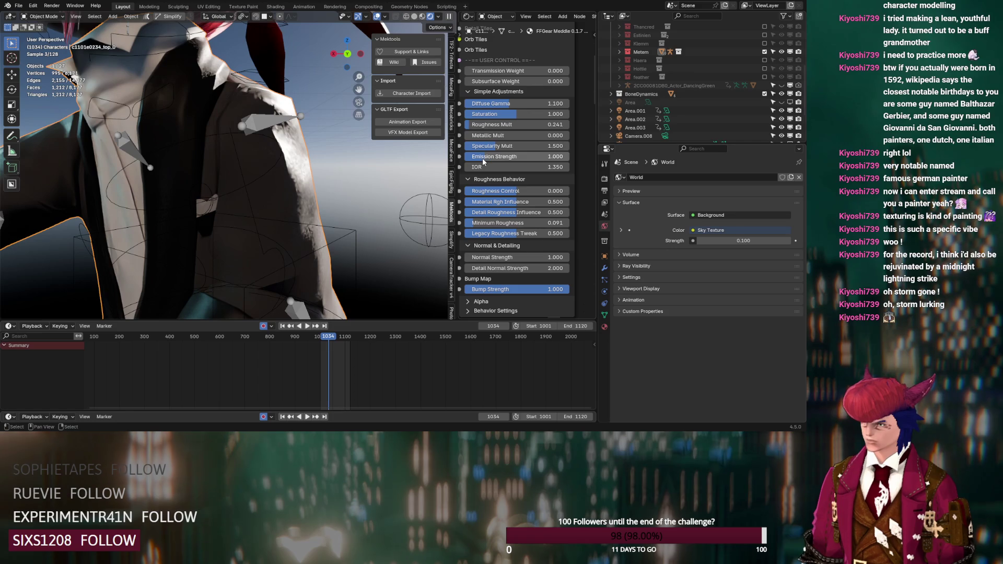
pyautogui.moveTo(473, 81)
pyautogui.mouseDown()
pyautogui.moveTo(569, 82)
pyautogui.moveTo(471, 81)
pyautogui.mouseUp()
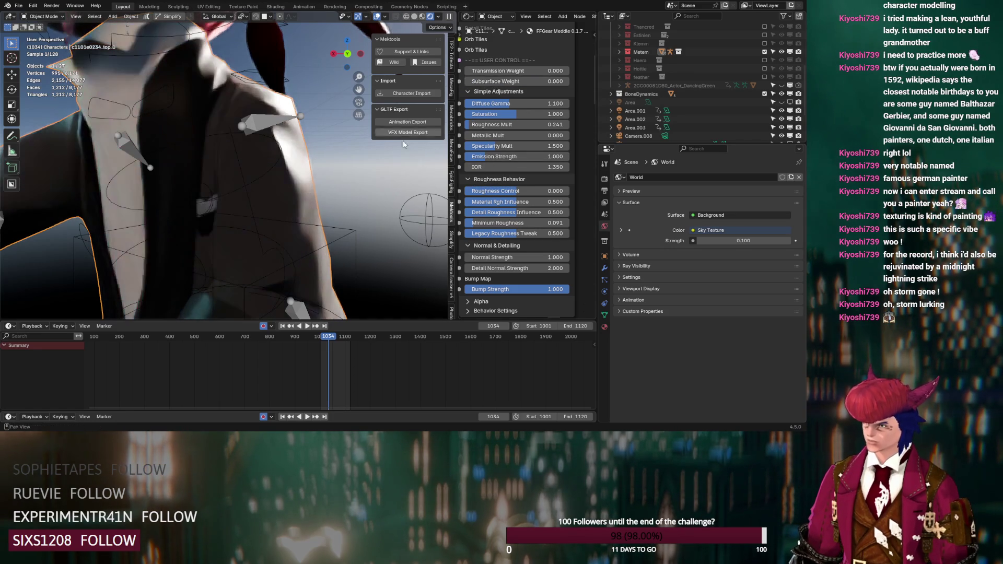
pyautogui.scroll(-6, 272, 185)
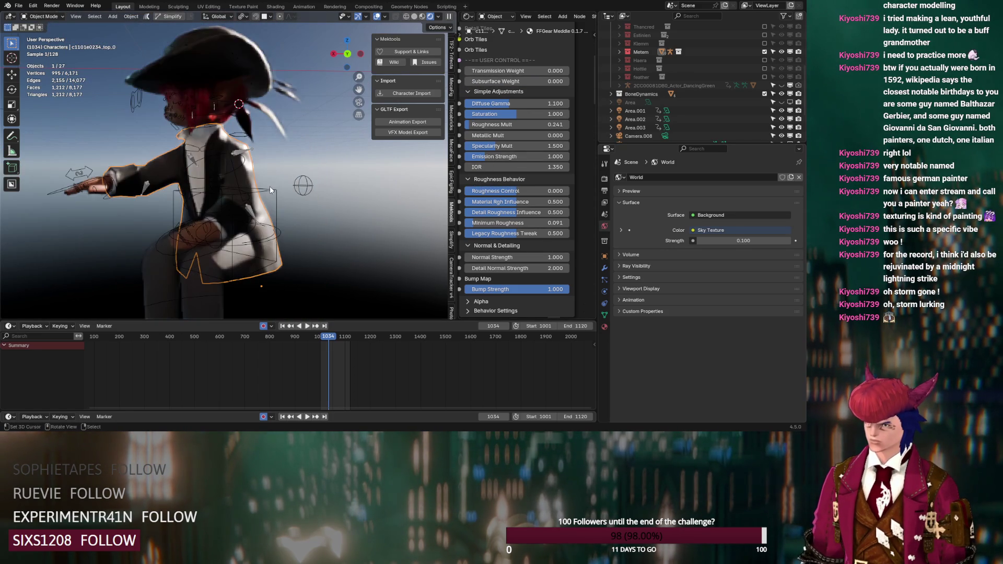
pyautogui.click(212, 299)
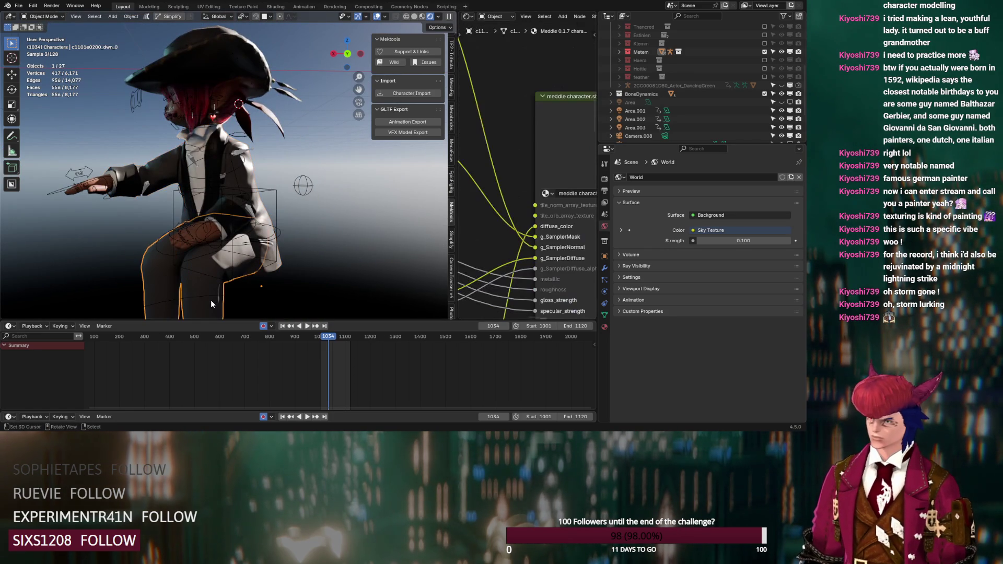
# - Show the trousers' material, now FFGear with MTRL, mask, normal and ID textures loaded
pyautogui.scroll(-5, 497, 250)
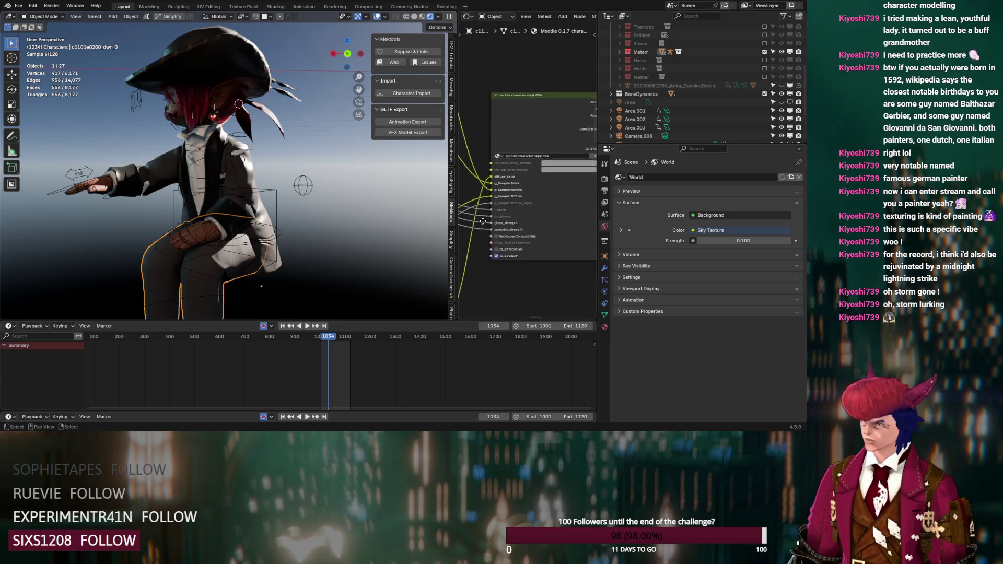
pyautogui.scroll(-2, 495, 249)
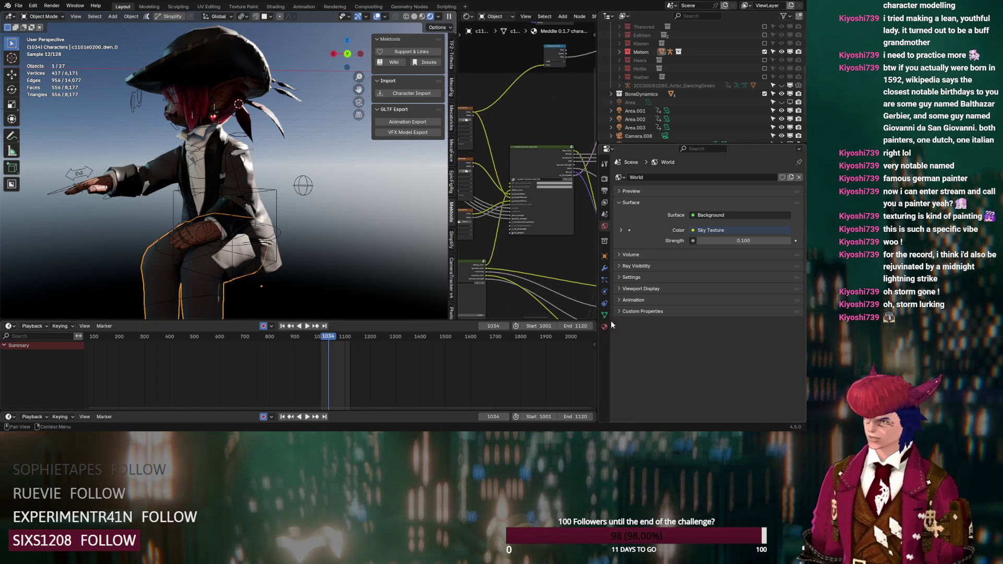
pyautogui.click(605, 326)
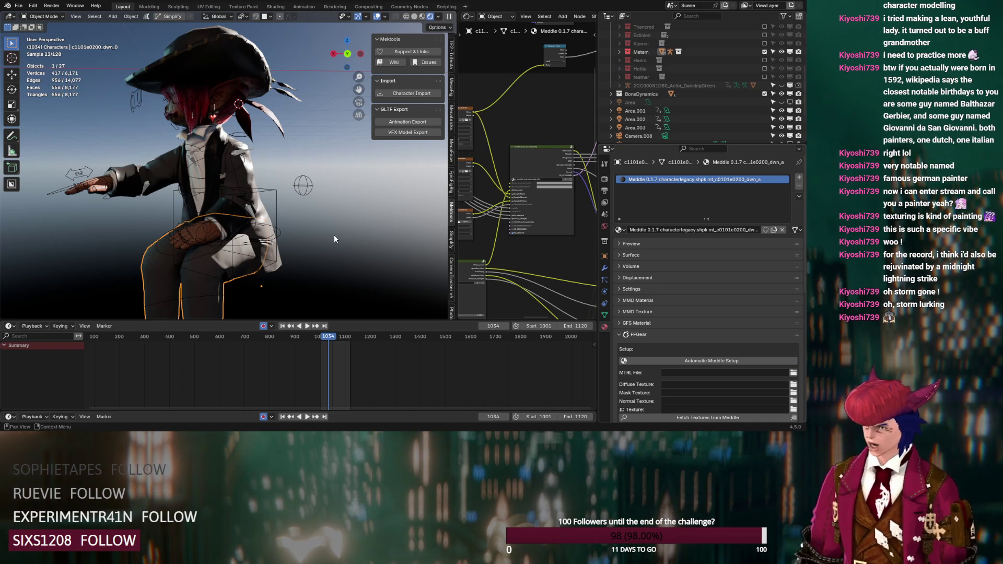
pyautogui.click(219, 55)
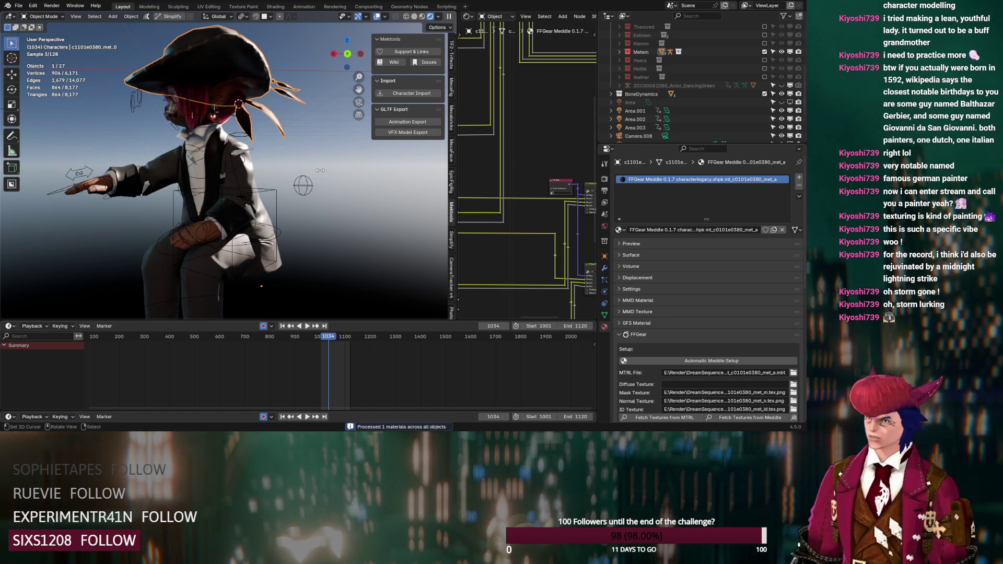
# - Set the hat's FFGear Detail Normal Strength and Normal Strength both to 2
pyautogui.moveTo(321, 170)
pyautogui.mouseDown(button='middle')
pyautogui.moveTo(328, 178)
pyautogui.moveTo(274, 158)
pyautogui.mouseUp(button='middle')
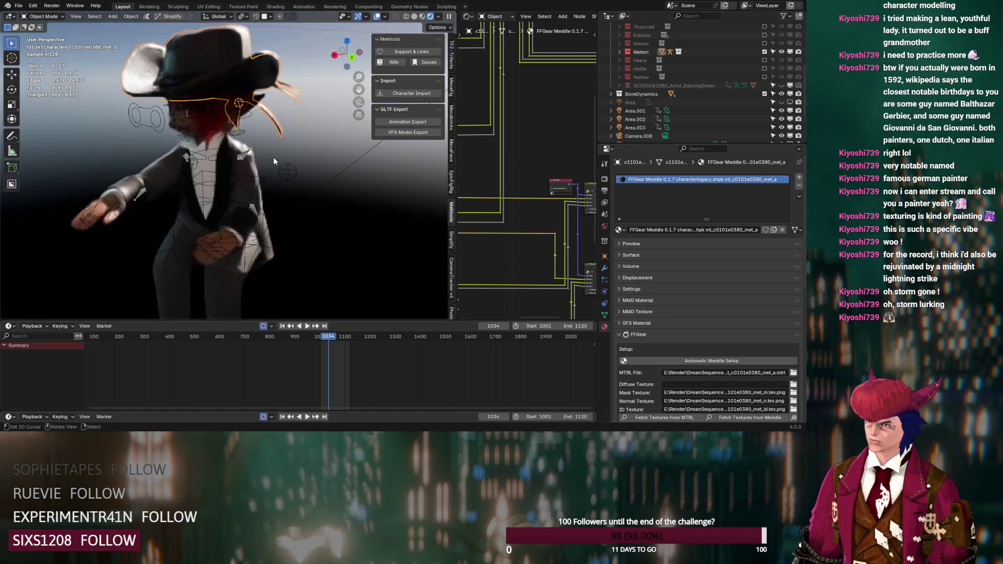
pyautogui.moveTo(532, 211)
pyautogui.mouseDown(button='middle')
pyautogui.moveTo(550, 129)
pyautogui.moveTo(524, 183)
pyautogui.moveTo(547, 256)
pyautogui.moveTo(524, 251)
pyautogui.mouseUp(button='middle')
pyautogui.scroll(6, 524, 183)
pyautogui.click(531, 223)
pyautogui.write('2')
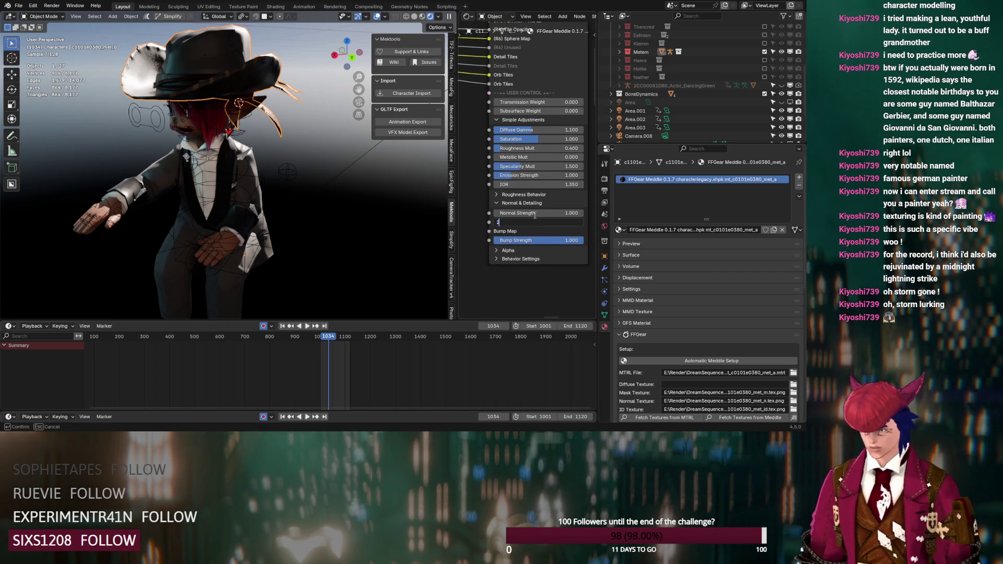
pyautogui.press('Return')
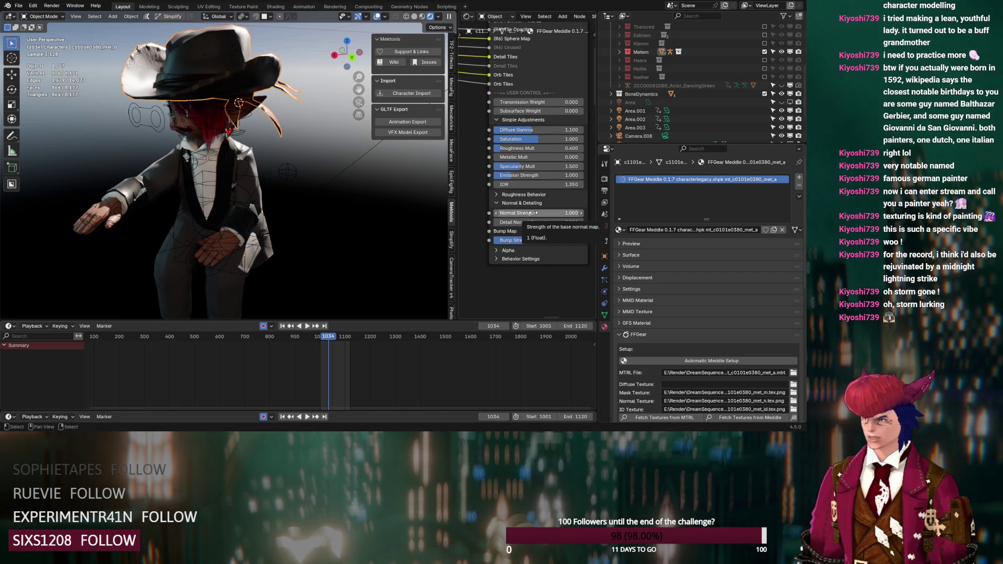
pyautogui.click(546, 236)
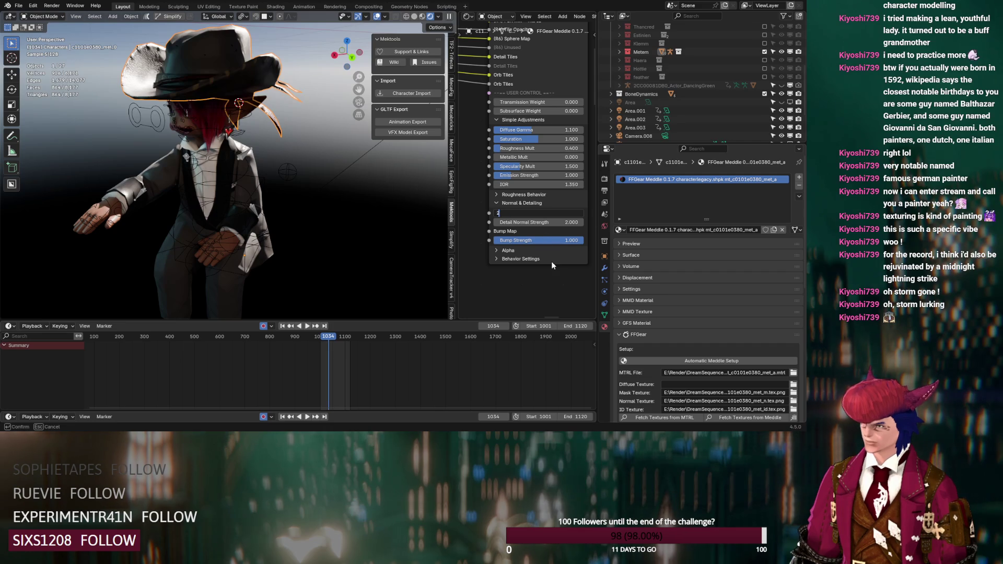
pyautogui.press('Return')
pyautogui.scroll(4, 629, 119)
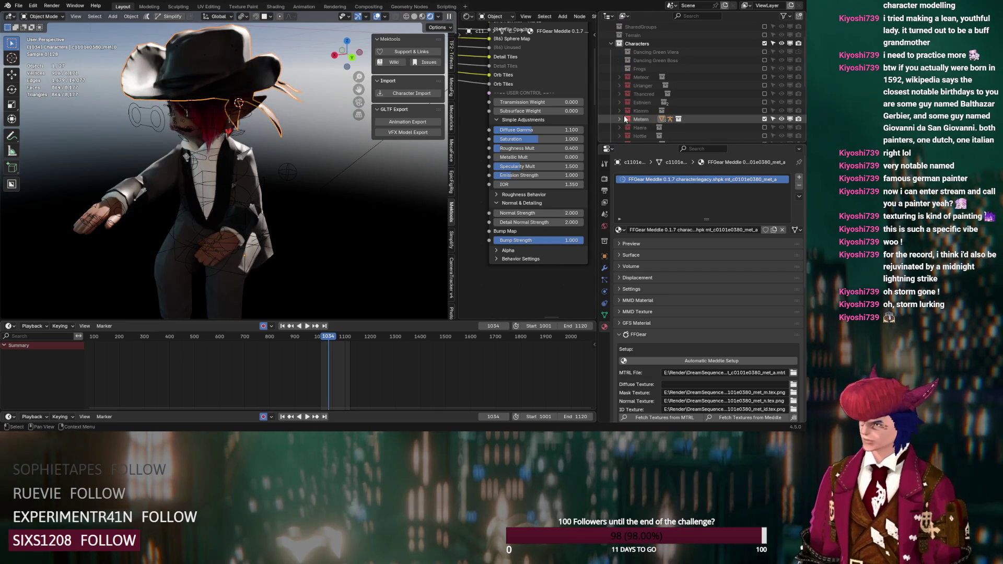
pyautogui.press('.')
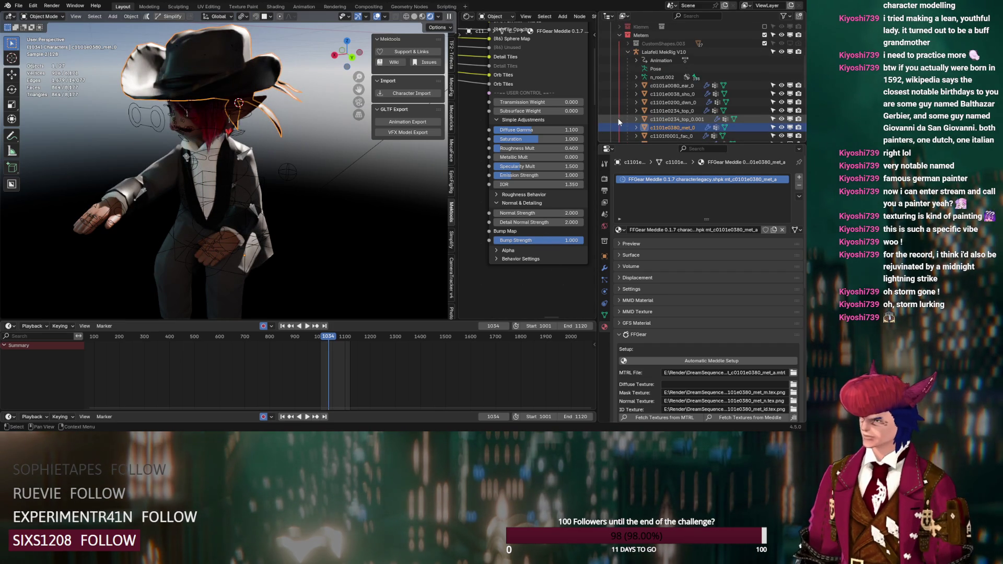
pyautogui.scroll(-3, 647, 102)
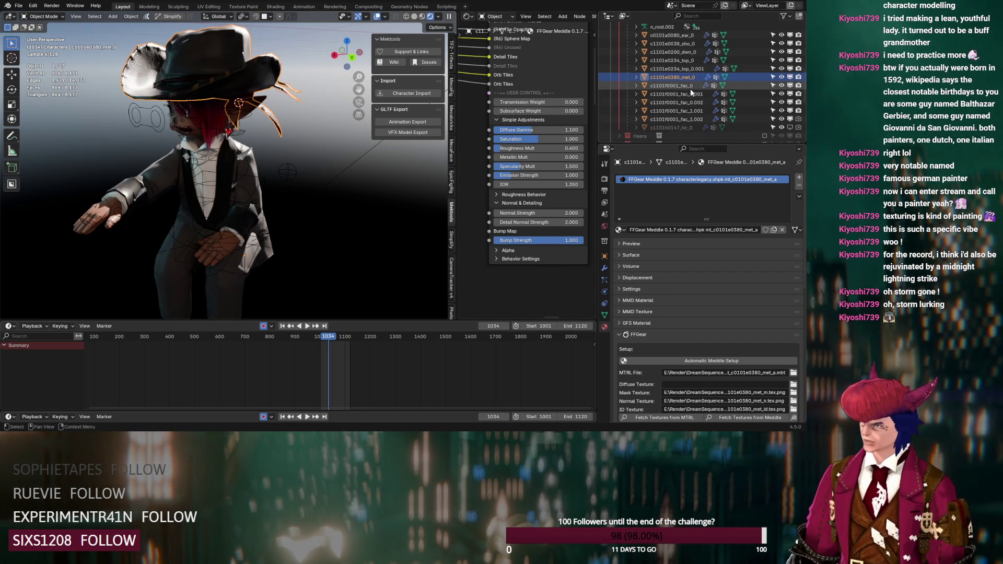
pyautogui.click(197, 123)
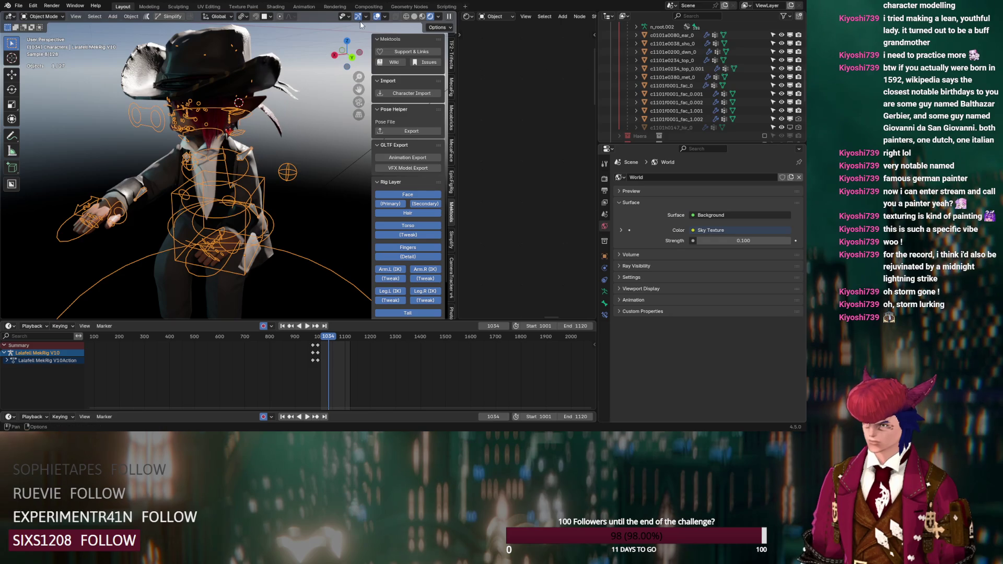
# - Hide bone overlays and toggle the c1101f0001_fac_0 face mesh's visibility
pyautogui.click(379, 19)
pyautogui.click(198, 124)
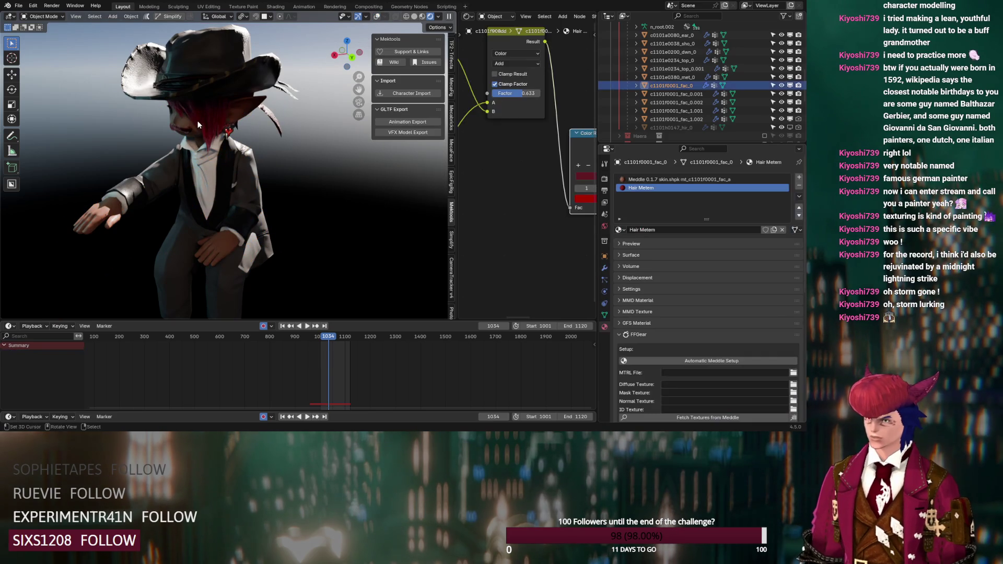
pyautogui.click(783, 86)
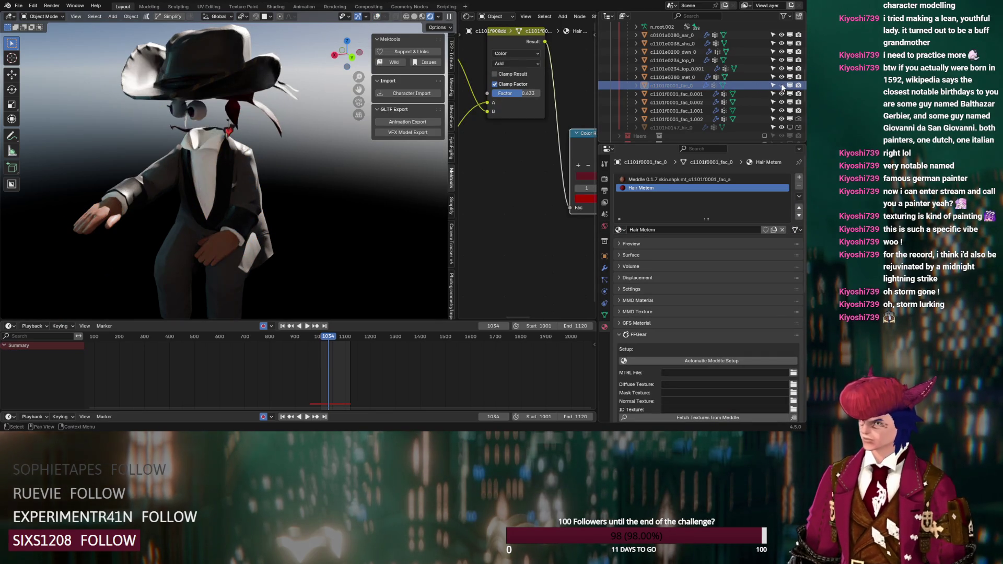
pyautogui.click(782, 85)
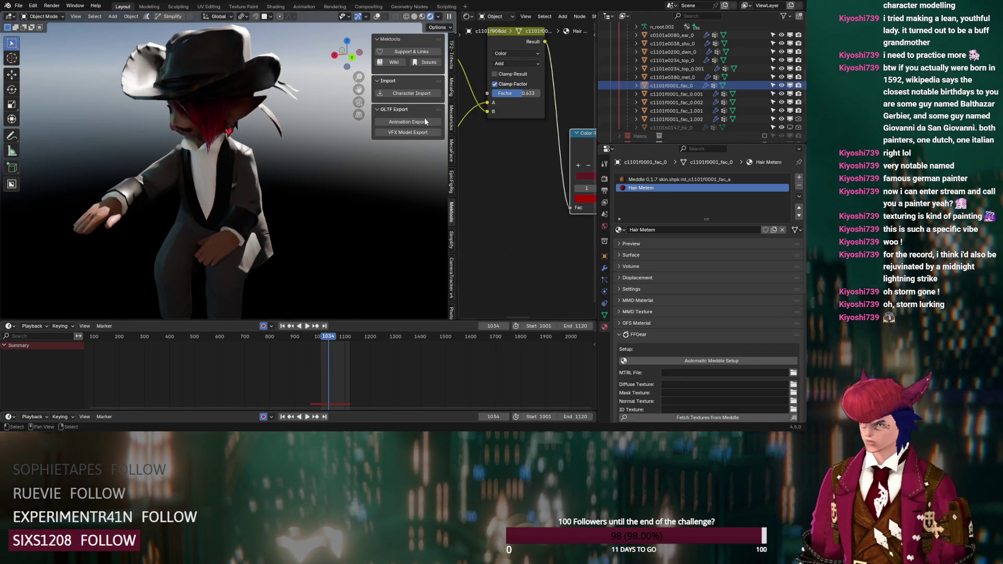
pyautogui.scroll(3, 237, 137)
pyautogui.click(782, 86)
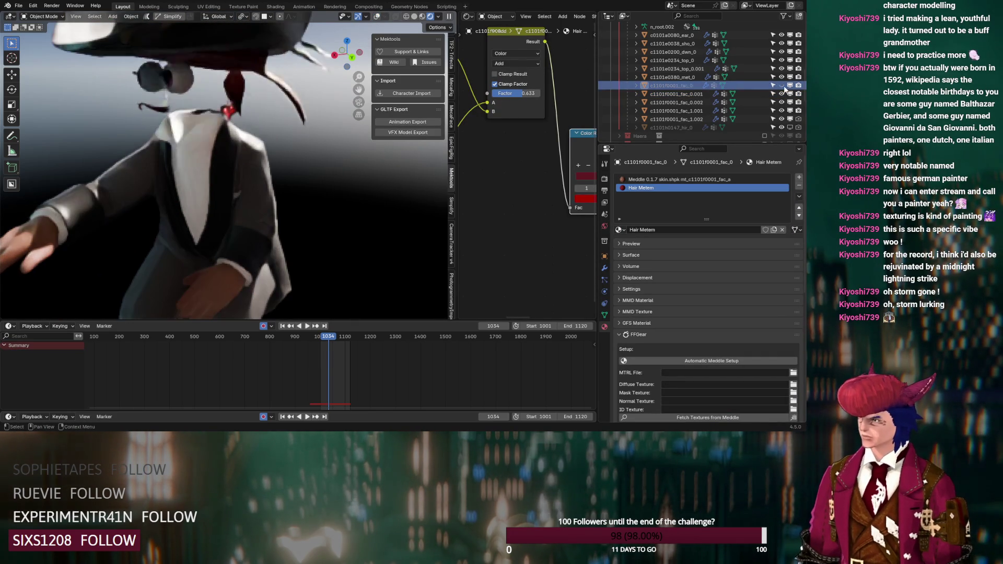
# - Zoom to the collar and eyes, hide fac_1.002, and show the face's particle settings
pyautogui.scroll(4, 194, 107)
pyautogui.moveTo(194, 107)
pyautogui.keyDown('shift'); pyautogui.mouseDown(button='middle')
pyautogui.moveTo(214, 96)
pyautogui.moveTo(222, 136)
pyautogui.mouseUp(button='middle'); pyautogui.keyUp('shift')
pyautogui.scroll(3, 221, 132)
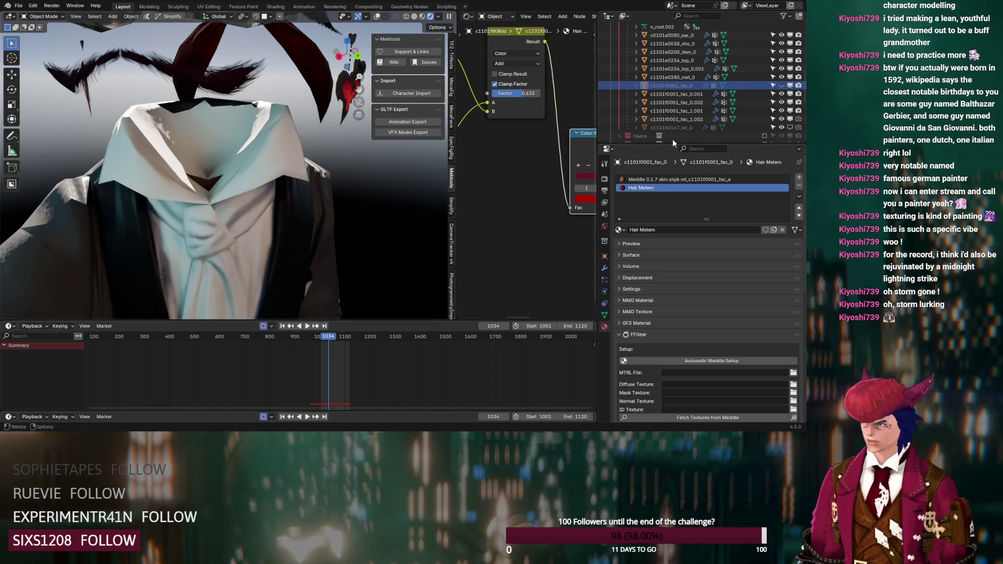
pyautogui.click(782, 119)
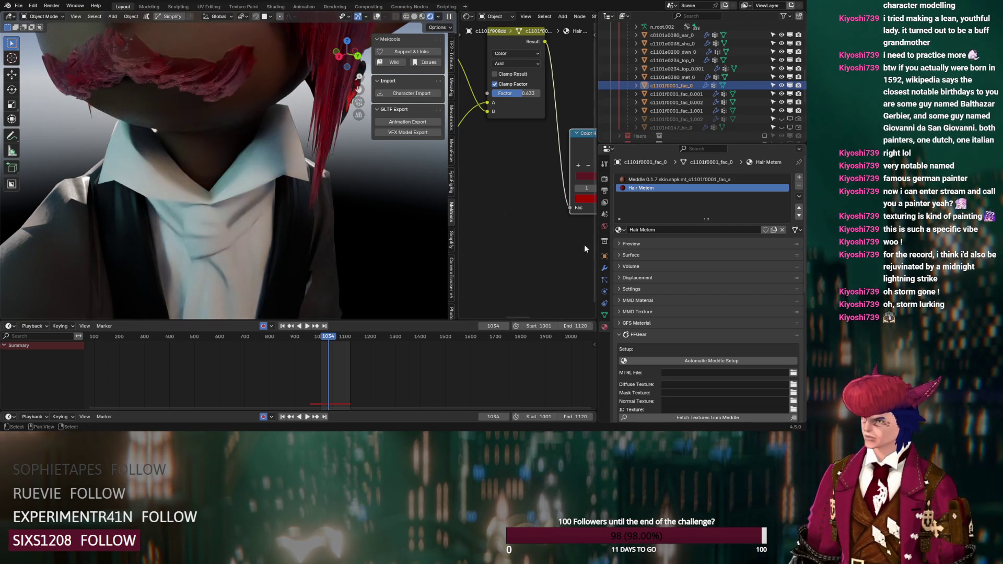
pyautogui.click(605, 281)
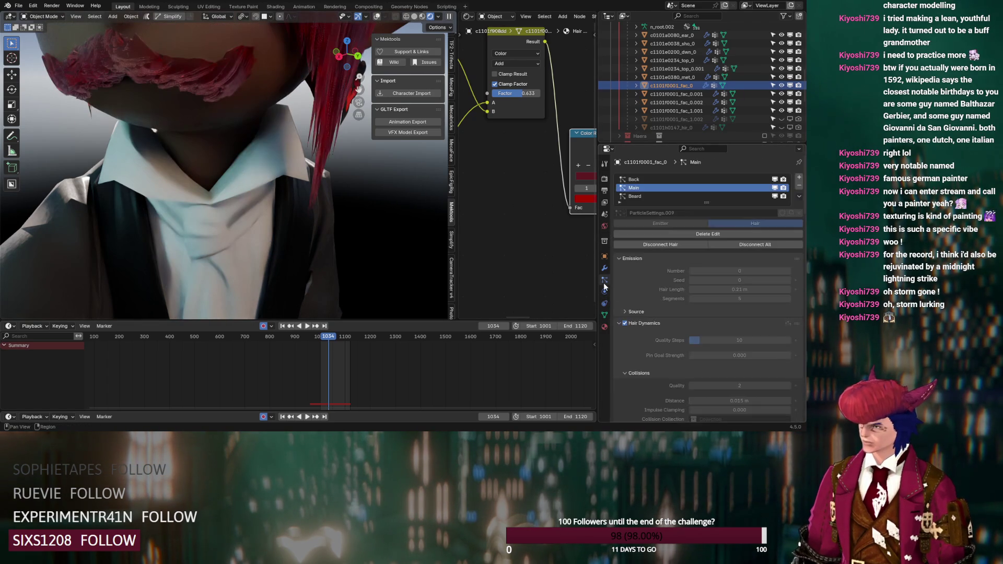
# - Collapse the Emission, Hair Dynamics, Render, Viewport Display and Children panels to reach Hair Shape
pyautogui.scroll(-15, 632, 305)
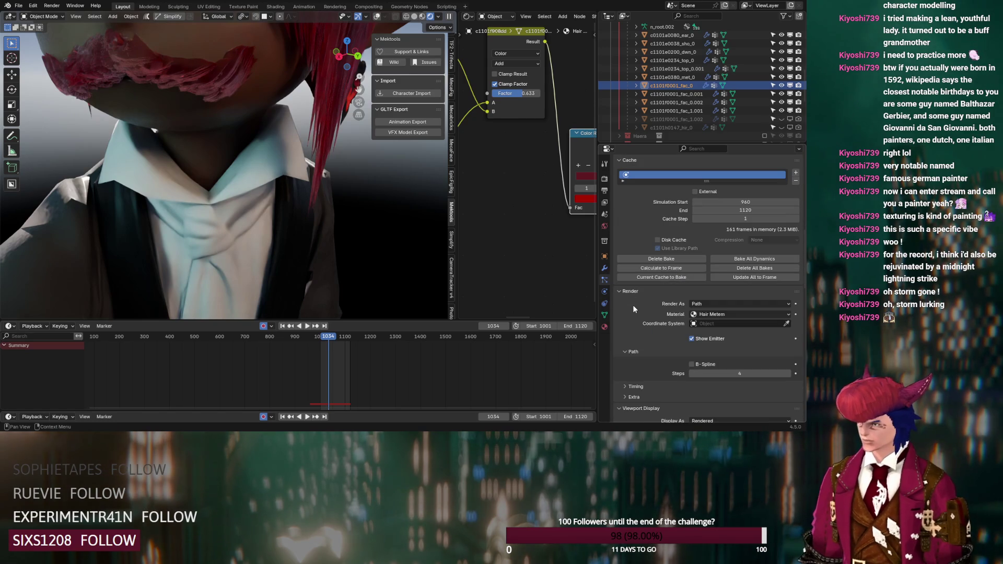
pyautogui.scroll(-20, 633, 306)
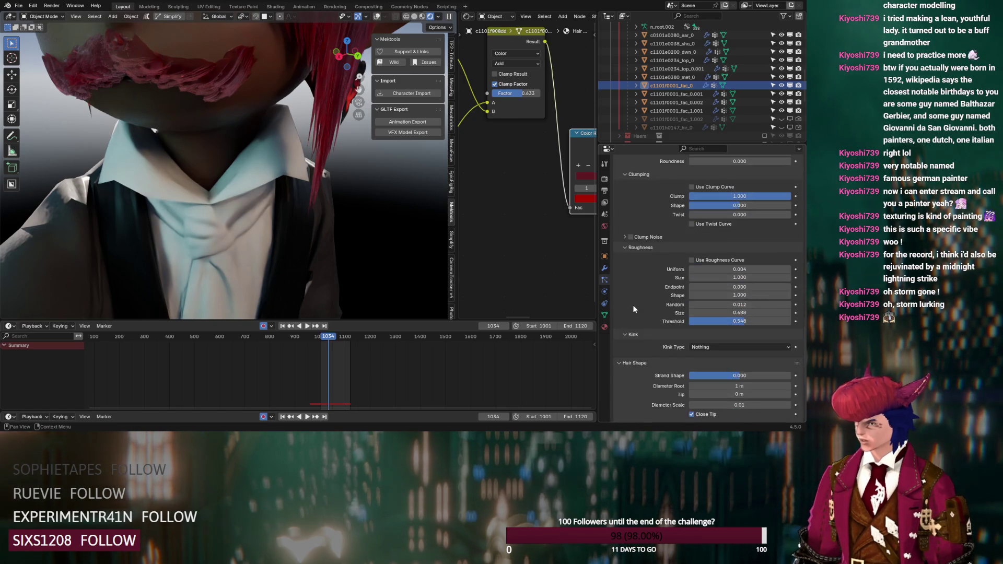
pyautogui.scroll(20, 634, 310)
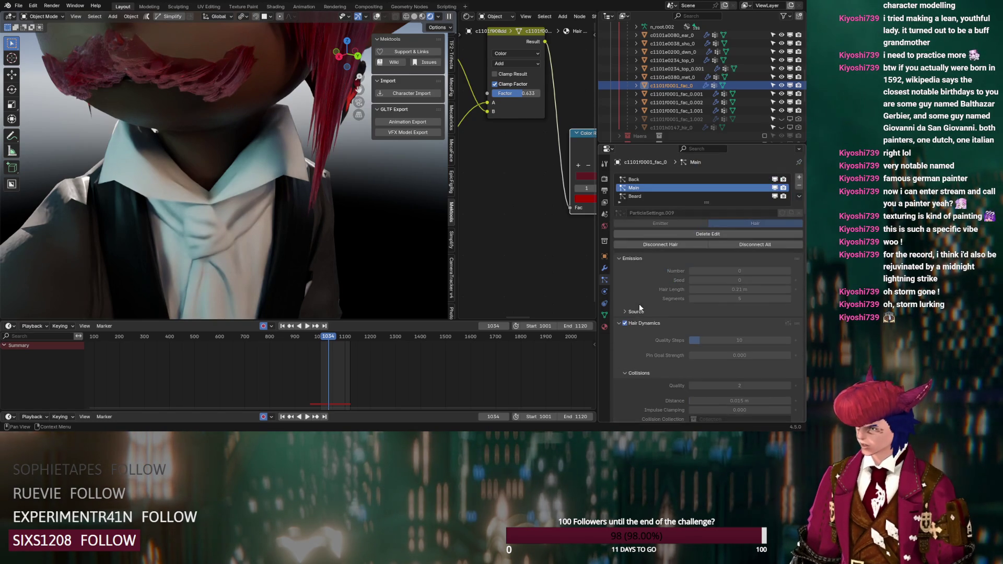
pyautogui.click(622, 258)
pyautogui.click(620, 269)
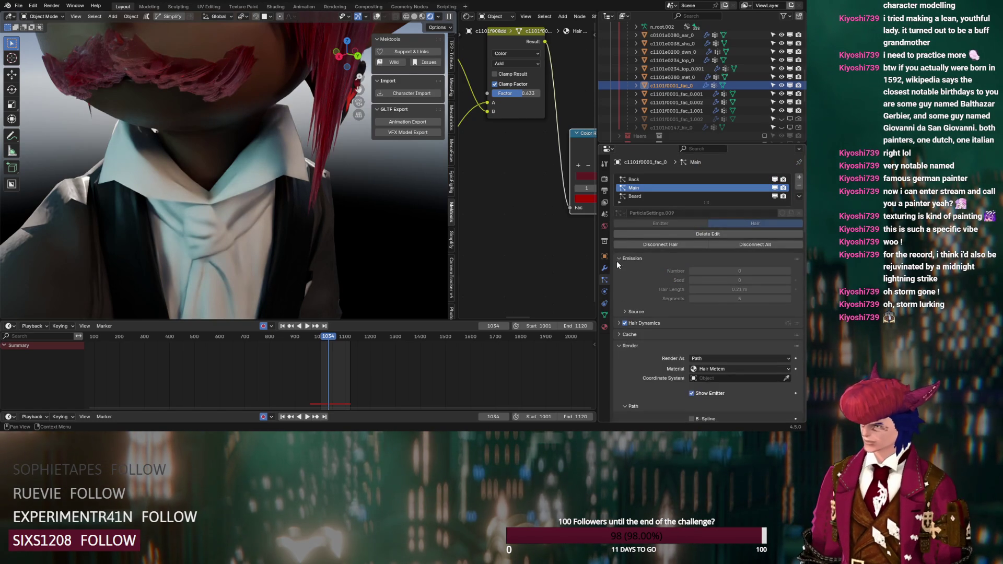
pyautogui.click(617, 292)
pyautogui.click(619, 304)
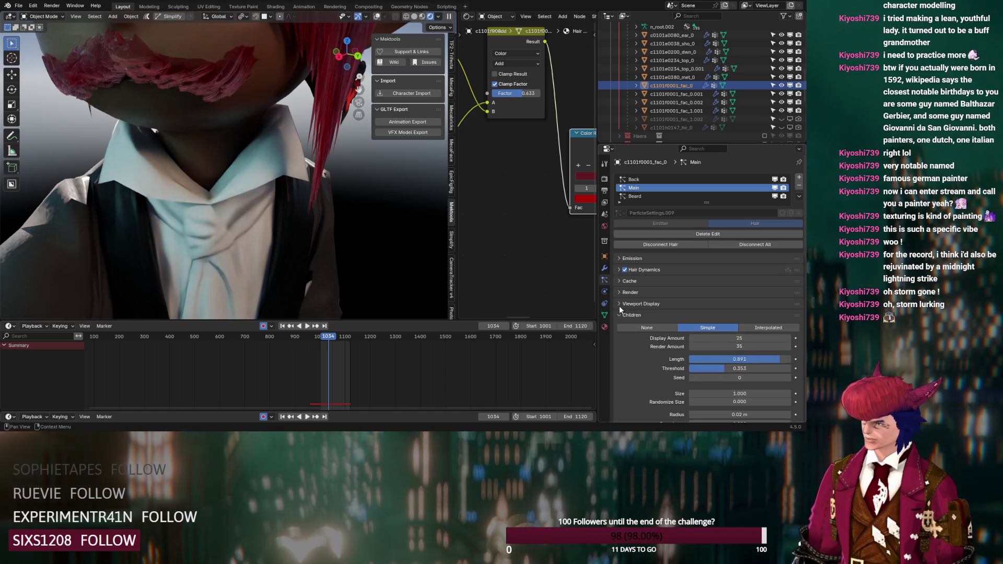
pyautogui.click(620, 314)
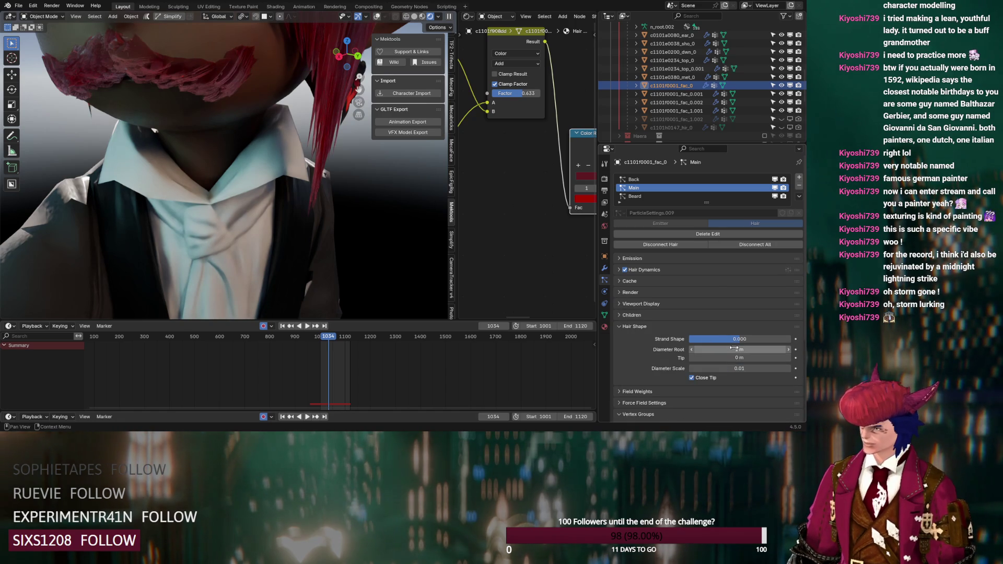
# - Give the Main hair a 0.03 m root, 0.005 m tip and 0.05 diameter scale
pyautogui.moveTo(735, 349); pyautogui.dragTo(740, 350)
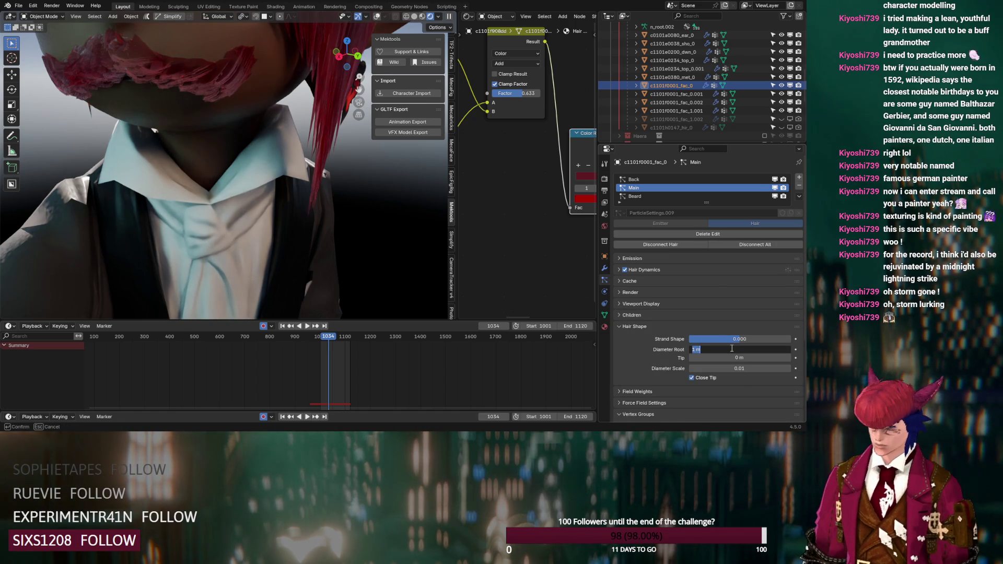
pyautogui.press('BackSpace')
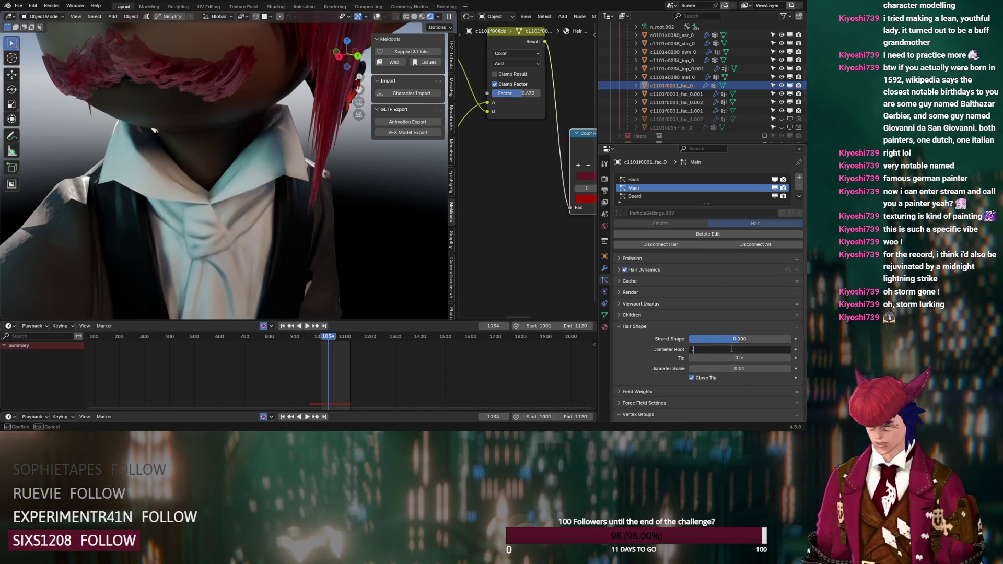
pyautogui.write('.03')
pyautogui.press('Tab')
pyautogui.write('.005')
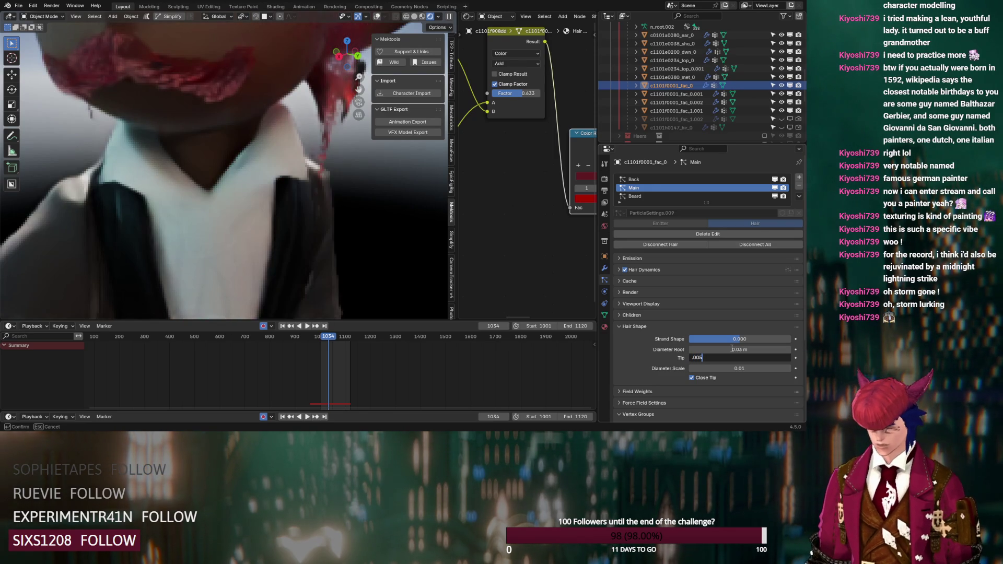
pyautogui.press('Tab')
pyautogui.write('.0')
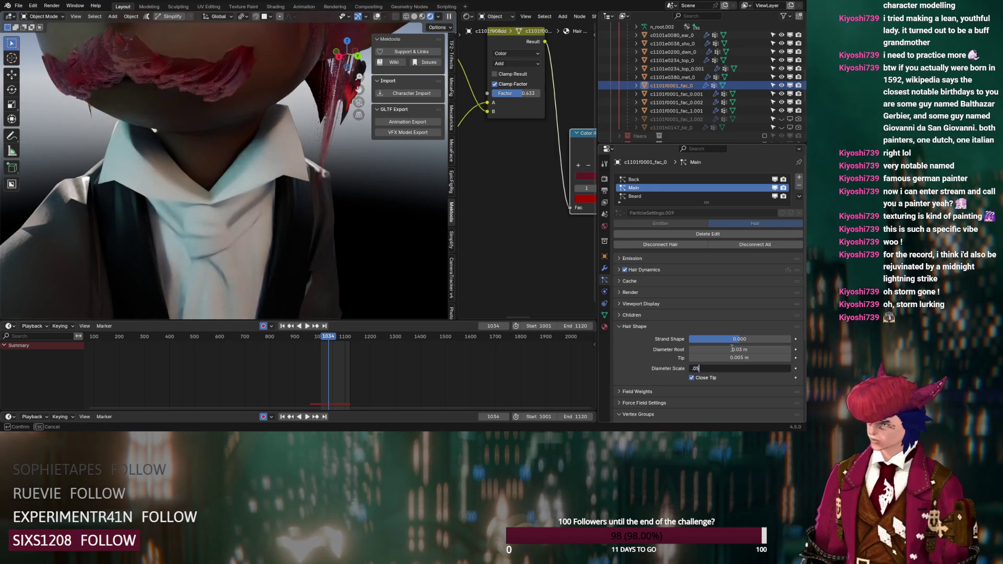
pyautogui.press('Return')
# - Give the Beard hair a 0.03 m root, 0.005 m tip and 0.05 diameter scale
pyautogui.click(658, 196)
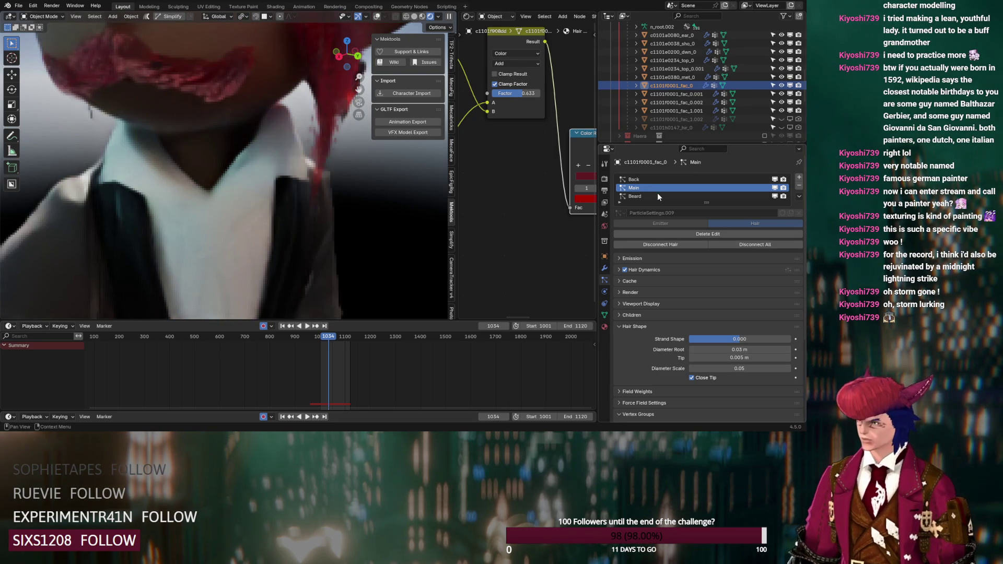
pyautogui.click(745, 338)
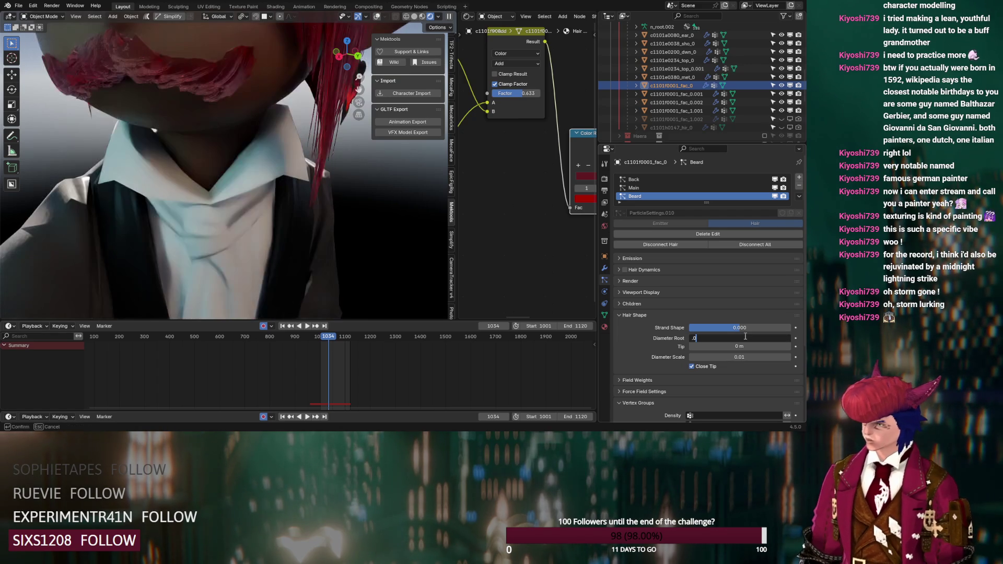
pyautogui.write('3')
pyautogui.press('Tab')
pyautogui.write('.0')
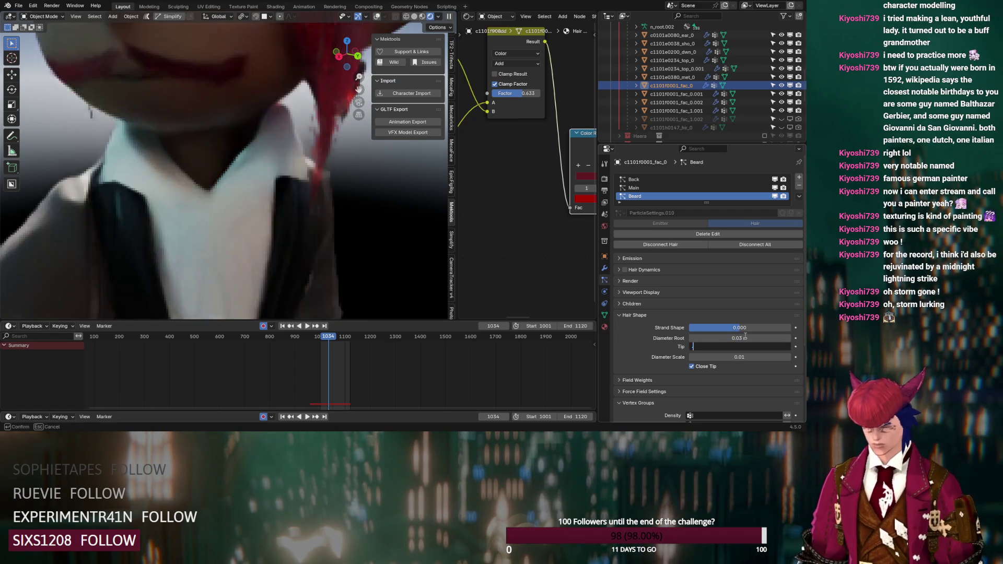
pyautogui.press('Tab')
pyautogui.write('.05')
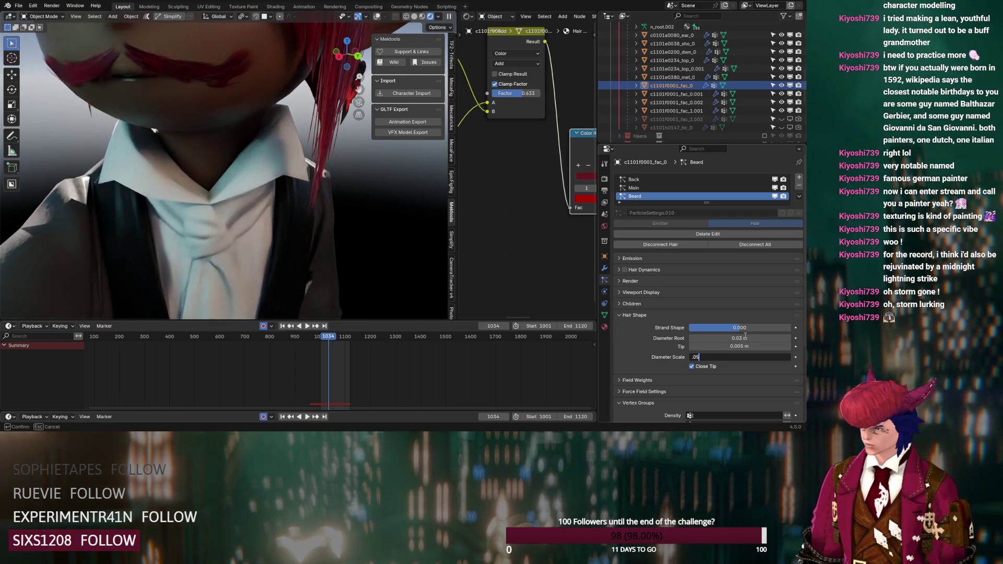
pyautogui.press('Return')
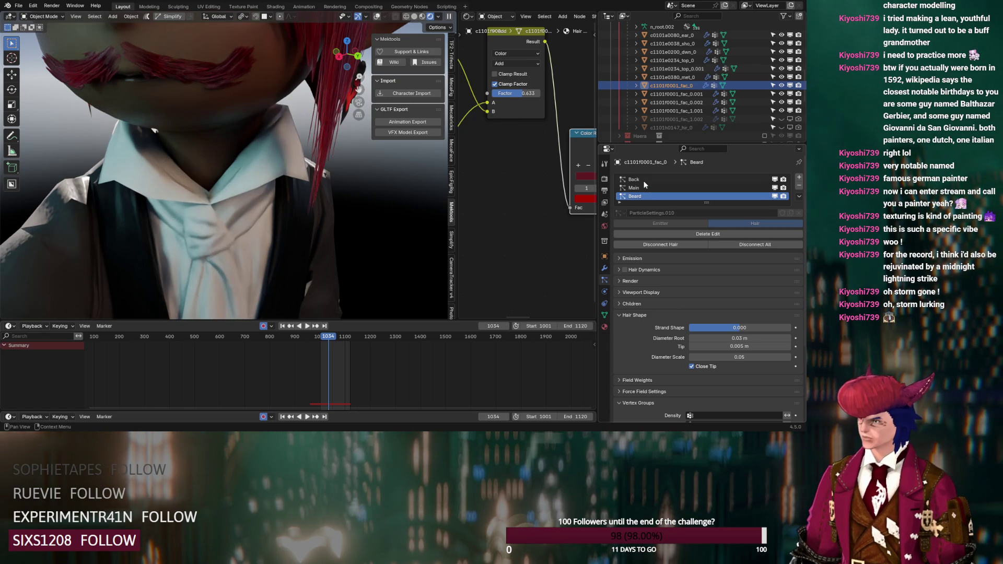
# - Give the Back hair a 0.03 m root, 0.005 m tip and 0.05 diameter scale
pyautogui.click(669, 179)
pyautogui.click(729, 338)
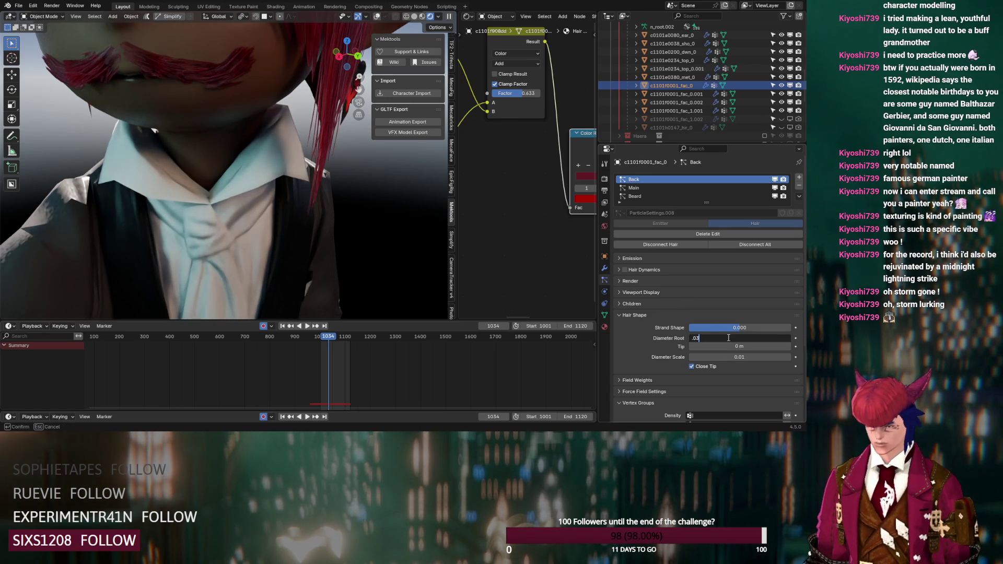
pyautogui.press('Tab')
pyautogui.write('.005')
pyautogui.press('Tab')
pyautogui.write('.05')
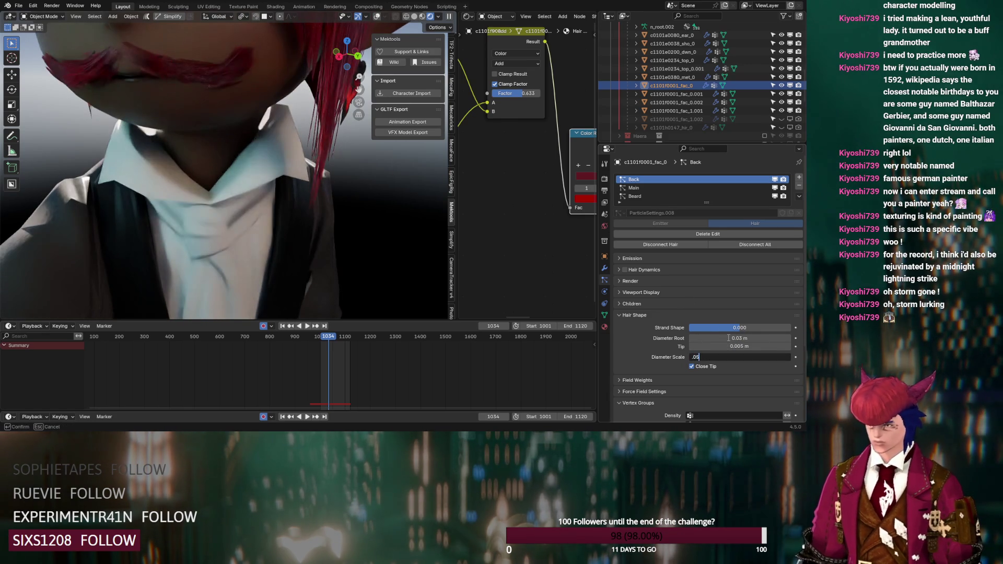
pyautogui.press('Return')
# - Turn viewport overlays back on and bring up the face object's materials
pyautogui.scroll(-5, 325, 166)
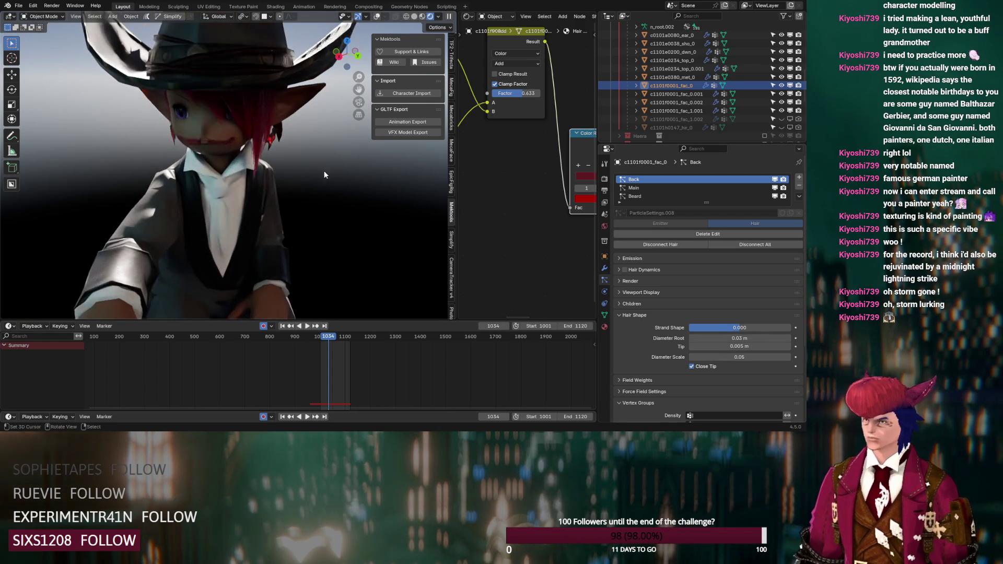
pyautogui.moveTo(320, 184)
pyautogui.mouseDown(button='middle')
pyautogui.moveTo(240, 179)
pyautogui.moveTo(305, 169)
pyautogui.moveTo(291, 175)
pyautogui.moveTo(328, 181)
pyautogui.mouseUp(button='middle')
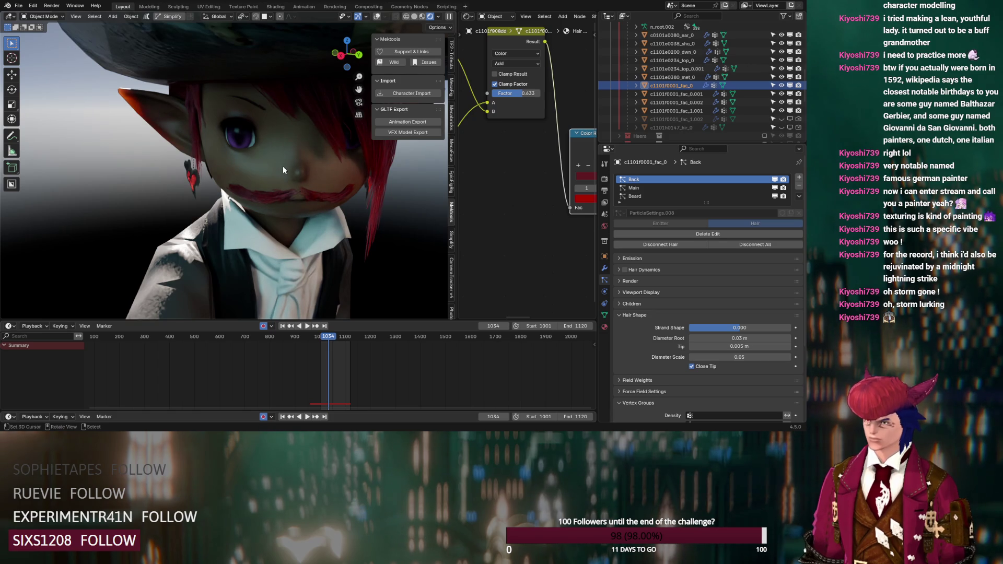
pyautogui.click(376, 17)
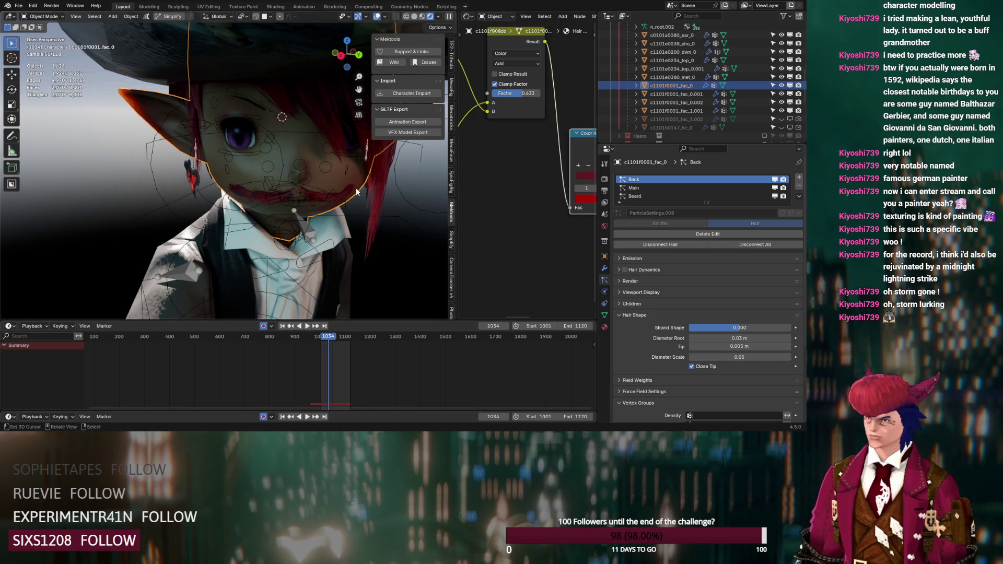
pyautogui.scroll(3, 298, 177)
pyautogui.scroll(-4, 524, 211)
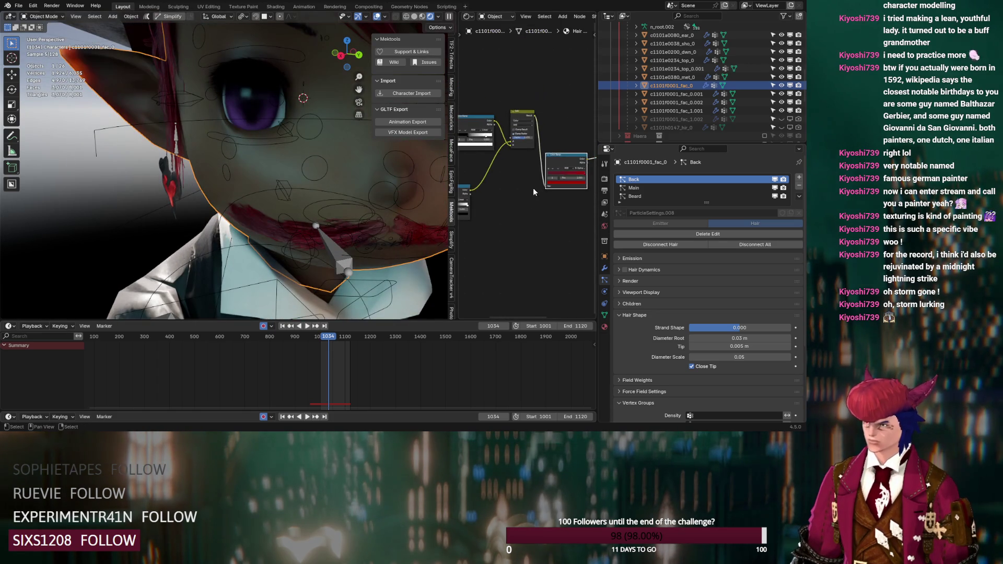
pyautogui.scroll(-3, 534, 184)
pyautogui.moveTo(549, 173); pyautogui.dragTo(477, 195, button='middle')
pyautogui.click(605, 327)
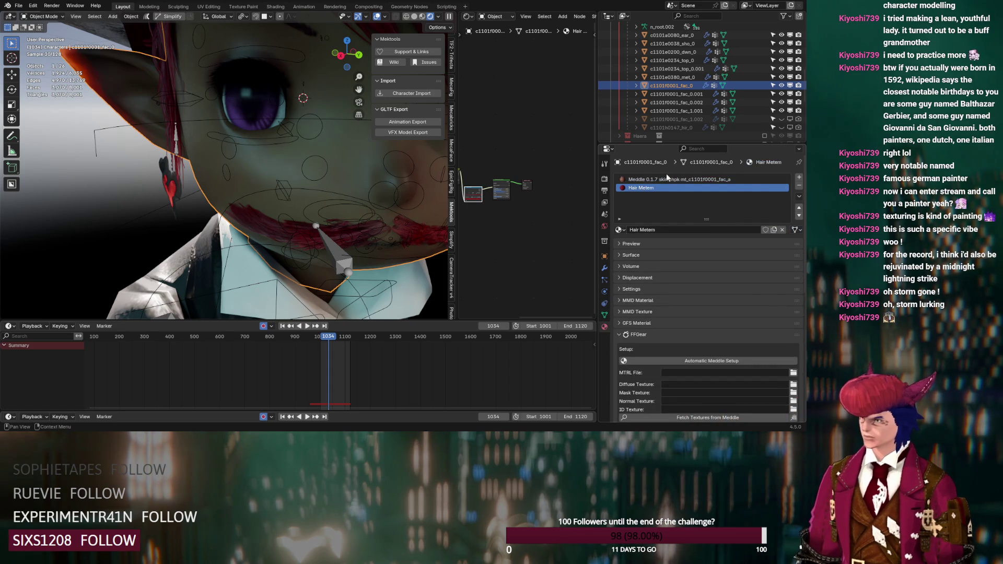
# - Select the Meddle skin material and enter its node group at the Normal.B Skin Influence frame
pyautogui.click(674, 179)
pyautogui.scroll(6, 564, 193)
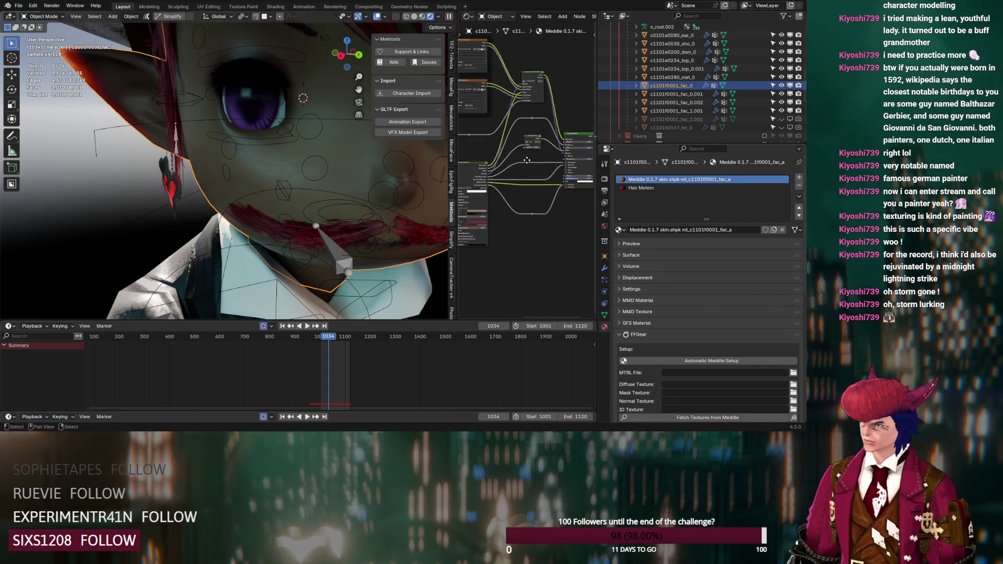
pyautogui.scroll(-8, 557, 212)
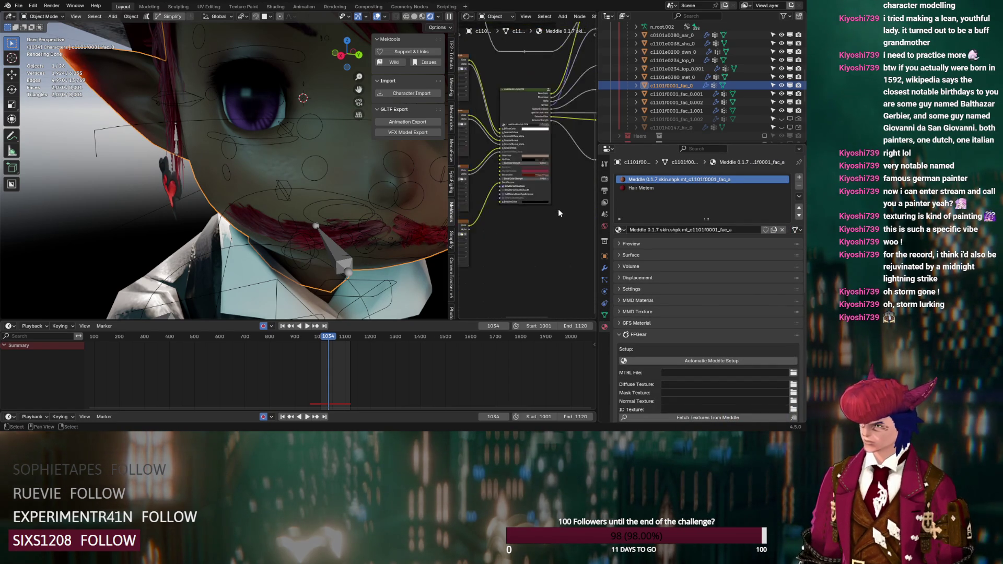
pyautogui.moveTo(544, 188)
pyautogui.mouseDown(button='middle')
pyautogui.moveTo(500, 173)
pyautogui.moveTo(559, 121)
pyautogui.moveTo(574, 153)
pyautogui.mouseUp(button='middle')
pyautogui.scroll(2, 575, 153)
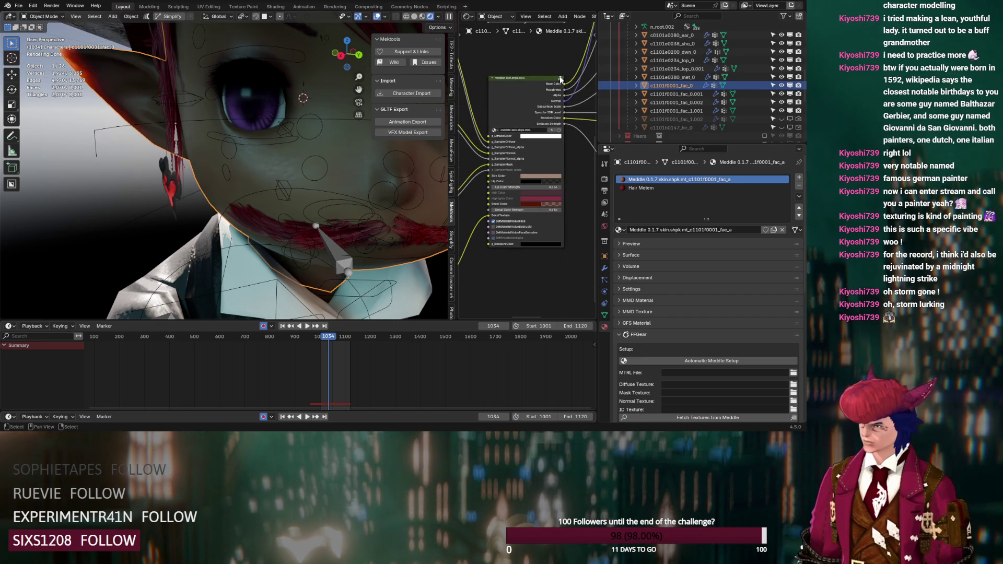
pyautogui.click(560, 78)
pyautogui.scroll(-3, 560, 77)
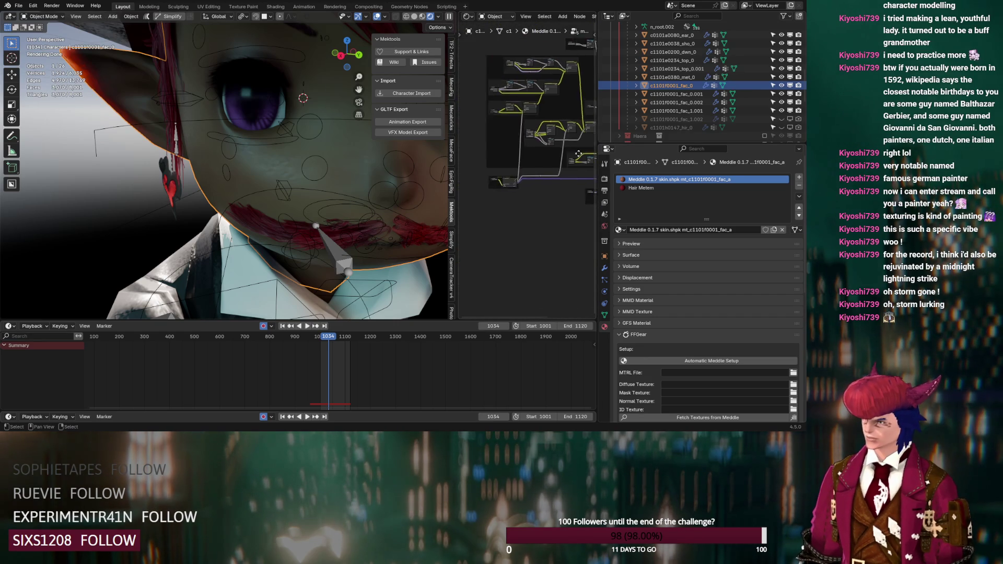
pyautogui.scroll(3, 570, 154)
pyautogui.moveTo(570, 154); pyautogui.dragTo(569, 167, button='middle')
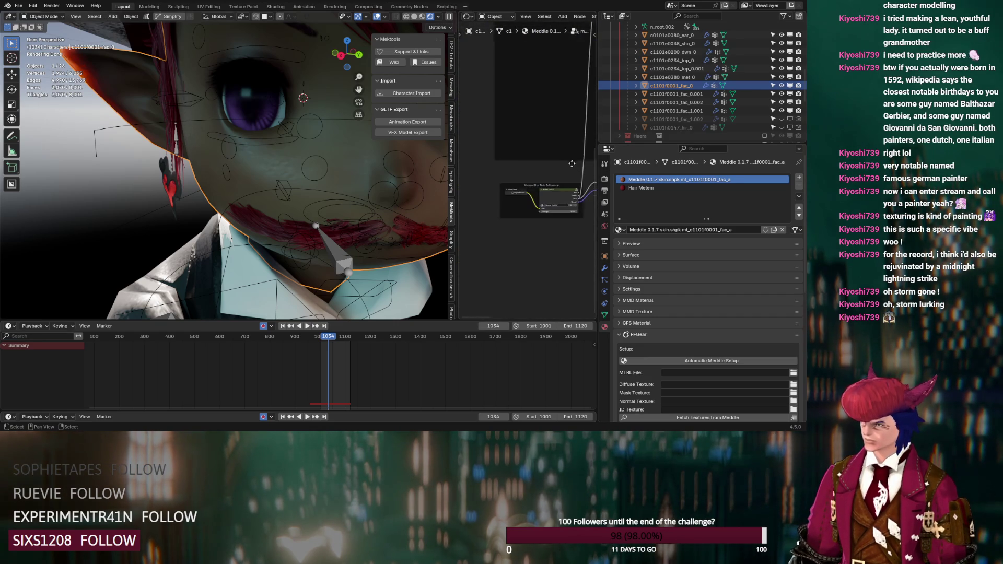
pyautogui.scroll(4, 535, 240)
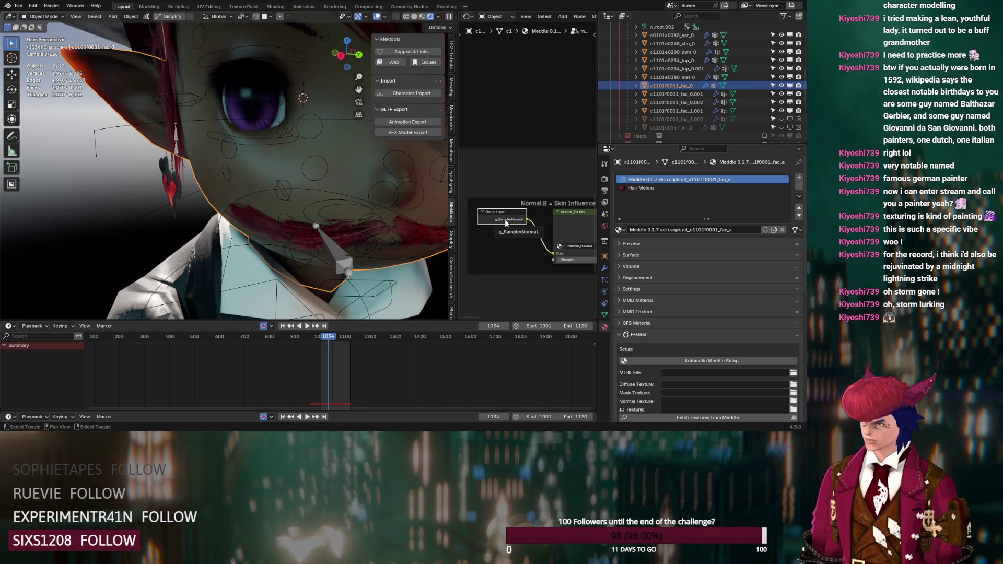
# - Link the normal Strength to the Group Input, hide unused sockets, and set it to 2
pyautogui.hotkey('ctrl', 'h')
pyautogui.moveTo(552, 264); pyautogui.dragTo(538, 179, button='middle')
pyautogui.moveTo(540, 176)
pyautogui.mouseDown()
pyautogui.moveTo(522, 271)
pyautogui.moveTo(513, 267)
pyautogui.mouseUp()
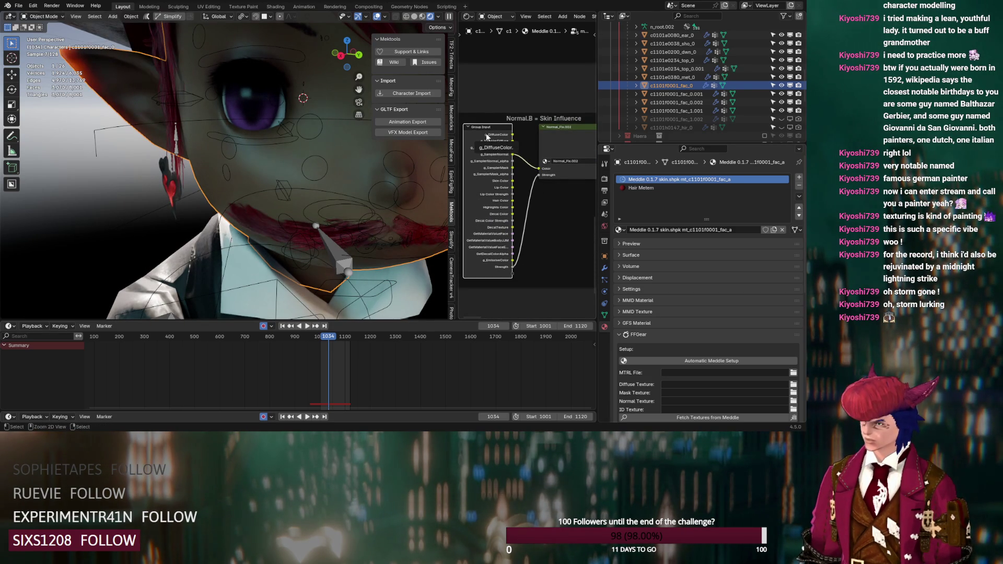
pyautogui.hotkey('ctrl', 'h')
pyautogui.press('Tab')
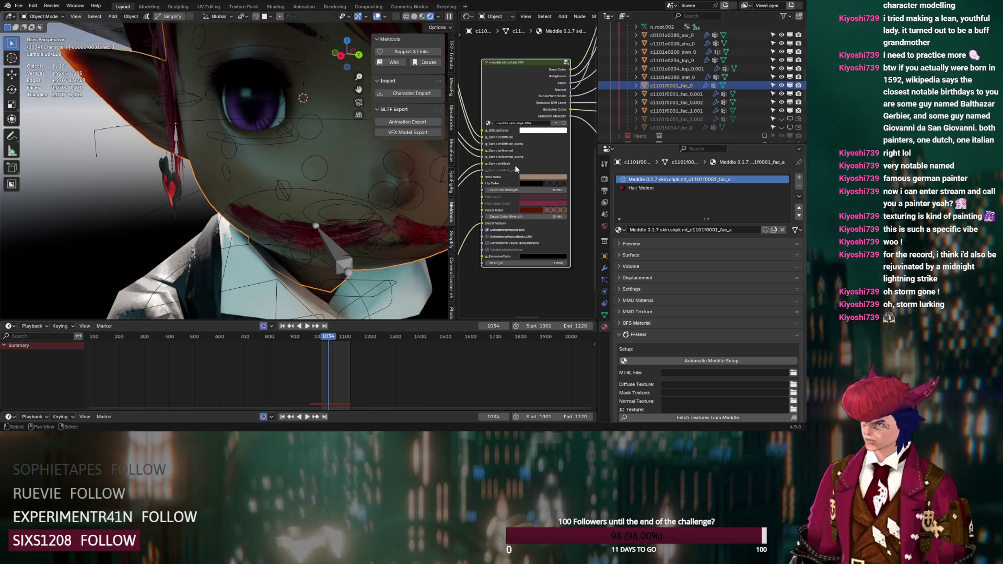
pyautogui.press('Return')
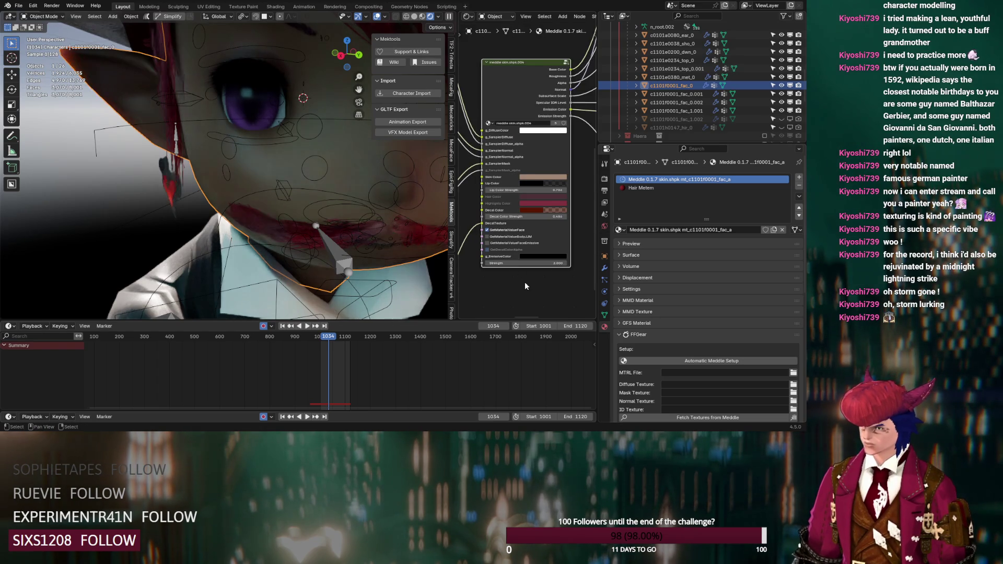
pyautogui.click(546, 264)
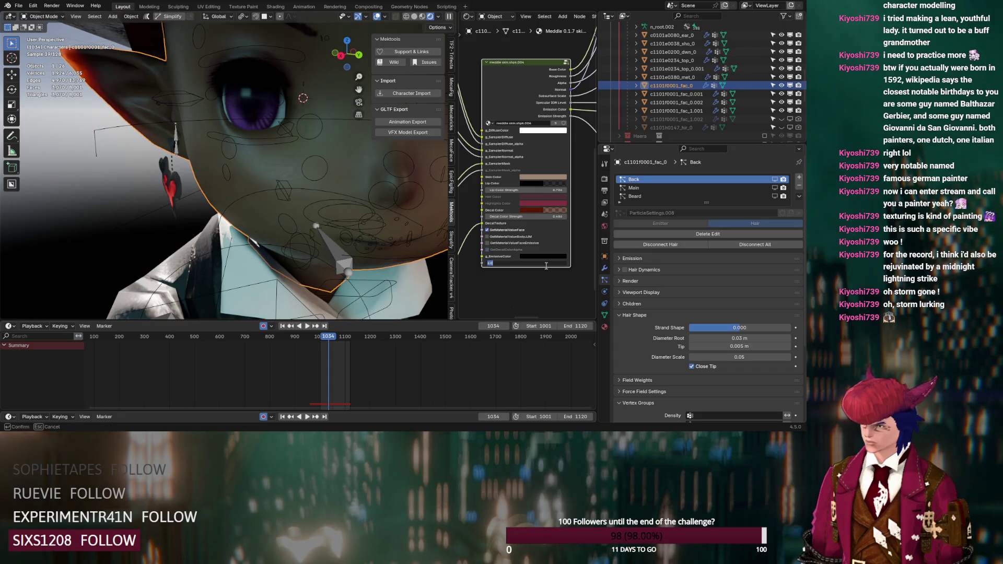
pyautogui.write('4')
pyautogui.press('Return')
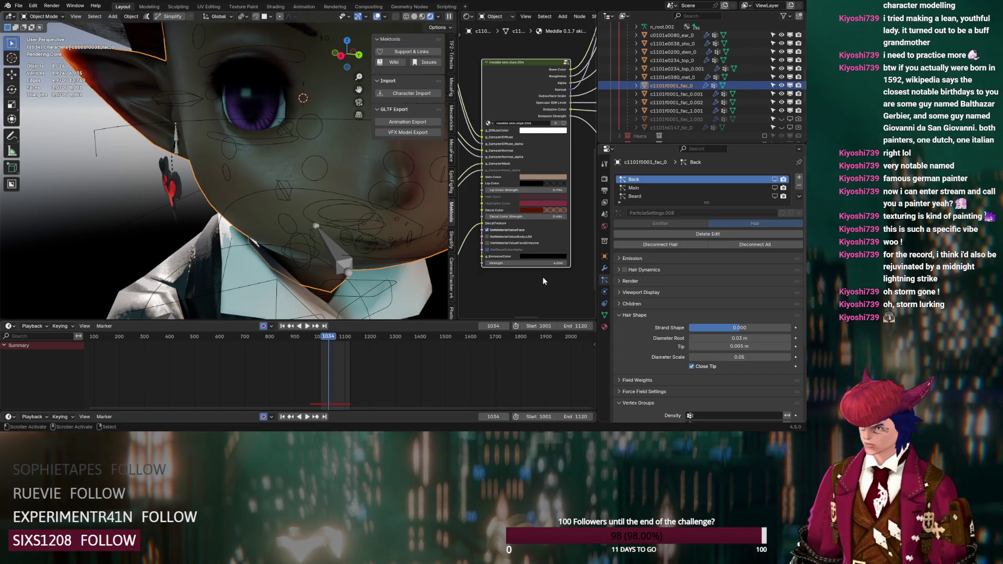
pyautogui.click(776, 181)
pyautogui.moveTo(440, 208); pyautogui.dragTo(337, 198, button='middle')
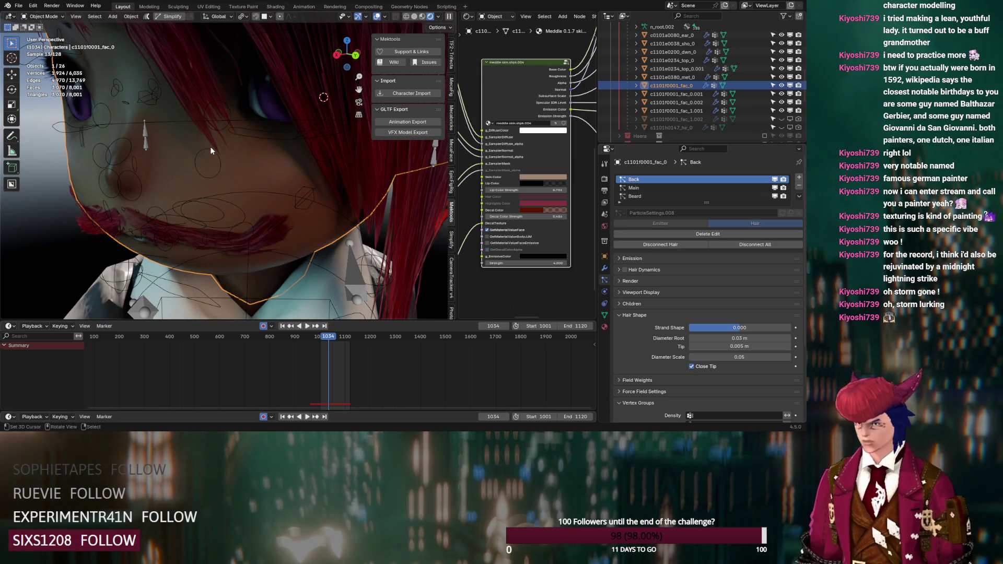
pyautogui.scroll(-5, 506, 264)
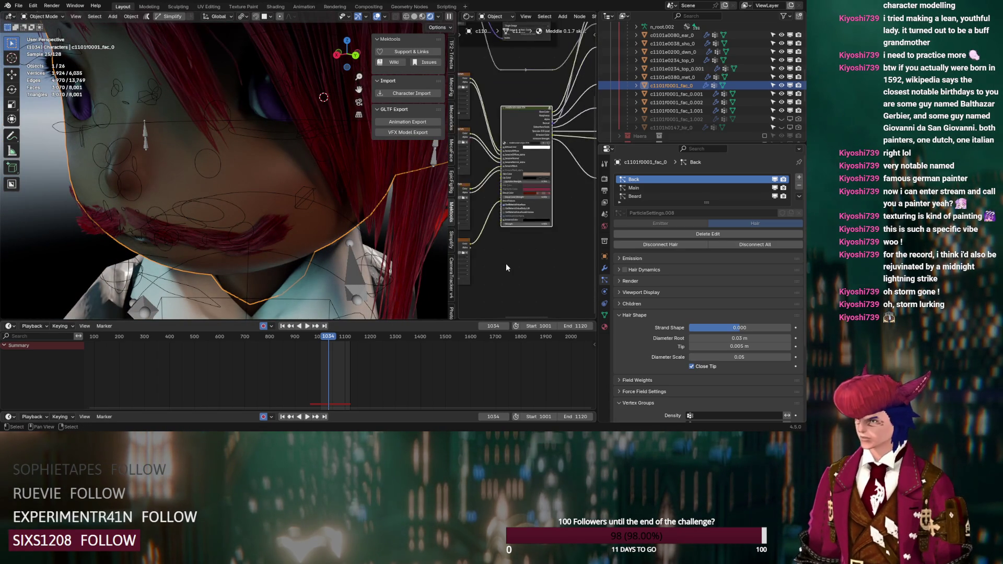
pyautogui.scroll(5, 688, 83)
pyautogui.scroll(-1, 653, 78)
pyautogui.click(620, 68)
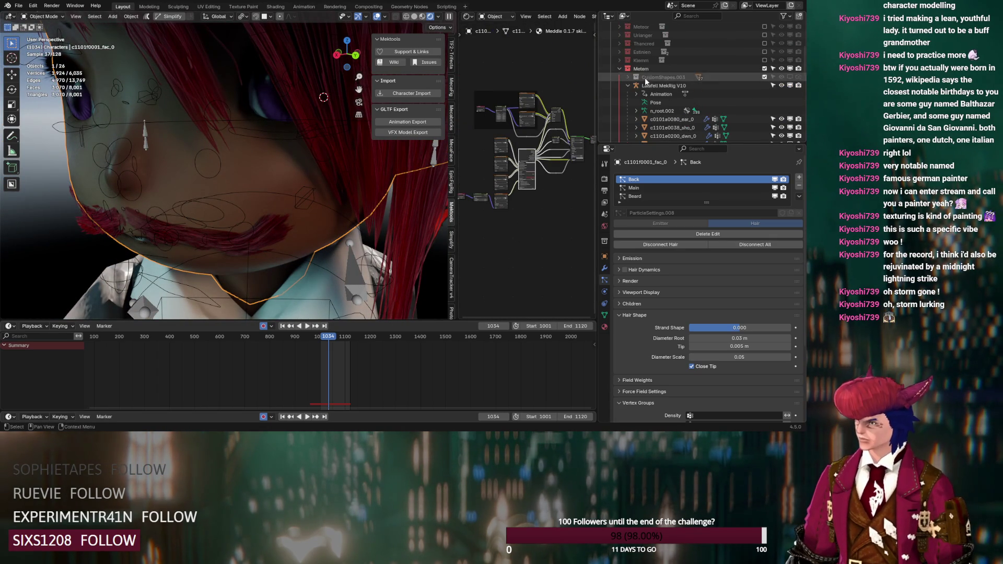
# - Exclude Metem, include the Klemm character, and hide the ground Plane in the viewport
pyautogui.click(765, 69)
pyautogui.click(764, 60)
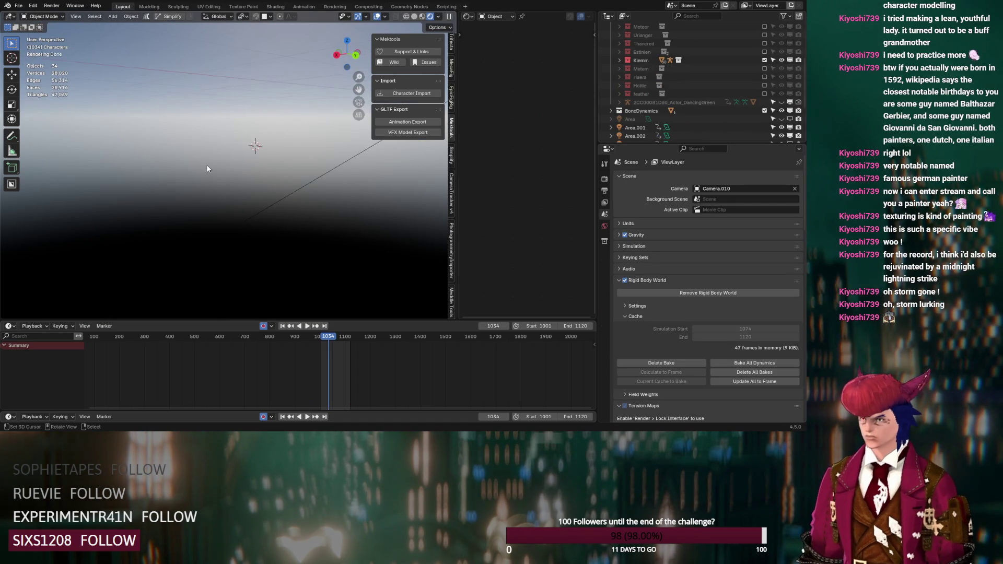
pyautogui.scroll(-5, 206, 165)
pyautogui.moveTo(207, 168)
pyautogui.mouseDown(button='middle')
pyautogui.moveTo(238, 195)
pyautogui.moveTo(293, 178)
pyautogui.mouseUp(button='middle')
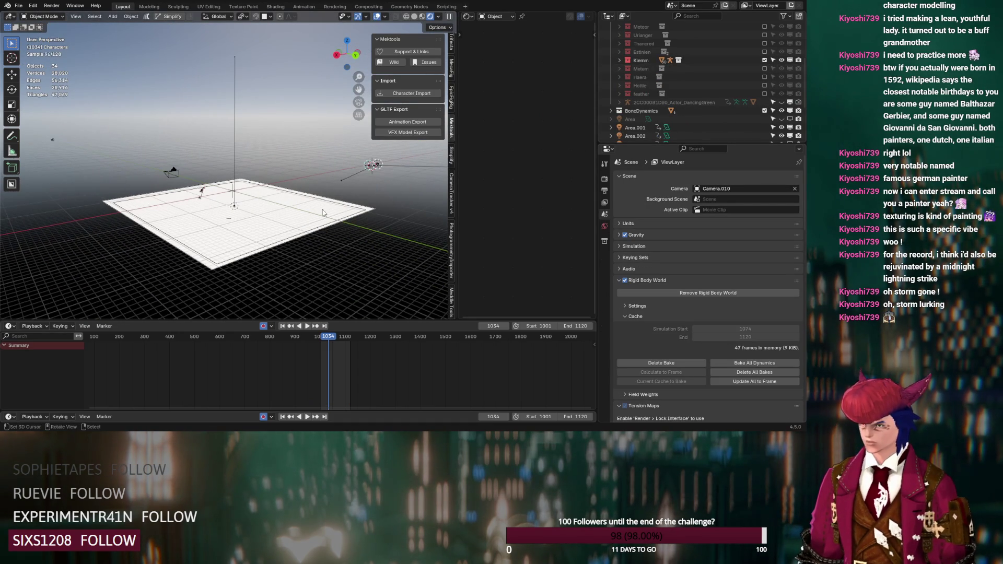
pyautogui.click(621, 60)
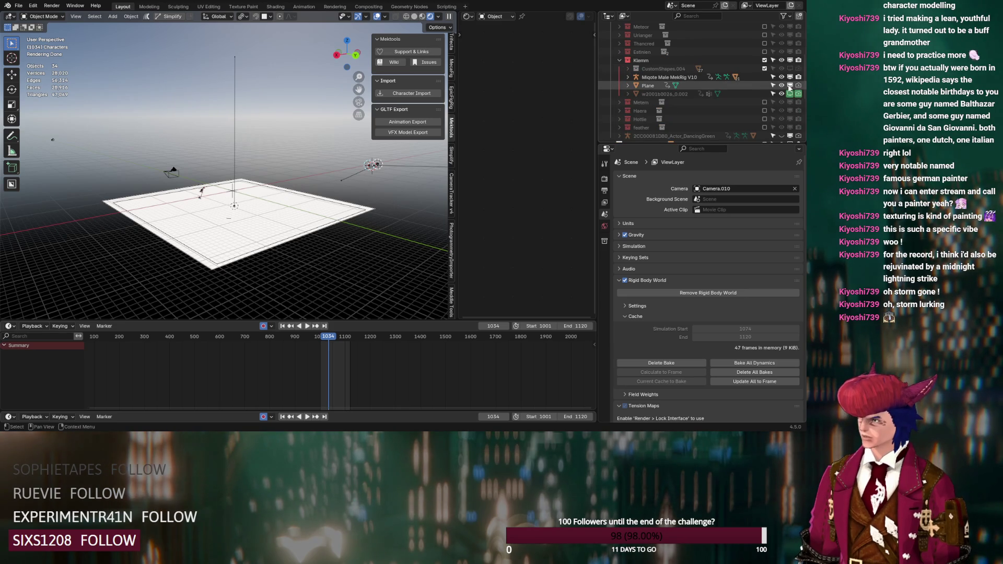
pyautogui.click(790, 87)
# - Frame the Klemm character, turning overlays off and checking the camera view
pyautogui.scroll(4, 185, 216)
pyautogui.moveTo(137, 246)
pyautogui.mouseDown(button='middle')
pyautogui.moveTo(183, 209)
pyautogui.moveTo(231, 189)
pyautogui.moveTo(227, 205)
pyautogui.moveTo(242, 195)
pyautogui.moveTo(190, 192)
pyautogui.moveTo(271, 176)
pyautogui.moveTo(274, 163)
pyautogui.mouseUp(button='middle')
pyautogui.rightClick(230, 193)
pyautogui.scroll(5, 243, 196)
pyautogui.scroll(6, 253, 197)
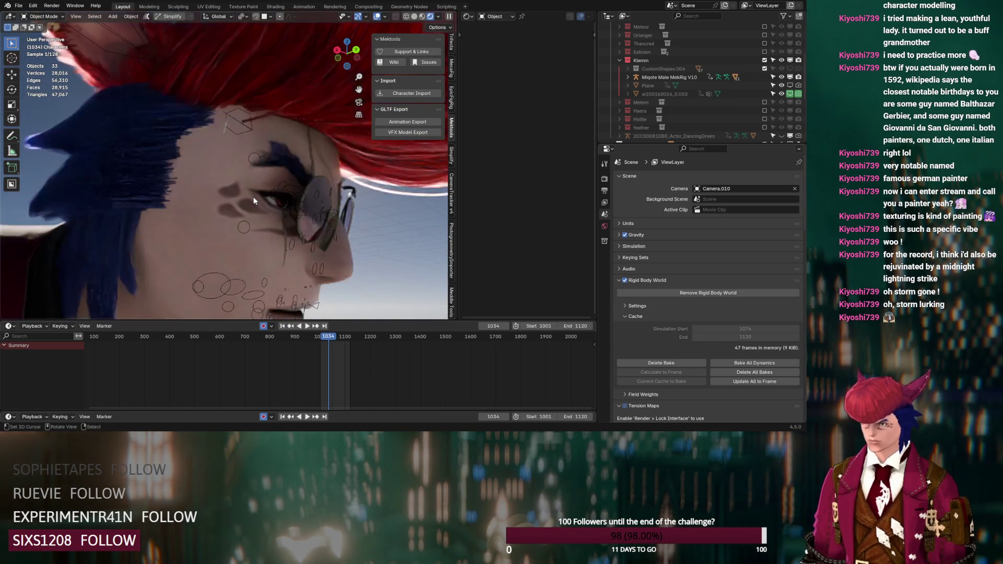
pyautogui.scroll(-6, 253, 197)
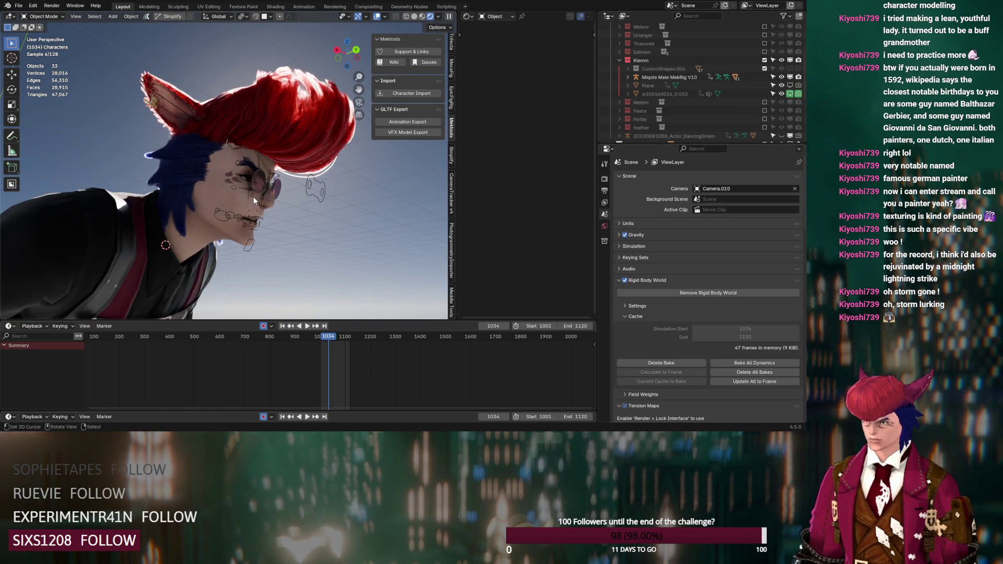
pyautogui.click(377, 16)
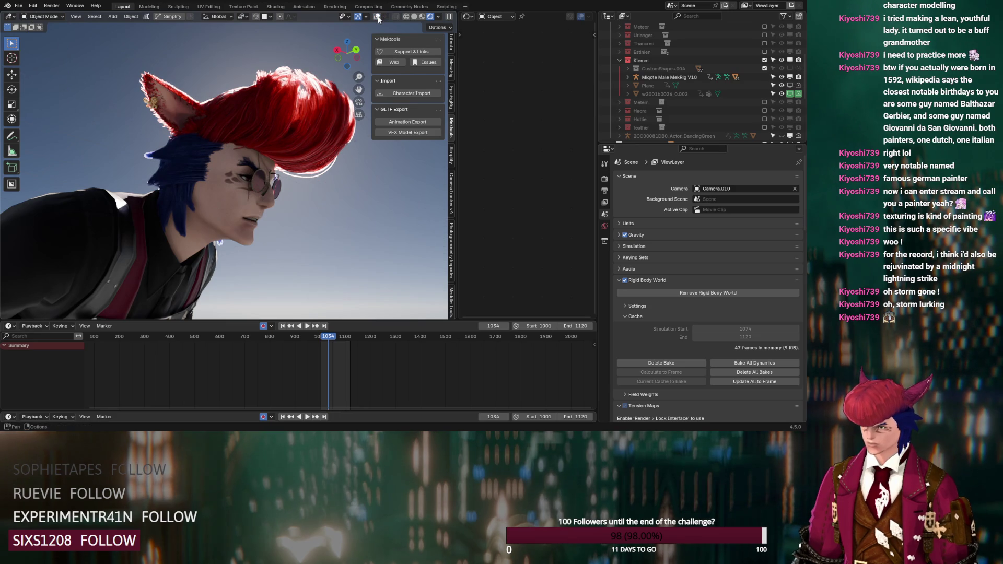
pyautogui.press('KP_0')
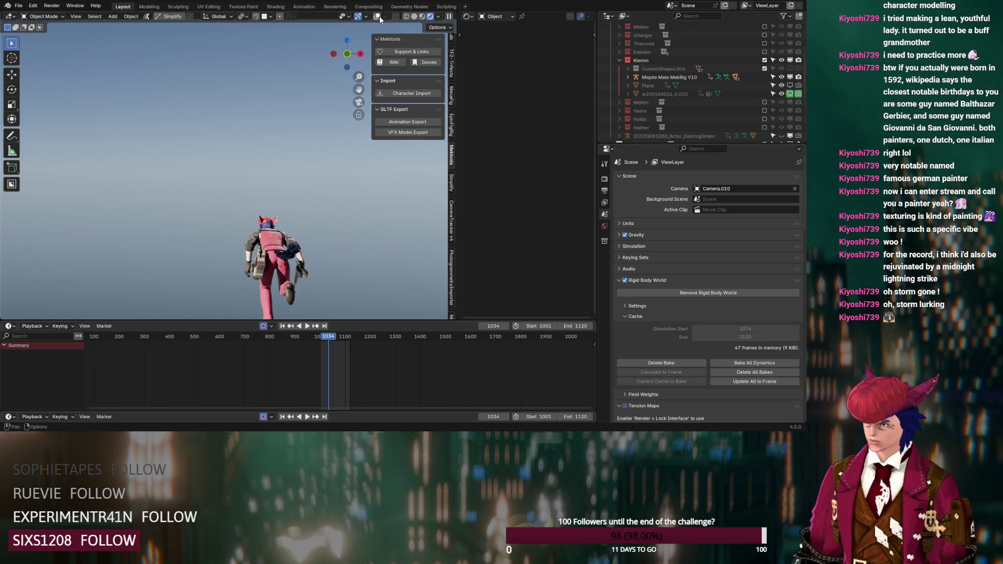
pyautogui.press('KP_0')
# - Center the view on the 3D cursor and select the jacket to show its FFGear material
pyautogui.press('q')
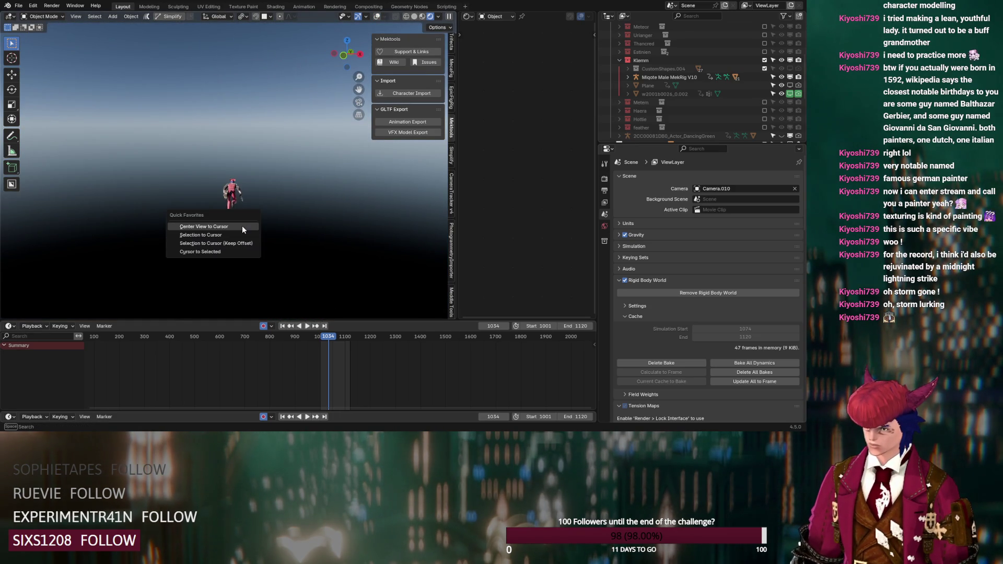
pyautogui.click(243, 226)
pyautogui.scroll(5, 260, 224)
pyautogui.moveTo(268, 219)
pyautogui.mouseDown(button='middle')
pyautogui.moveTo(202, 224)
pyautogui.moveTo(212, 188)
pyautogui.moveTo(234, 201)
pyautogui.moveTo(302, 201)
pyautogui.mouseUp(button='middle')
pyautogui.click(212, 188)
pyautogui.moveTo(238, 211)
pyautogui.mouseDown(button='middle')
pyautogui.moveTo(219, 211)
pyautogui.moveTo(248, 207)
pyautogui.moveTo(236, 177)
pyautogui.moveTo(236, 191)
pyautogui.moveTo(344, 177)
pyautogui.mouseUp(button='middle')
# - Set the jacket's Detail Normal Strength to 2 and lower its Roughness Mult to 0.477
pyautogui.scroll(-2, 509, 199)
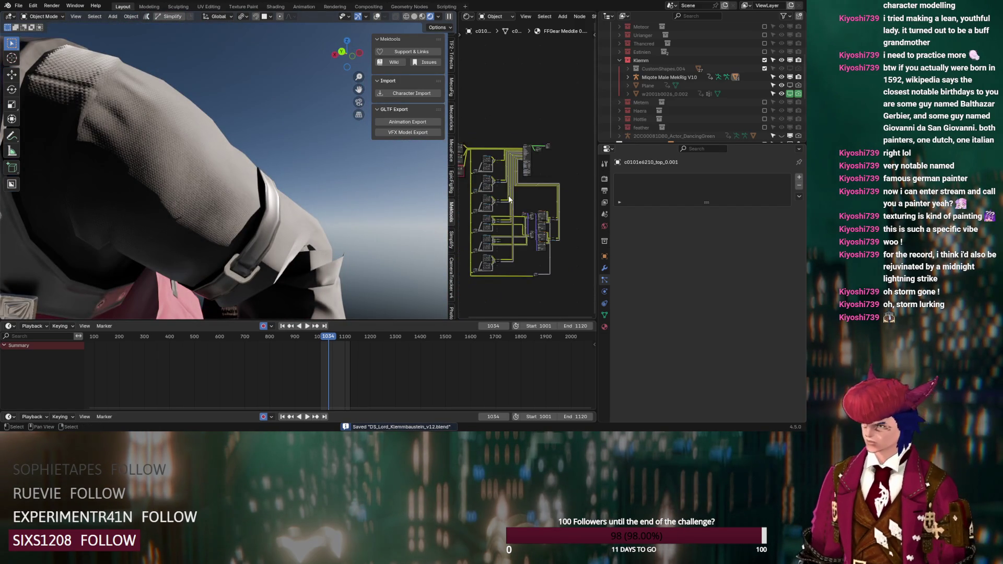
pyautogui.scroll(8, 489, 227)
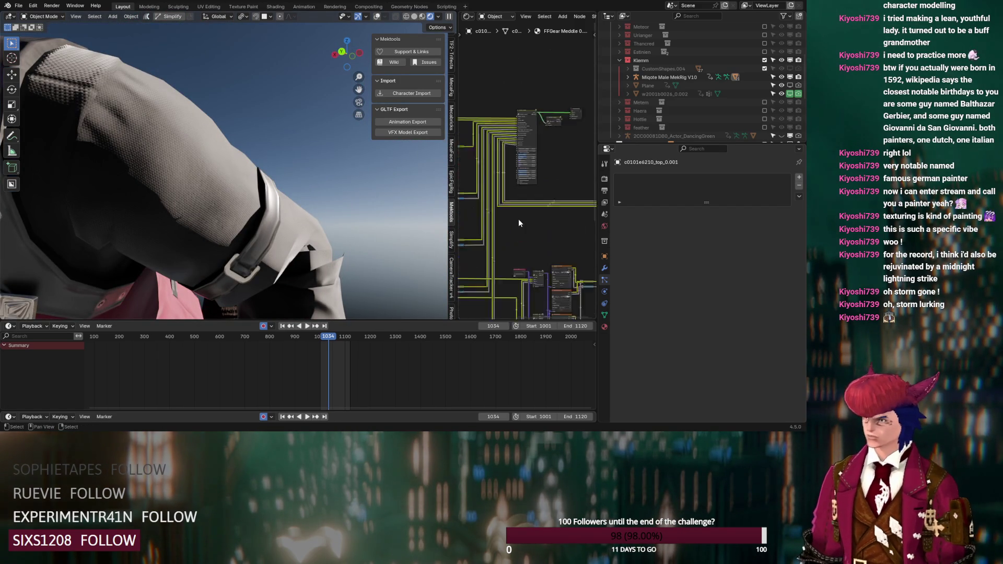
pyautogui.click(488, 212)
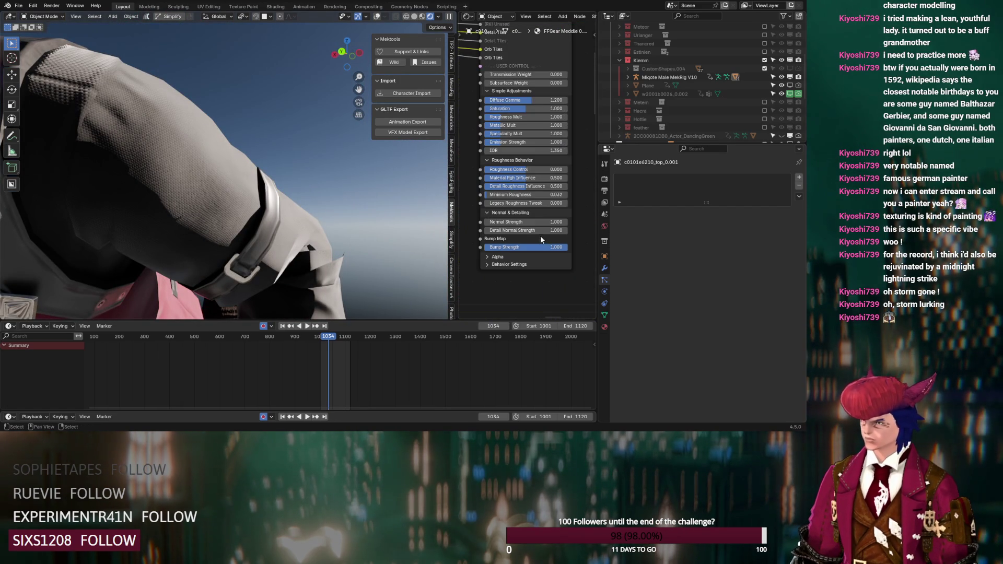
pyautogui.click(536, 231)
pyautogui.write('2')
pyautogui.press('Return')
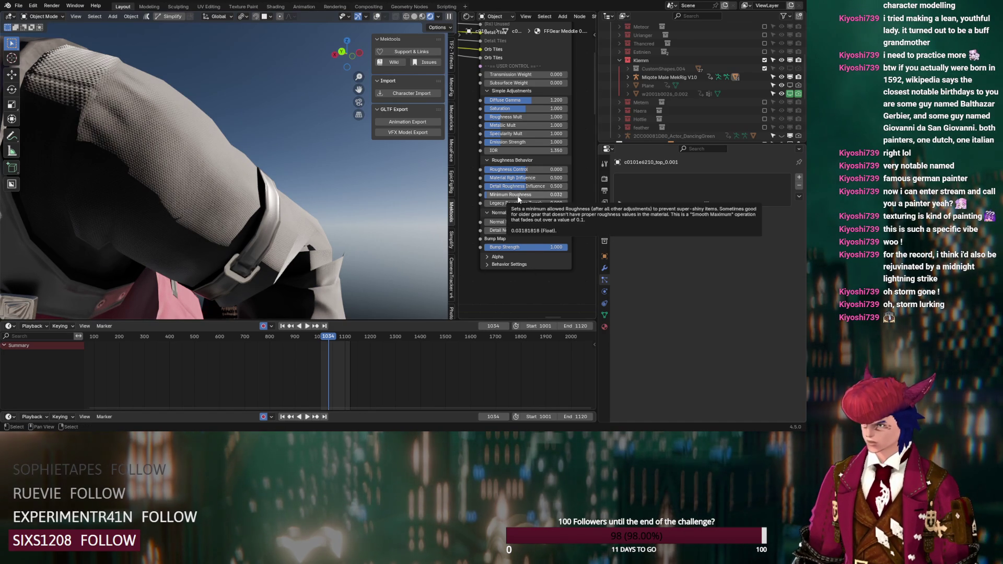
pyautogui.moveTo(528, 116)
pyautogui.mouseDown()
pyautogui.moveTo(483, 116)
pyautogui.moveTo(494, 117)
pyautogui.mouseUp()
pyautogui.moveTo(334, 172); pyautogui.dragTo(287, 202, button='middle')
# - Select the trousers and set their Detail Normal Strength to 2
pyautogui.moveTo(213, 241)
pyautogui.mouseDown(button='middle')
pyautogui.moveTo(244, 203)
pyautogui.moveTo(233, 240)
pyautogui.moveTo(251, 225)
pyautogui.moveTo(231, 211)
pyautogui.moveTo(221, 48)
pyautogui.moveTo(222, 112)
pyautogui.moveTo(268, 130)
pyautogui.moveTo(267, 142)
pyautogui.mouseUp(button='middle')
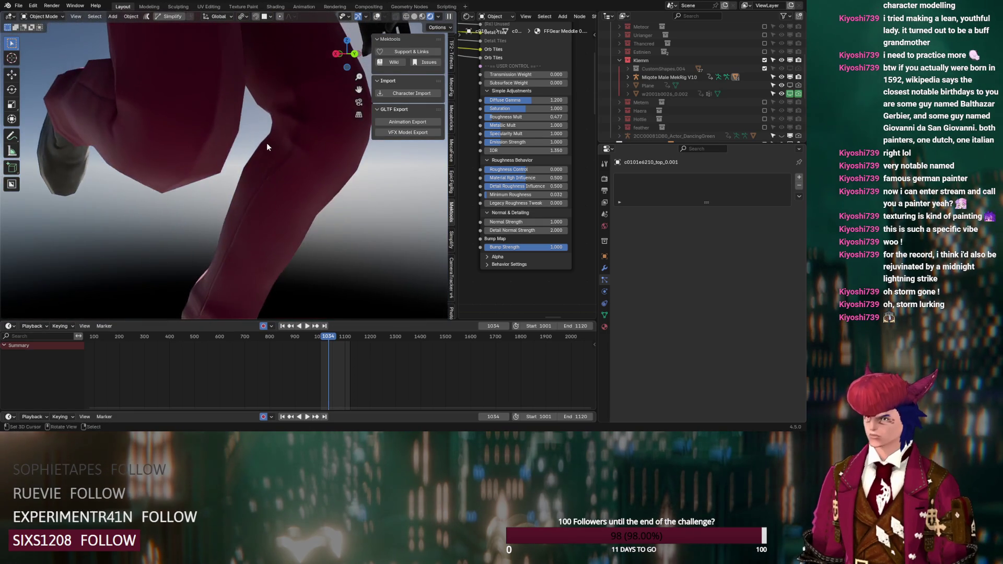
pyautogui.click(301, 161)
pyautogui.click(489, 197)
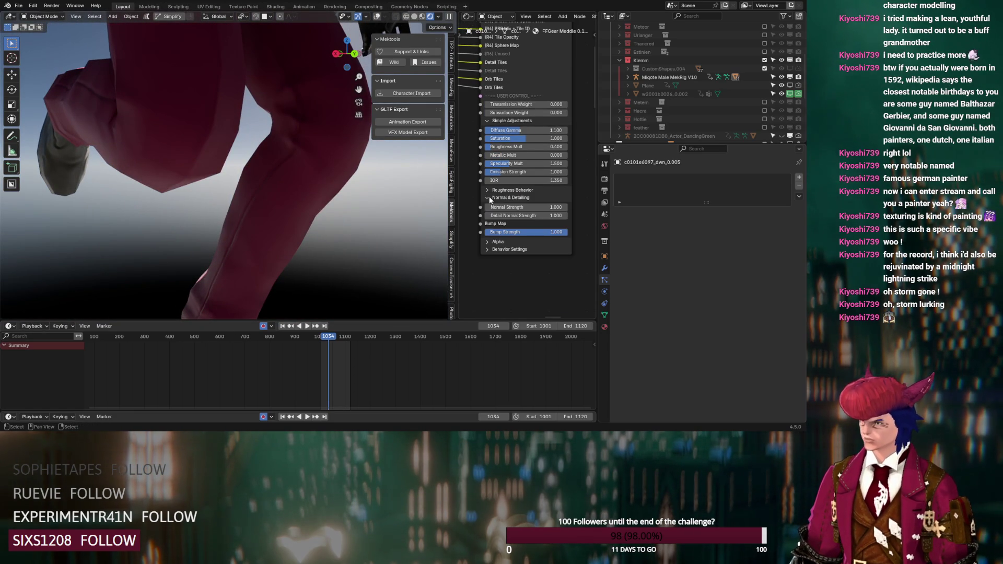
pyautogui.click(544, 215)
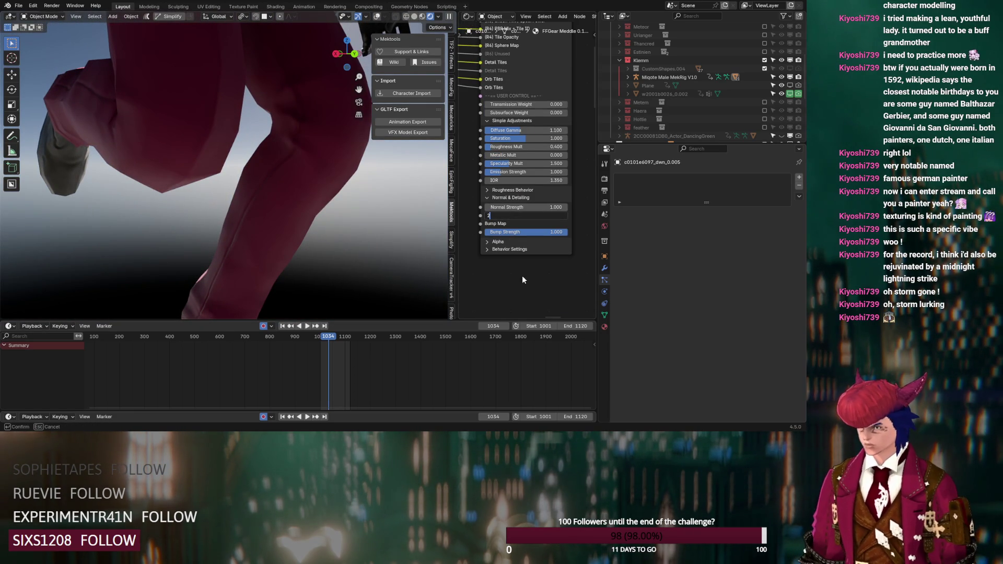
pyautogui.press('Return')
# - Try a Normal Strength of 2 on the trousers, then undo it back to 1
pyautogui.moveTo(388, 266); pyautogui.dragTo(310, 256, button='middle')
pyautogui.scroll(3, 309, 256)
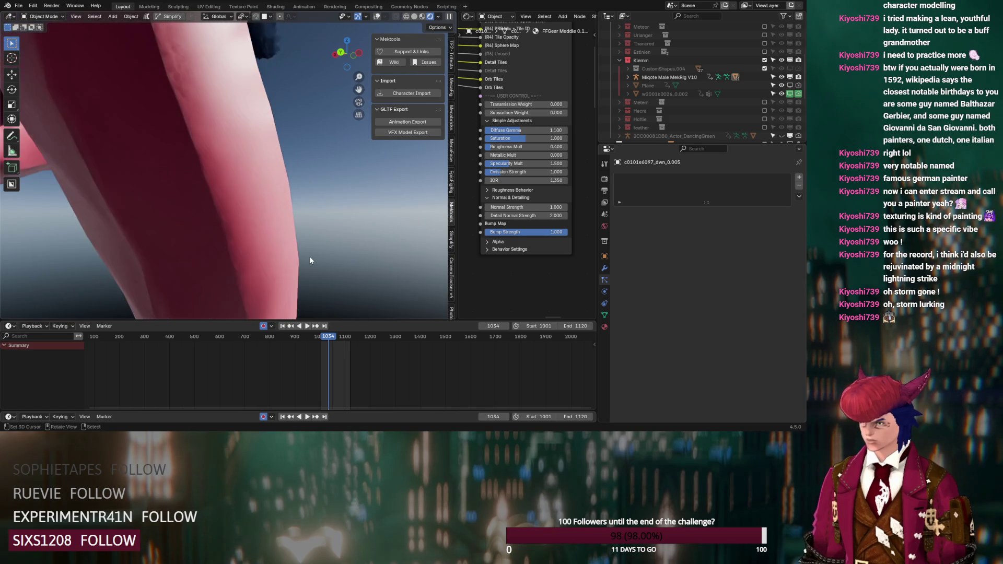
pyautogui.click(543, 207)
pyautogui.write('2')
pyautogui.press('Return')
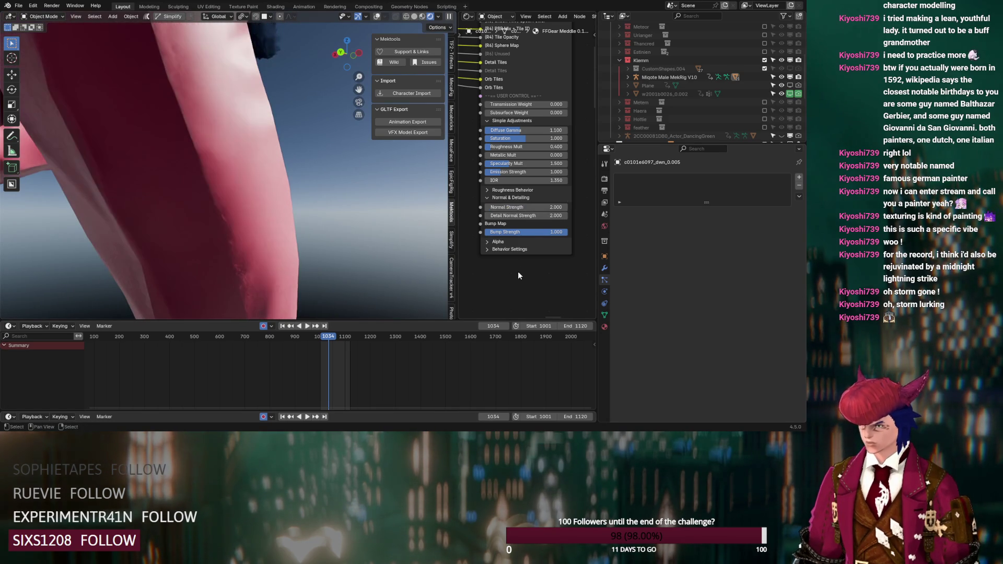
pyautogui.scroll(-3, 277, 245)
pyautogui.hotkey('ctrl', 'z')
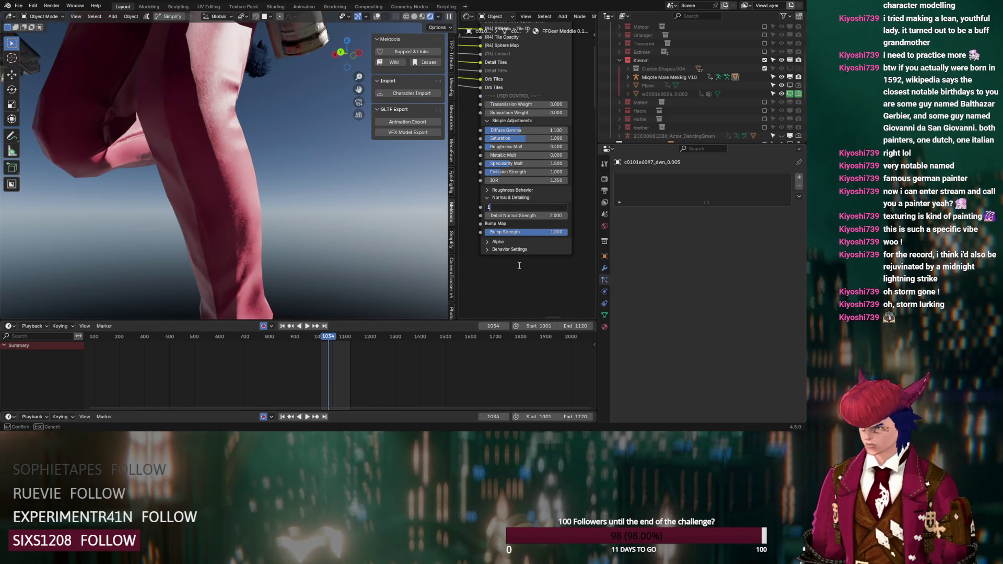
# - Try the trousers' Detail Normal Strength at 3, then settle it back at 2
pyautogui.click(543, 215)
pyautogui.write('3')
pyautogui.press('Return')
pyautogui.click(551, 216)
pyautogui.write('2')
pyautogui.press('Return')
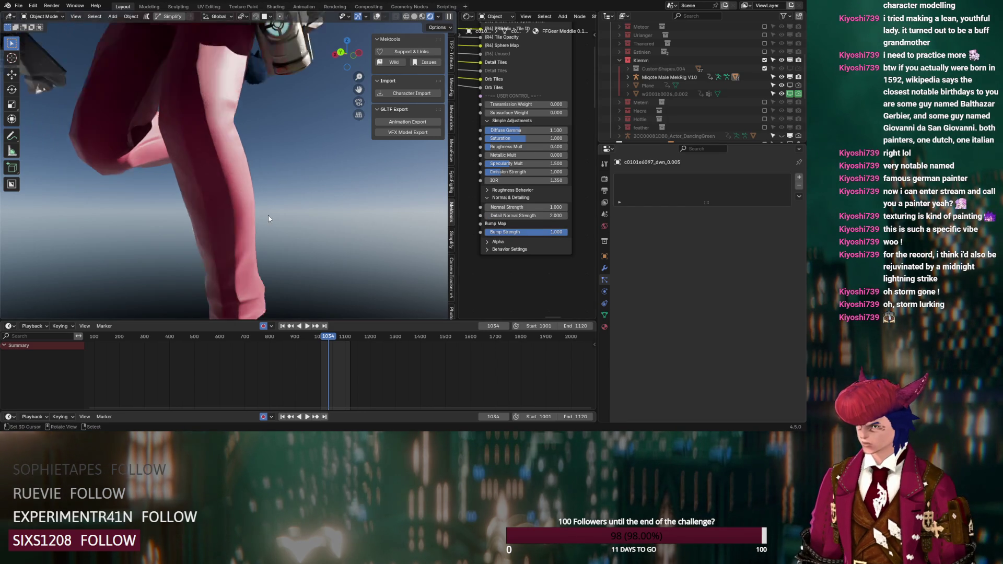
# - Select the shoe, then the wrench, to view their materials
pyautogui.scroll(-3, 268, 214)
pyautogui.moveTo(268, 246)
pyautogui.mouseDown(button='middle')
pyautogui.moveTo(271, 137)
pyautogui.moveTo(261, 189)
pyautogui.moveTo(246, 180)
pyautogui.mouseUp(button='middle')
pyautogui.click(229, 178)
pyautogui.scroll(4, 257, 228)
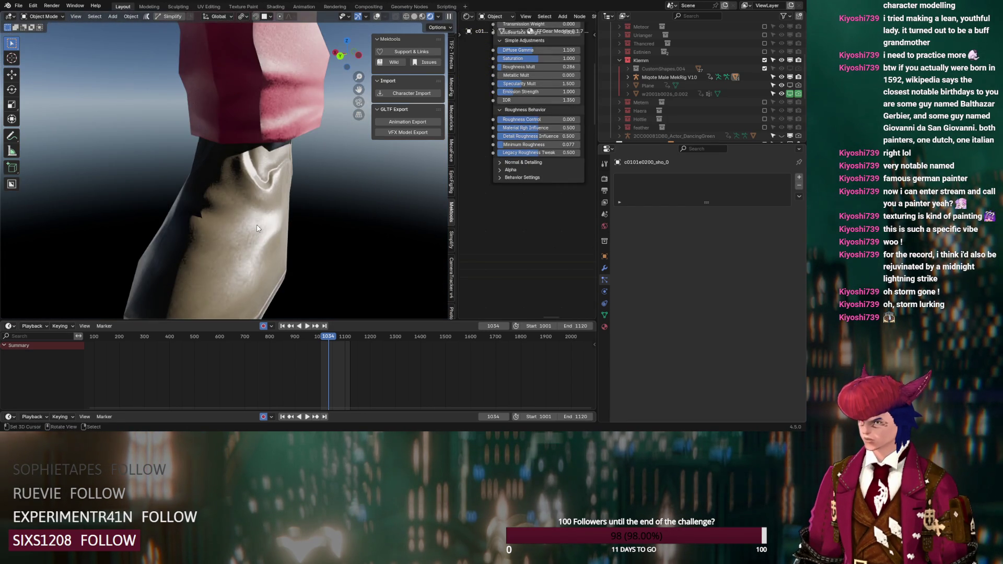
pyautogui.scroll(-5, 257, 228)
pyautogui.moveTo(258, 224)
pyautogui.mouseDown(button='middle')
pyautogui.moveTo(271, 249)
pyautogui.moveTo(264, 212)
pyautogui.moveTo(253, 212)
pyautogui.mouseUp(button='middle')
pyautogui.scroll(3, 253, 212)
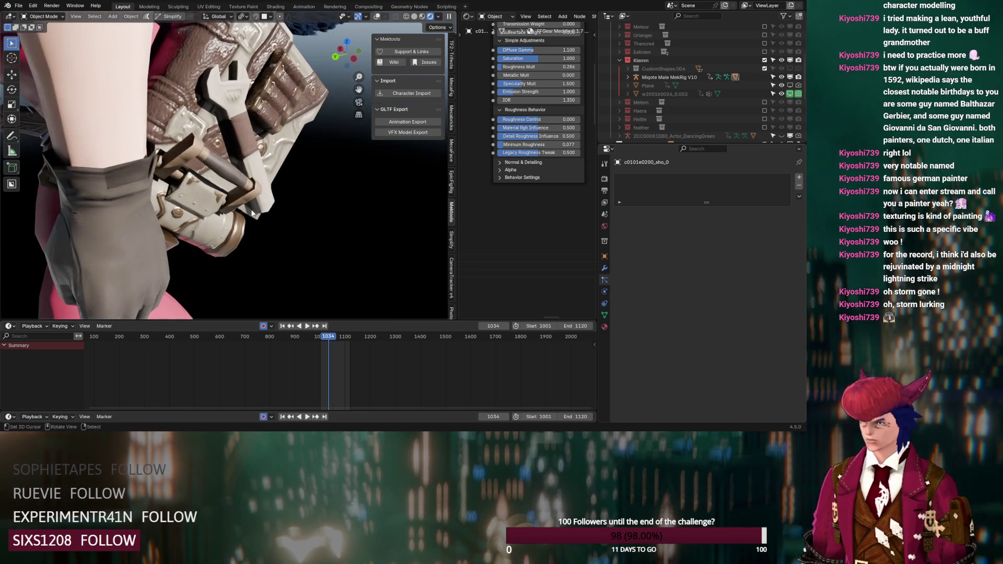
pyautogui.click(257, 170)
pyautogui.scroll(-6, 491, 260)
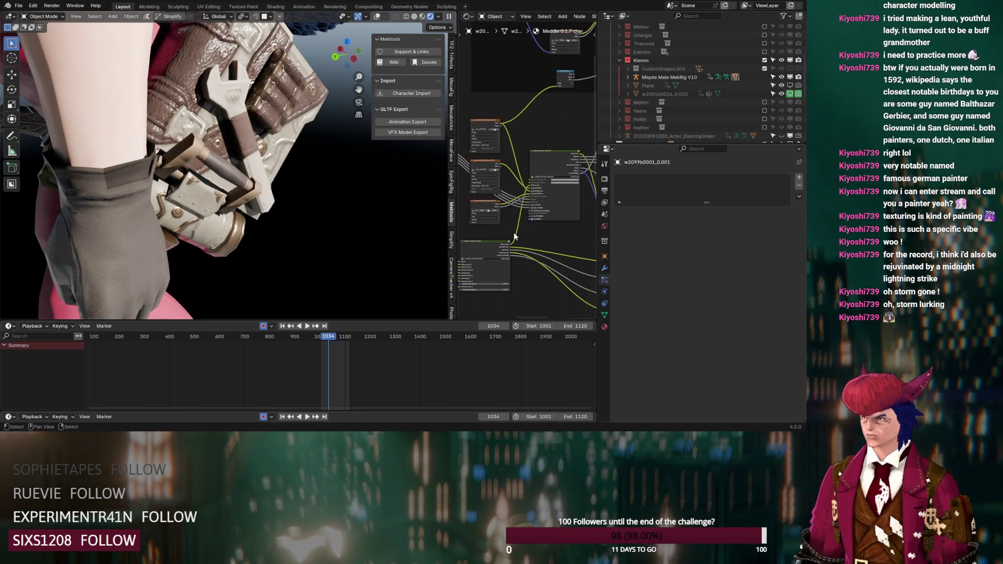
# - Turn viewport overlays back on and run FFGear's Automatic Meddle Setup on the wrench material
pyautogui.scroll(-4, 497, 217)
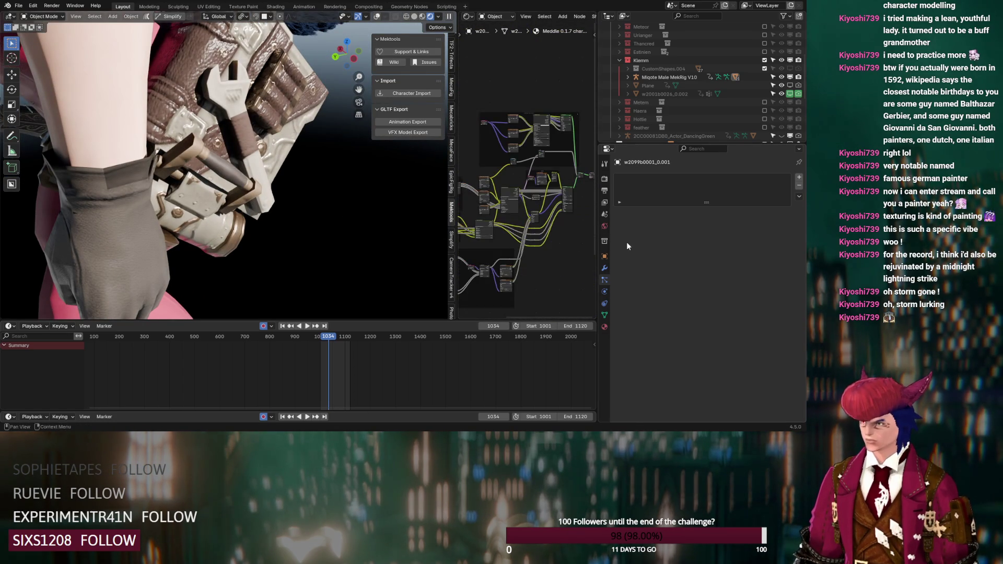
pyautogui.click(378, 17)
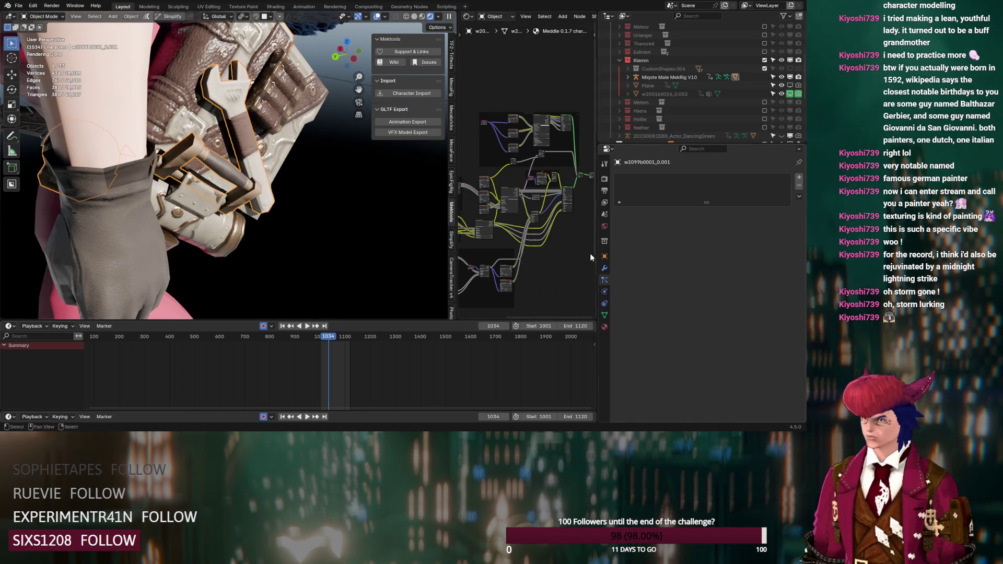
pyautogui.click(694, 360)
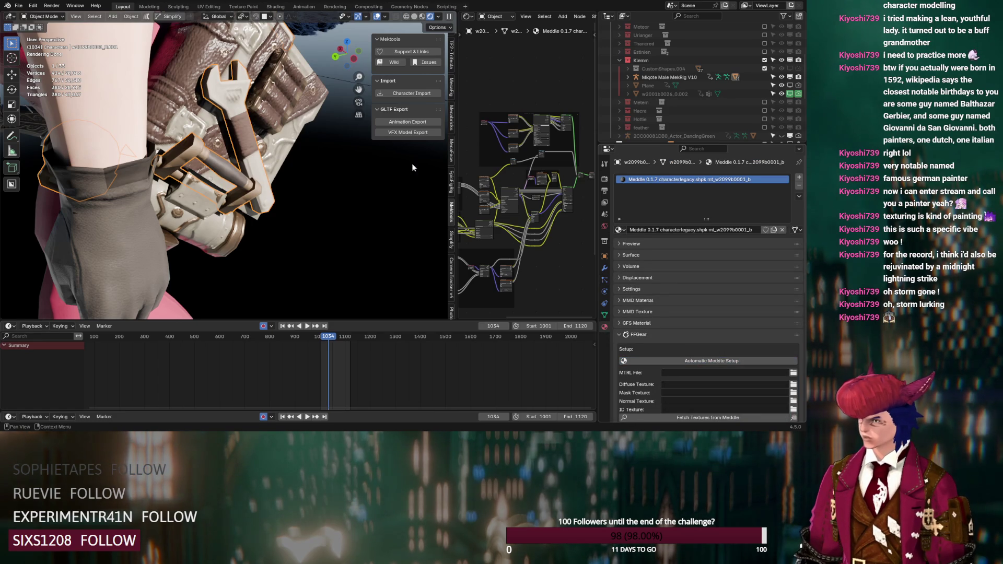
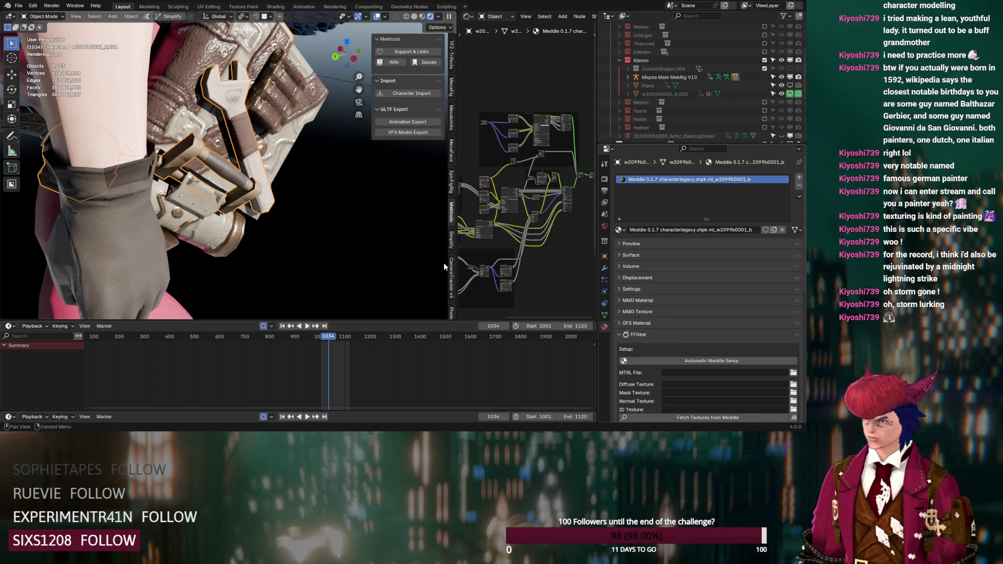
# - Expand the FFGear shader's Roughness Behavior settings and adjust its roughness value
pyautogui.scroll(5, 512, 240)
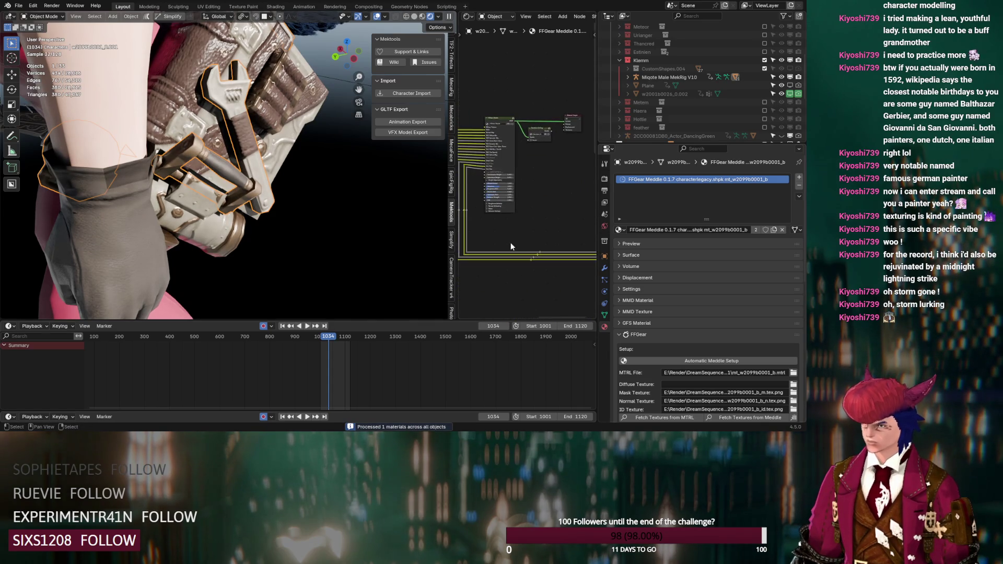
pyautogui.moveTo(491, 238); pyautogui.dragTo(570, 234, button='middle')
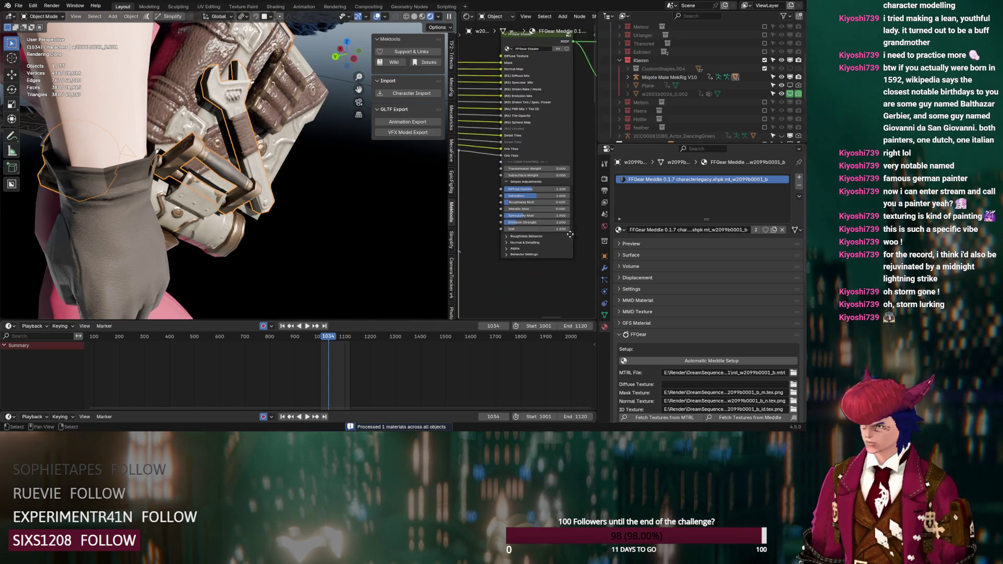
pyautogui.click(508, 238)
pyautogui.moveTo(531, 264); pyautogui.dragTo(517, 232)
# - Paste the copied Color Ramp nodes into the material tree beside the FFGear shader
pyautogui.scroll(-3, 497, 217)
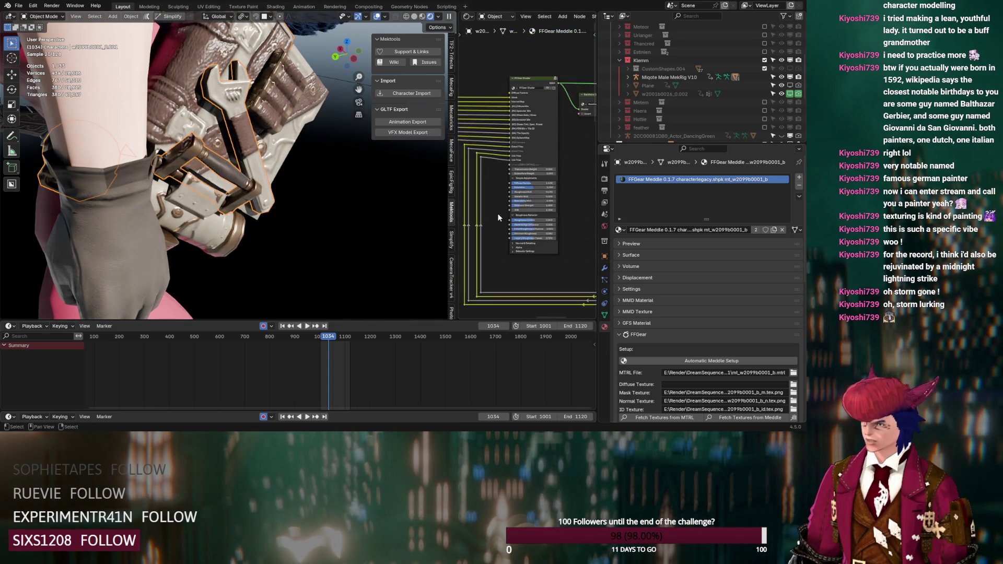
pyautogui.scroll(-4, 498, 218)
pyautogui.moveTo(569, 91); pyautogui.dragTo(481, 127)
pyautogui.hscroll(-5, 511, 171)
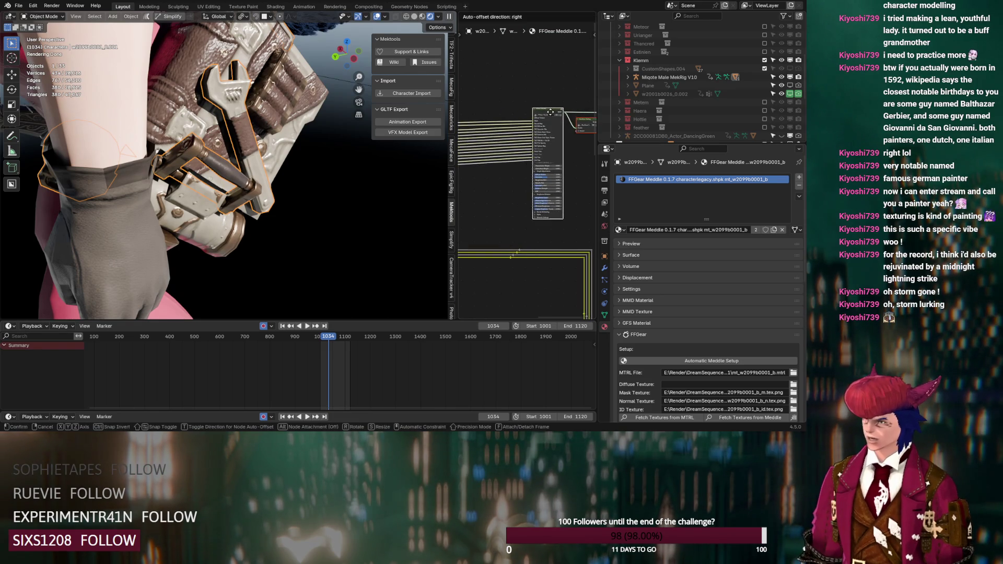
pyautogui.click(505, 175)
pyautogui.hotkey('ctrl', 'v')
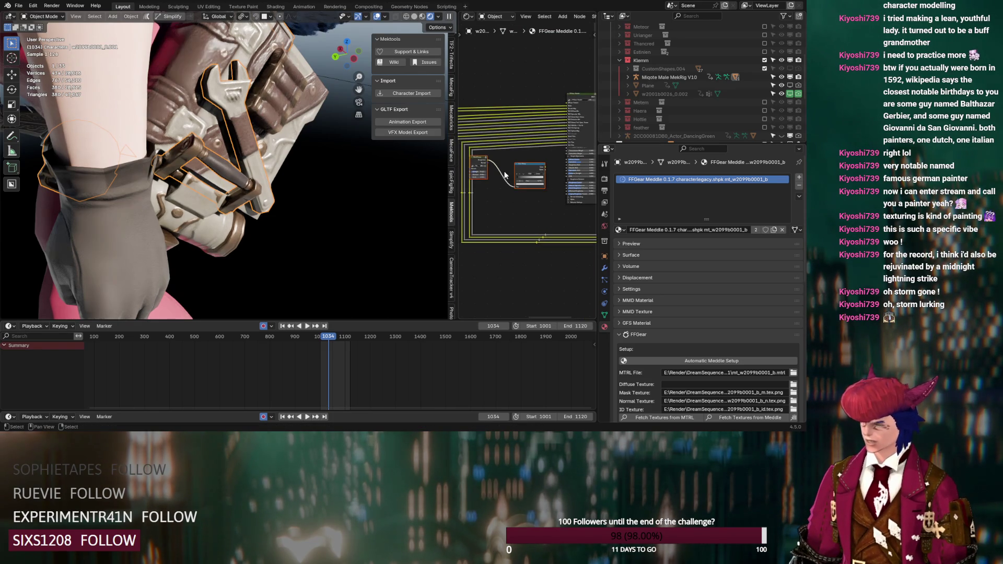
pyautogui.press('g')
pyautogui.click(540, 182)
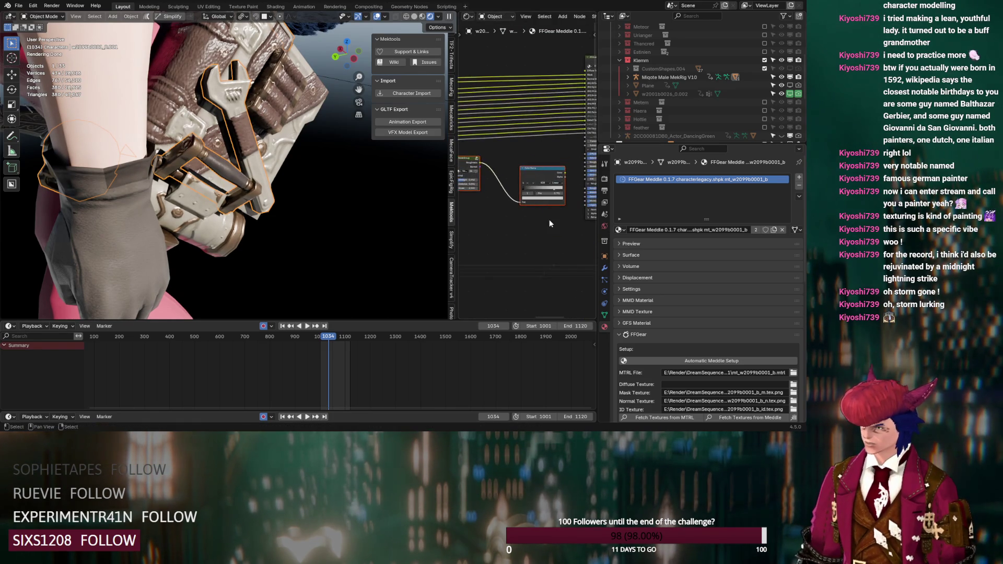
pyautogui.scroll(2, 540, 182)
pyautogui.moveTo(545, 215); pyautogui.dragTo(516, 226, button='middle')
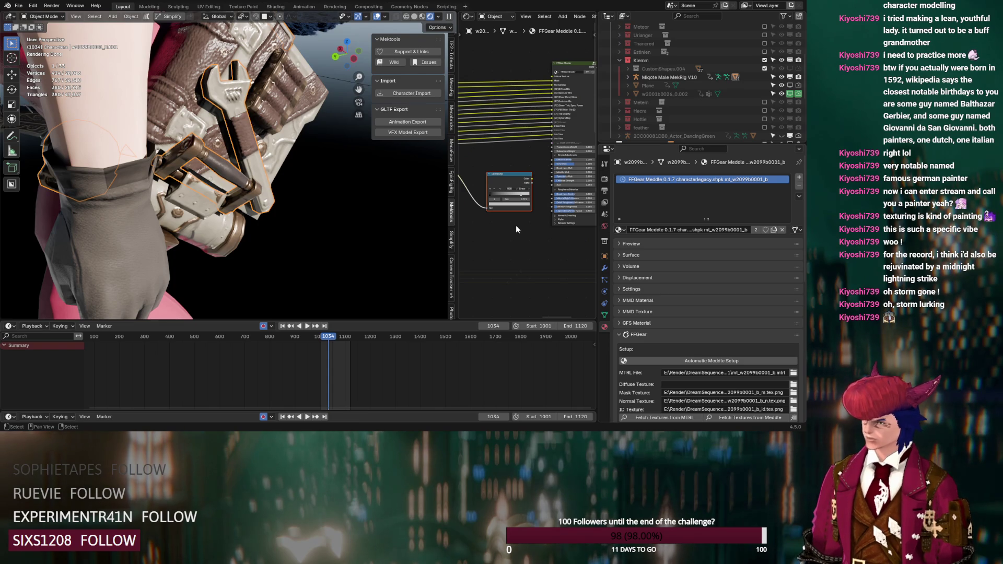
pyautogui.scroll(1, 500, 233)
pyautogui.moveTo(318, 209)
pyautogui.mouseDown(button='middle')
pyautogui.moveTo(310, 214)
pyautogui.moveTo(309, 199)
pyautogui.moveTo(319, 203)
pyautogui.mouseUp(button='middle')
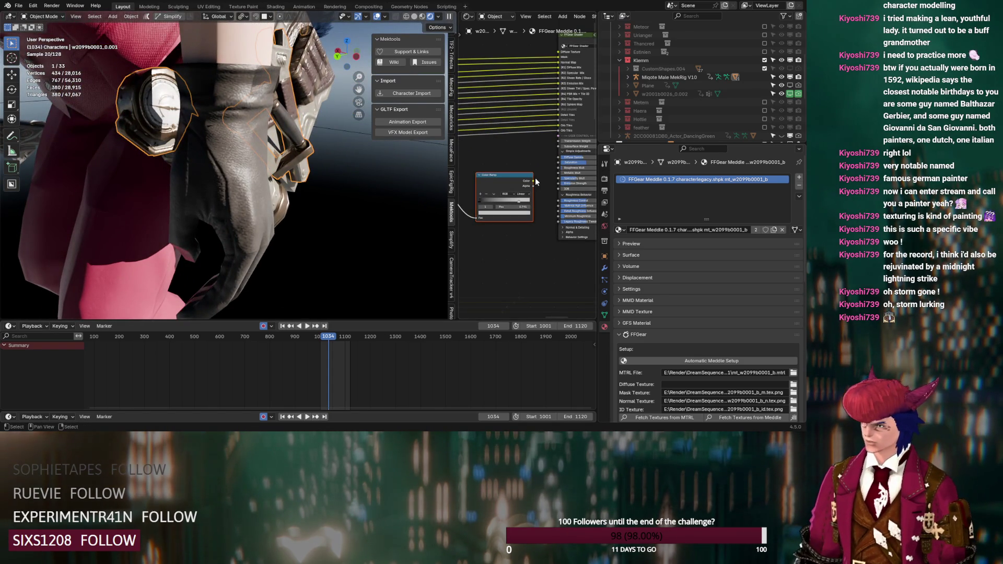
# - Connect the Color Ramp color into the FFGear shader and try NodeGroup Scale values 1.000 and 0.900
pyautogui.moveTo(534, 180); pyautogui.dragTo(560, 219)
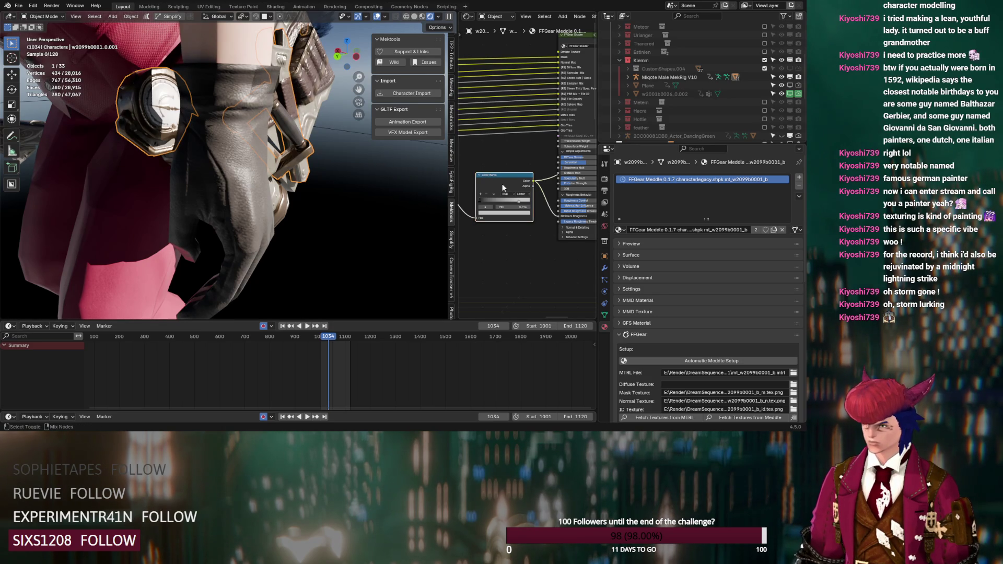
pyautogui.moveTo(502, 236); pyautogui.dragTo(584, 228, button='middle')
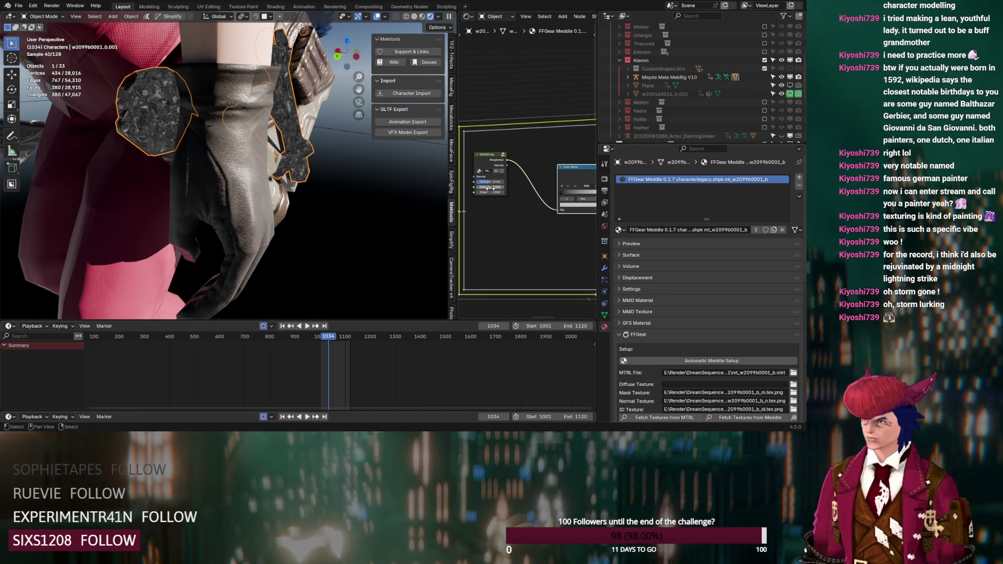
pyautogui.moveTo(494, 192); pyautogui.dragTo(472, 192)
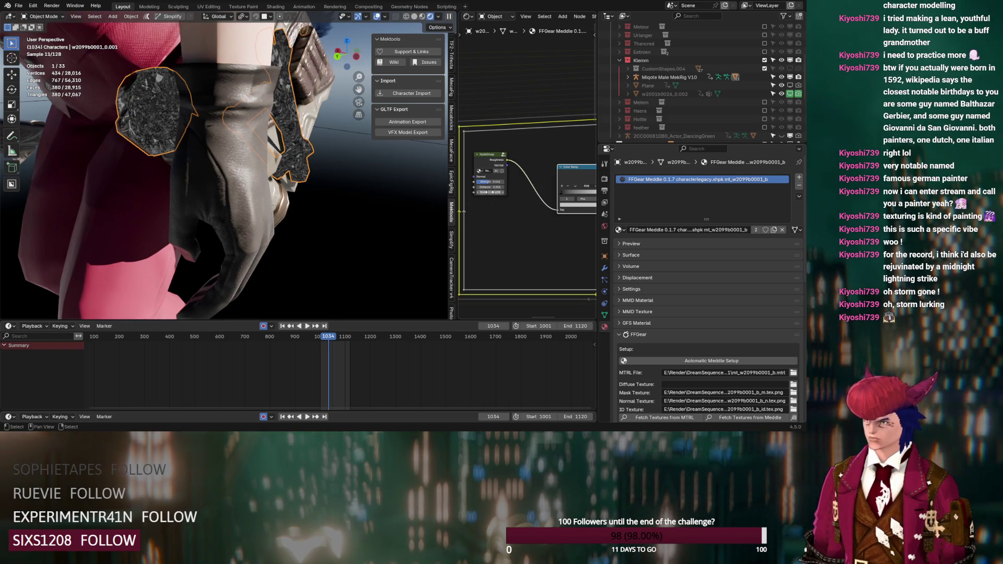
pyautogui.scroll(2, 507, 175)
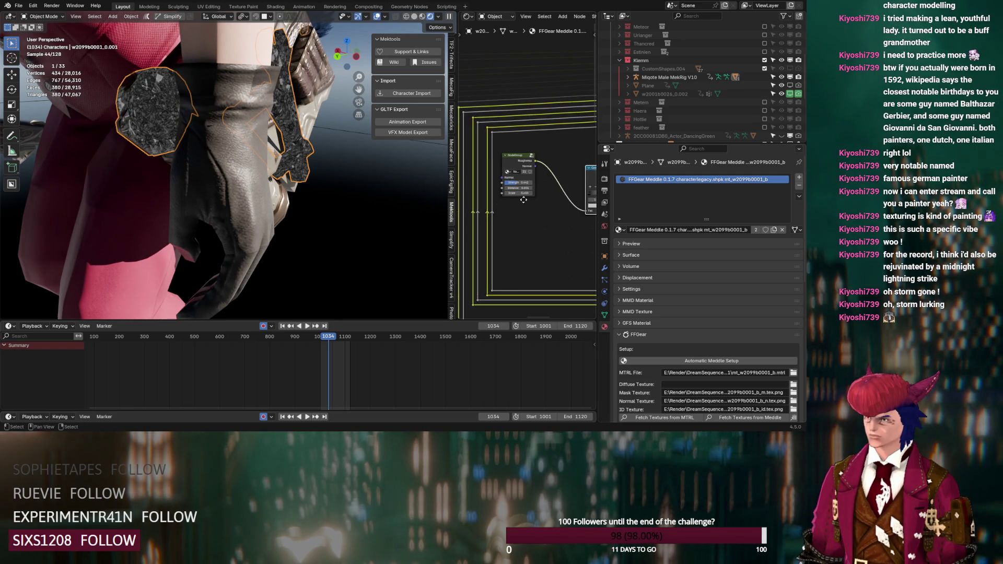
pyautogui.moveTo(519, 201); pyautogui.dragTo(521, 204)
# - Look inside the NodeGroup at its Voronoi nodes, then return to the material
pyautogui.click(533, 151)
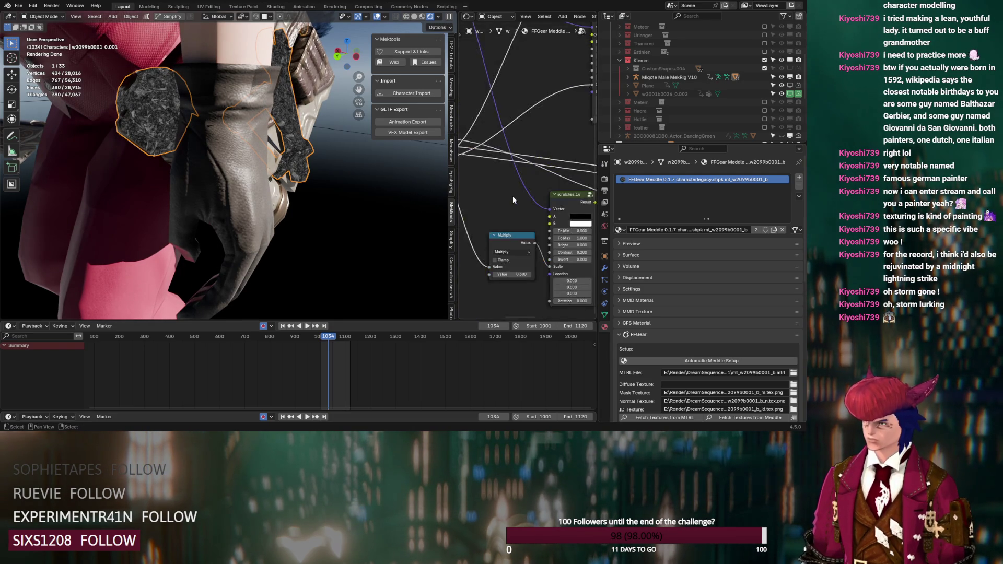
pyautogui.moveTo(583, 245); pyautogui.dragTo(574, 239, button='middle')
pyautogui.scroll(3, 509, 207)
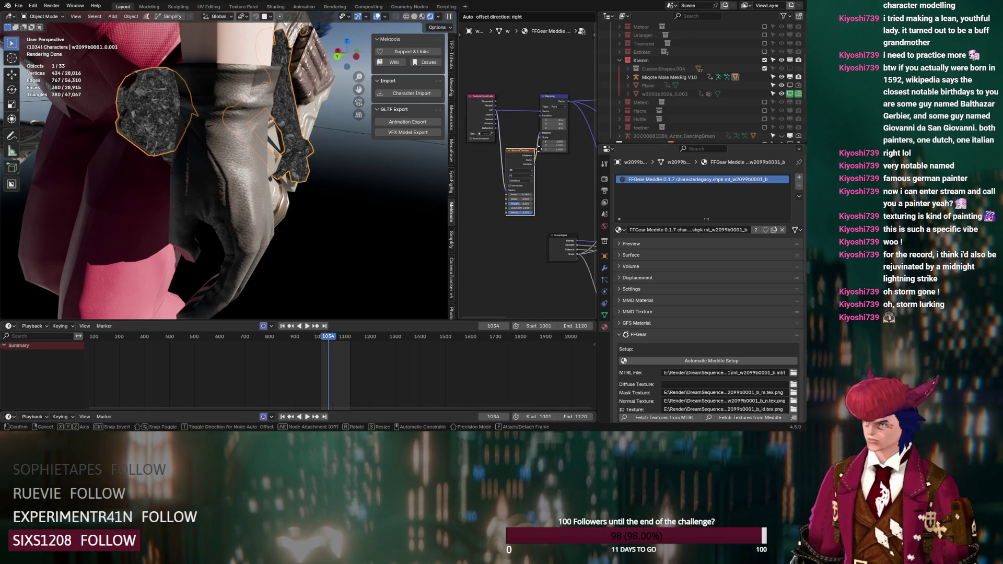
pyautogui.scroll(2, 511, 233)
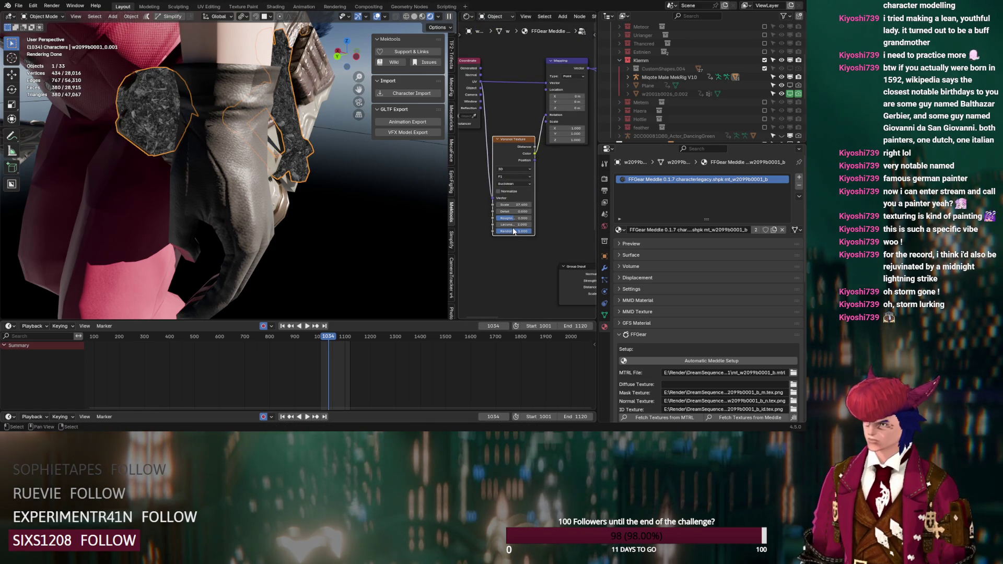
pyautogui.scroll(-2, 509, 220)
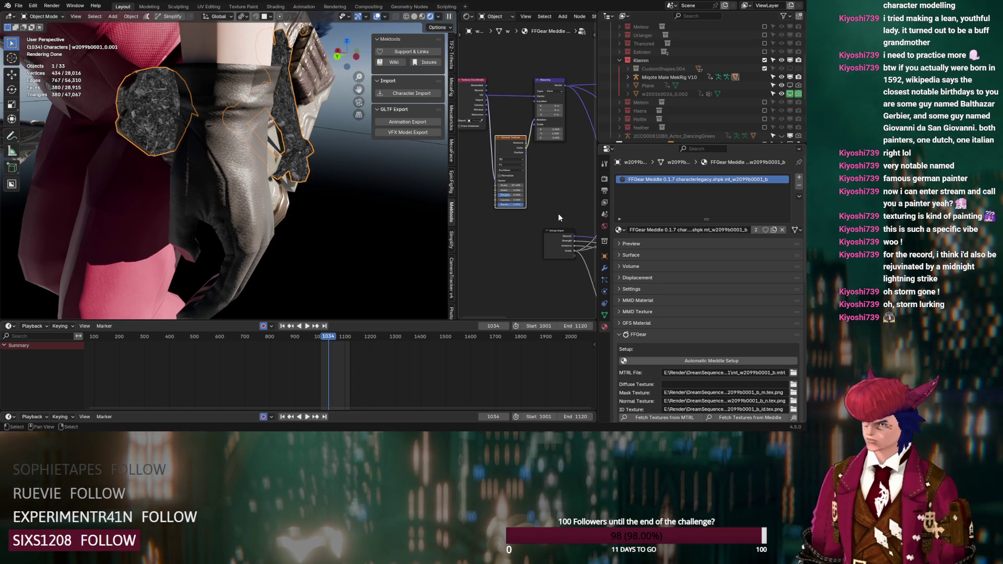
pyautogui.press('Tab')
# - Raise the NodeGroup Scale to 10.000 for a finer watch texture
pyautogui.scroll(2, 554, 216)
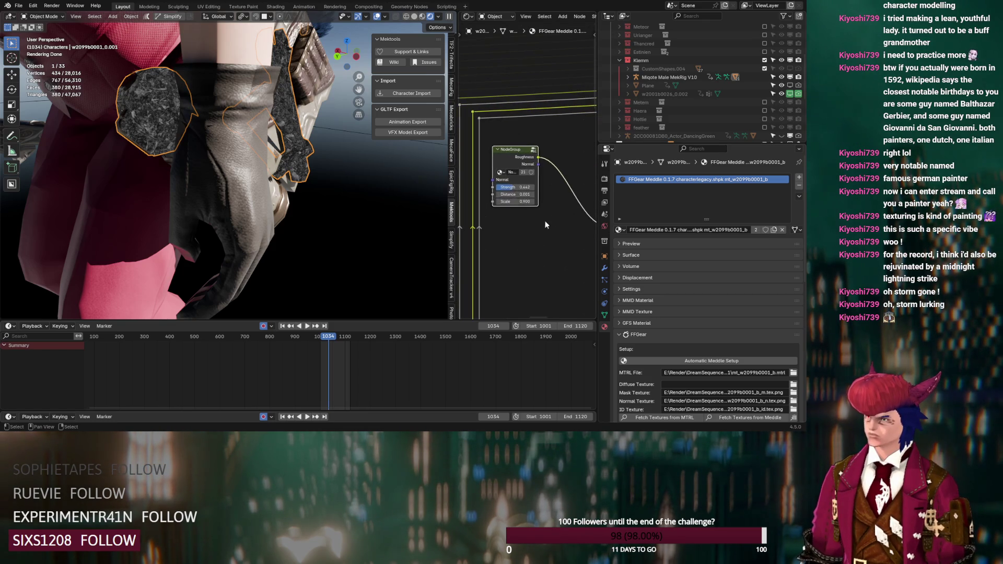
pyautogui.moveTo(509, 201)
pyautogui.mouseDown()
pyautogui.moveTo(546, 202)
pyautogui.moveTo(511, 206)
pyautogui.mouseUp()
pyautogui.scroll(-3, 506, 198)
pyautogui.moveTo(505, 193)
pyautogui.mouseDown(button='middle')
pyautogui.moveTo(492, 178)
pyautogui.moveTo(513, 204)
pyautogui.mouseUp(button='middle')
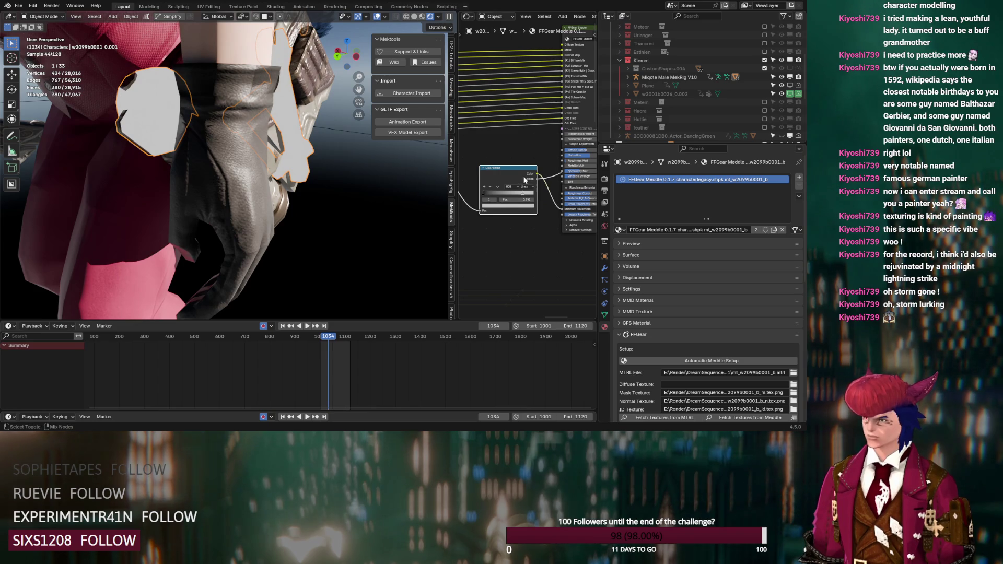
pyautogui.moveTo(572, 99); pyautogui.dragTo(524, 134, button='middle')
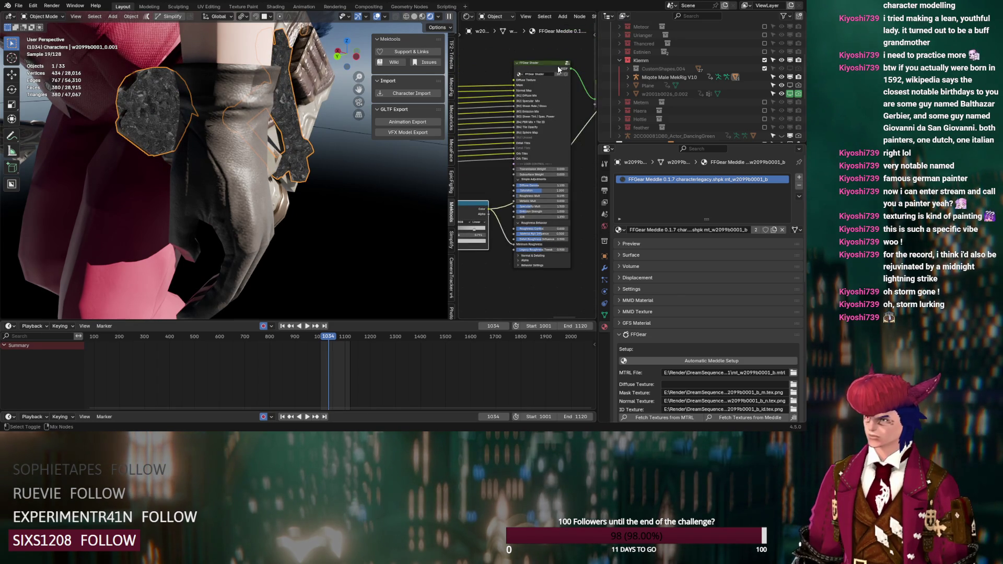
pyautogui.moveTo(474, 232); pyautogui.dragTo(523, 225, button='middle')
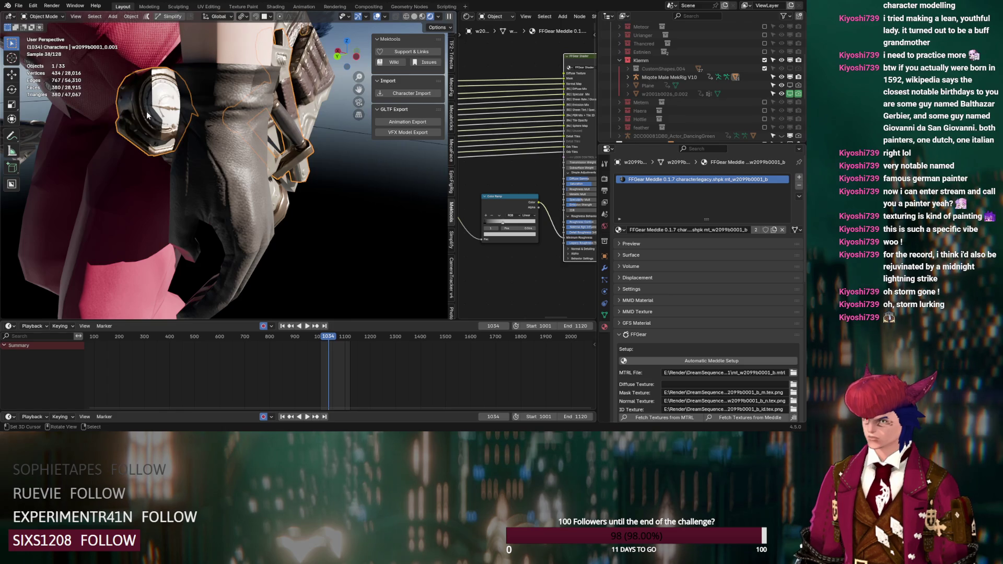
pyautogui.scroll(2, 148, 116)
pyautogui.moveTo(149, 116); pyautogui.dragTo(166, 129, button='middle')
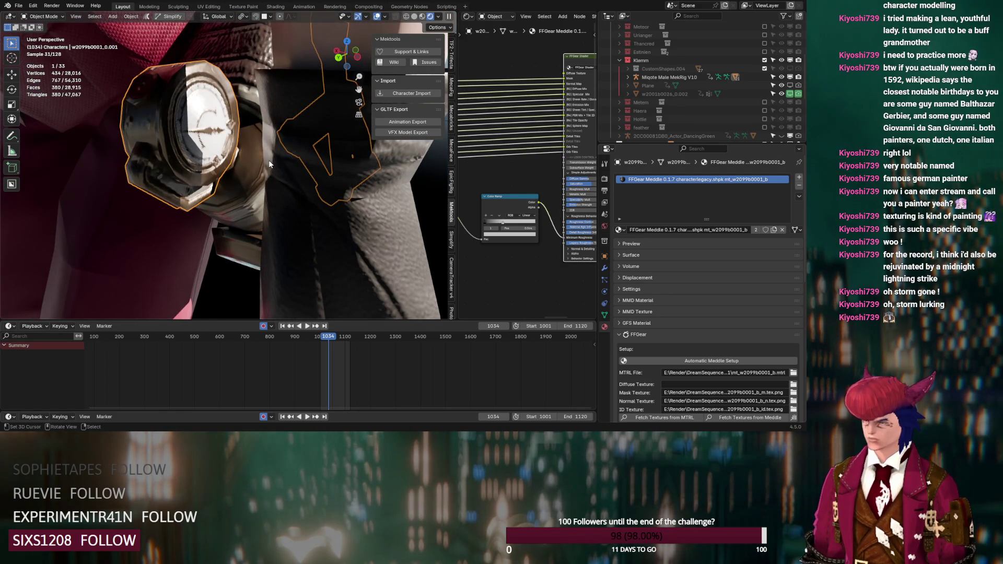
# - Enable On Cage on the watch's Armature modifier so it stays posed in Edit Mode
pyautogui.press('Tab')
pyautogui.click(605, 269)
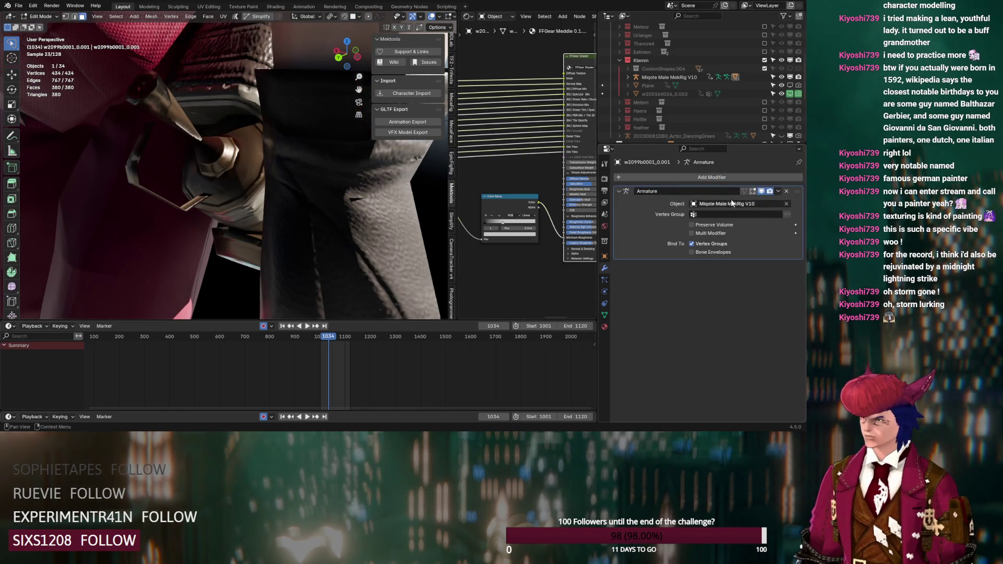
pyautogui.click(744, 190)
pyautogui.moveTo(454, 221); pyautogui.dragTo(506, 234, button='middle')
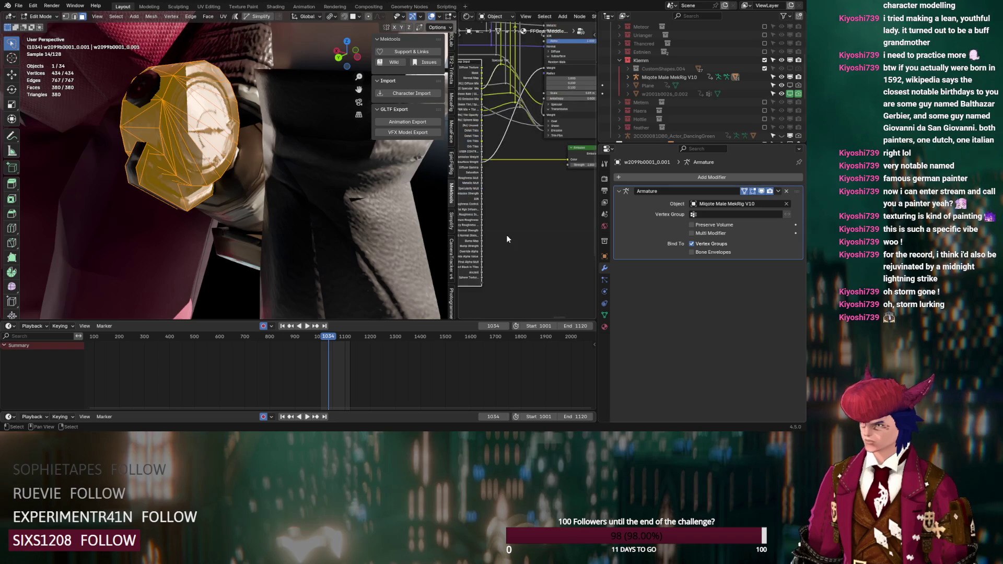
pyautogui.press('Tab')
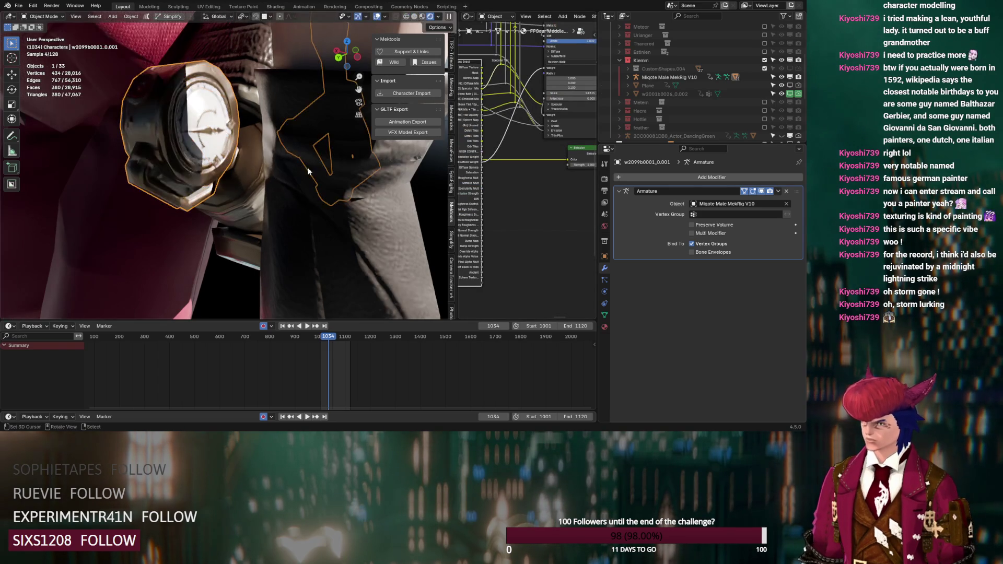
# - Return to the watch's material settings and toggle Edit Mode again to check the pose
pyautogui.scroll(-5, 544, 202)
pyautogui.moveTo(553, 200); pyautogui.dragTo(527, 277, button='middle')
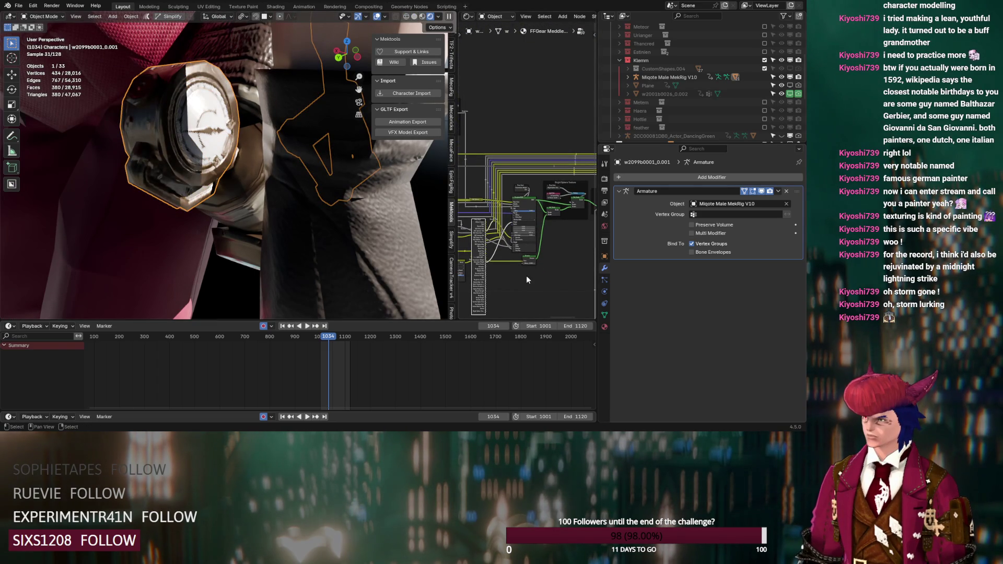
pyautogui.click(604, 326)
pyautogui.scroll(-4, 532, 265)
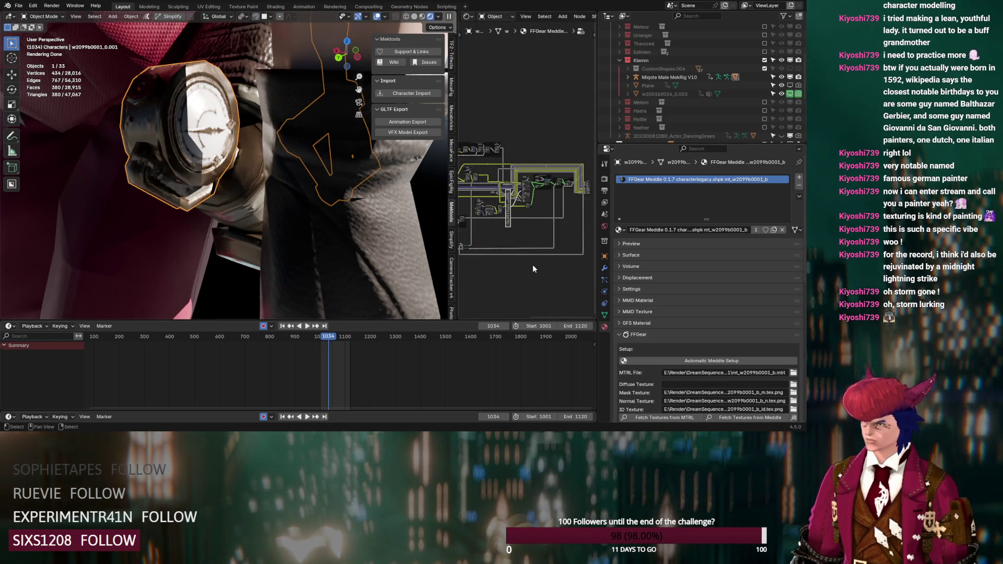
pyautogui.scroll(-2, 551, 269)
pyautogui.scroll(2, 551, 272)
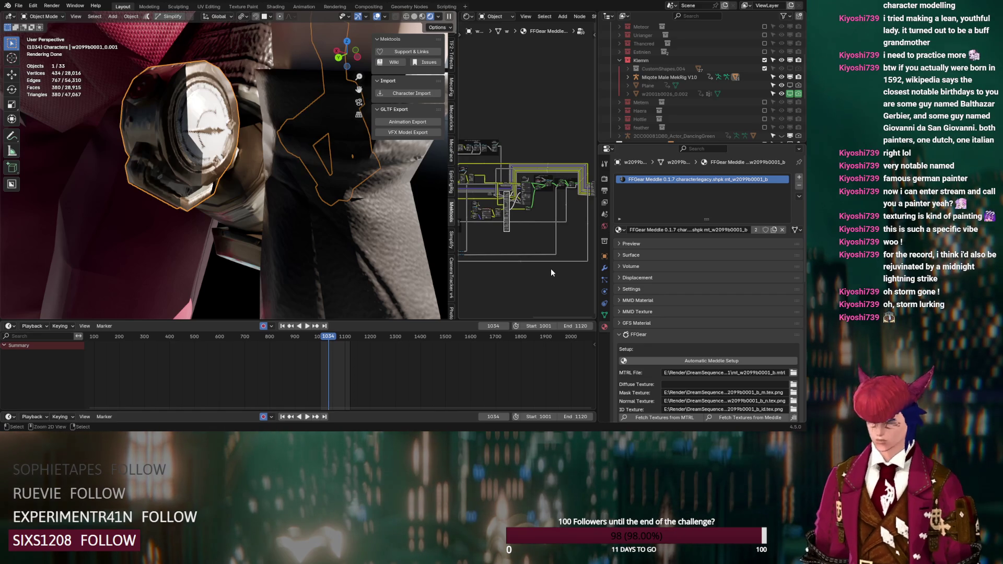
pyautogui.press('Tab')
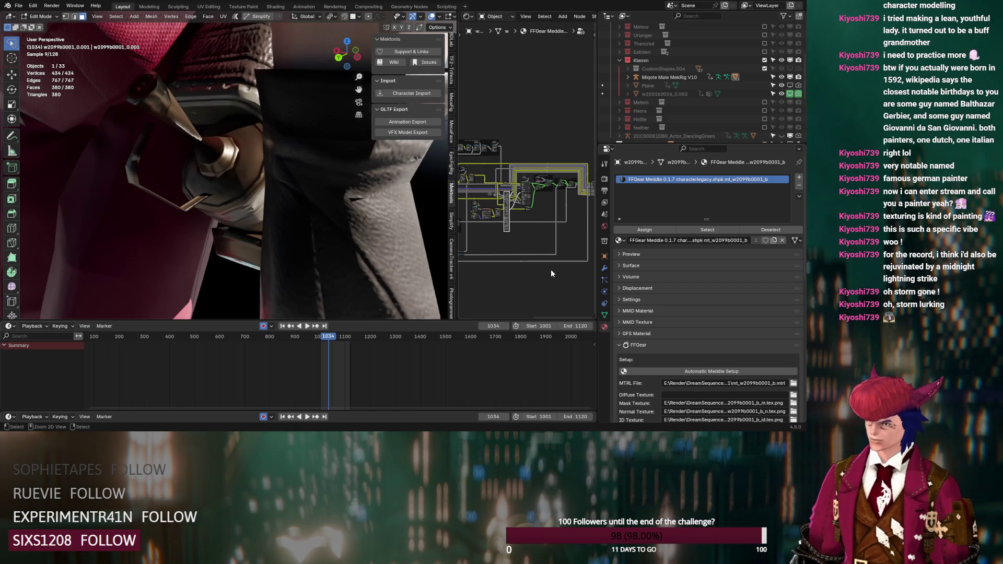
pyautogui.press('Tab')
pyautogui.moveTo(542, 259); pyautogui.dragTo(559, 240, button='middle')
# - Set the gear material's Color Ramp stop to white and move it to 0.155
pyautogui.scroll(6, 522, 251)
pyautogui.scroll(2, 525, 250)
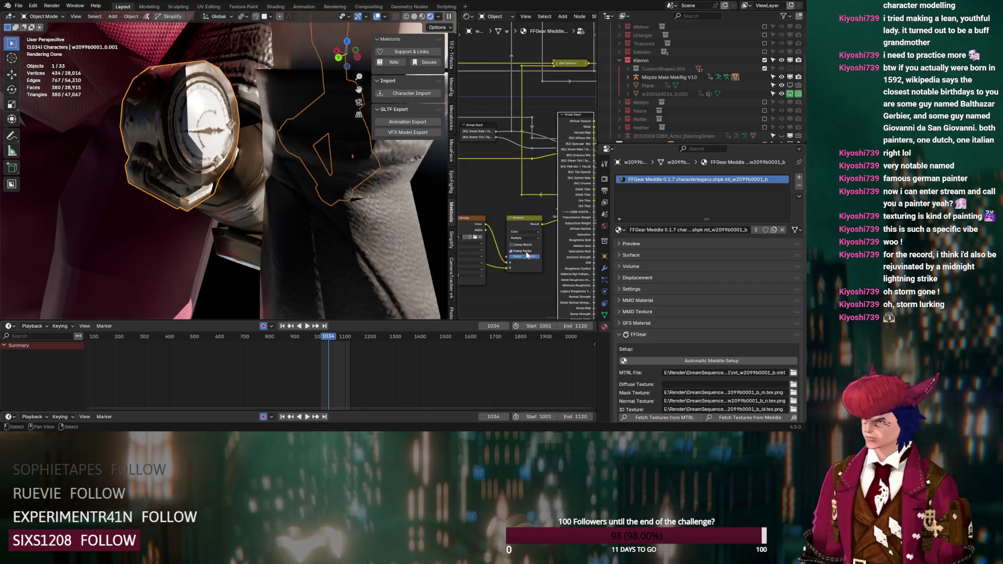
pyautogui.scroll(-6, 512, 229)
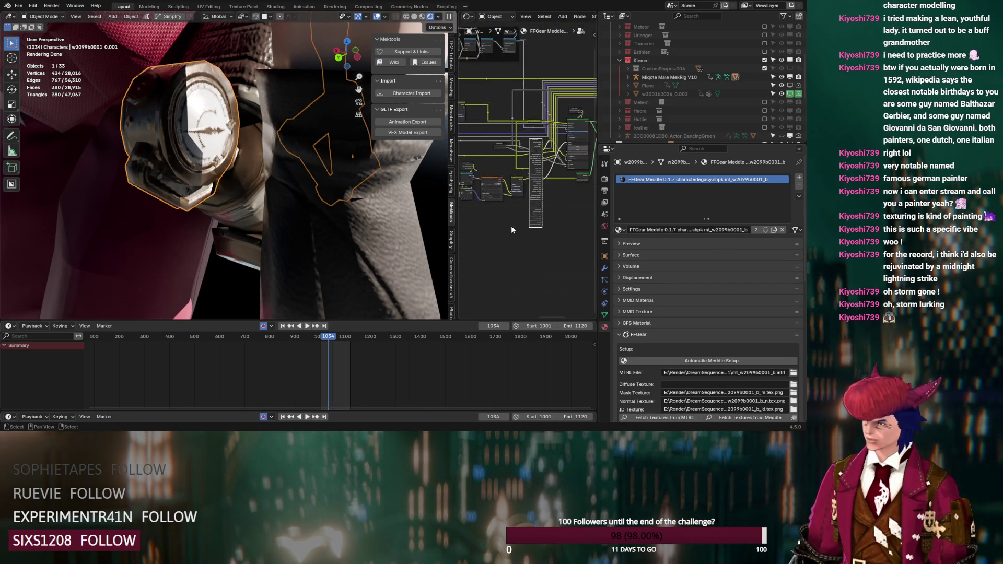
pyautogui.scroll(4, 513, 225)
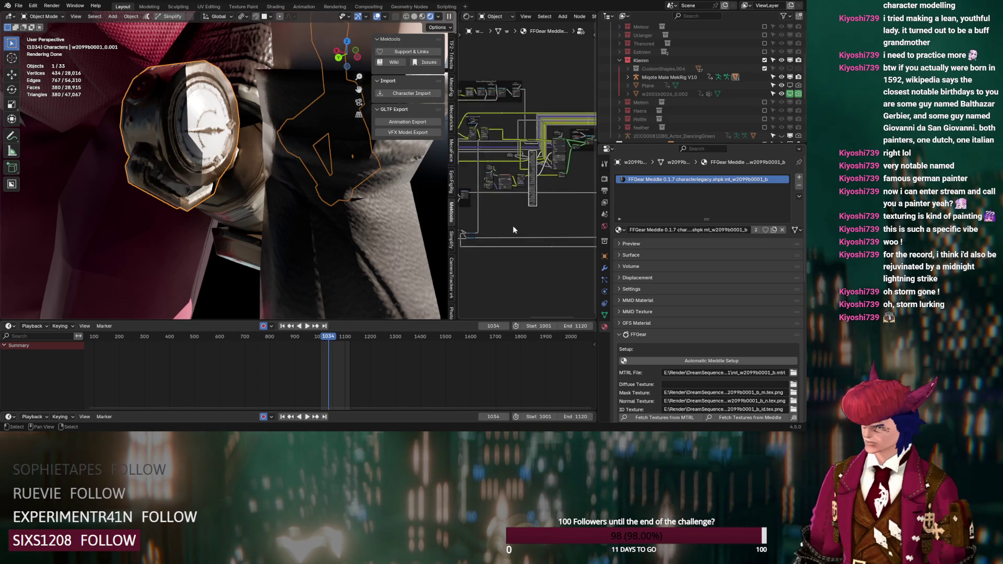
pyautogui.scroll(4, 535, 173)
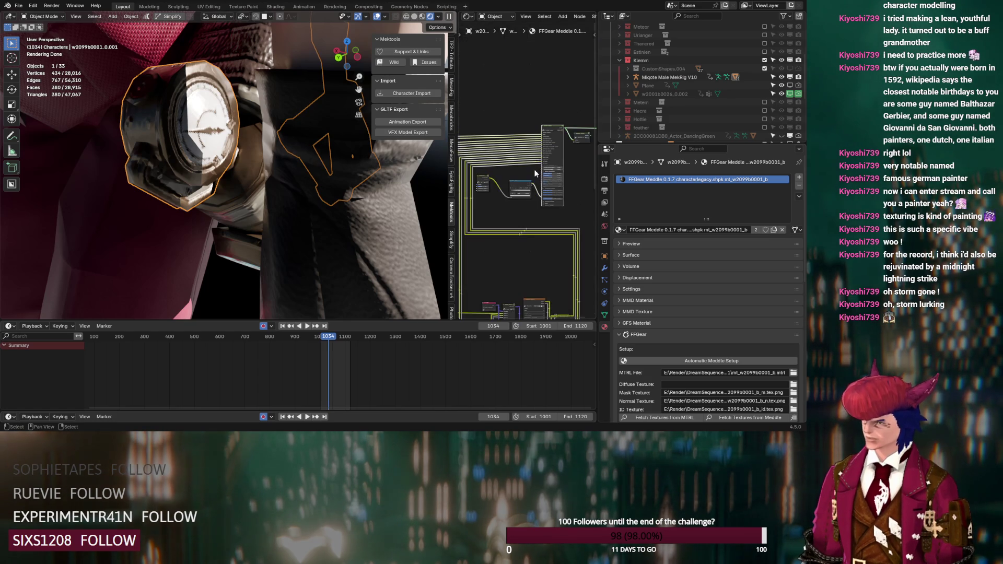
pyautogui.moveTo(510, 213); pyautogui.dragTo(524, 216, button='middle')
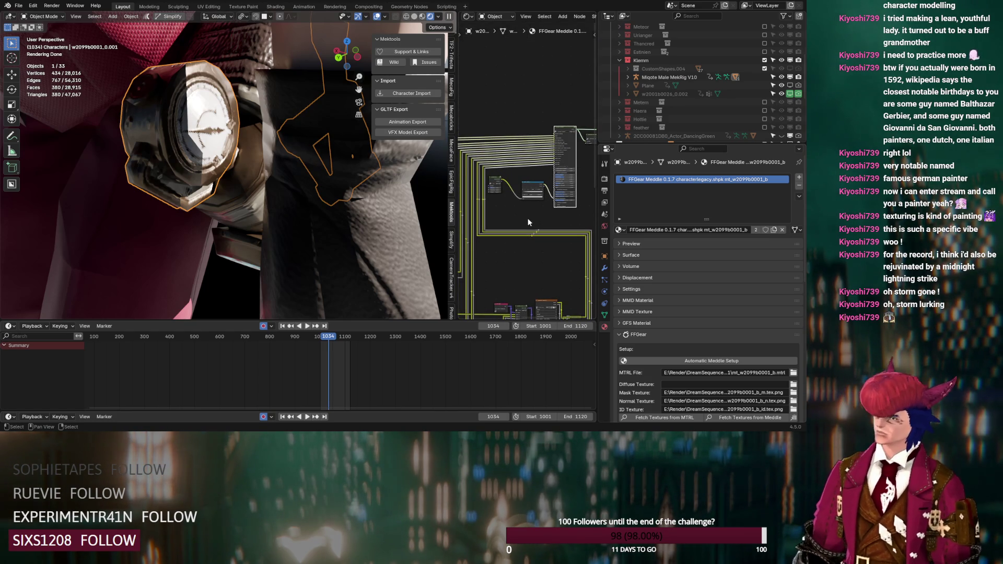
pyautogui.scroll(2, 528, 217)
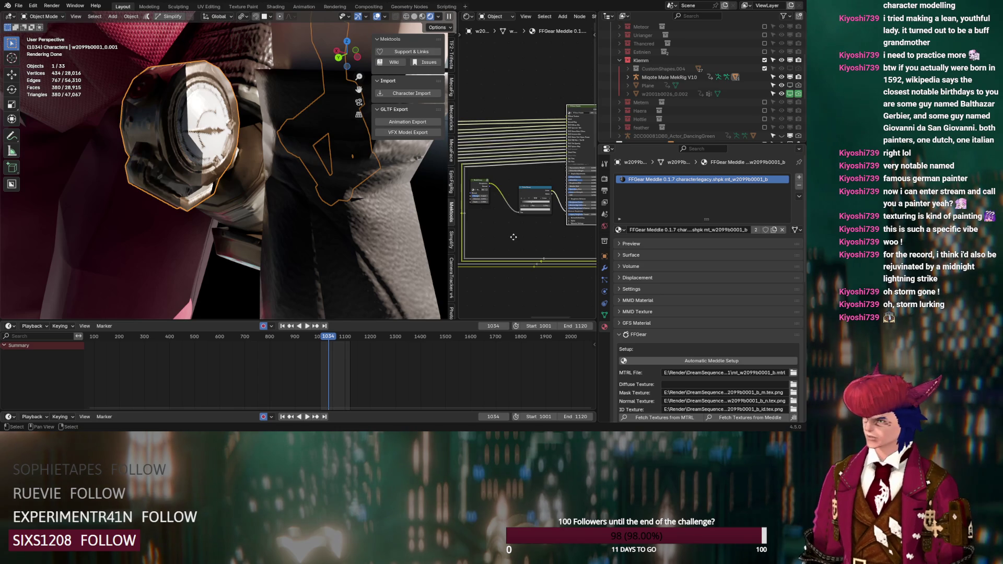
pyautogui.scroll(3, 512, 237)
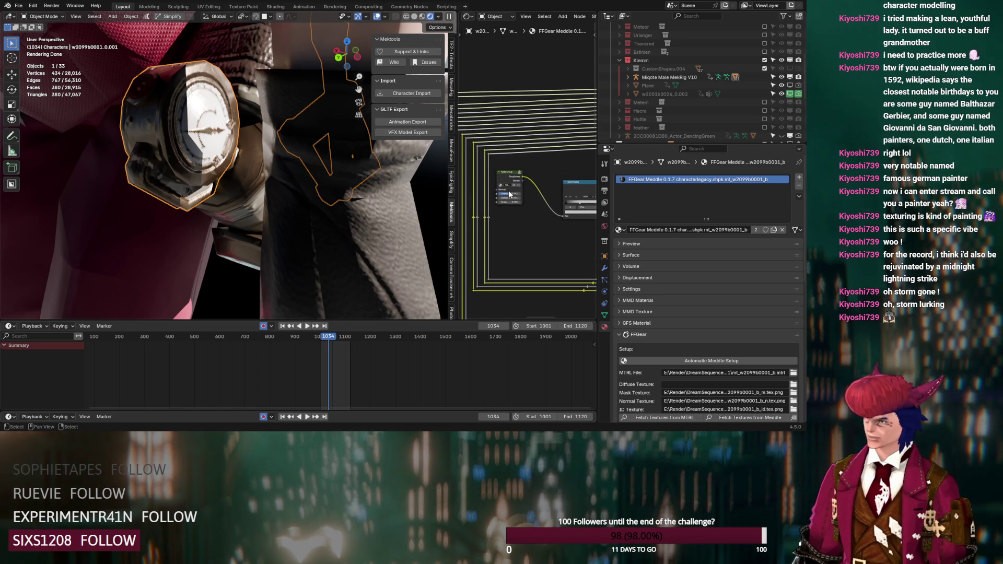
pyautogui.moveTo(551, 226); pyautogui.dragTo(494, 224, button='middle')
pyautogui.scroll(2, 501, 230)
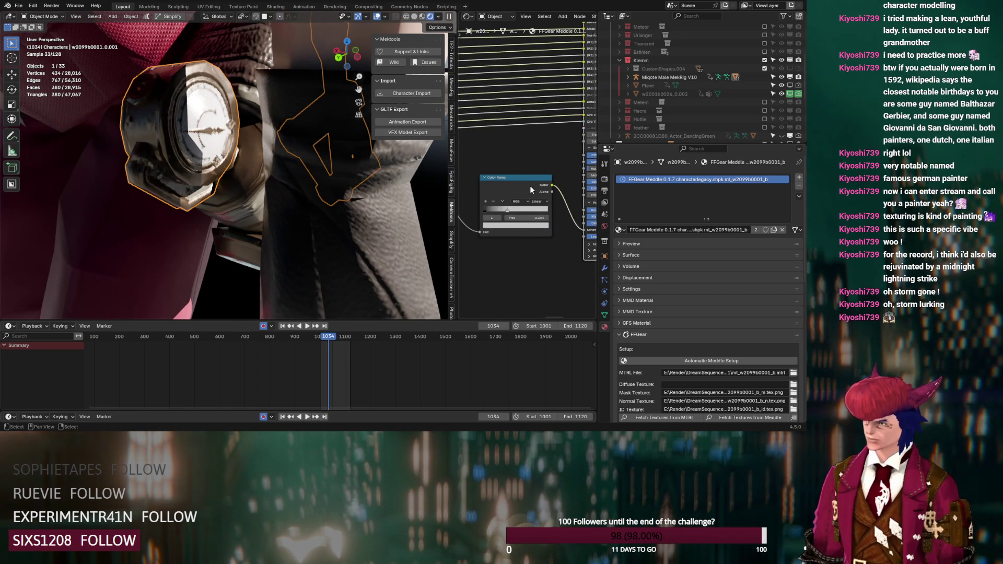
pyautogui.click(526, 225)
pyautogui.click(539, 129)
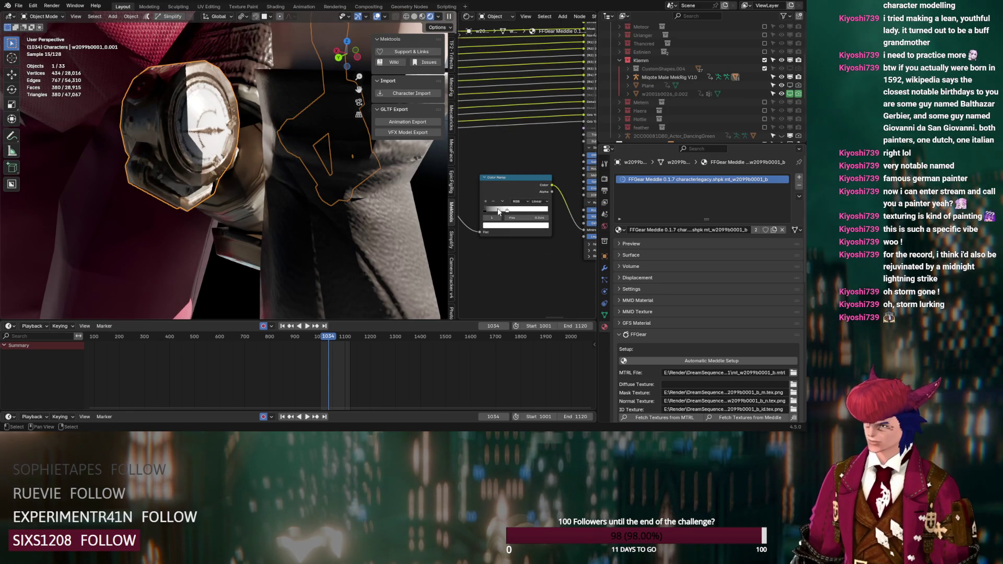
pyautogui.moveTo(495, 211); pyautogui.dragTo(492, 212)
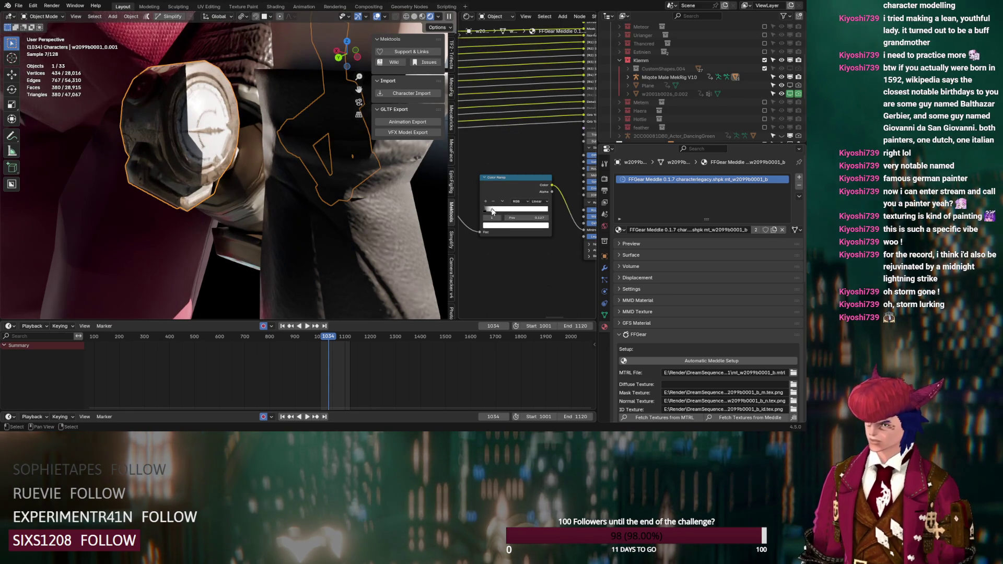
# - On the w2099b0001_0 mesh, connect the Color Ramp output to the FFGear shader
pyautogui.scroll(-3, 497, 230)
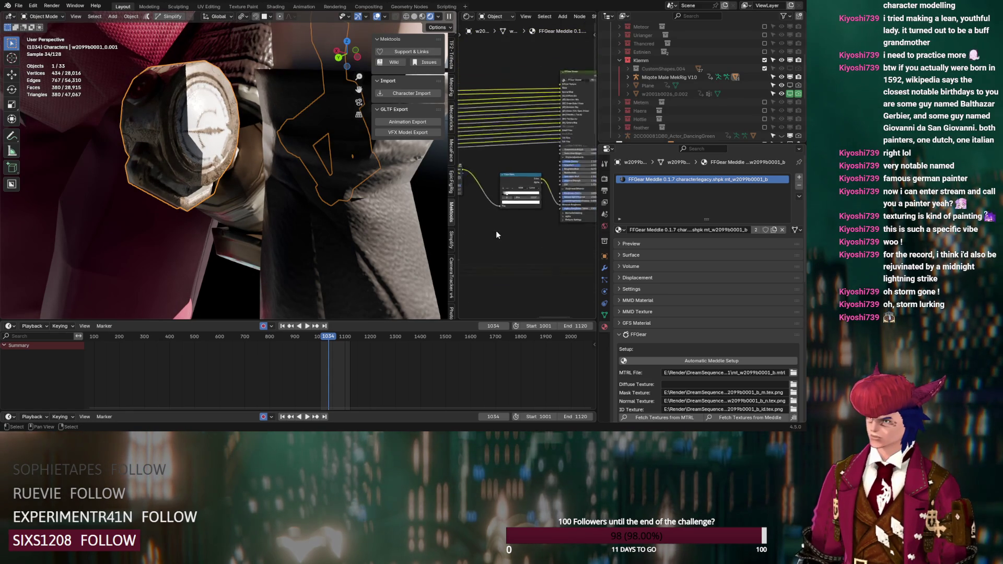
pyautogui.moveTo(502, 151); pyautogui.dragTo(569, 195)
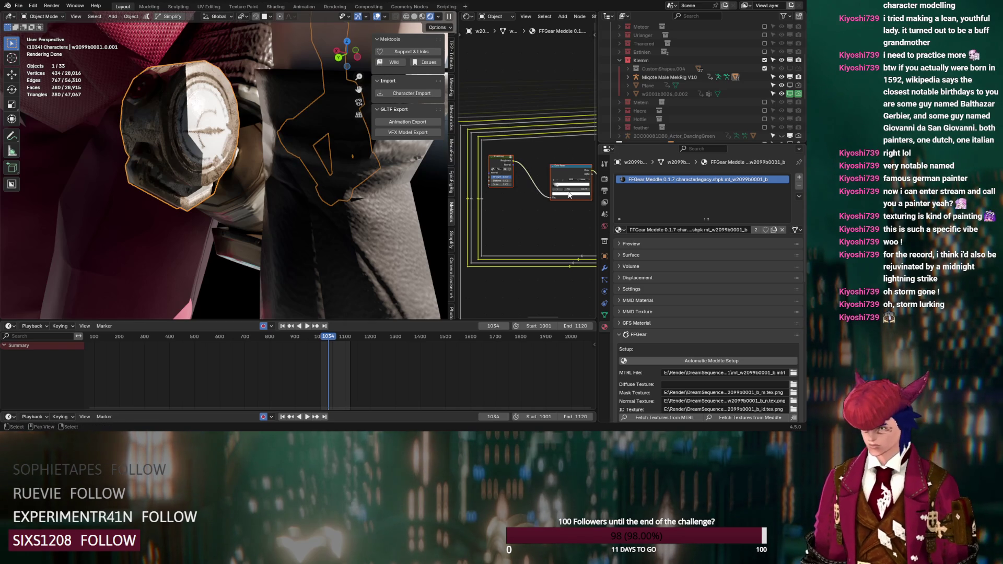
pyautogui.click(257, 174)
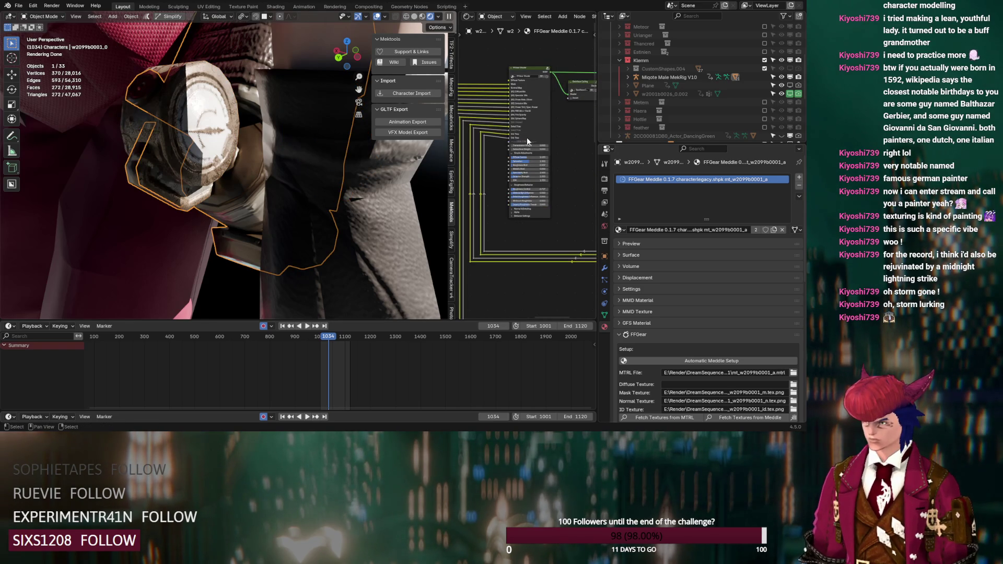
pyautogui.scroll(-4, 525, 165)
pyautogui.moveTo(527, 132); pyautogui.dragTo(580, 130)
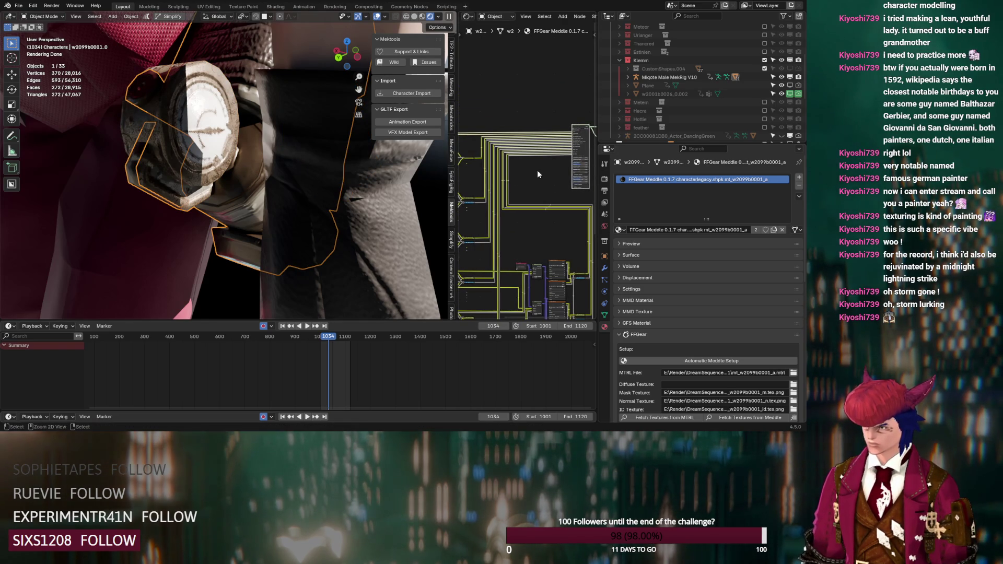
pyautogui.moveTo(537, 171)
pyautogui.keyDown('ctrl'); pyautogui.mouseDown(button='middle')
pyautogui.moveTo(560, 200)
pyautogui.moveTo(505, 201)
pyautogui.moveTo(535, 171)
pyautogui.mouseUp(button='middle'); pyautogui.keyUp('ctrl')
pyautogui.moveTo(530, 164); pyautogui.dragTo(556, 196)
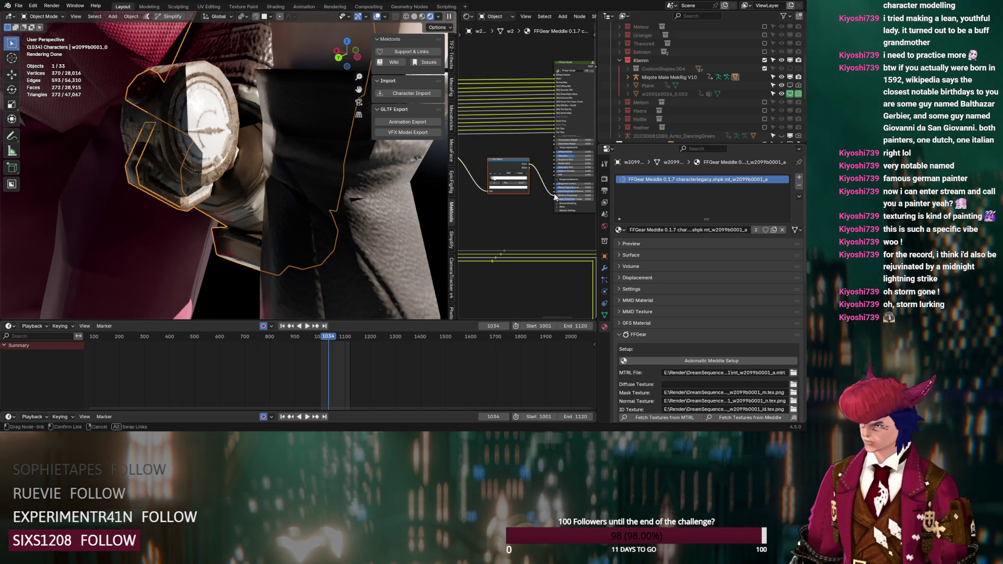
pyautogui.moveTo(328, 196); pyautogui.dragTo(300, 176, button='middle')
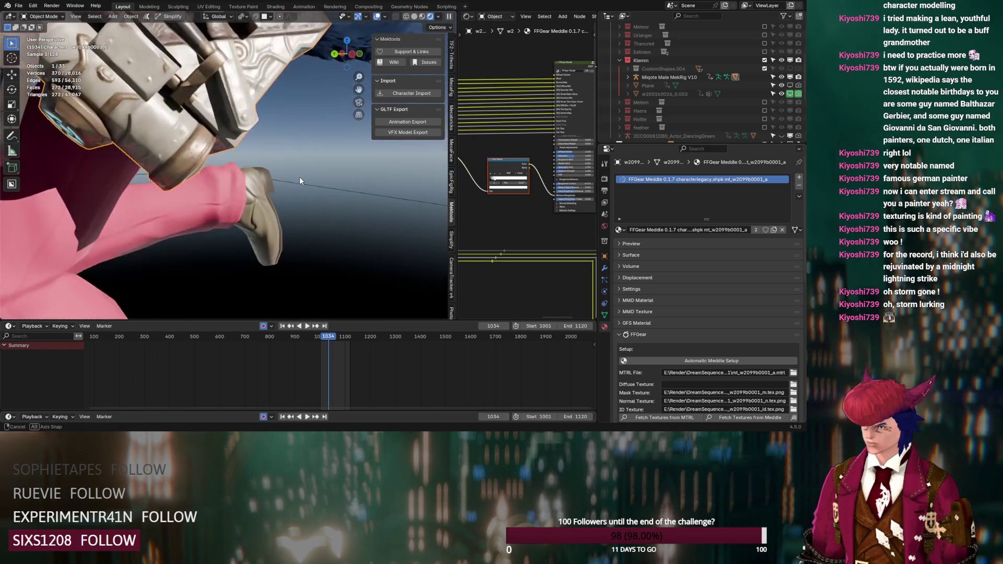
pyautogui.scroll(4, 283, 149)
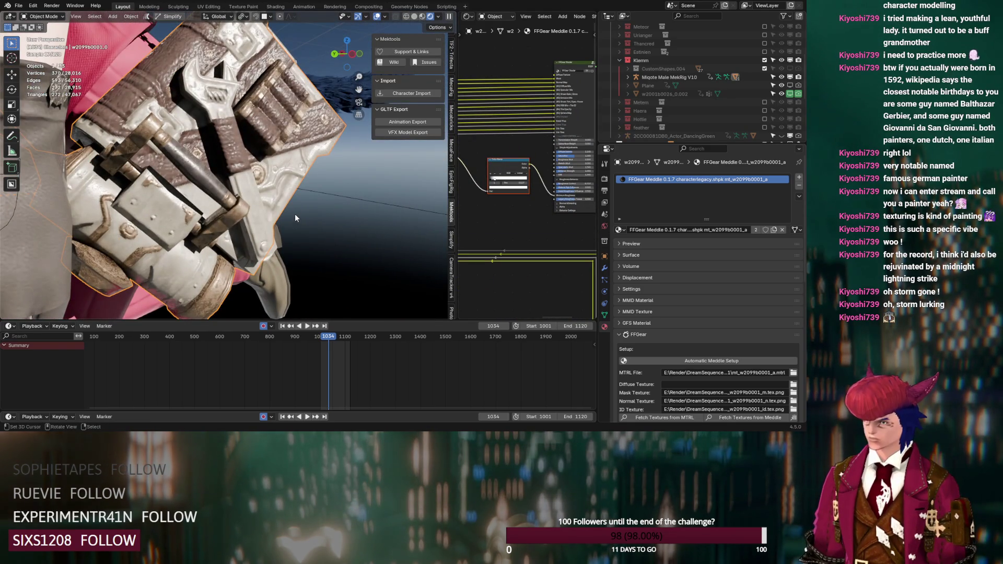
pyautogui.scroll(3, 295, 215)
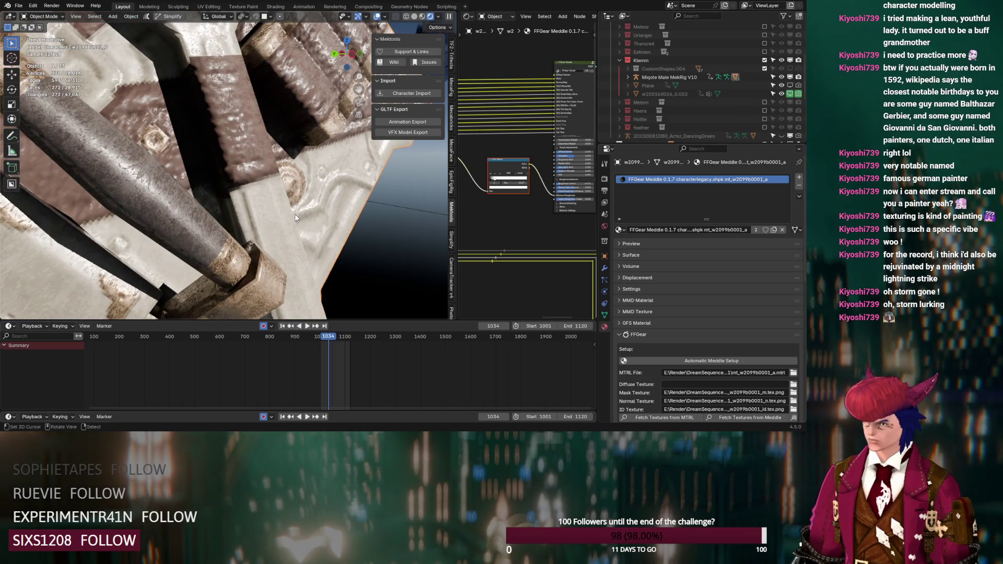
pyautogui.scroll(-6, 294, 214)
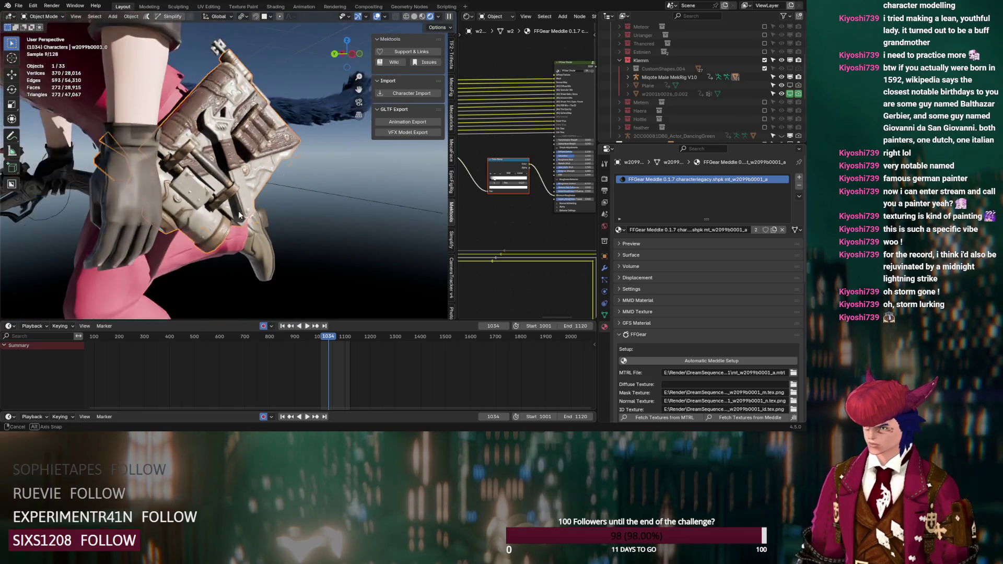
pyautogui.moveTo(226, 205); pyautogui.dragTo(245, 196, button='middle')
# - On w2001b0026, link the ColorRamp Color output to the shader's Minimum Roughness input
pyautogui.click(152, 253)
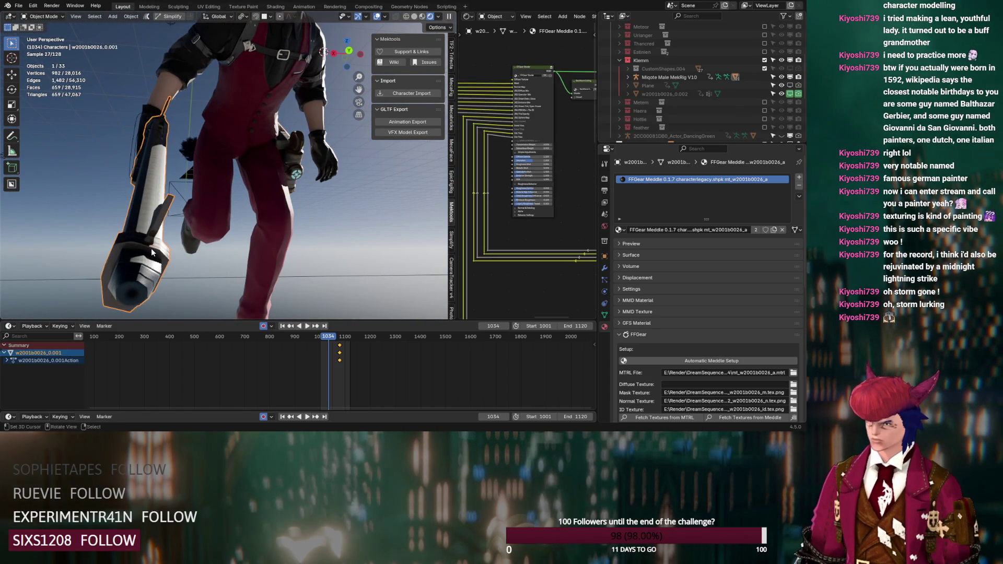
pyautogui.scroll(4, 539, 215)
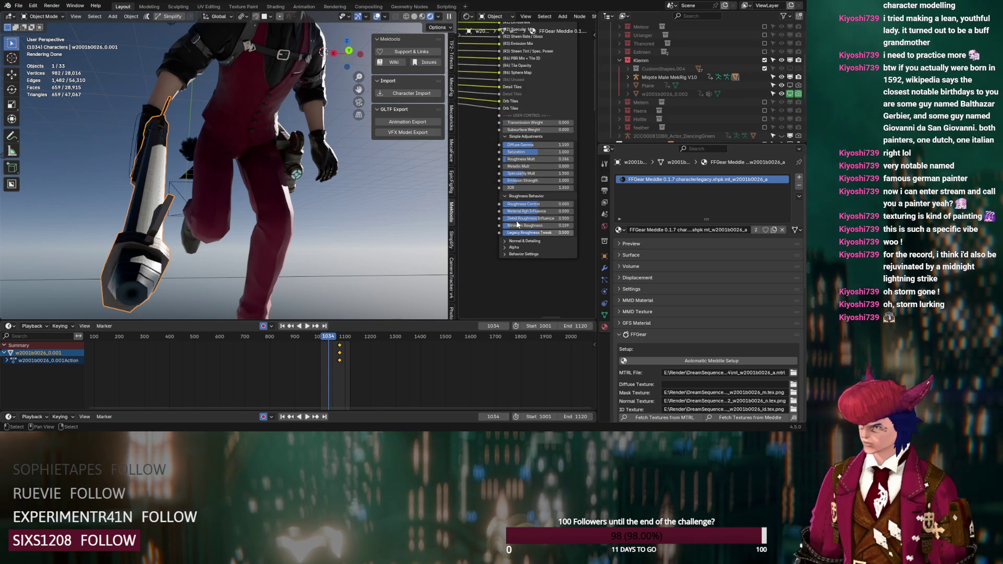
pyautogui.scroll(-6, 526, 232)
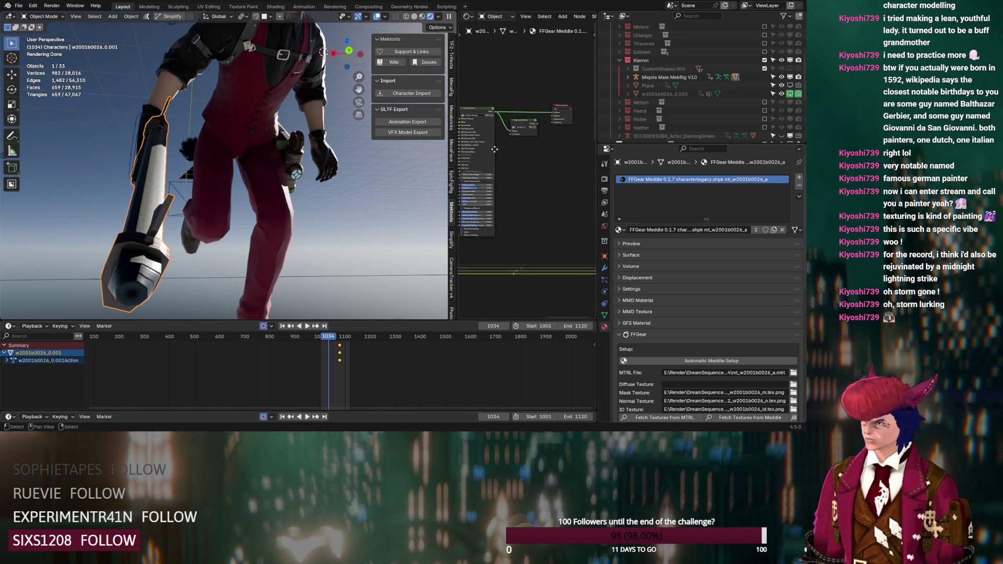
pyautogui.keyDown('ctrl'); pyautogui.hscroll(-5, 523, 157); pyautogui.keyUp('ctrl')
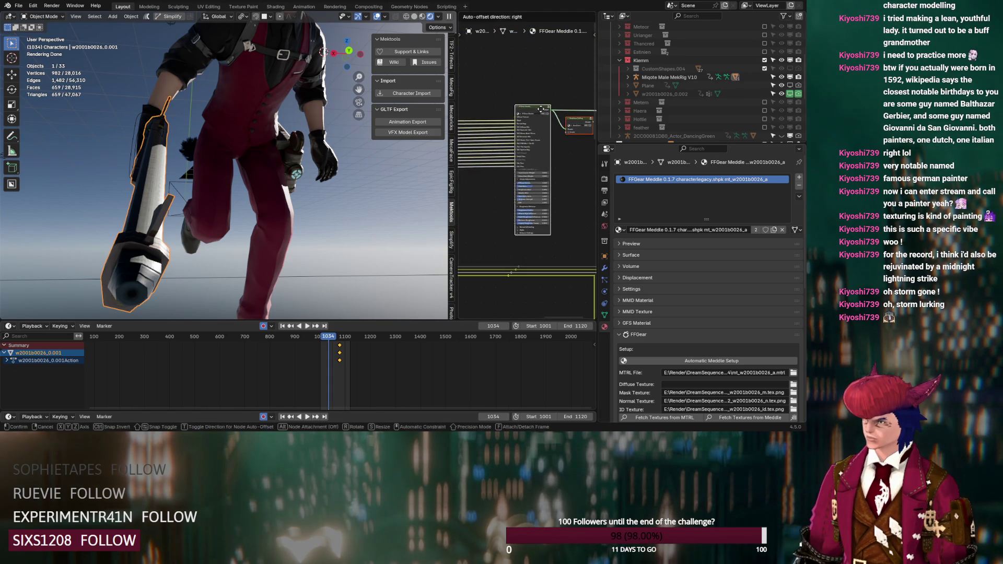
pyautogui.moveTo(497, 191); pyautogui.dragTo(525, 180, button='middle')
pyautogui.scroll(1, 495, 201)
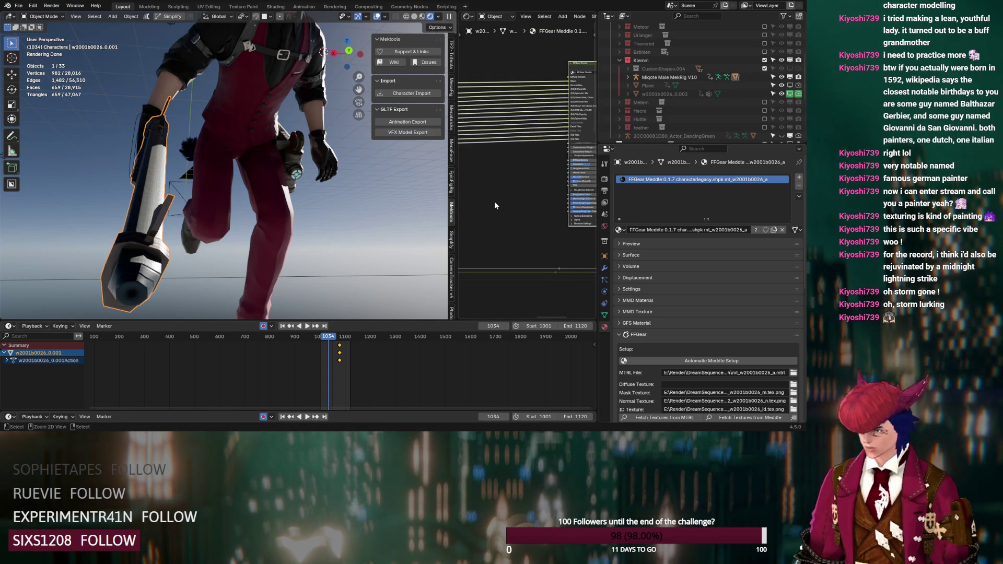
pyautogui.click(515, 219)
pyautogui.scroll(2, 514, 219)
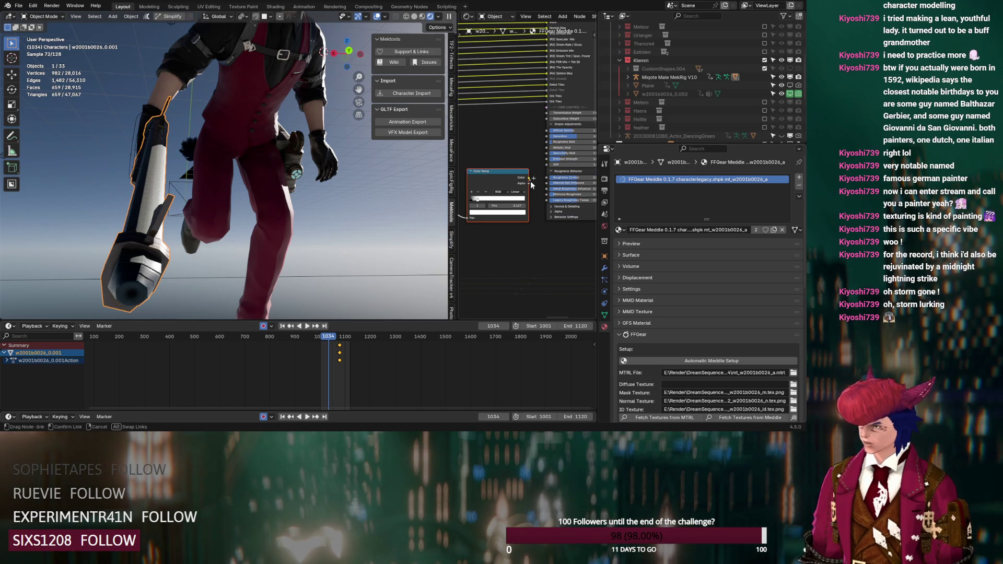
pyautogui.moveTo(529, 177)
pyautogui.mouseDown()
pyautogui.moveTo(528, 207)
pyautogui.moveTo(547, 194)
pyautogui.mouseUp()
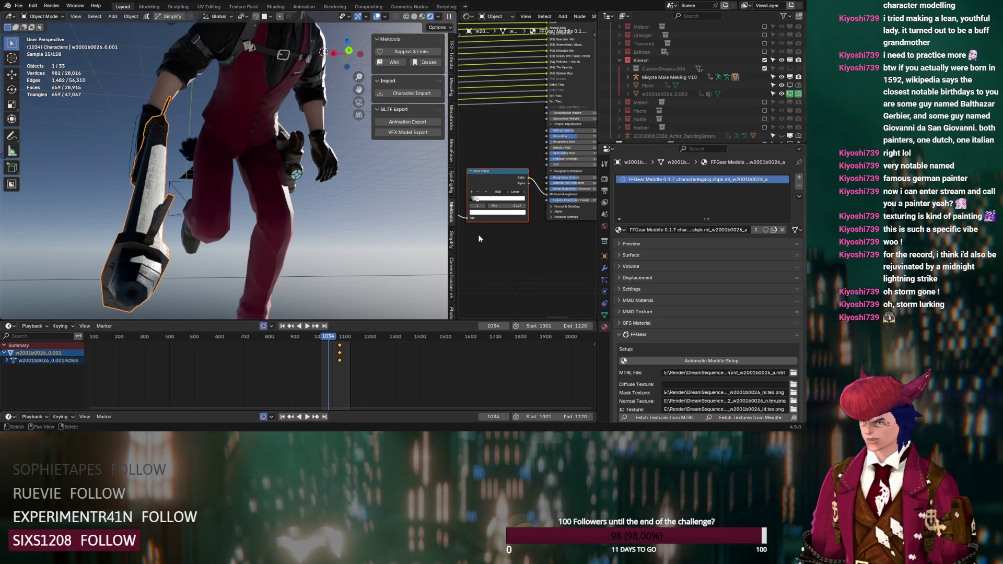
# - Lower the NodeGroup's Scale to 1.000
pyautogui.scroll(-3, 479, 239)
pyautogui.moveTo(510, 154); pyautogui.dragTo(528, 143)
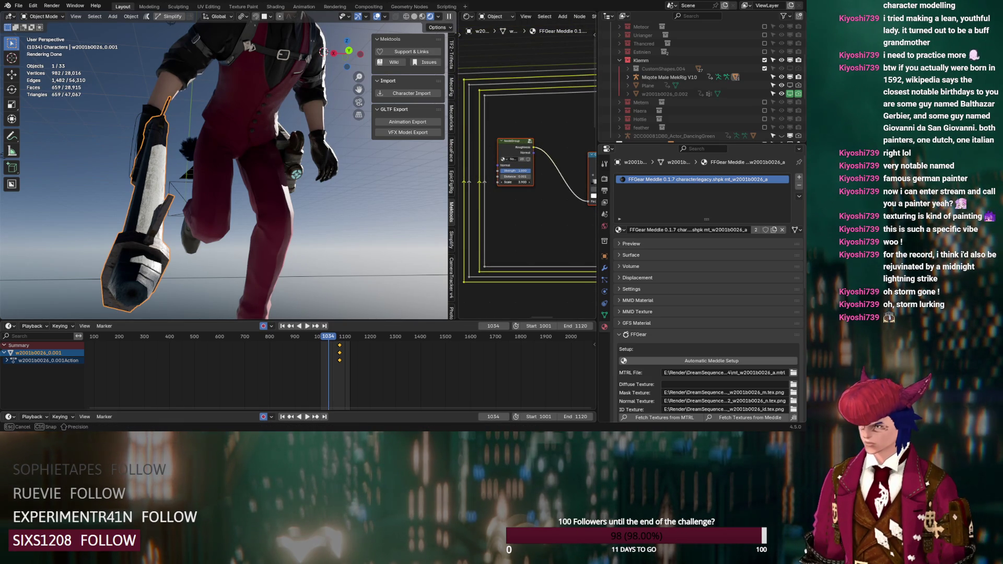
pyautogui.moveTo(515, 182); pyautogui.dragTo(499, 182)
pyautogui.moveTo(366, 199); pyautogui.dragTo(129, 205, button='middle')
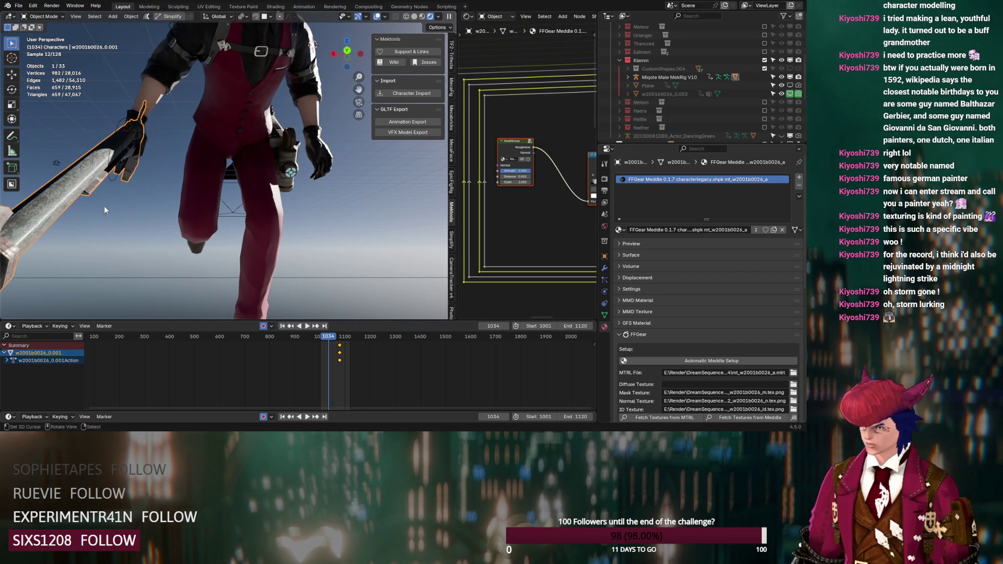
pyautogui.moveTo(60, 206)
pyautogui.mouseDown(button='middle')
pyautogui.moveTo(219, 200)
pyautogui.moveTo(222, 181)
pyautogui.mouseUp(button='middle')
pyautogui.scroll(4, 222, 181)
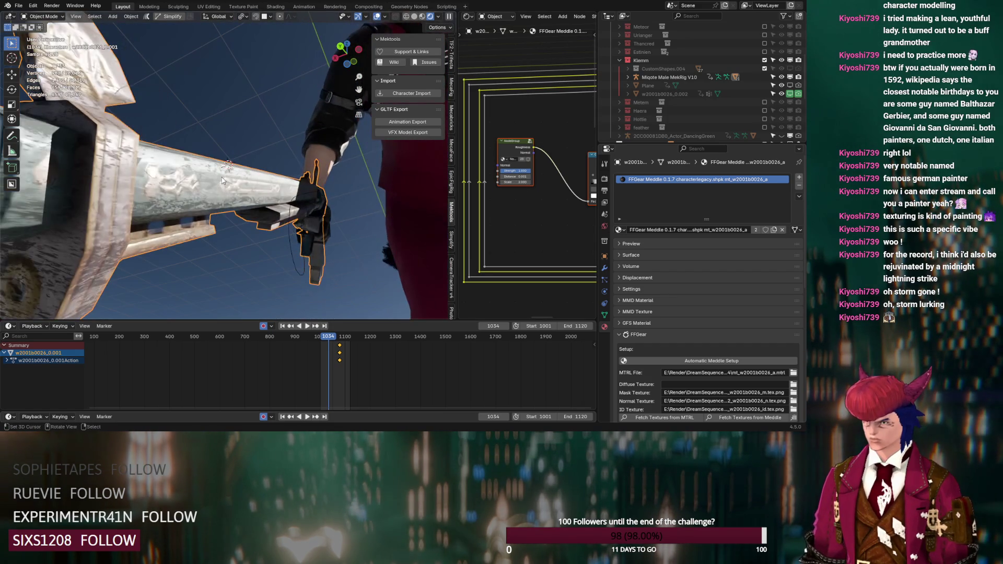
pyautogui.scroll(1, 530, 198)
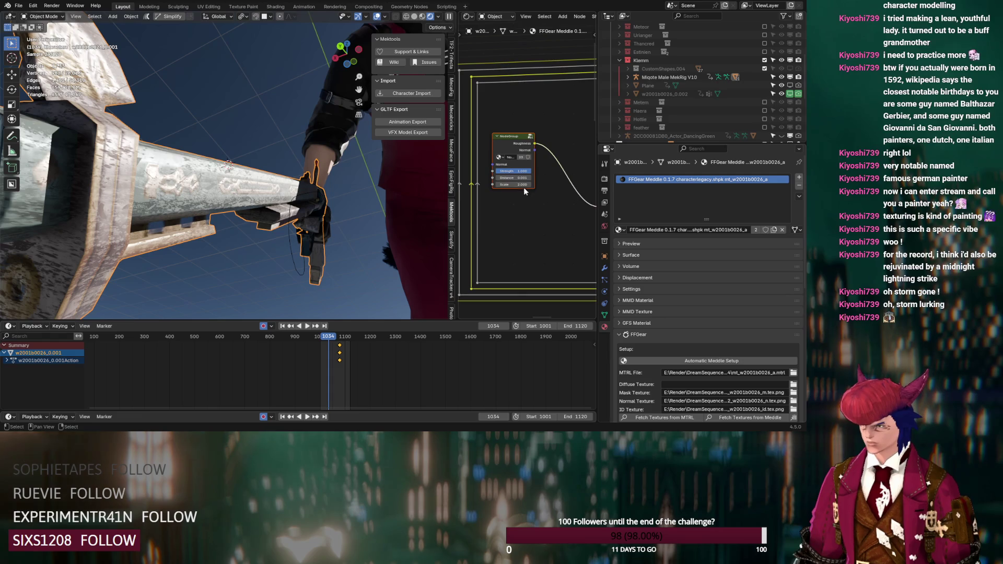
pyautogui.click(541, 215)
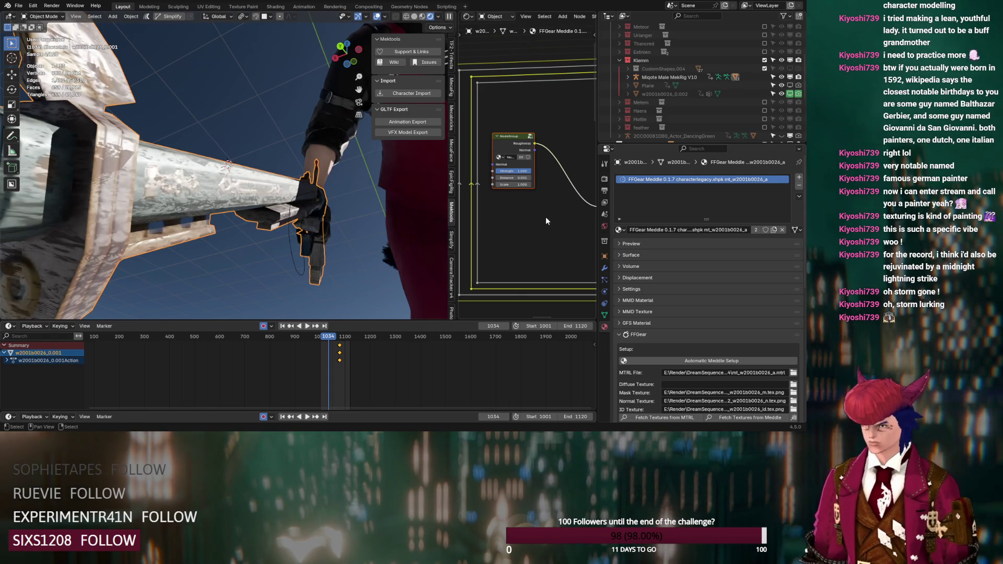
pyautogui.keyDown('ctrl'); pyautogui.scroll(-6, 545, 217); pyautogui.keyUp('ctrl')
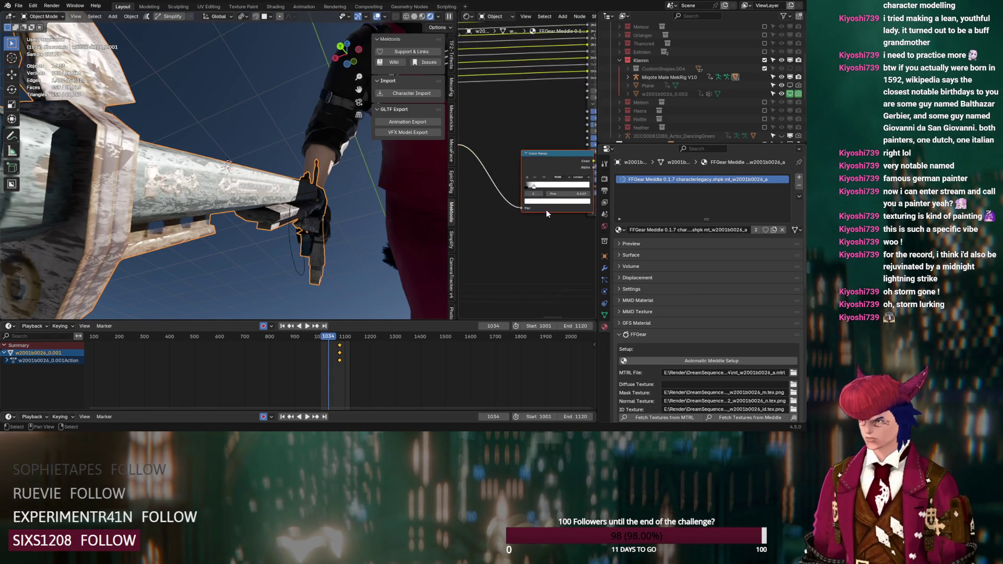
# - Slide the weapon's Color Ramp stop right and try a grey stop colour
pyautogui.scroll(1, 547, 226)
pyautogui.moveTo(533, 187)
pyautogui.mouseDown()
pyautogui.moveTo(547, 189)
pyautogui.moveTo(533, 191)
pyautogui.mouseUp()
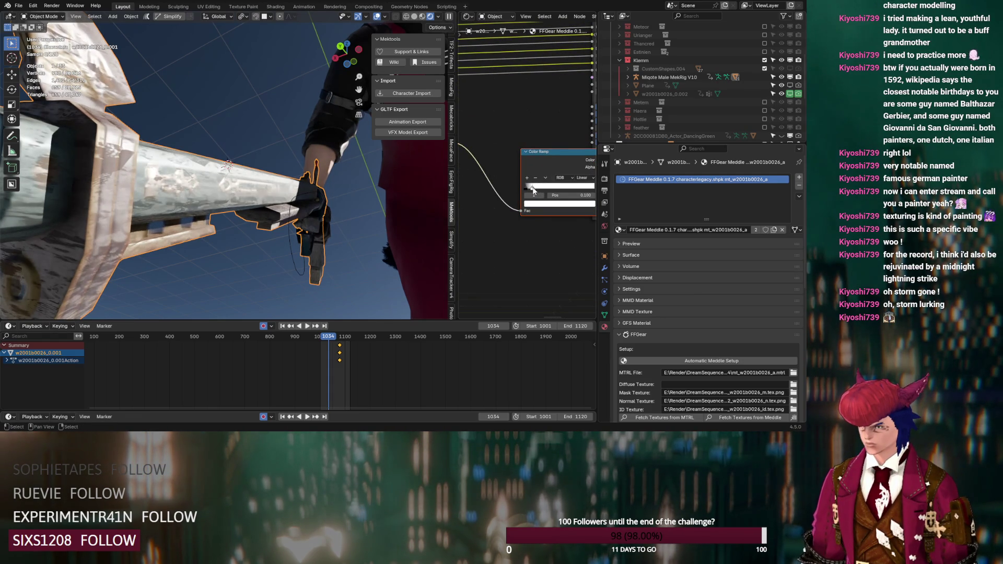
pyautogui.moveTo(173, 167); pyautogui.dragTo(139, 208, button='middle')
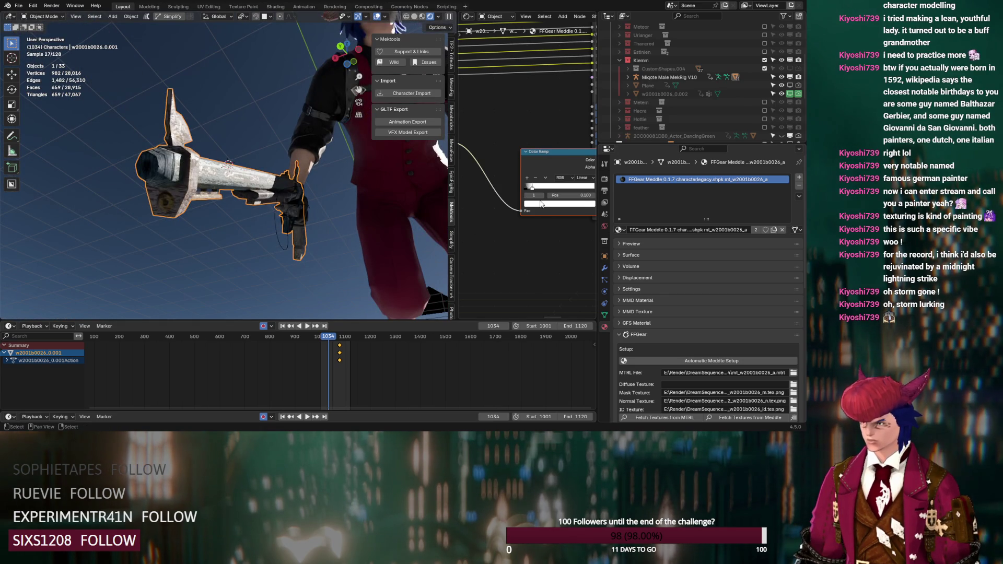
pyautogui.click(541, 205)
pyautogui.moveTo(585, 111); pyautogui.dragTo(584, 115)
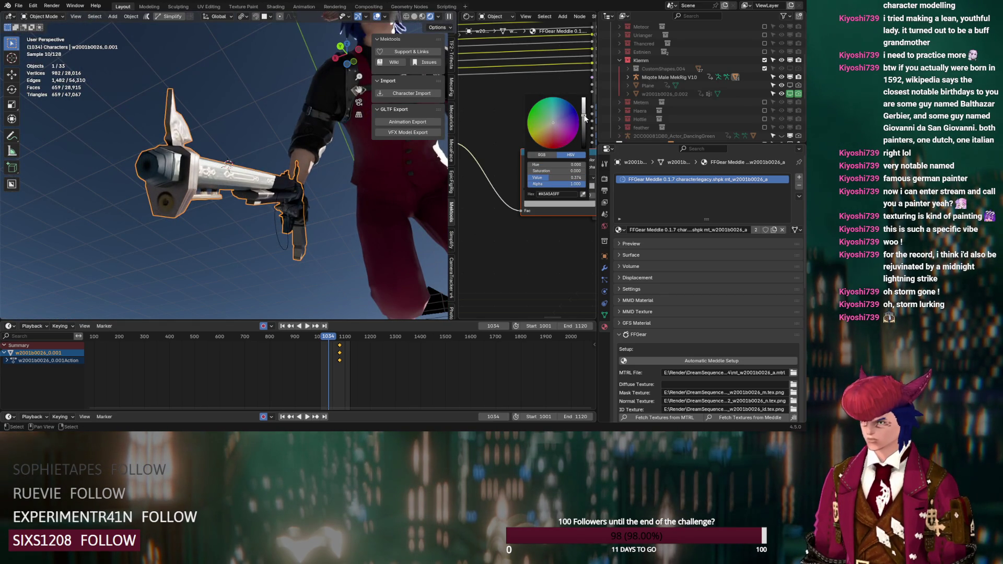
pyautogui.scroll(3, 230, 220)
pyautogui.scroll(2, 230, 220)
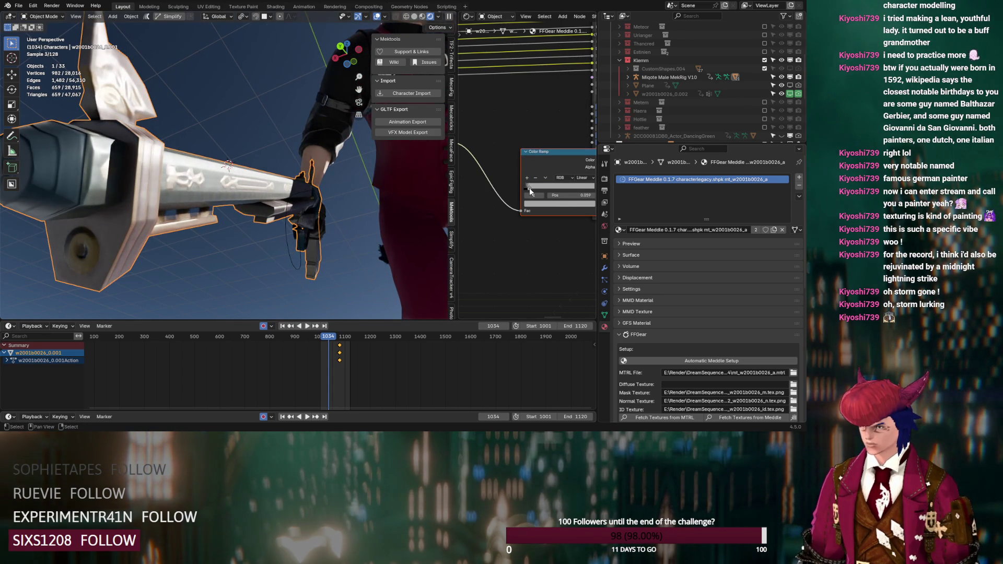
# - Set the ramp stop colour back to white and nudge the stop to about 0.15
pyautogui.click(534, 195)
pyautogui.moveTo(549, 181); pyautogui.dragTo(558, 180)
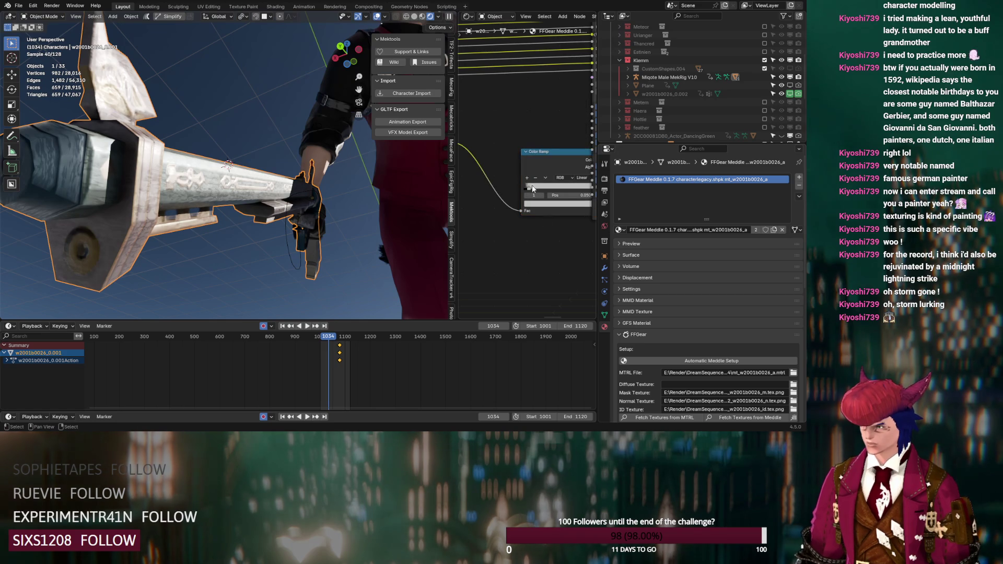
pyautogui.click(534, 195)
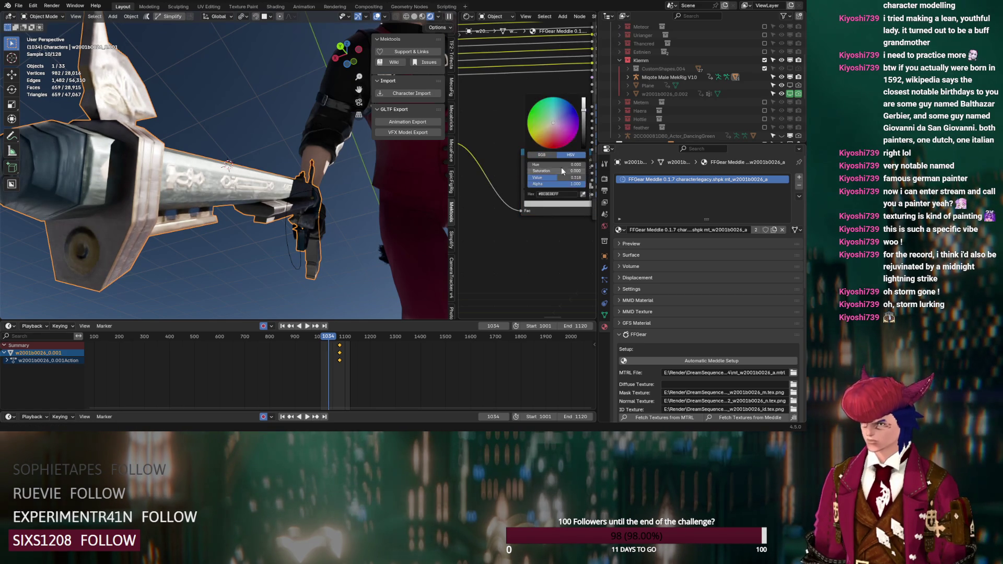
pyautogui.moveTo(558, 178); pyautogui.dragTo(580, 177)
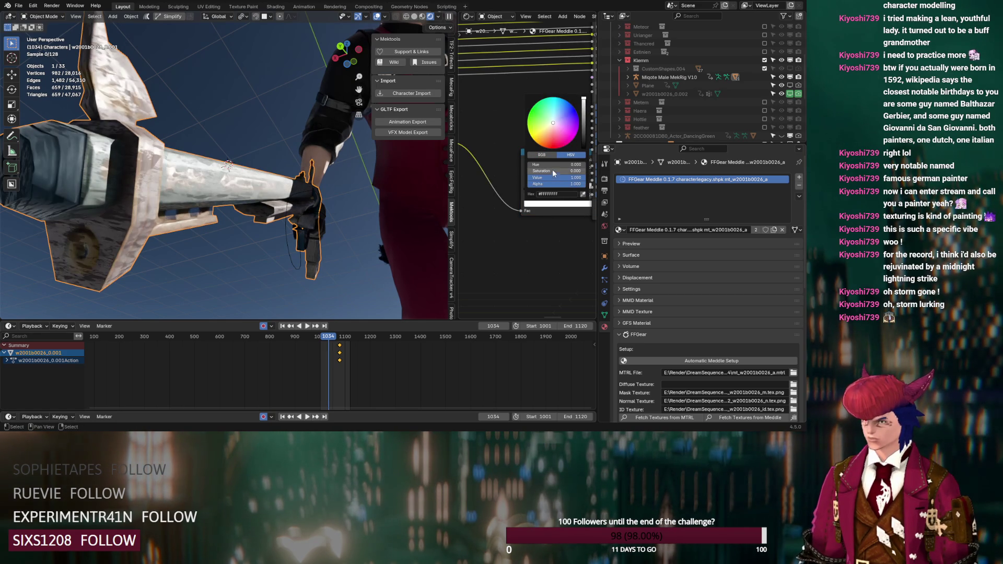
pyautogui.moveTo(534, 193); pyautogui.dragTo(527, 192)
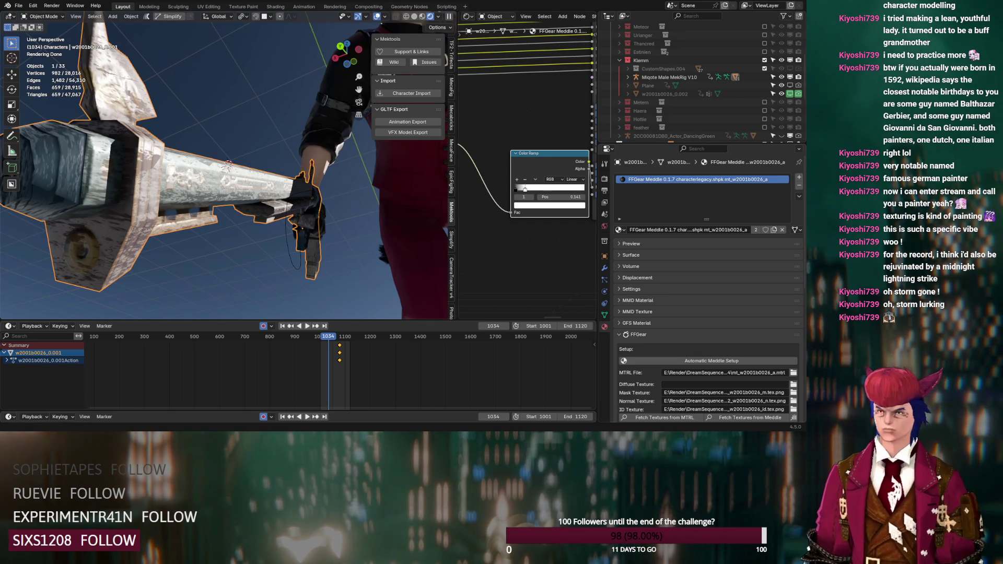
pyautogui.moveTo(282, 209)
pyautogui.mouseDown(button='middle')
pyautogui.moveTo(309, 206)
pyautogui.moveTo(255, 265)
pyautogui.moveTo(293, 206)
pyautogui.moveTo(296, 135)
pyautogui.moveTo(223, 183)
pyautogui.moveTo(202, 136)
pyautogui.mouseUp(button='middle')
# - Review the face mesh's skin shader nodes, then collapse and exclude the Klemm collection
pyautogui.click(201, 136)
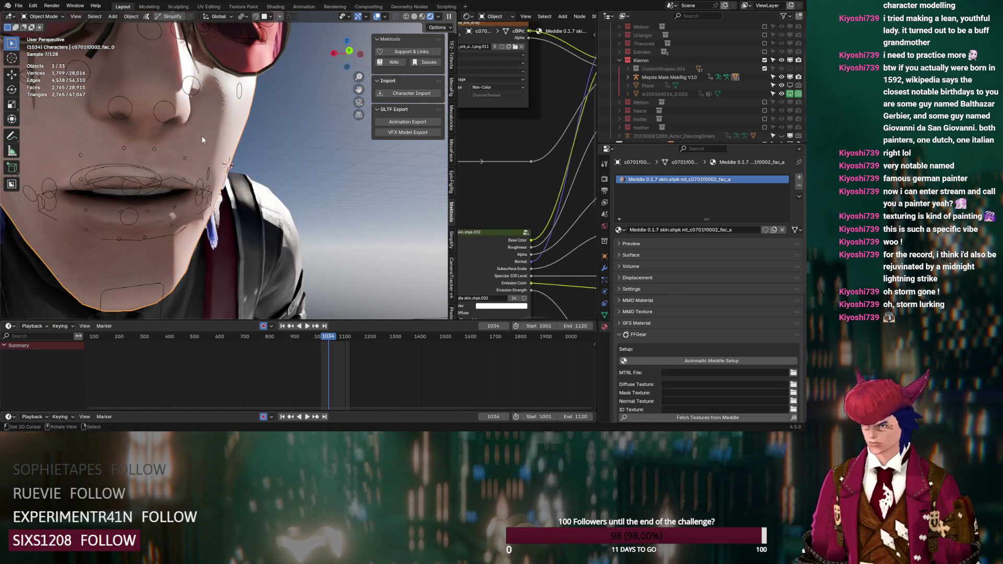
pyautogui.moveTo(333, 173); pyautogui.dragTo(265, 154, button='middle')
pyautogui.scroll(-5, 500, 212)
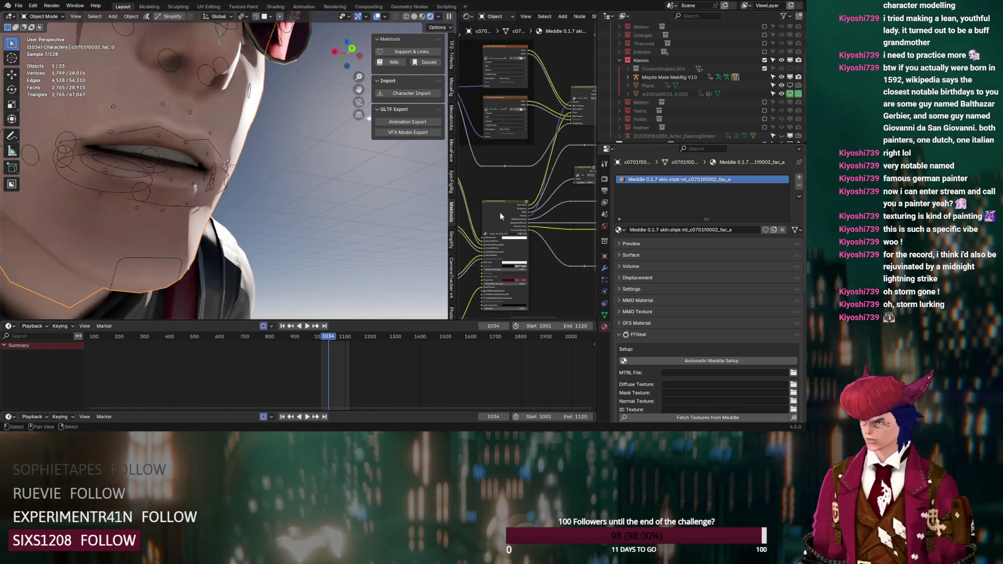
pyautogui.scroll(2, 527, 148)
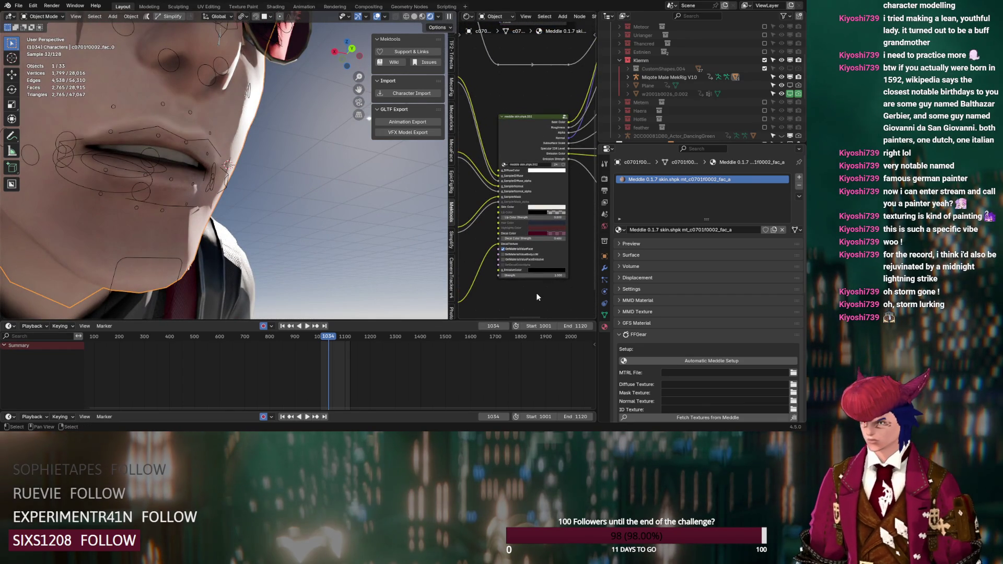
pyautogui.scroll(-3, 536, 293)
pyautogui.moveTo(557, 196); pyautogui.dragTo(532, 235, button='middle')
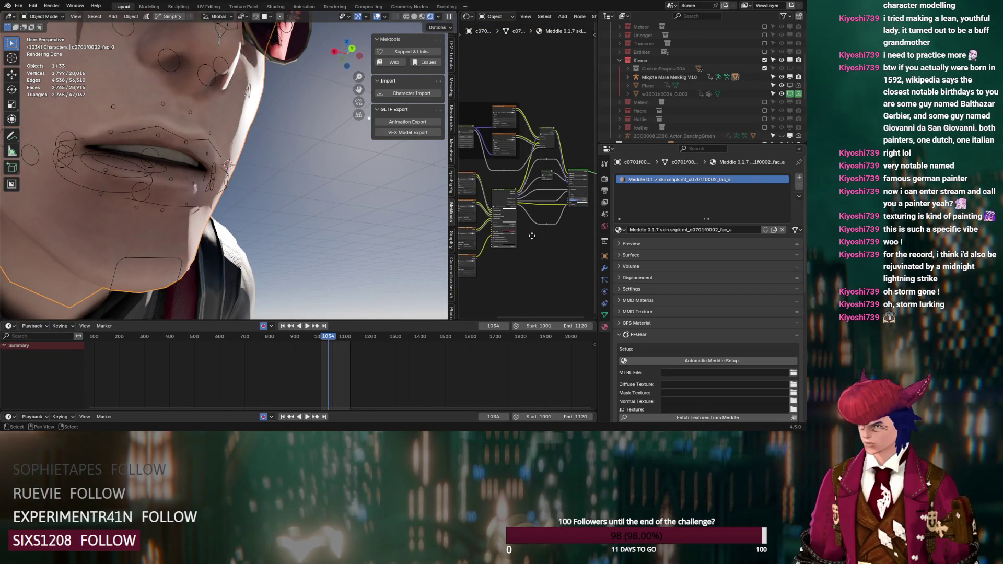
pyautogui.scroll(1, 547, 224)
pyautogui.scroll(-4, 299, 196)
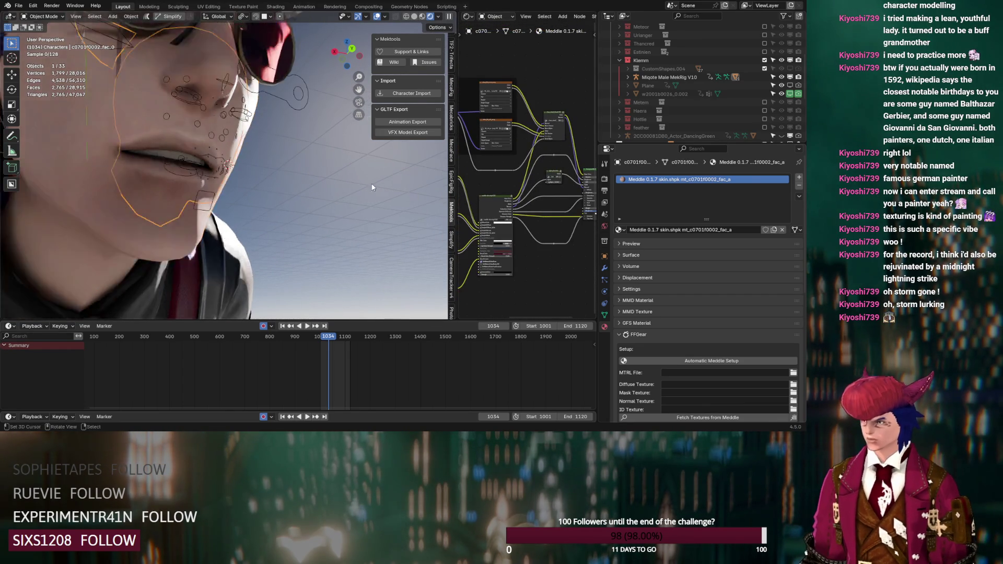
pyautogui.click(620, 61)
pyautogui.click(764, 60)
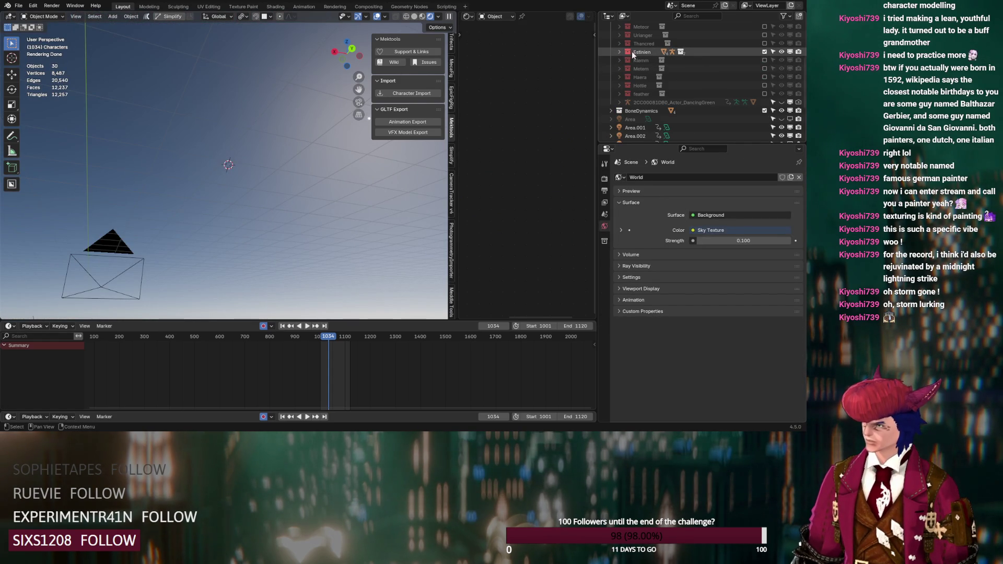
# - Delete the Estinien.001 collection together with its whole hierarchy
pyautogui.click(619, 52)
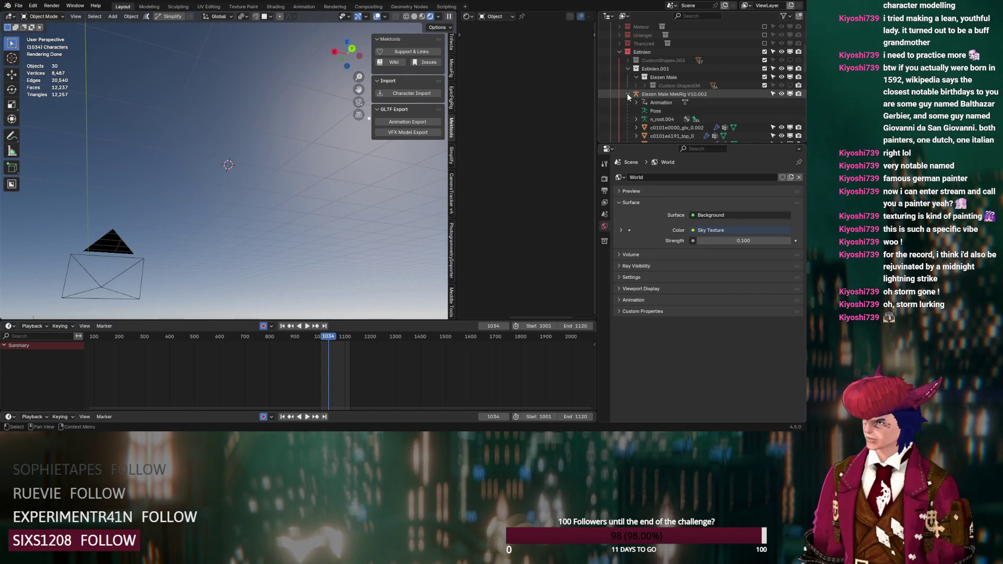
pyautogui.click(659, 70)
pyautogui.rightClick(661, 71)
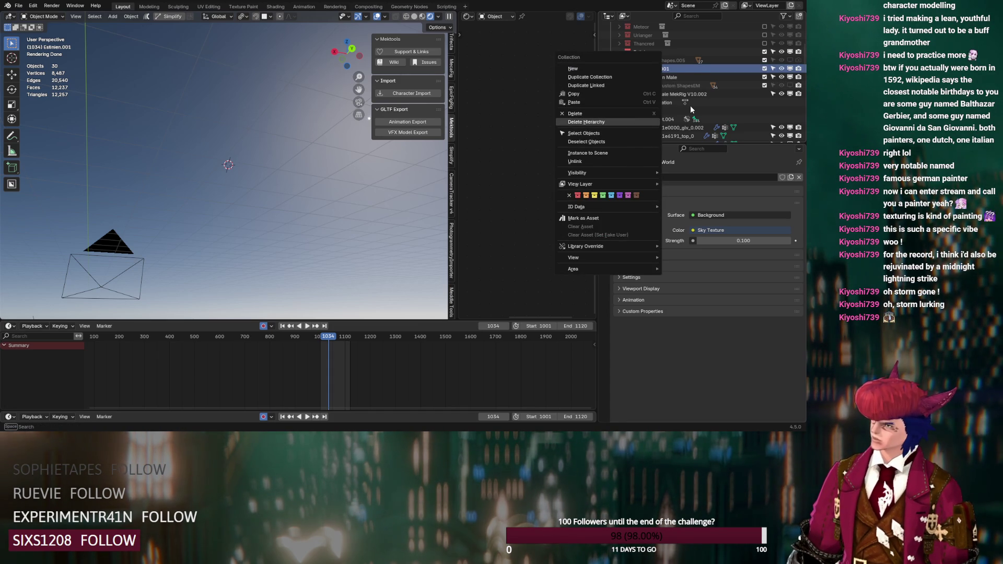
pyautogui.press('Return')
# - Select the Elezen Male MekRig V10.002 rig and centre the view on the cursor
pyautogui.click(661, 71)
pyautogui.moveTo(351, 150)
pyautogui.mouseDown(button='middle')
pyautogui.moveTo(172, 190)
pyautogui.moveTo(136, 183)
pyautogui.mouseUp(button='middle')
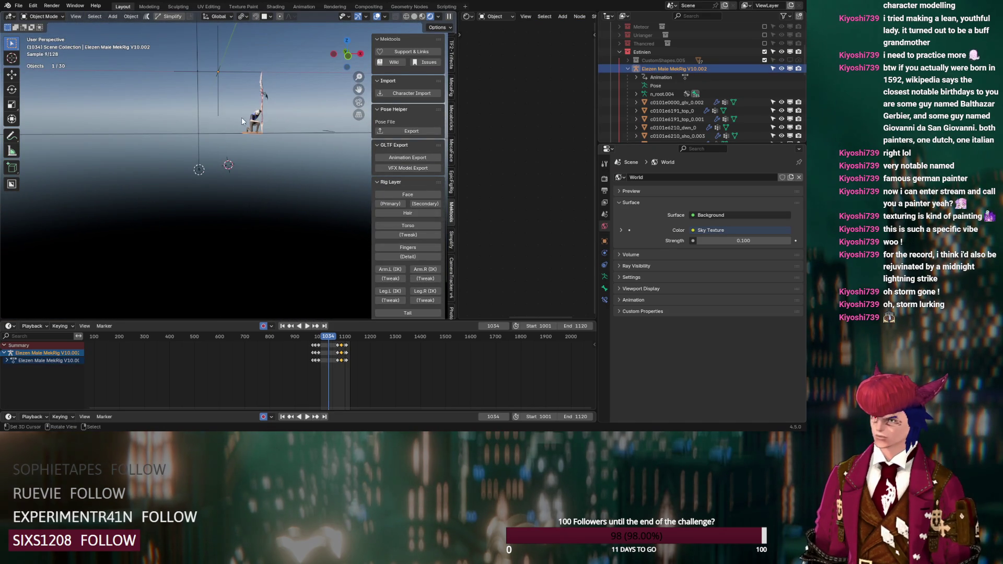
pyautogui.rightClick(252, 118)
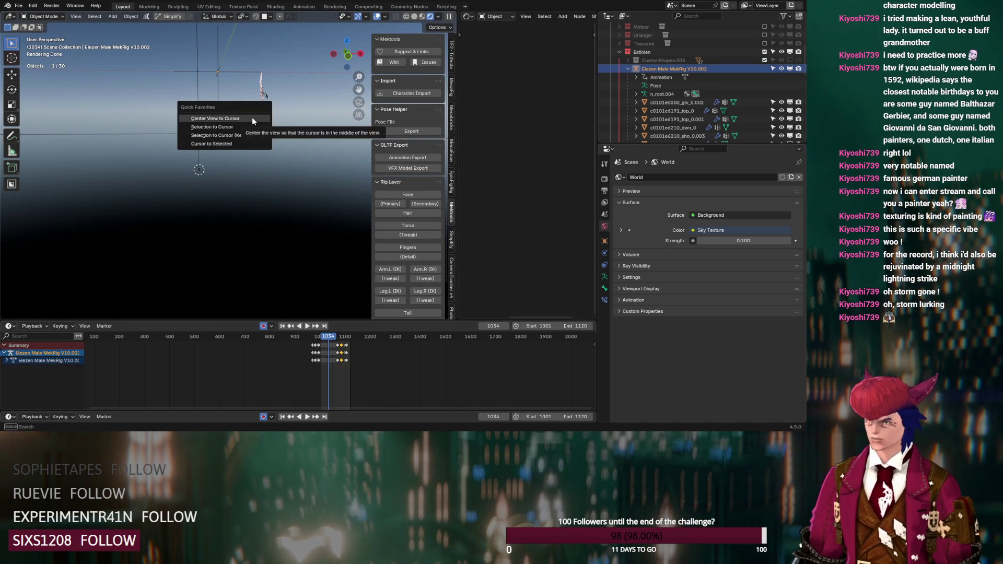
pyautogui.click(252, 117)
pyautogui.scroll(-6, 277, 143)
pyautogui.moveTo(277, 148)
pyautogui.mouseDown(button='middle')
pyautogui.moveTo(300, 161)
pyautogui.moveTo(199, 171)
pyautogui.moveTo(239, 208)
pyautogui.moveTo(233, 195)
pyautogui.mouseUp(button='middle')
pyautogui.scroll(3, 233, 193)
# - On Hair.001's Main Hair, set root diameter 0.03 m, tip 0.005 m and diameter scale 0.05
pyautogui.scroll(3, 254, 231)
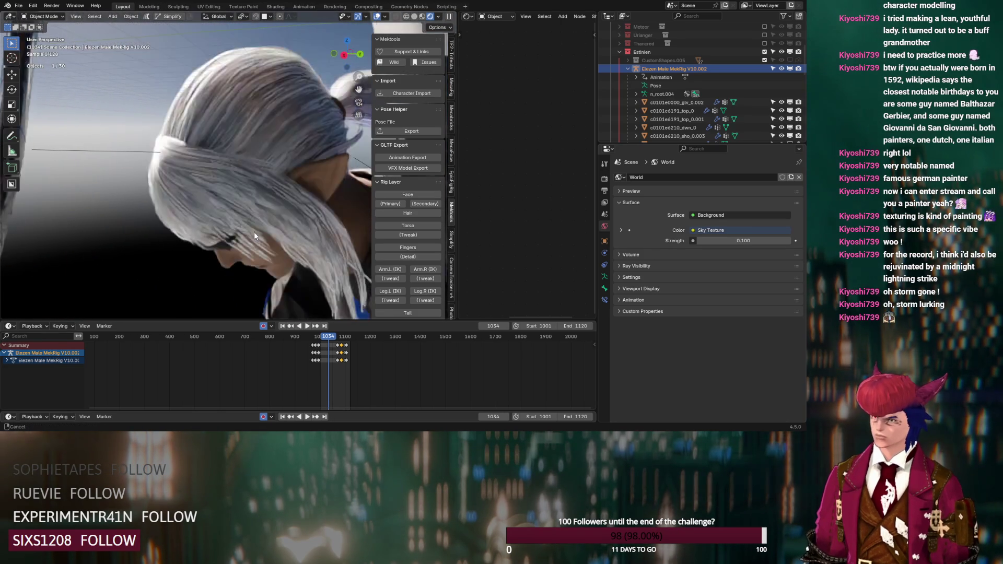
pyautogui.scroll(2, 255, 231)
pyautogui.scroll(-5, 673, 90)
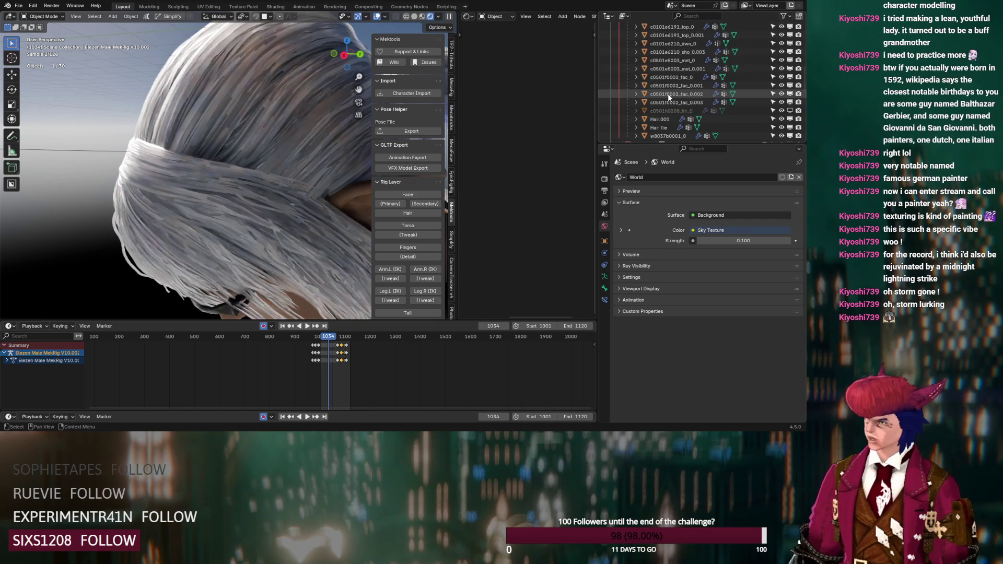
pyautogui.click(667, 119)
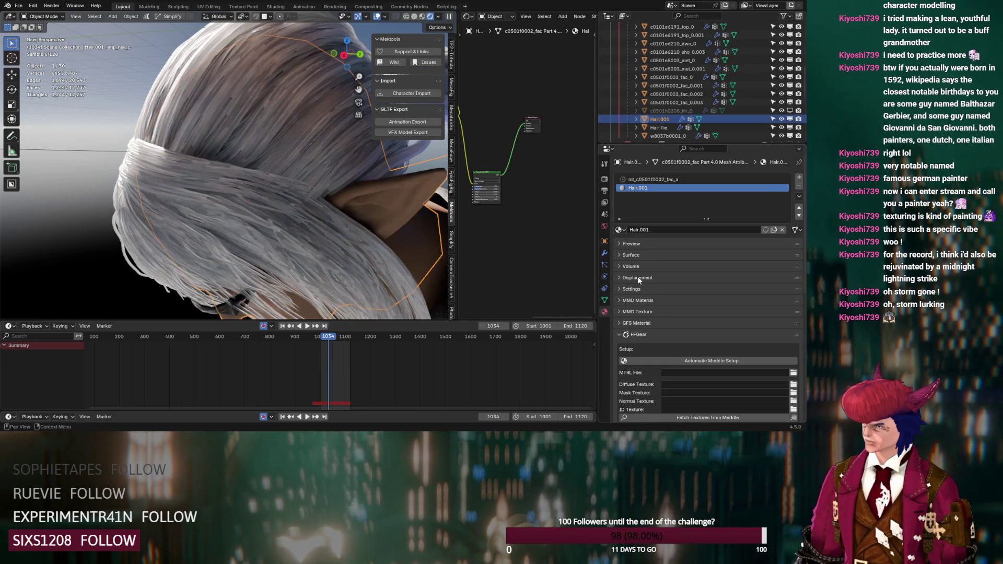
pyautogui.click(605, 266)
pyautogui.scroll(-8, 641, 287)
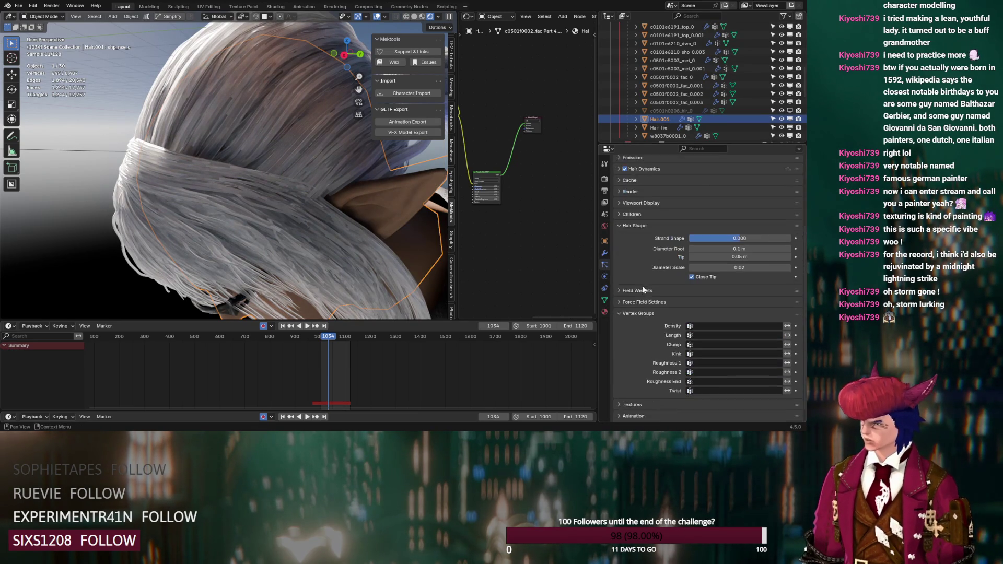
pyautogui.click(734, 238)
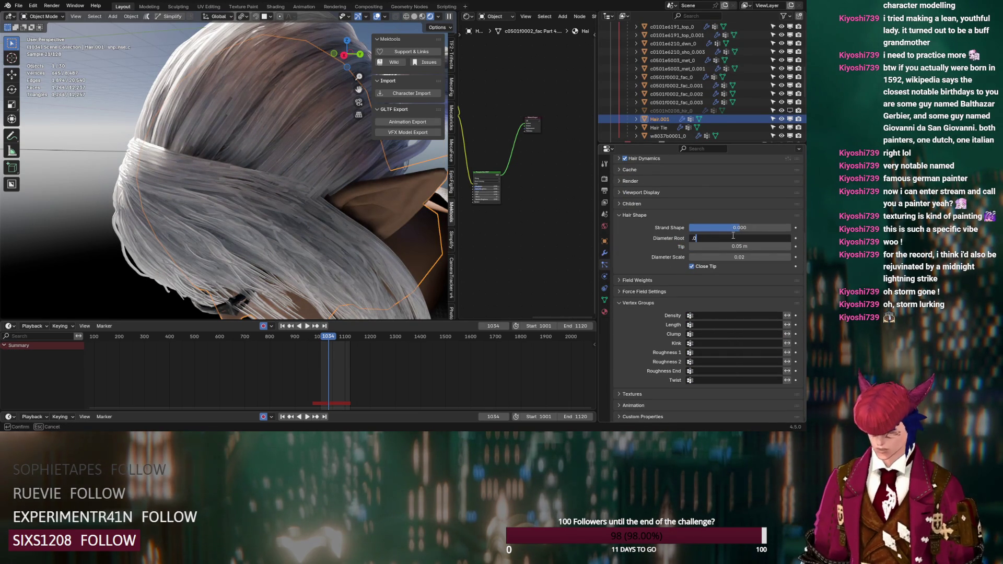
pyautogui.write('3')
pyautogui.press('Tab')
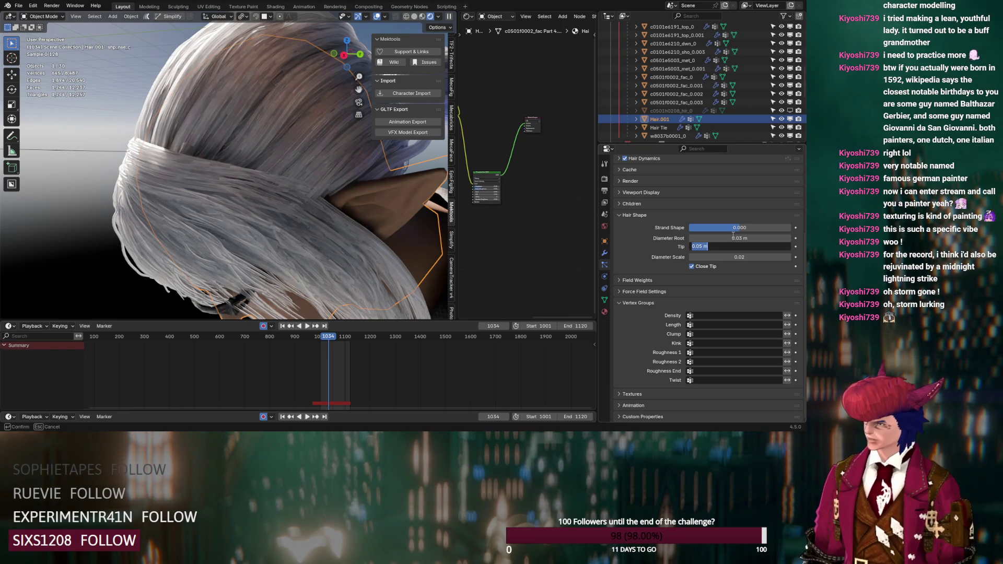
pyautogui.write('.00')
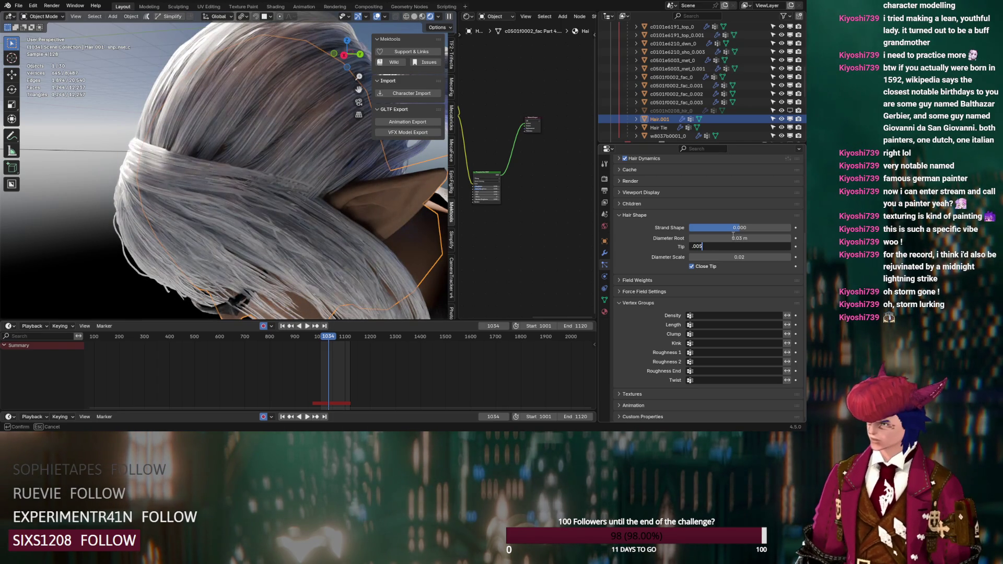
pyautogui.press('Tab')
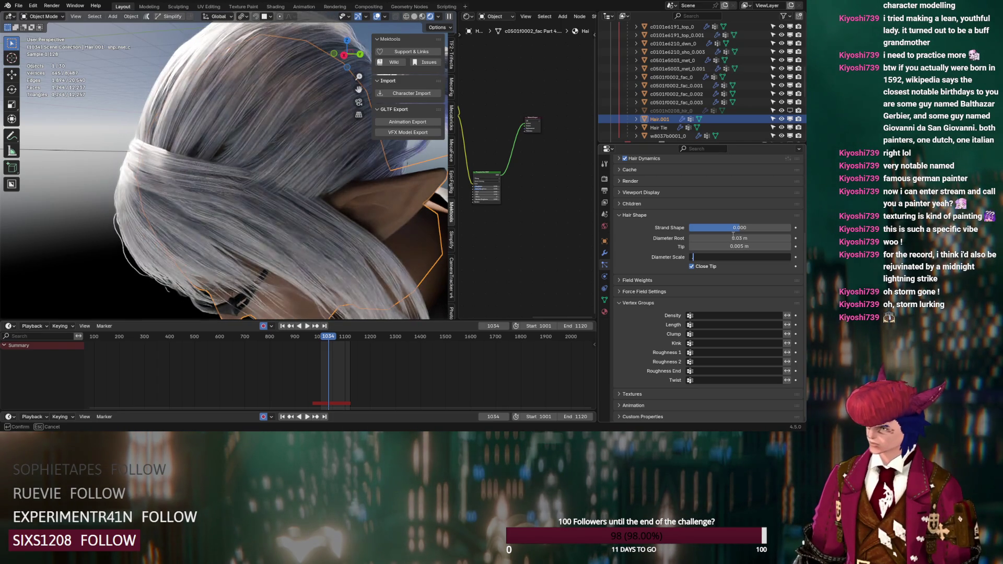
pyautogui.write('.05')
pyautogui.press('Return')
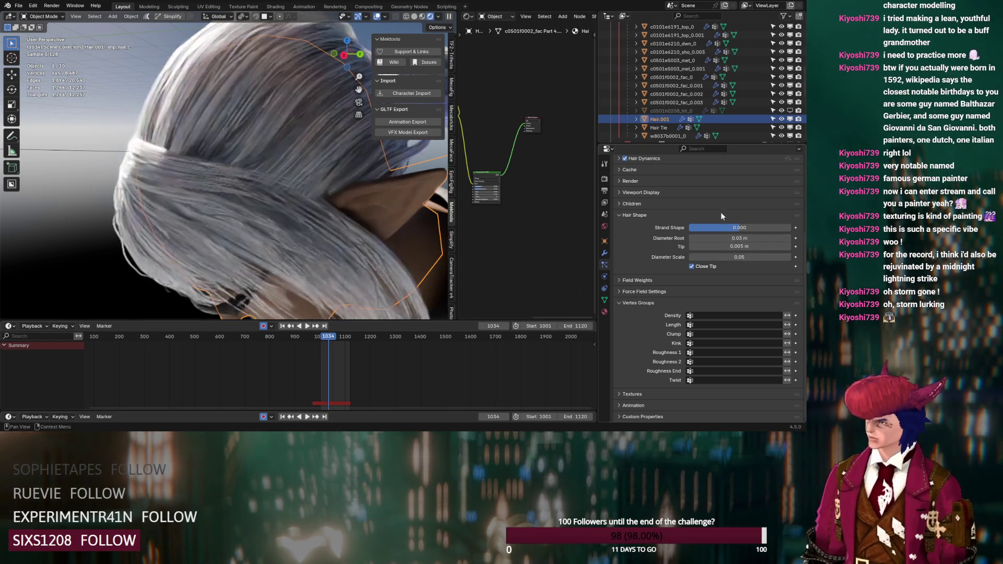
# - Hide the c0501h0208_hir_0 mesh and try a thinner 0.01 diameter scale on Main Hair
pyautogui.click(782, 110)
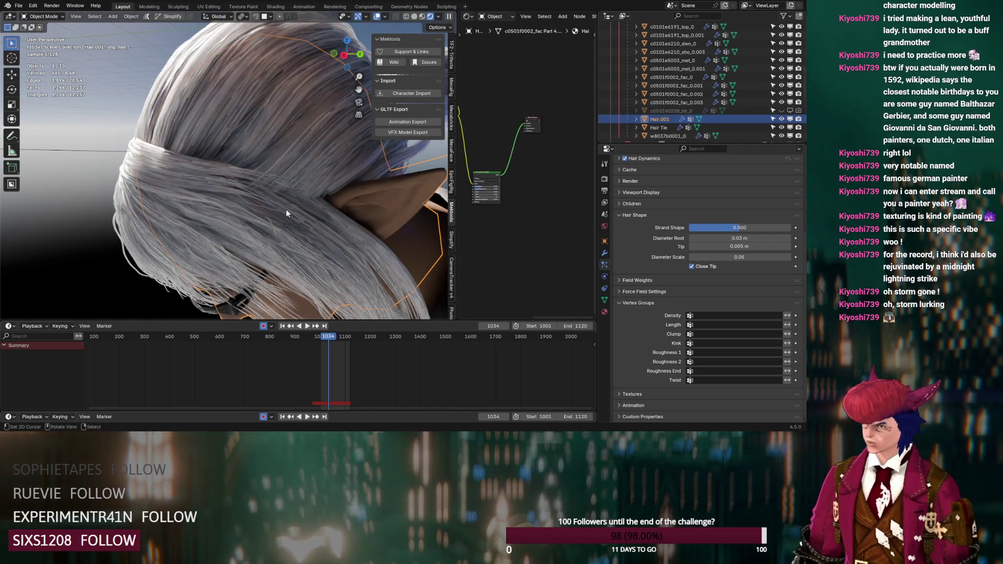
pyautogui.click(712, 257)
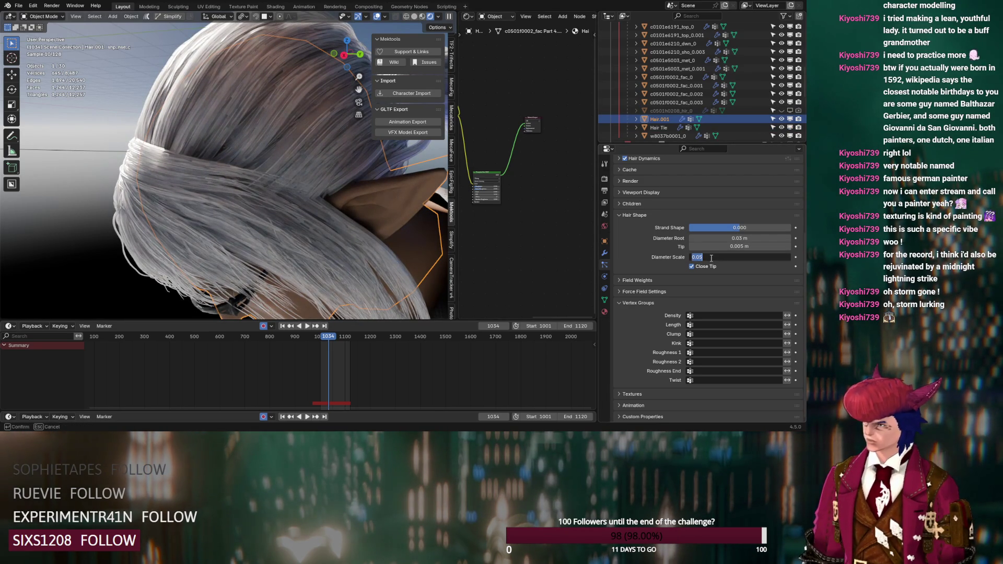
pyautogui.write('.030.01')
pyautogui.press('Return')
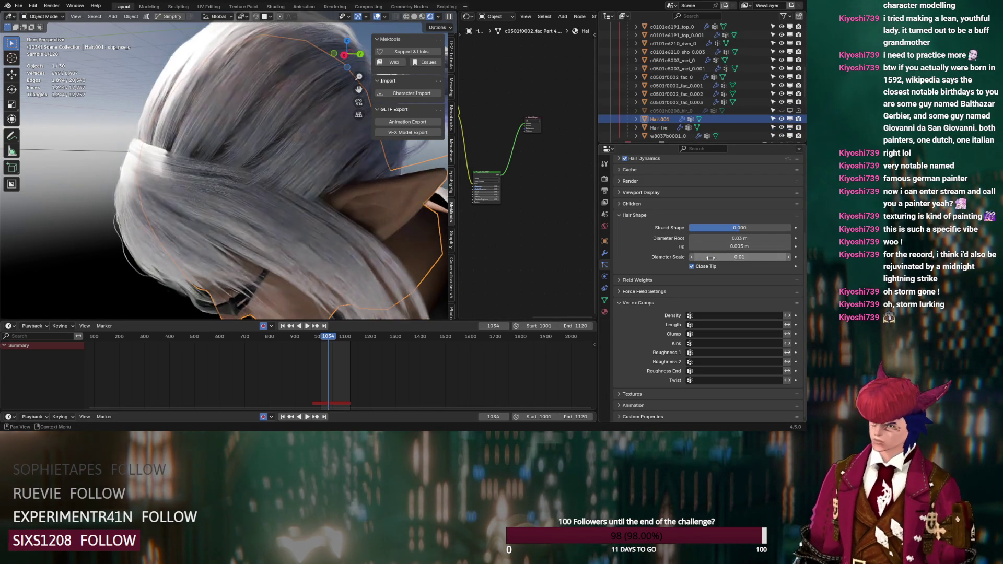
pyautogui.scroll(5, 709, 257)
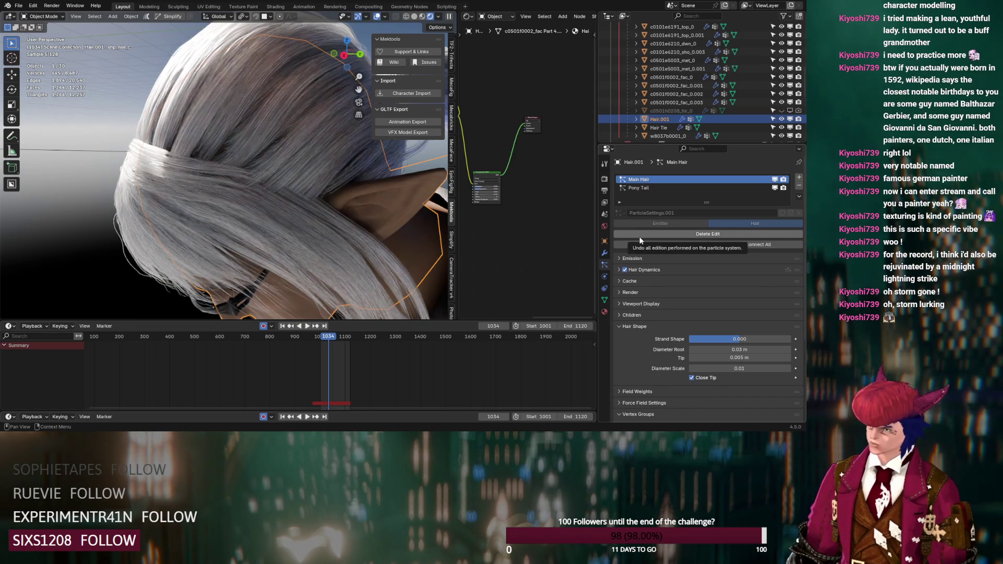
pyautogui.click(775, 180)
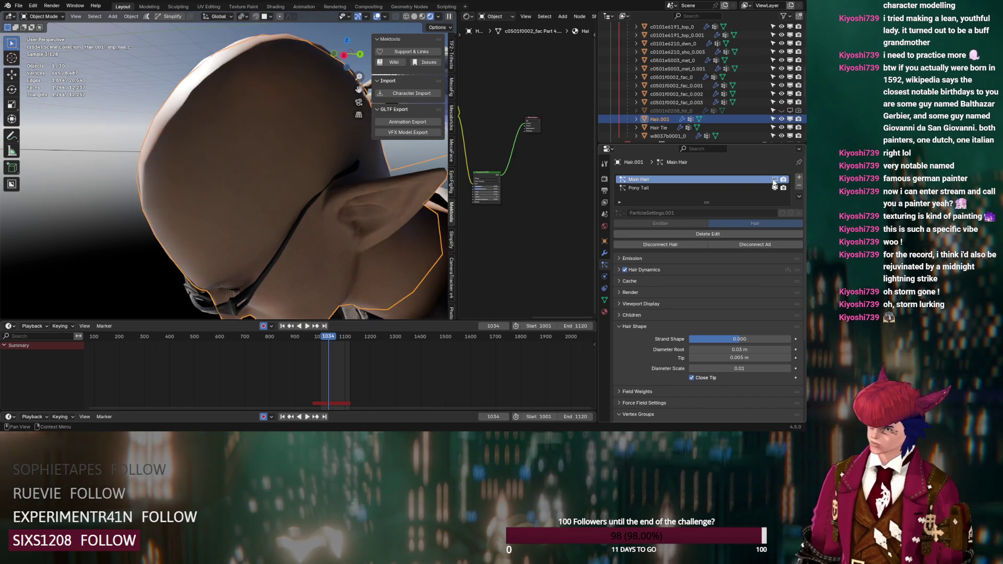
pyautogui.click(775, 180)
pyautogui.scroll(-5, 402, 209)
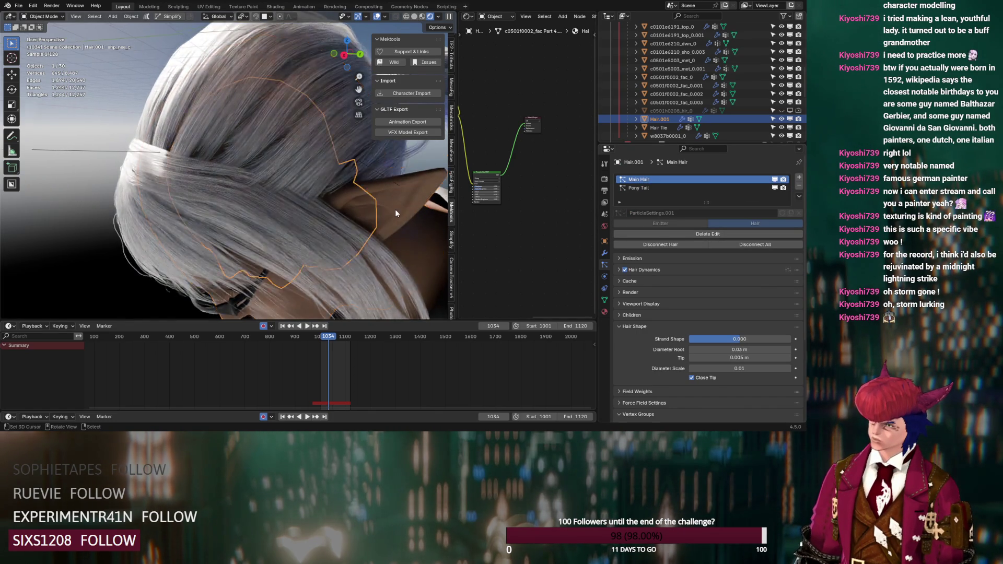
pyautogui.moveTo(395, 209); pyautogui.dragTo(393, 200, button='middle')
pyautogui.scroll(5, 393, 201)
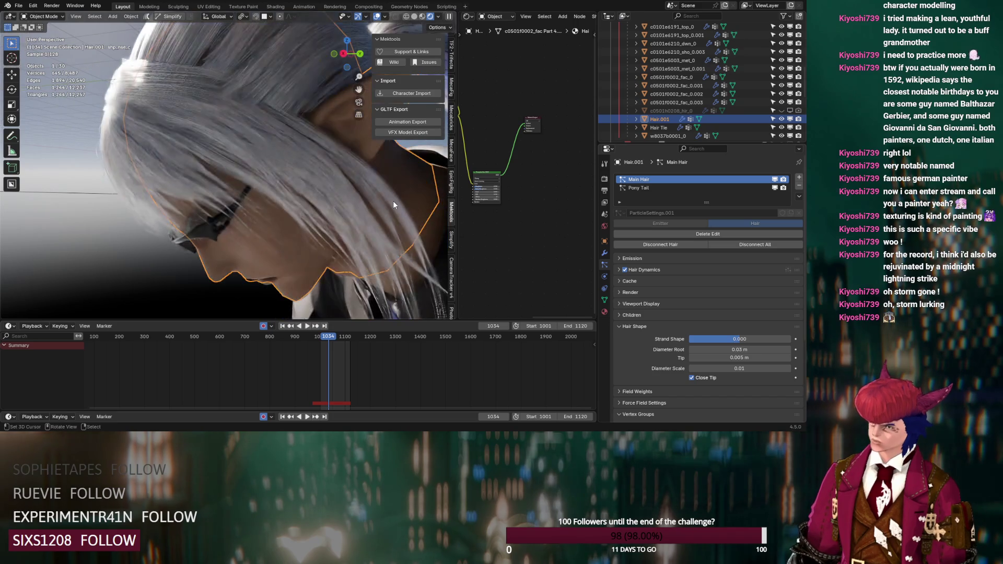
# - Try a 0.03 diameter scale, then settle on 0.05
pyautogui.click(745, 366)
pyautogui.write('0.0')
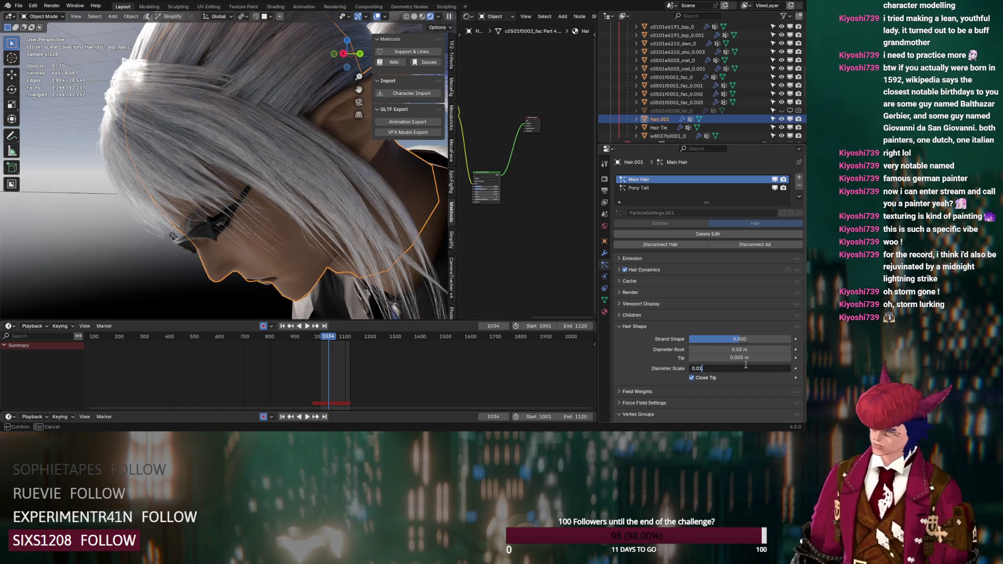
pyautogui.write('3')
pyautogui.press('Return')
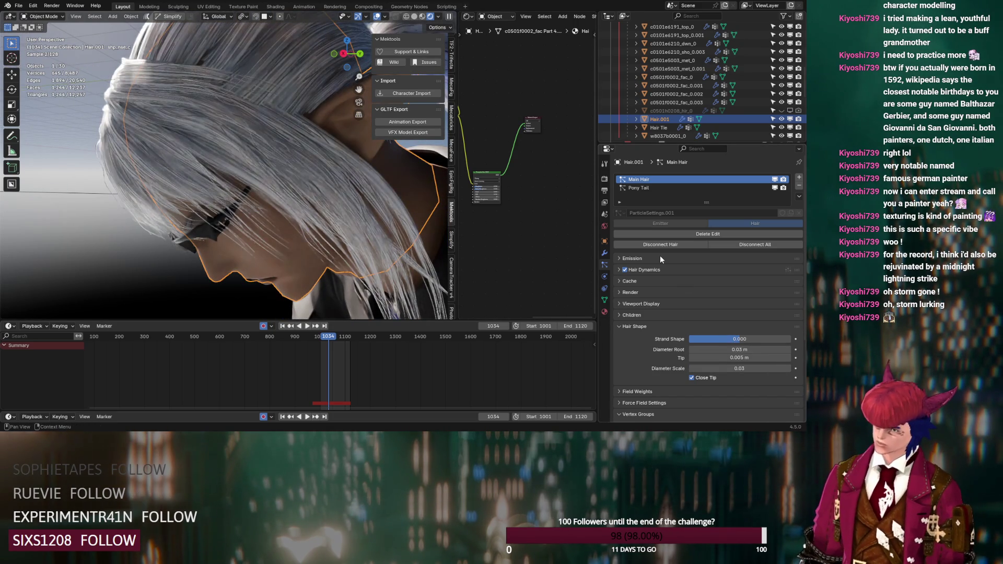
pyautogui.click(749, 369)
pyautogui.write('0.05')
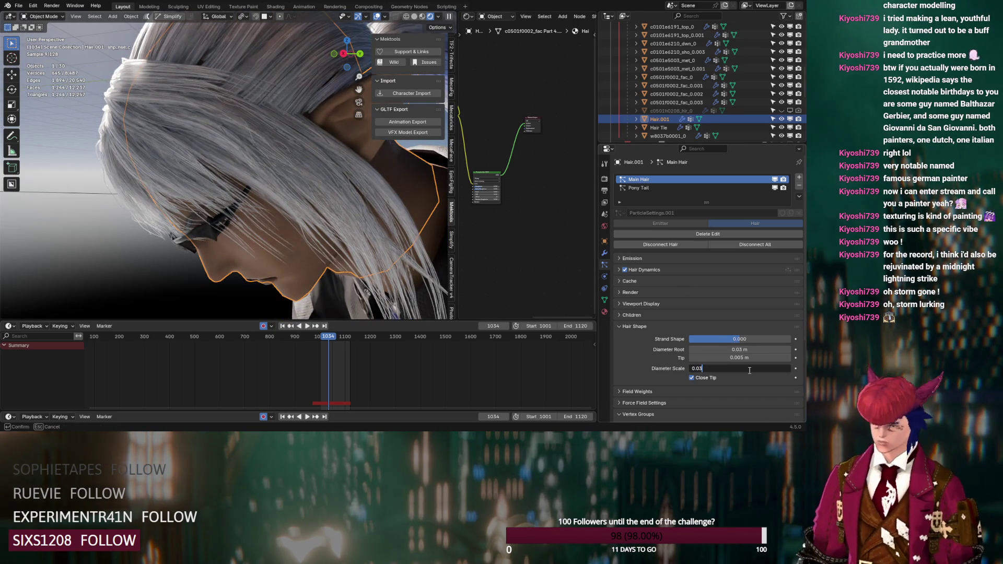
pyautogui.press('Return')
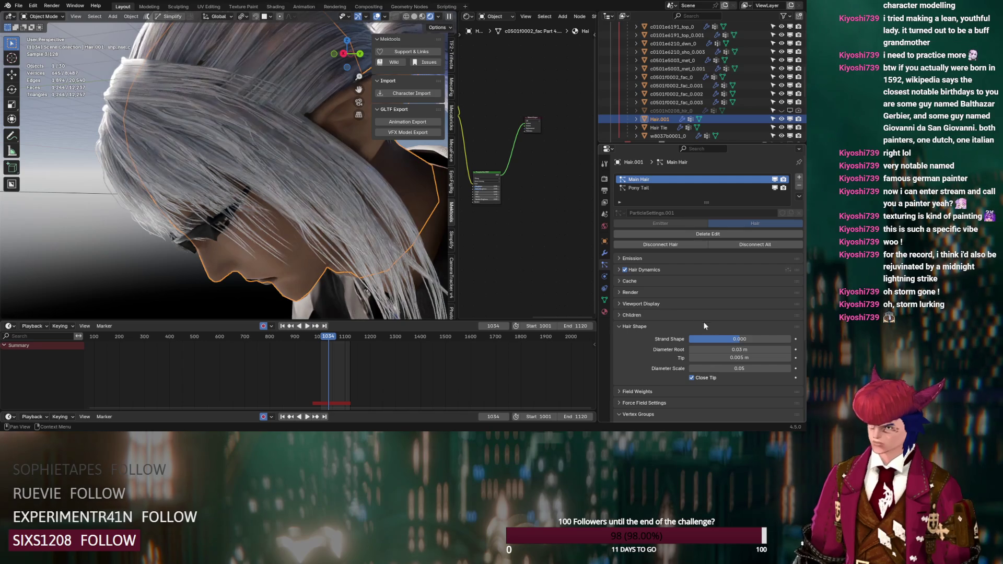
# - Switch to the Pony Tail hair system and orbit to view the ponytail
pyautogui.click(675, 189)
pyautogui.scroll(-3, 341, 198)
pyautogui.moveTo(343, 197)
pyautogui.mouseDown(button='middle')
pyautogui.moveTo(278, 227)
pyautogui.moveTo(319, 228)
pyautogui.moveTo(296, 237)
pyautogui.mouseUp(button='middle')
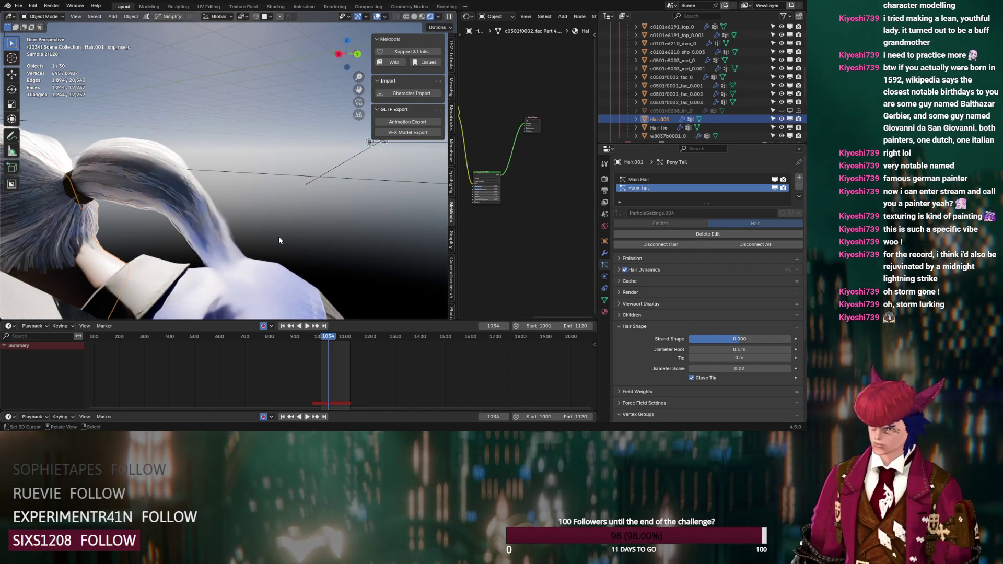
# - Set the Pony Tail's Diameter Root to 0.03 m, Tip to 0.005 m and Diameter Scale to 0.05
pyautogui.click(744, 346)
pyautogui.write('.05')
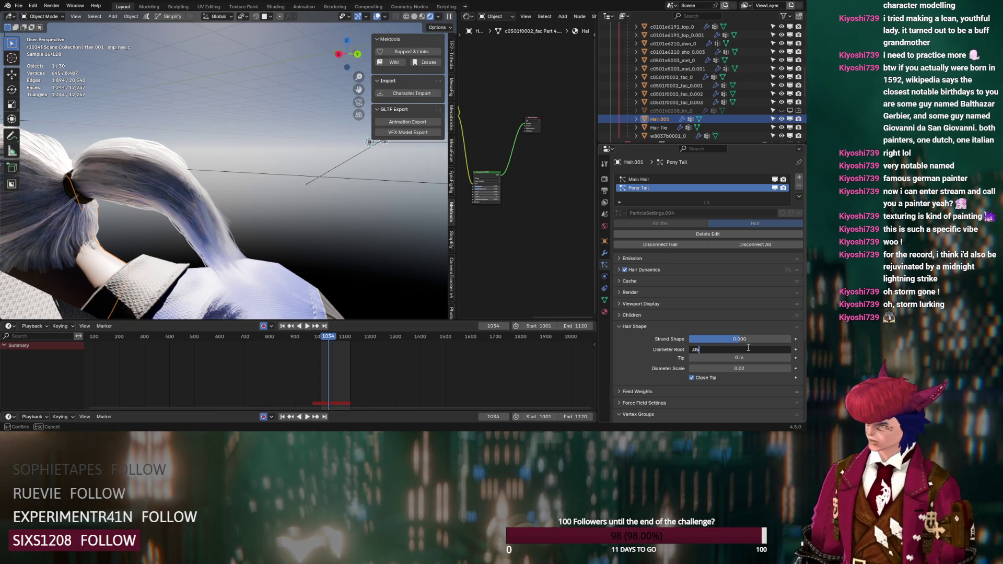
pyautogui.press('Tab')
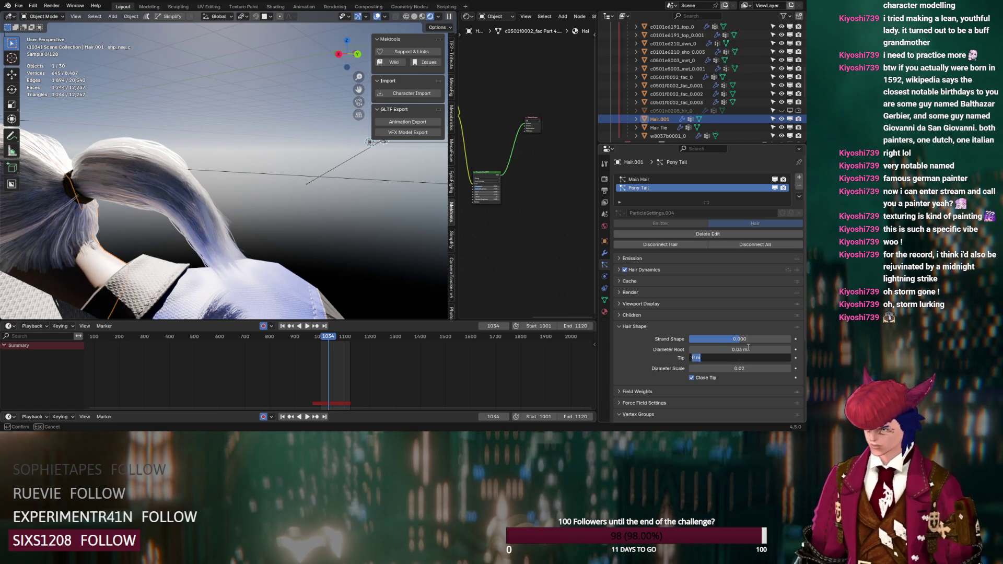
pyautogui.write('.005')
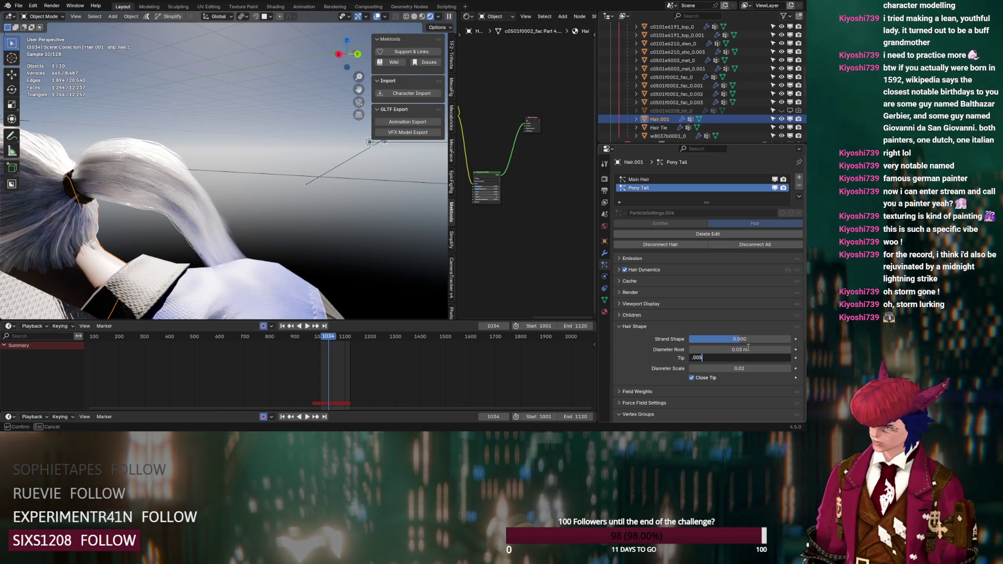
pyautogui.press('Tab')
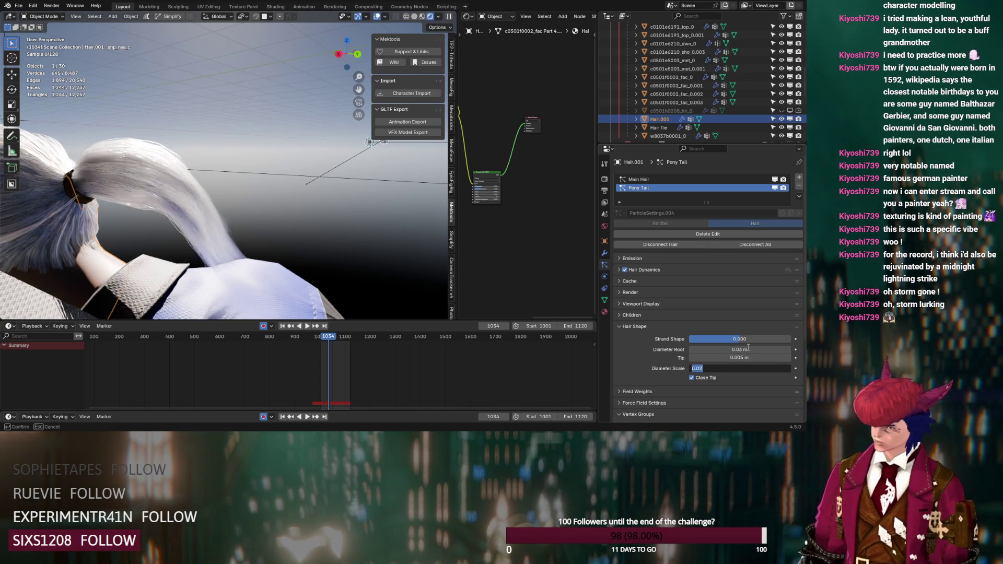
pyautogui.write('.0')
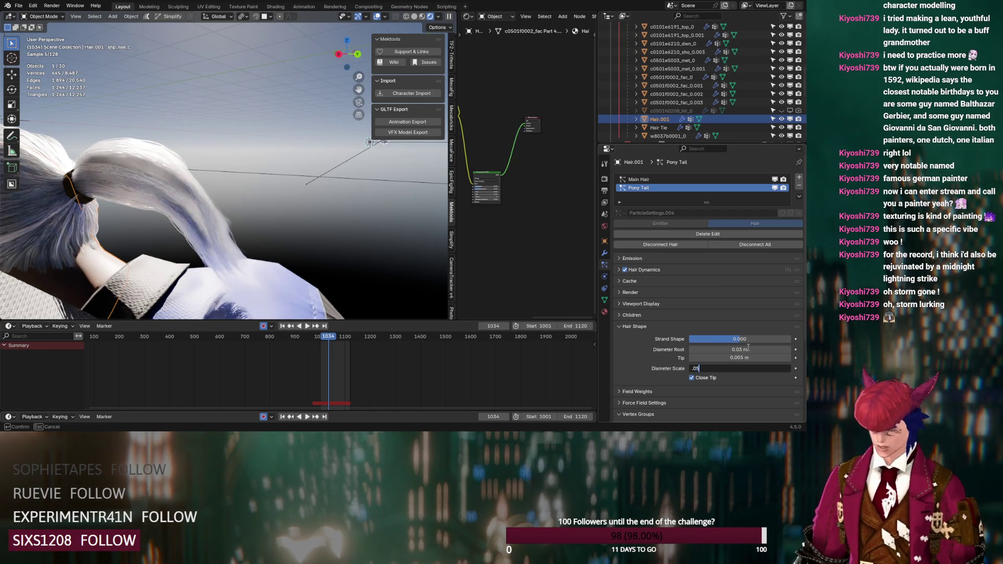
pyautogui.press('Return')
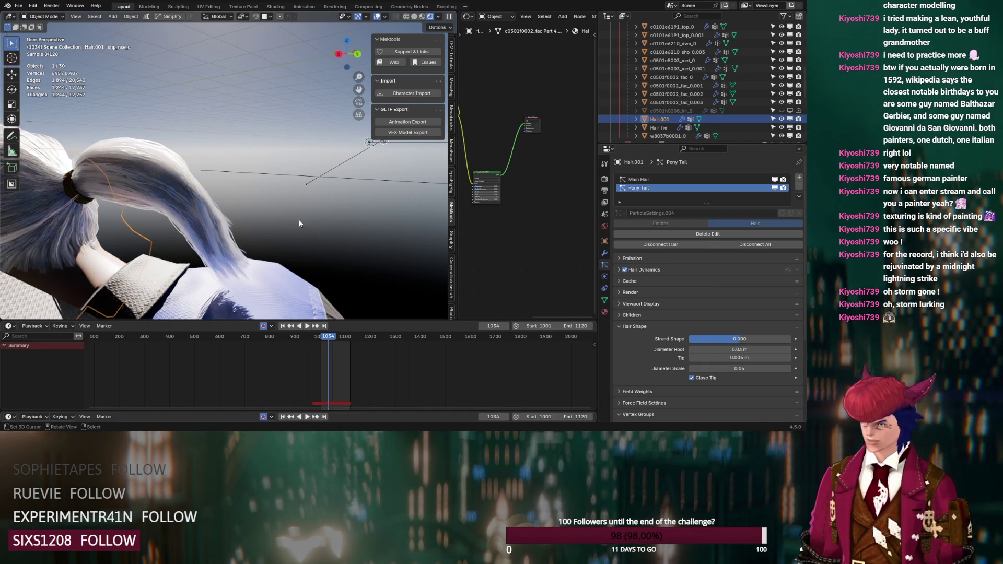
# - Lower the top garment's Subdivision render level from 2 to 1
pyautogui.moveTo(255, 245)
pyautogui.mouseDown(button='middle')
pyautogui.moveTo(303, 230)
pyautogui.moveTo(313, 214)
pyautogui.mouseUp(button='middle')
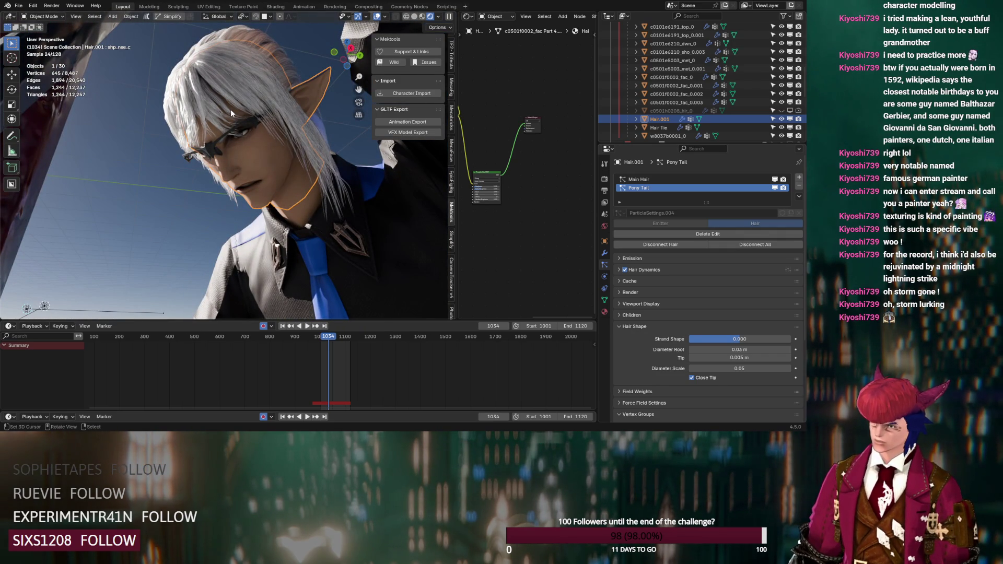
pyautogui.moveTo(231, 113)
pyautogui.mouseDown(button='middle')
pyautogui.moveTo(233, 153)
pyautogui.moveTo(264, 157)
pyautogui.mouseUp(button='middle')
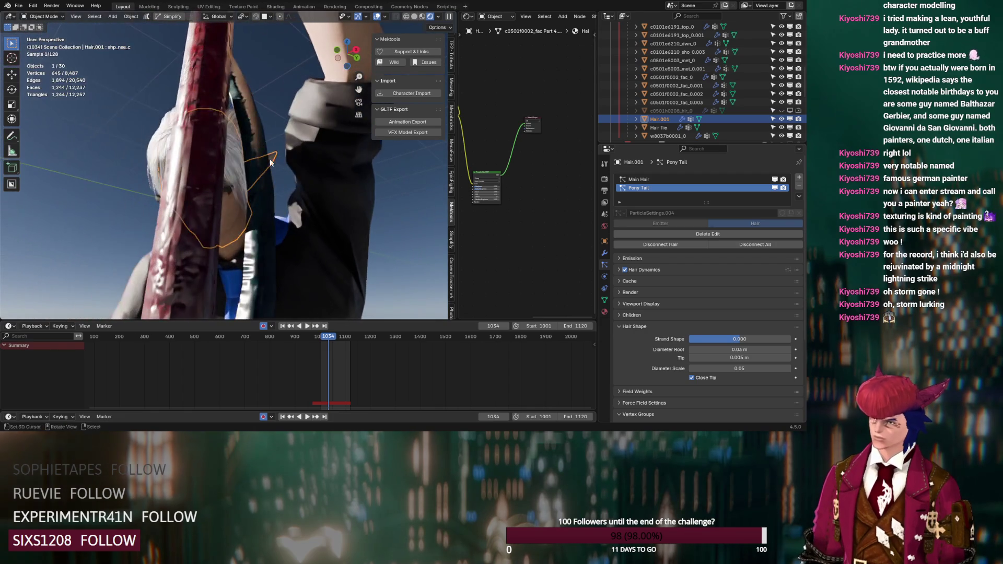
pyautogui.click(262, 155)
pyautogui.click(605, 255)
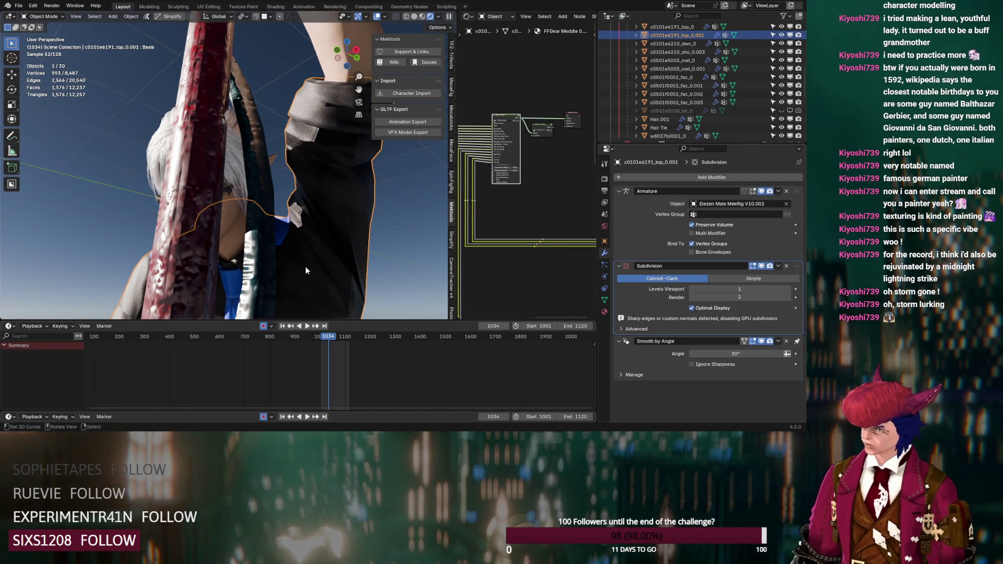
pyautogui.scroll(-3, 306, 266)
pyautogui.click(692, 296)
# - Select the ribbon object w8037b0001_0, then the glasses, to review their materials
pyautogui.click(211, 200)
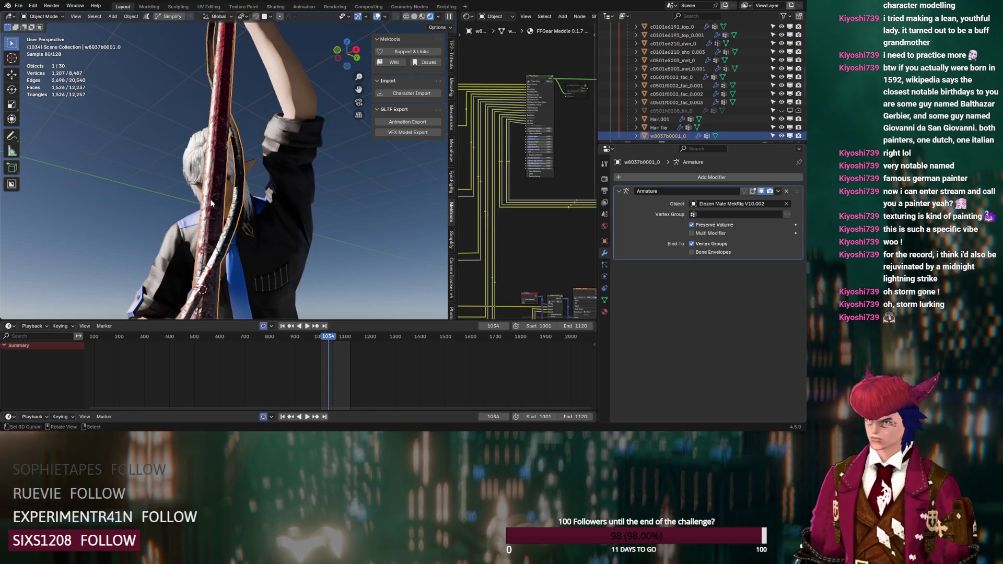
pyautogui.scroll(5, 538, 192)
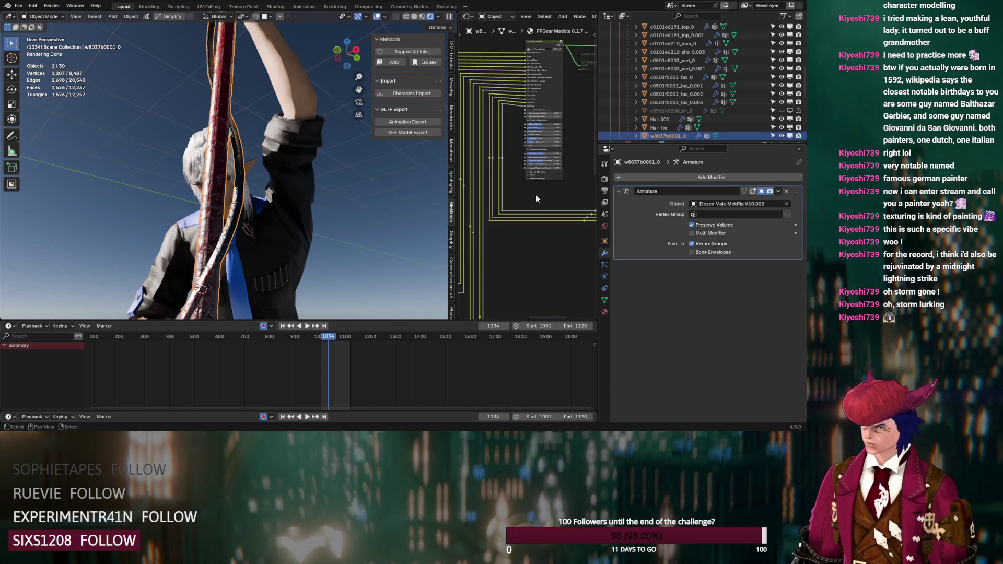
pyautogui.moveTo(272, 259)
pyautogui.mouseDown(button='middle')
pyautogui.moveTo(234, 271)
pyautogui.moveTo(232, 137)
pyautogui.mouseUp(button='middle')
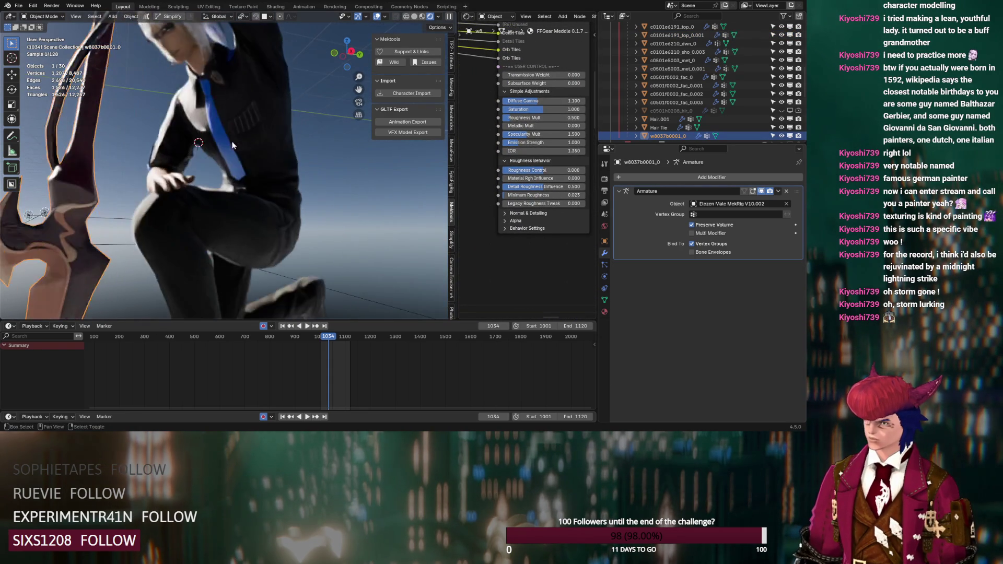
pyautogui.moveTo(226, 238)
pyautogui.keyDown('shift'); pyautogui.mouseDown(button='middle')
pyautogui.moveTo(223, 145)
pyautogui.moveTo(284, 249)
pyautogui.moveTo(279, 201)
pyautogui.moveTo(257, 207)
pyautogui.mouseUp(button='middle'); pyautogui.keyUp('shift')
pyautogui.scroll(5, 256, 207)
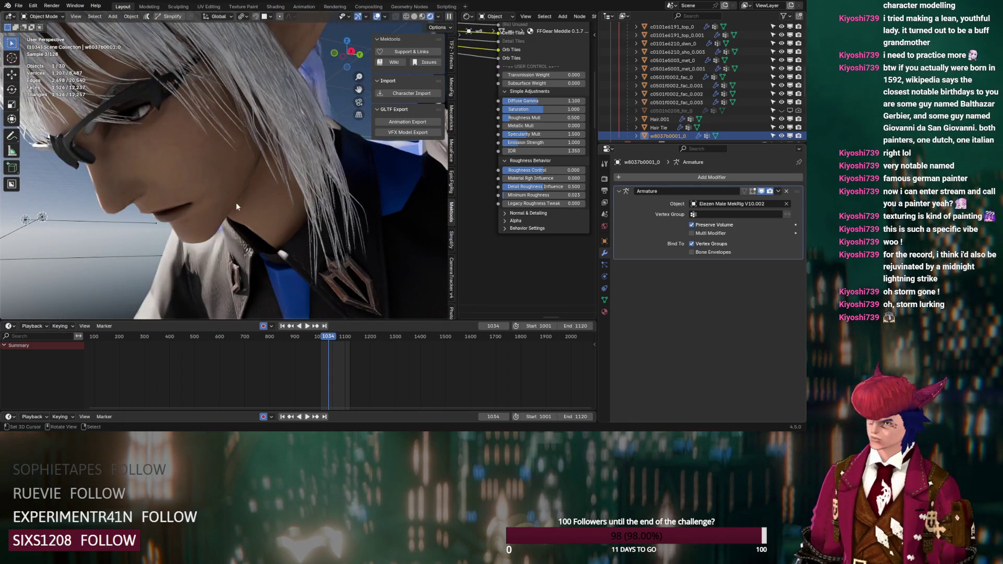
pyautogui.click(76, 151)
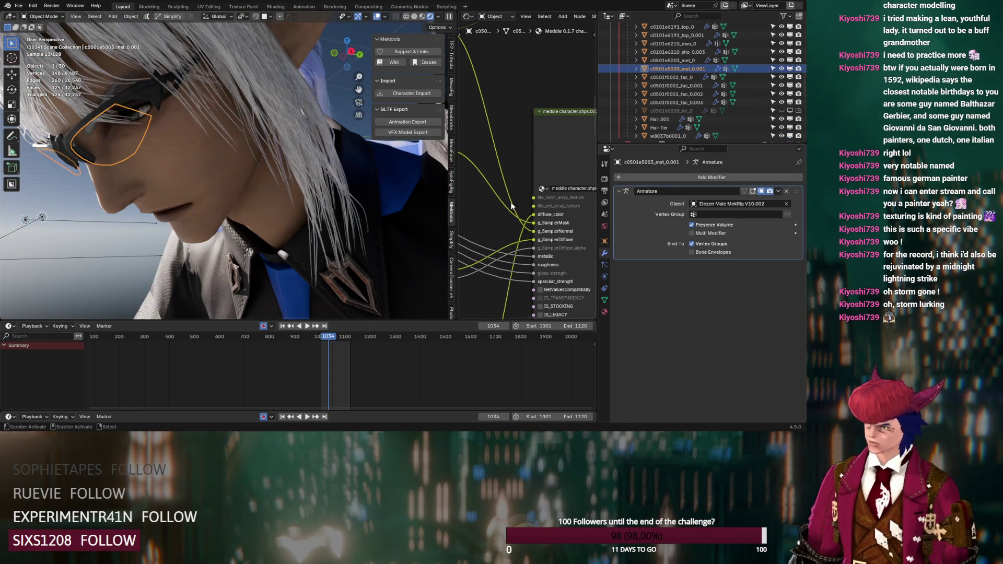
# - Add a Principled BSDF node to the glasses material and connect it to the Material Output
pyautogui.scroll(-8, 511, 207)
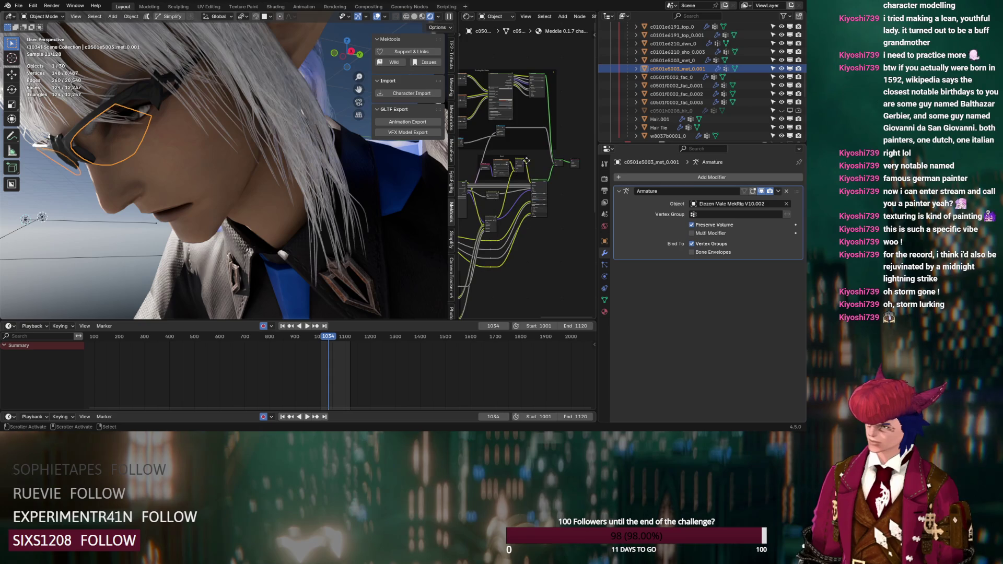
pyautogui.scroll(6, 550, 164)
pyautogui.moveTo(569, 184); pyautogui.dragTo(481, 172, button='middle')
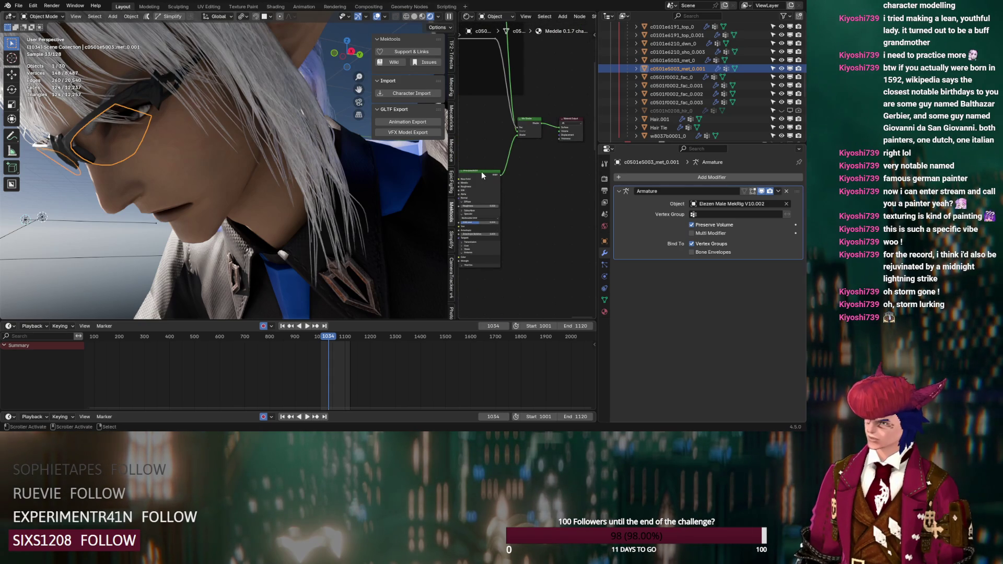
pyautogui.keyDown('shift'); pyautogui.scroll(5, 523, 186); pyautogui.keyUp('shift')
pyautogui.hotkey('shift', 'a')
pyautogui.moveTo(524, 186)
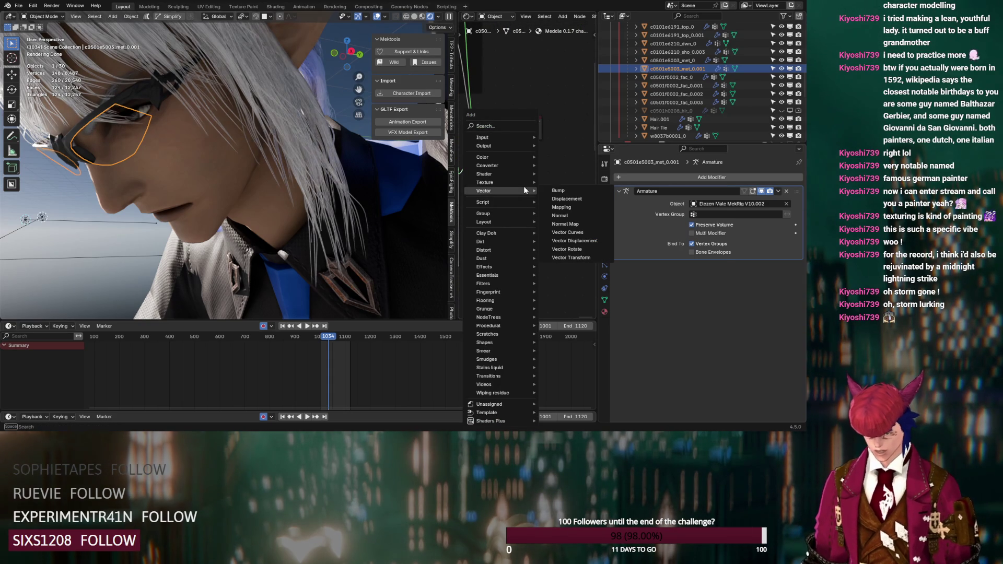
pyautogui.write('bsdf')
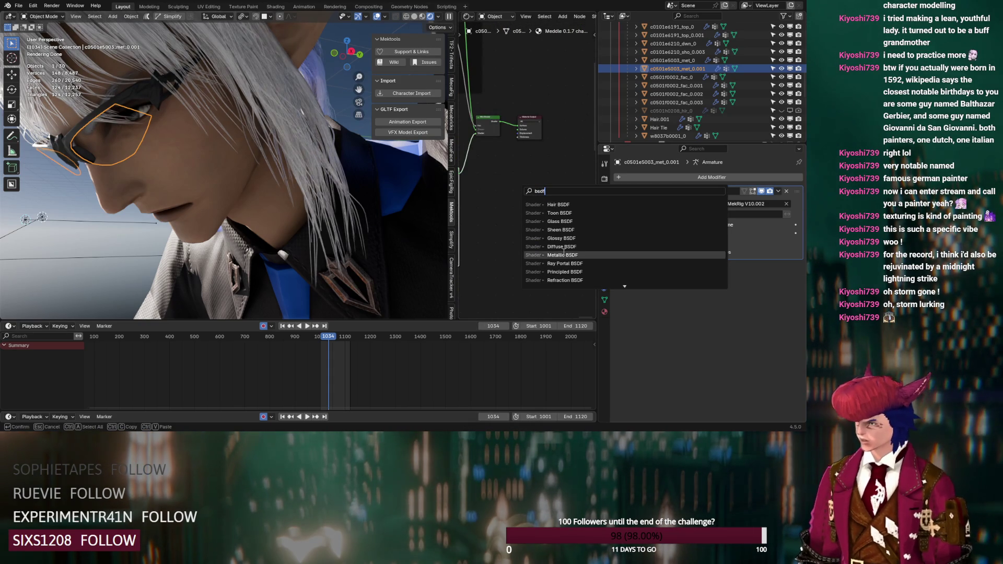
pyautogui.click(567, 271)
pyautogui.click(500, 195)
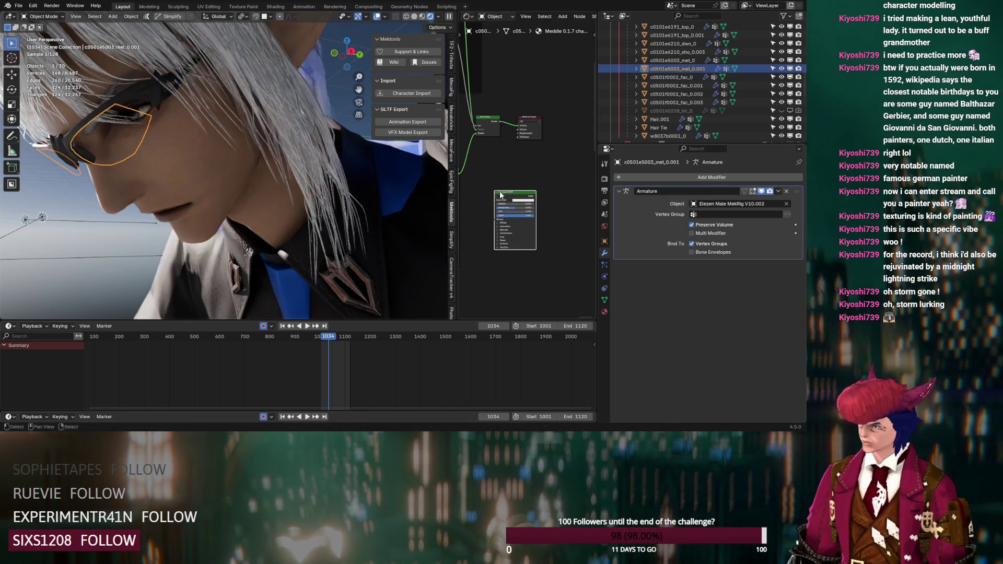
pyautogui.keyDown('ctrl'); pyautogui.keyDown('shift'); pyautogui.click(506, 195); pyautogui.keyUp('shift'); pyautogui.keyUp('ctrl')
# - Set the lens Transmission Weight to 1, Roughness to 0, and a blue Base Color
pyautogui.scroll(3, 497, 209)
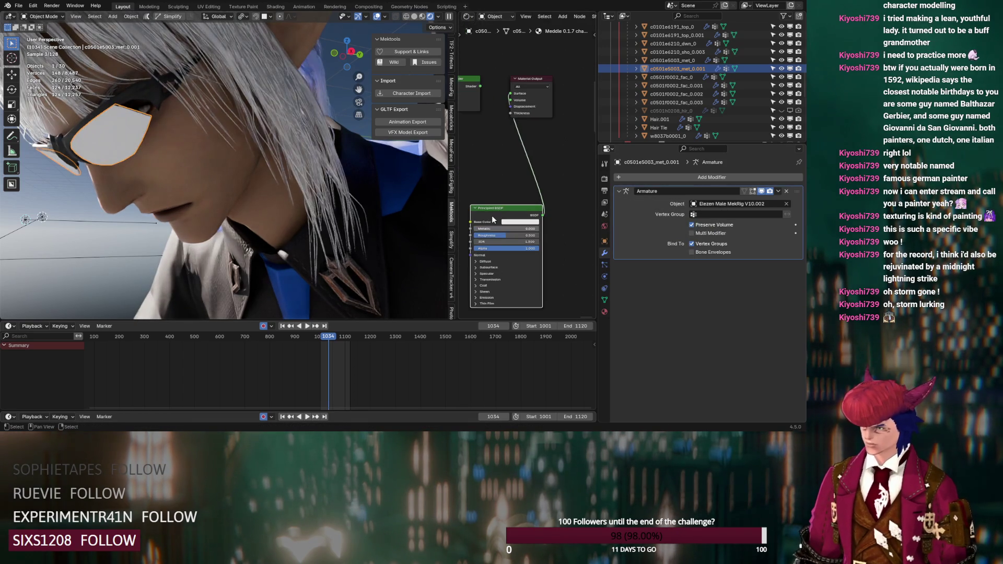
pyautogui.click(476, 279)
pyautogui.moveTo(489, 288); pyautogui.dragTo(539, 288)
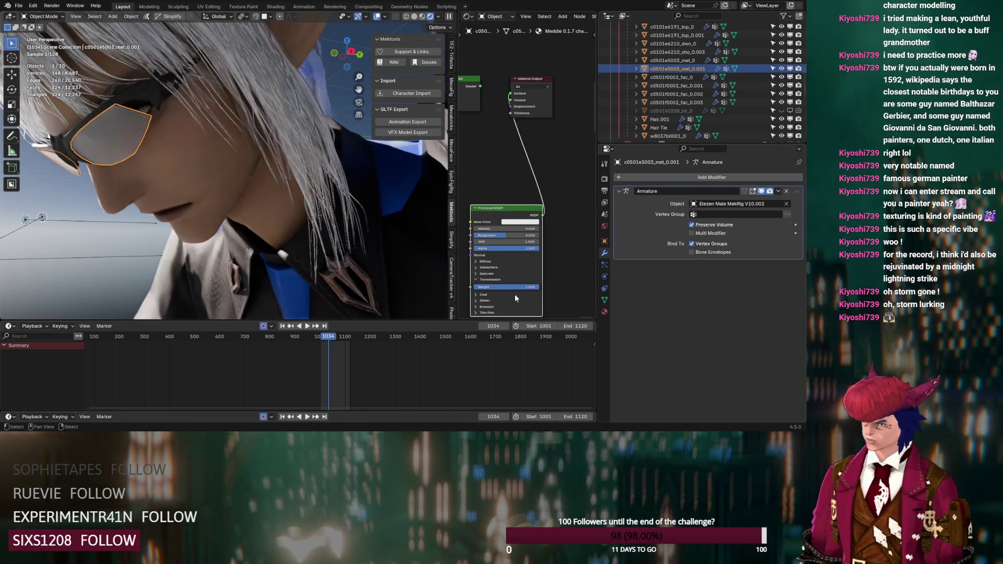
pyautogui.moveTo(506, 237); pyautogui.dragTo(473, 237)
pyautogui.moveTo(209, 224)
pyautogui.mouseDown(button='middle')
pyautogui.moveTo(228, 239)
pyautogui.moveTo(261, 235)
pyautogui.mouseUp(button='middle')
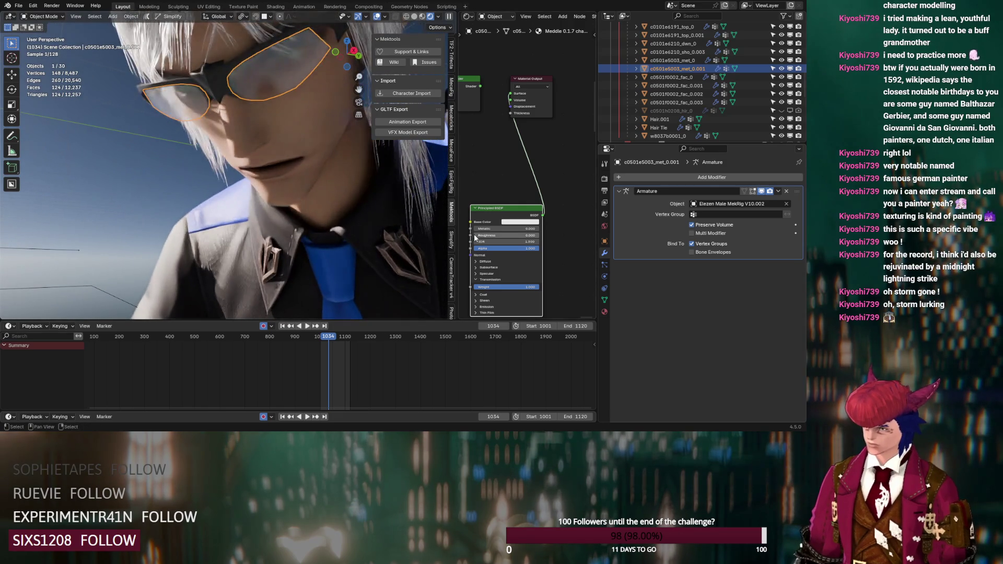
pyautogui.click(522, 224)
pyautogui.moveTo(557, 137)
pyautogui.mouseDown()
pyautogui.moveTo(557, 162)
pyautogui.moveTo(556, 144)
pyautogui.mouseUp()
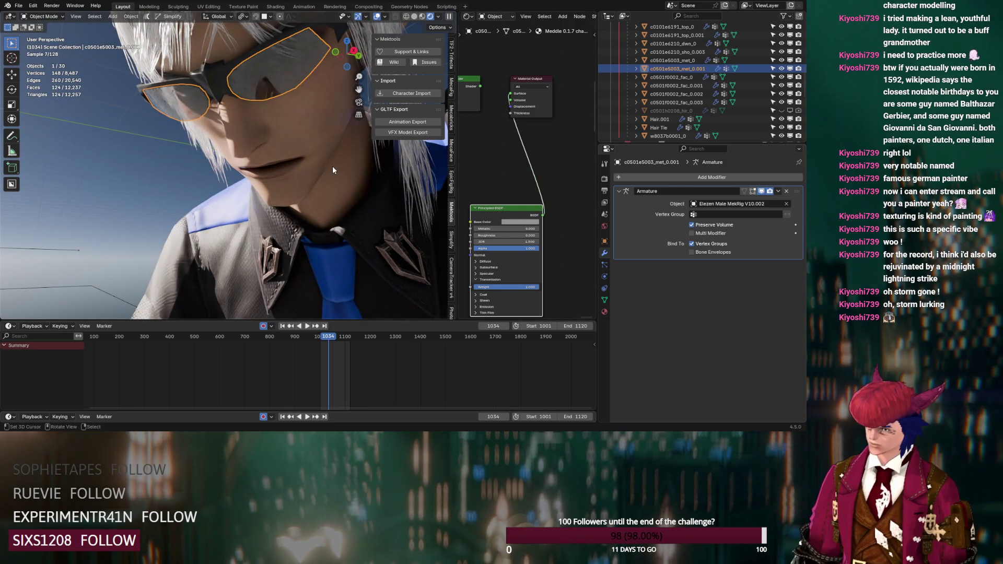
pyautogui.moveTo(321, 156)
pyautogui.mouseDown(button='middle')
pyautogui.moveTo(306, 164)
pyautogui.moveTo(335, 152)
pyautogui.moveTo(327, 156)
pyautogui.mouseUp(button='middle')
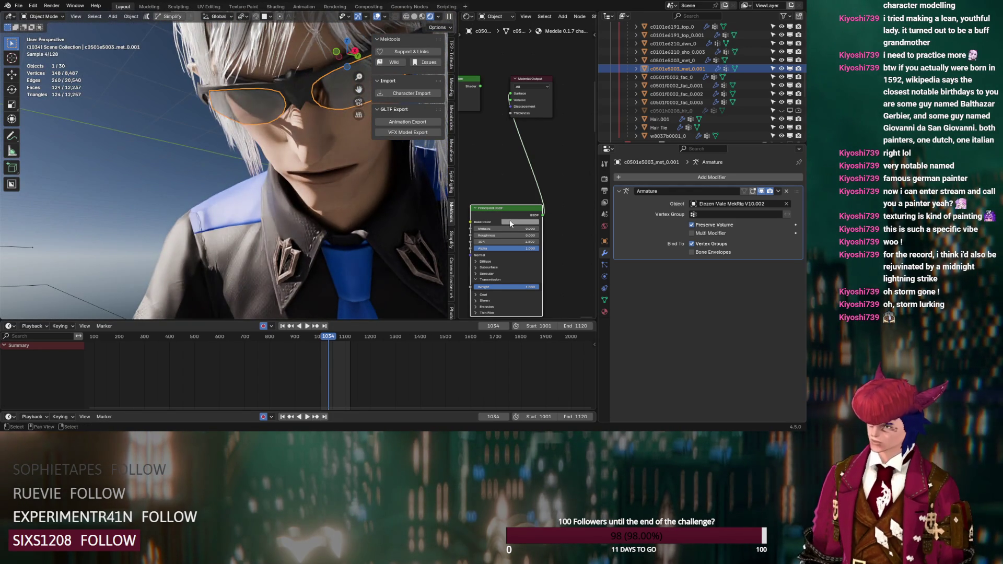
pyautogui.click(535, 143)
pyautogui.moveTo(439, 198); pyautogui.dragTo(289, 221, button='middle')
# - Exclude the white-haired Elezen's collection, include Urianger's, and orbit to his yellow-shirted front
pyautogui.click(290, 221)
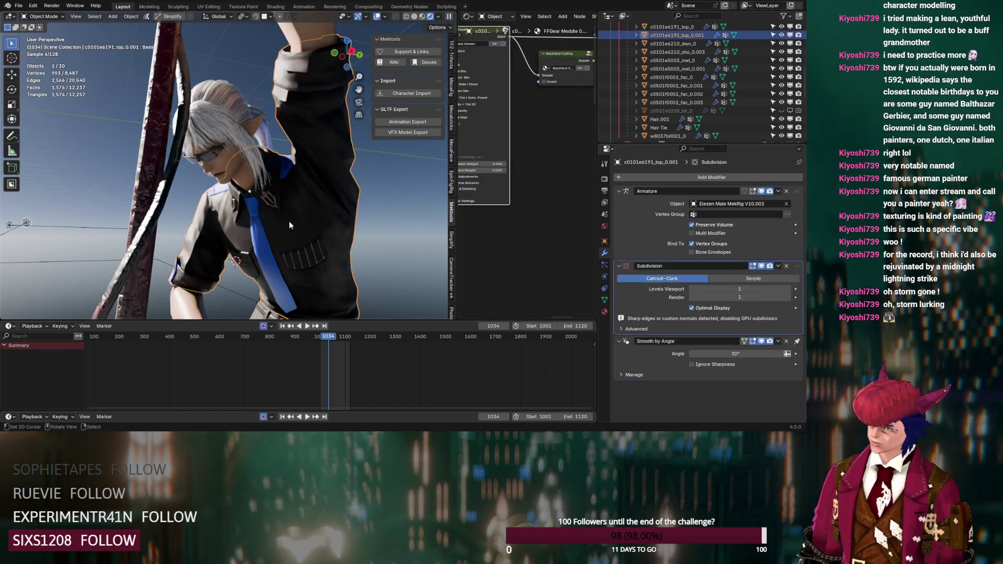
pyautogui.scroll(-5, 289, 221)
pyautogui.moveTo(289, 221)
pyautogui.mouseDown(button='middle')
pyautogui.moveTo(274, 249)
pyautogui.moveTo(297, 255)
pyautogui.mouseUp(button='middle')
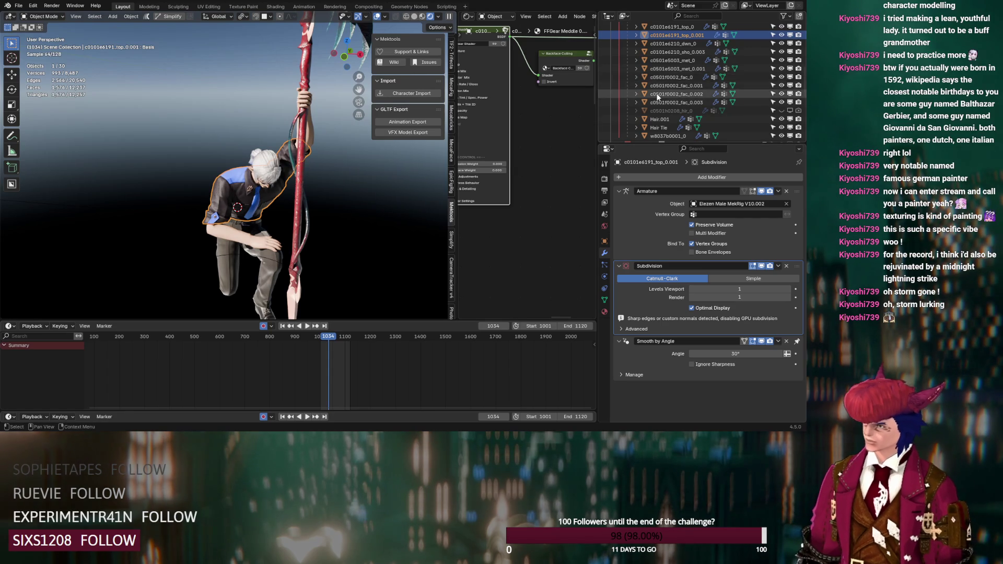
pyautogui.scroll(10, 679, 83)
pyautogui.click(765, 68)
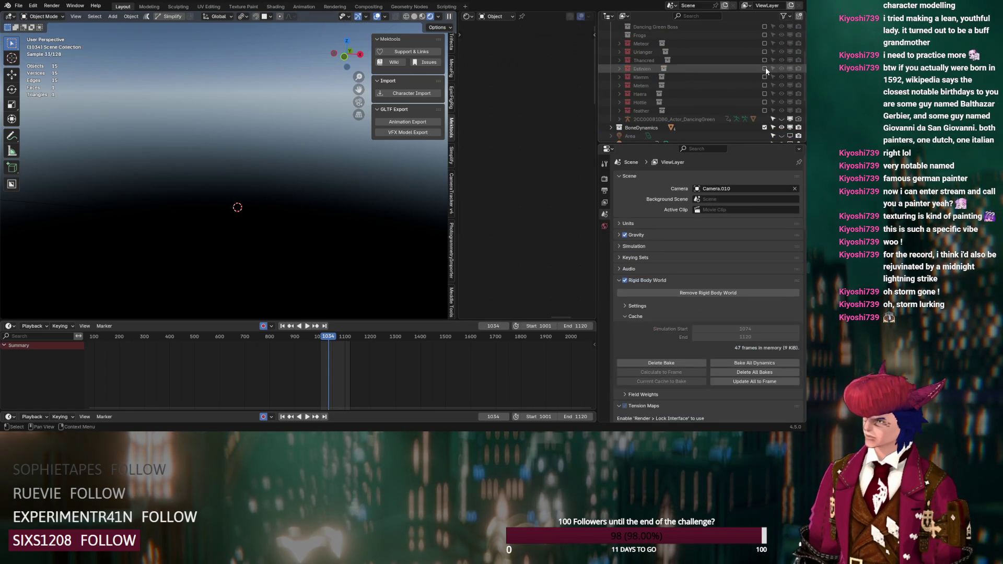
pyautogui.click(765, 51)
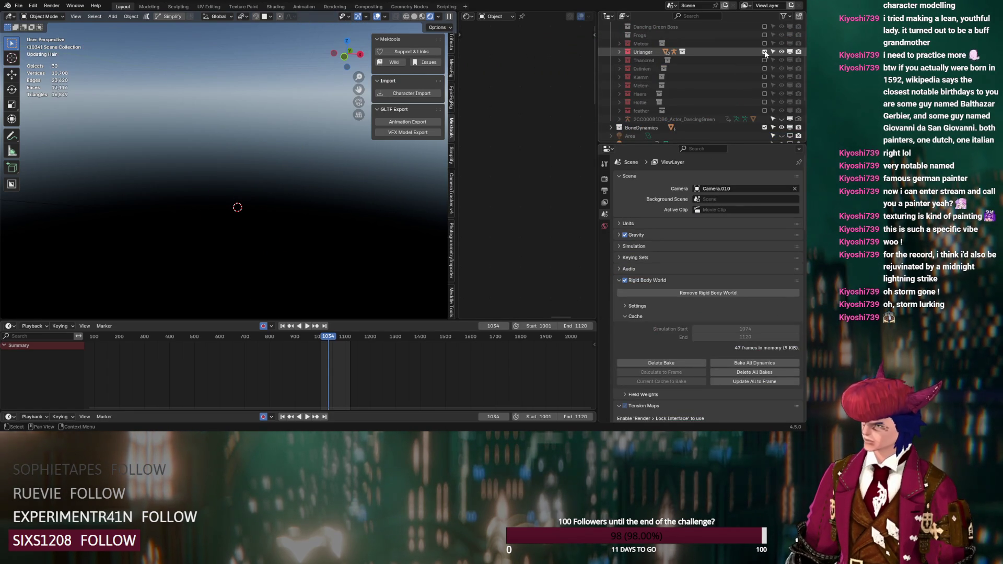
pyautogui.moveTo(277, 156)
pyautogui.mouseDown(button='middle')
pyautogui.moveTo(307, 158)
pyautogui.moveTo(275, 200)
pyautogui.mouseUp(button='middle')
pyautogui.moveTo(163, 150)
pyautogui.mouseDown(button='middle')
pyautogui.moveTo(187, 156)
pyautogui.moveTo(211, 140)
pyautogui.moveTo(228, 161)
pyautogui.moveTo(365, 161)
pyautogui.mouseUp(button='middle')
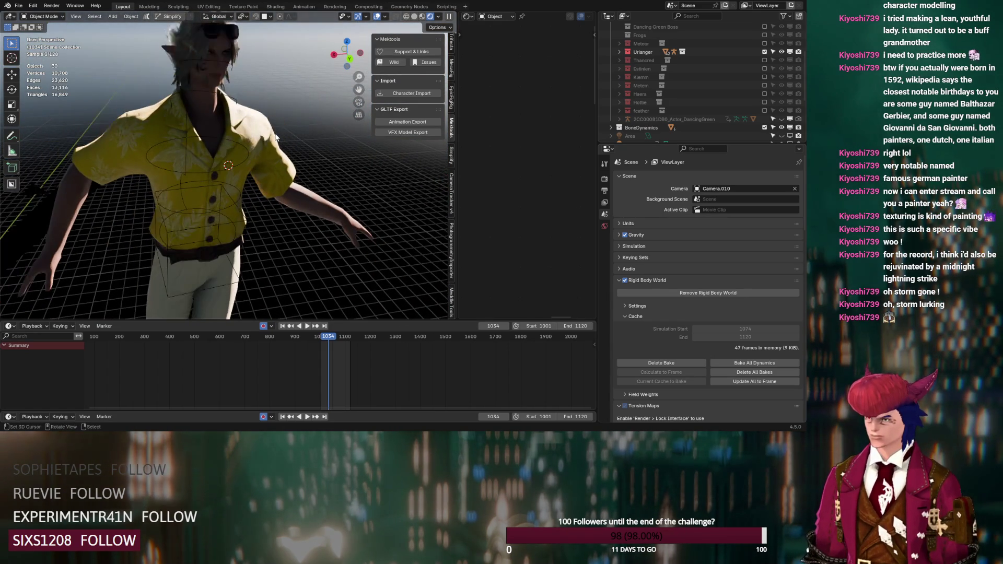
# - Select Urianger's yellow shirt and set its Detail Normal Strength to 3.000
pyautogui.click(275, 136)
pyautogui.scroll(10, 306, 192)
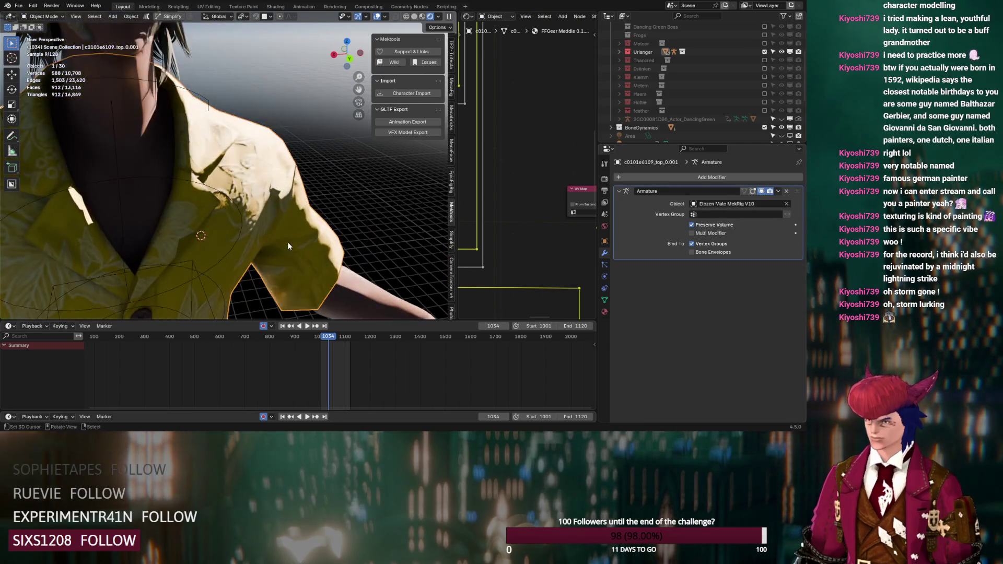
pyautogui.scroll(-5, 296, 249)
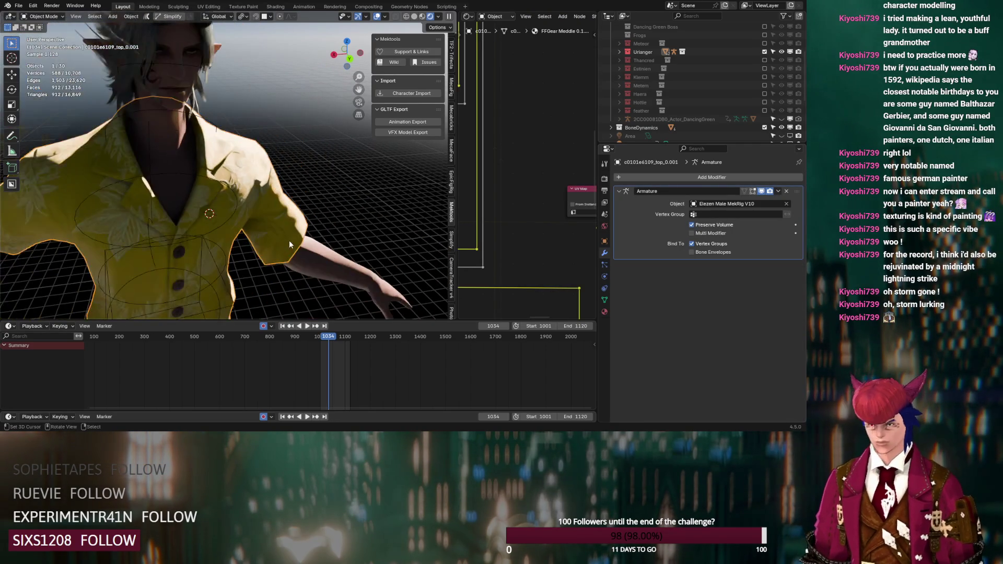
pyautogui.scroll(-3, 286, 213)
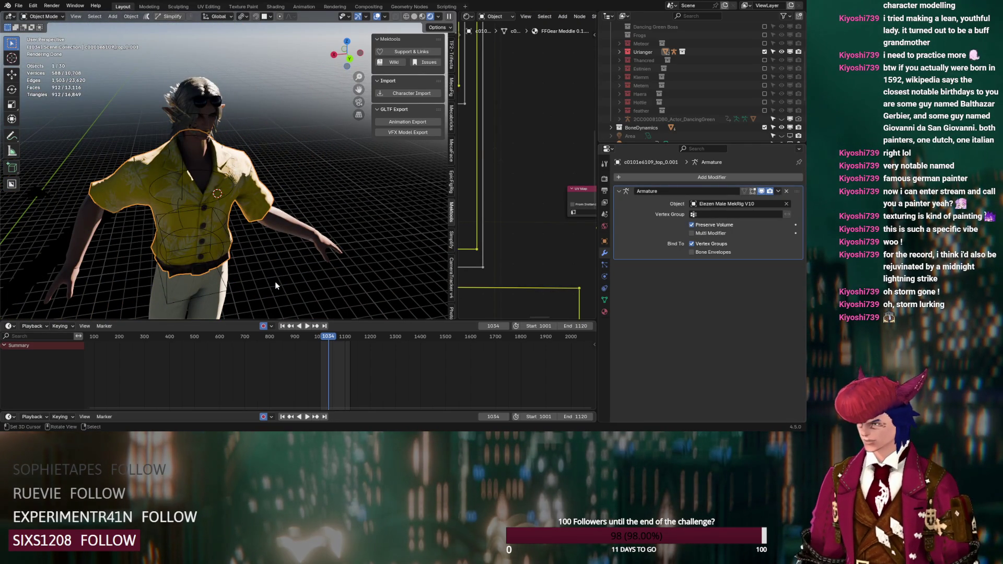
pyautogui.scroll(-6, 534, 184)
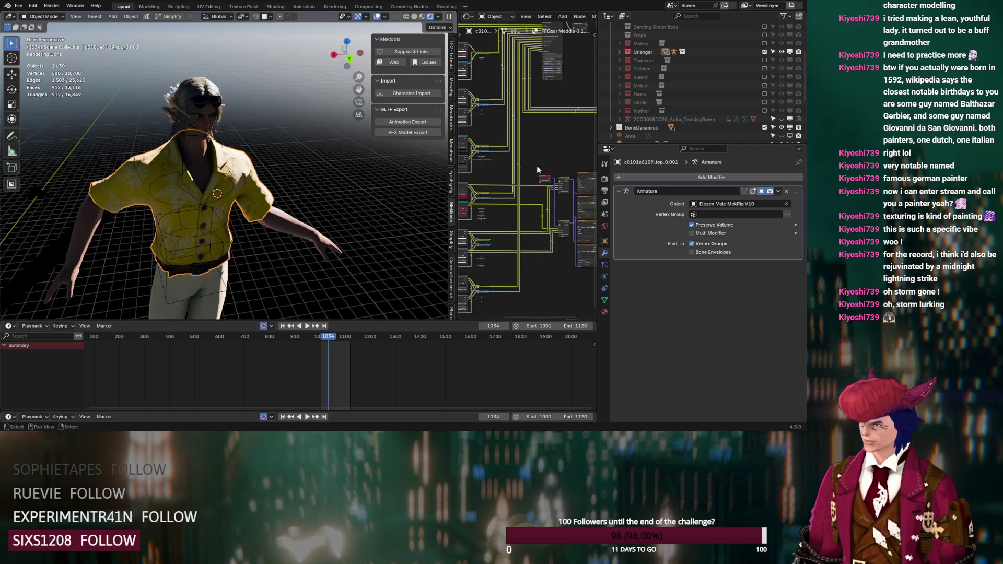
pyautogui.moveTo(542, 197); pyautogui.dragTo(541, 215, button='middle')
pyautogui.scroll(8, 546, 208)
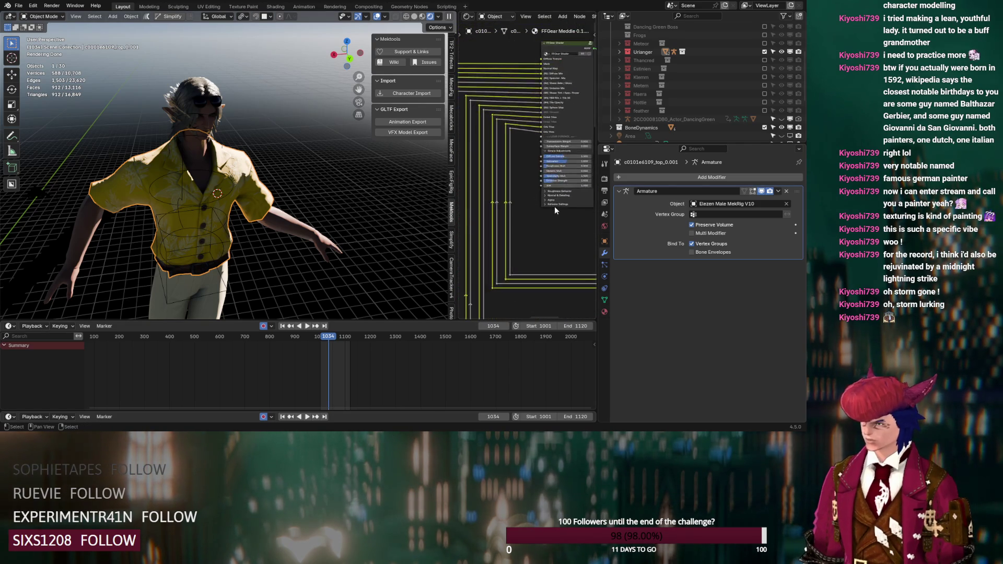
pyautogui.click(516, 206)
pyautogui.click(515, 199)
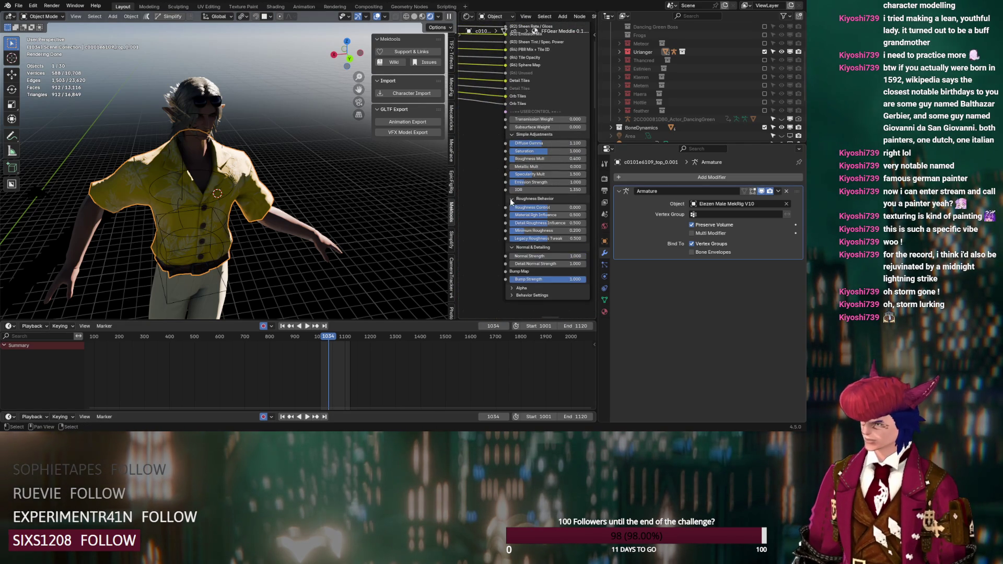
pyautogui.scroll(5, 251, 226)
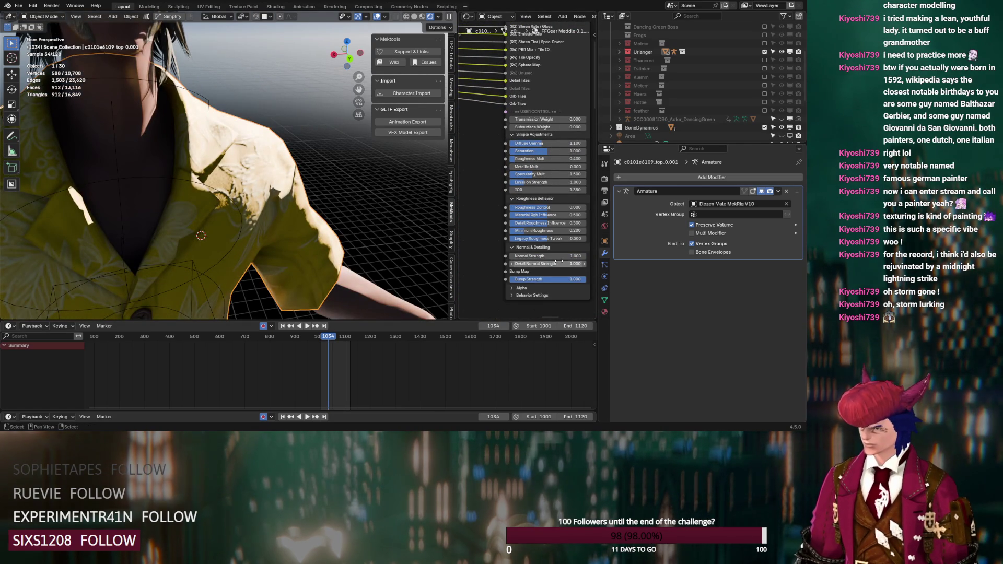
pyautogui.press('Return')
# - Lower the shirt's Roughness Mult to about 0.195, then select the trousers
pyautogui.moveTo(324, 246)
pyautogui.mouseDown(button='middle')
pyautogui.moveTo(285, 248)
pyautogui.moveTo(311, 235)
pyautogui.mouseUp(button='middle')
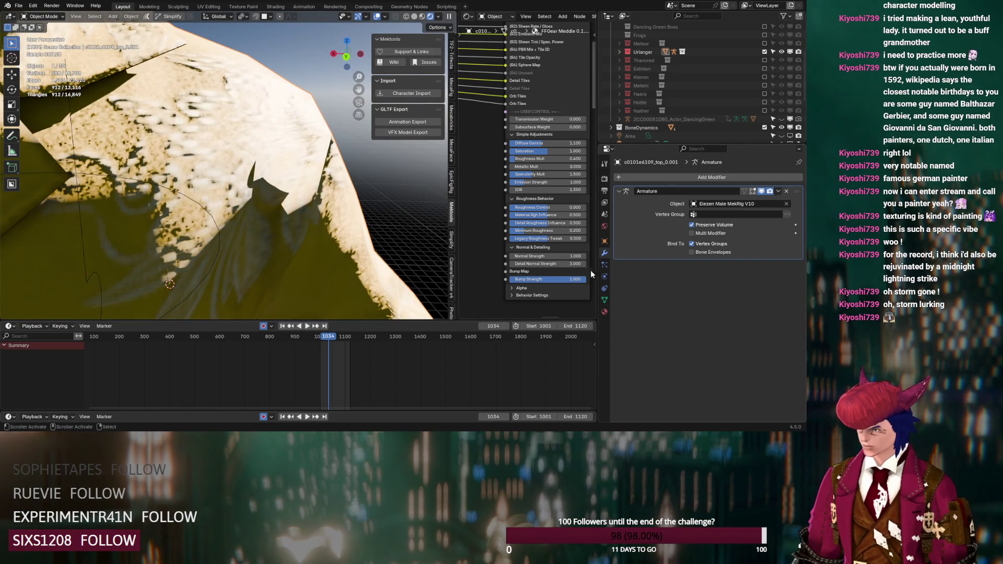
pyautogui.scroll(-5, 328, 243)
pyautogui.moveTo(328, 244)
pyautogui.mouseDown(button='middle')
pyautogui.moveTo(284, 240)
pyautogui.moveTo(371, 240)
pyautogui.moveTo(298, 255)
pyautogui.moveTo(294, 246)
pyautogui.mouseUp(button='middle')
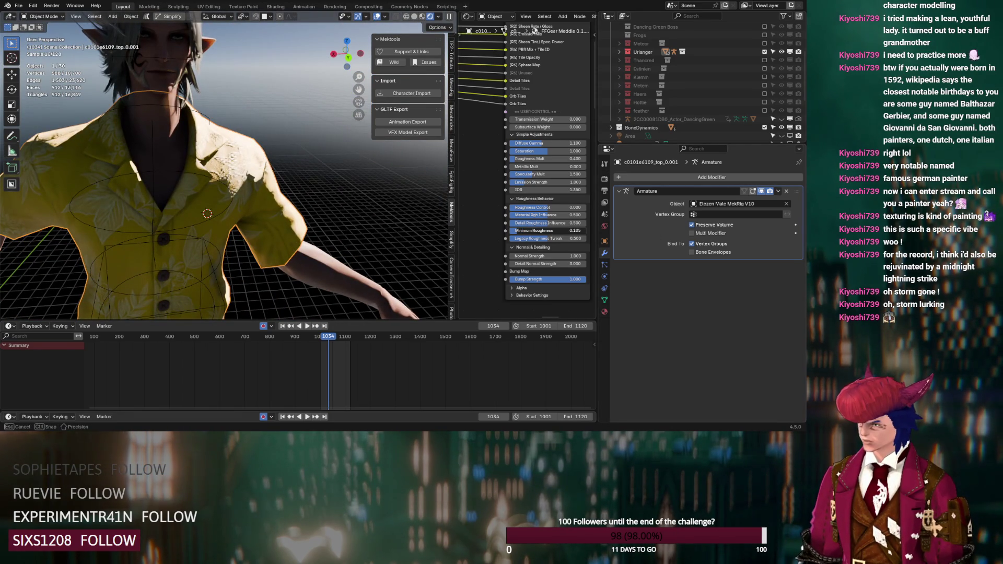
pyautogui.moveTo(549, 159); pyautogui.dragTo(533, 159)
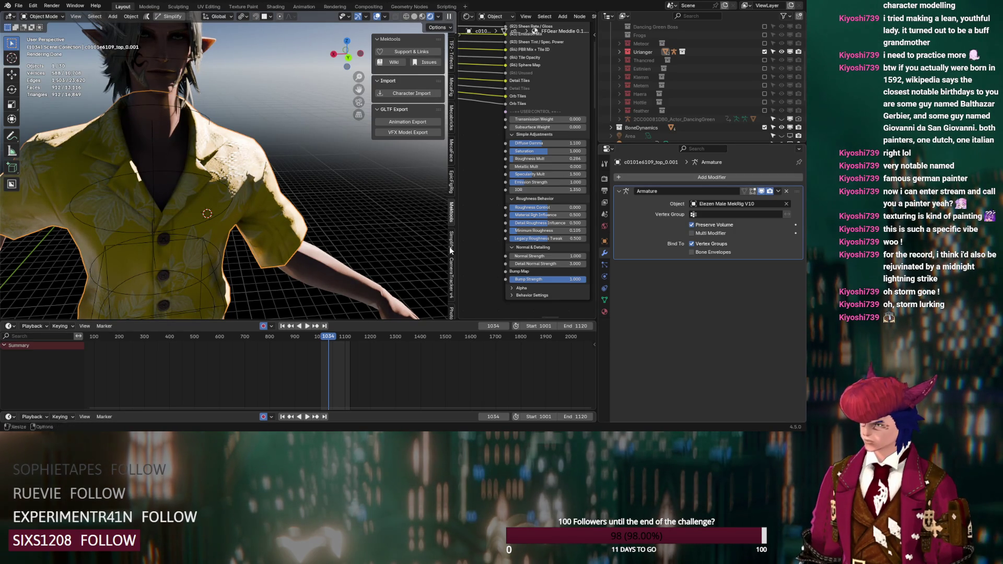
pyautogui.moveTo(178, 264)
pyautogui.mouseDown(button='middle')
pyautogui.moveTo(140, 267)
pyautogui.moveTo(169, 272)
pyautogui.moveTo(267, 130)
pyautogui.moveTo(255, 176)
pyautogui.moveTo(271, 195)
pyautogui.moveTo(278, 190)
pyautogui.mouseUp(button='middle')
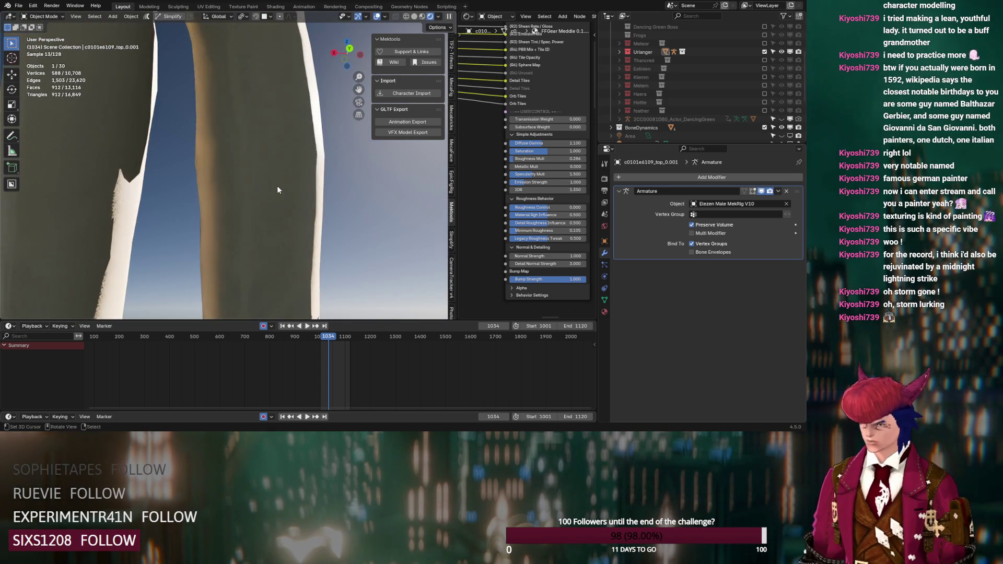
pyautogui.click(277, 190)
pyautogui.scroll(-5, 476, 232)
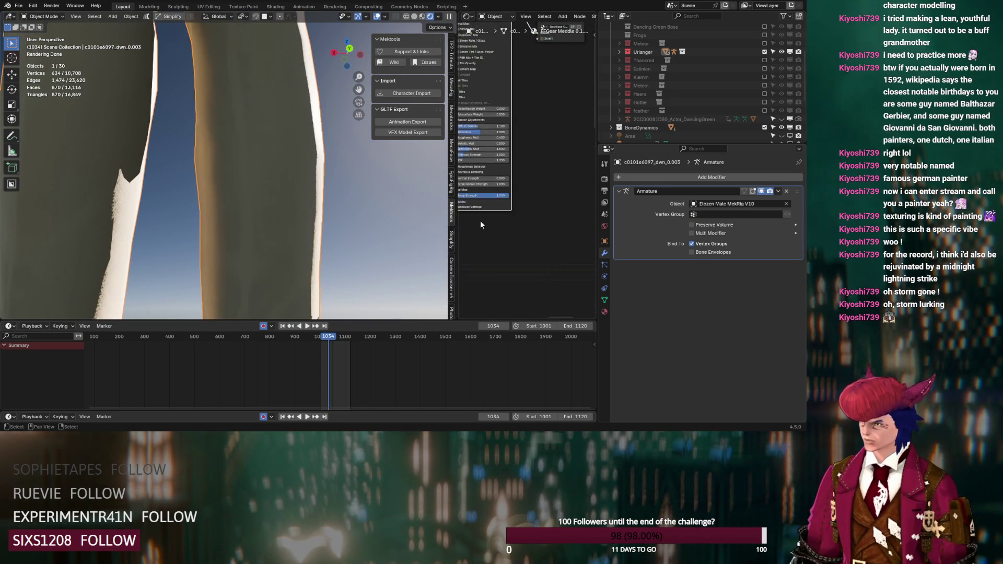
# - Set the trousers' Normal Strength to 1.000 and Detail Normal Strength to 2.000
pyautogui.scroll(5, 481, 225)
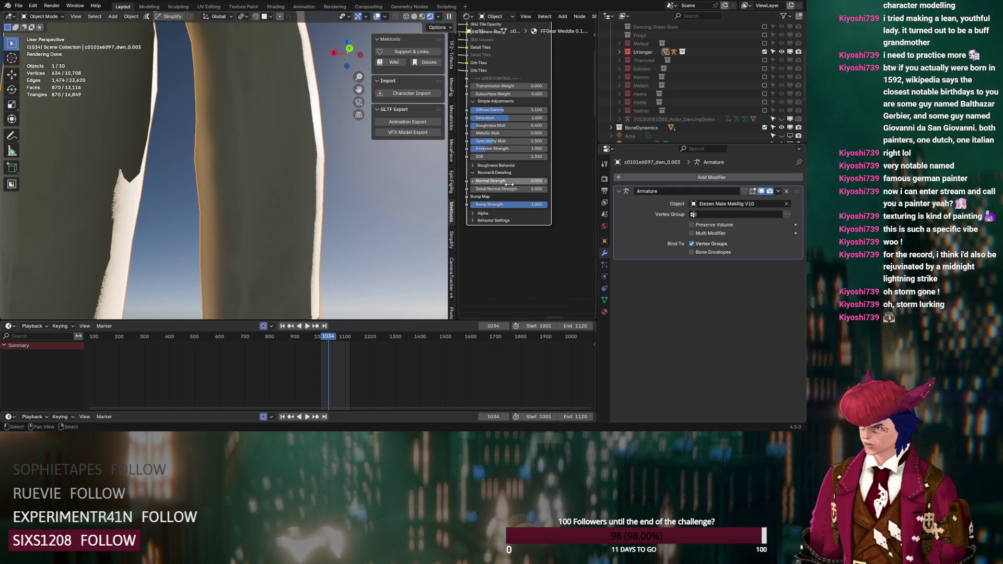
pyautogui.press('Return')
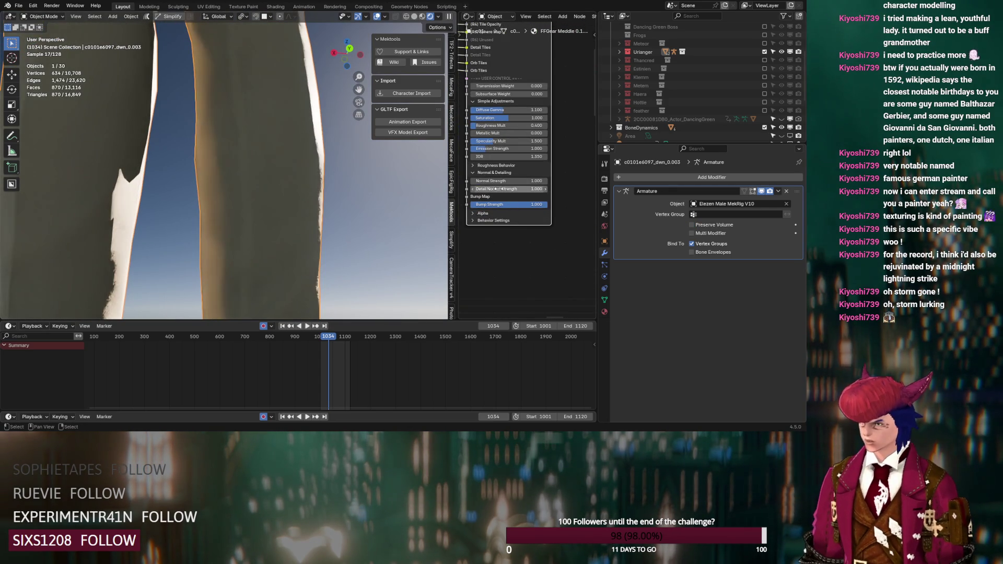
pyautogui.press('Return')
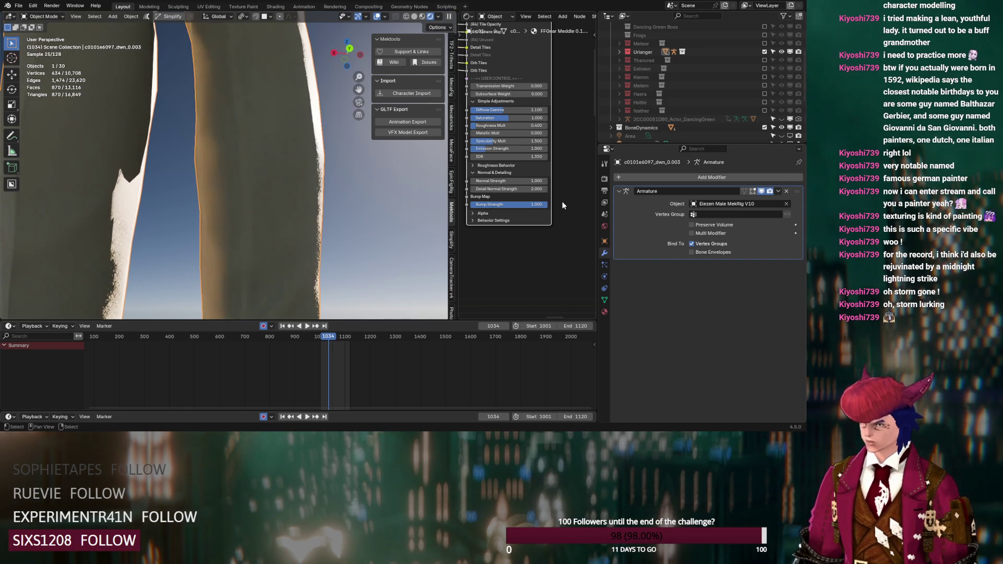
pyautogui.scroll(-5, 282, 227)
pyautogui.scroll(5, 281, 227)
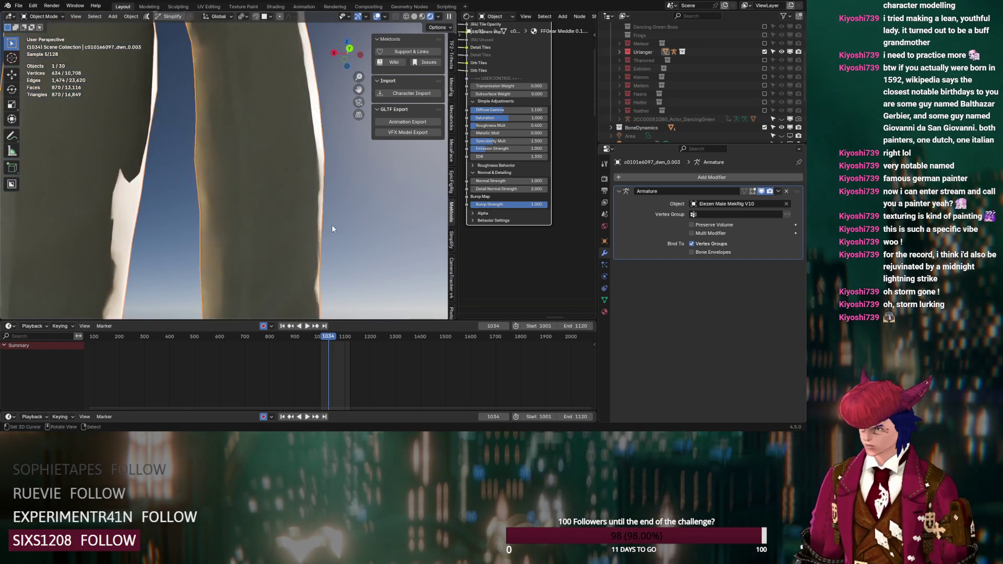
# - Lower the trousers' Minimum Roughness and adjust Roughness Mult to 0.377
pyautogui.moveTo(509, 125); pyautogui.dragTo(492, 126)
pyautogui.click(472, 165)
pyautogui.moveTo(492, 197); pyautogui.dragTo(477, 199)
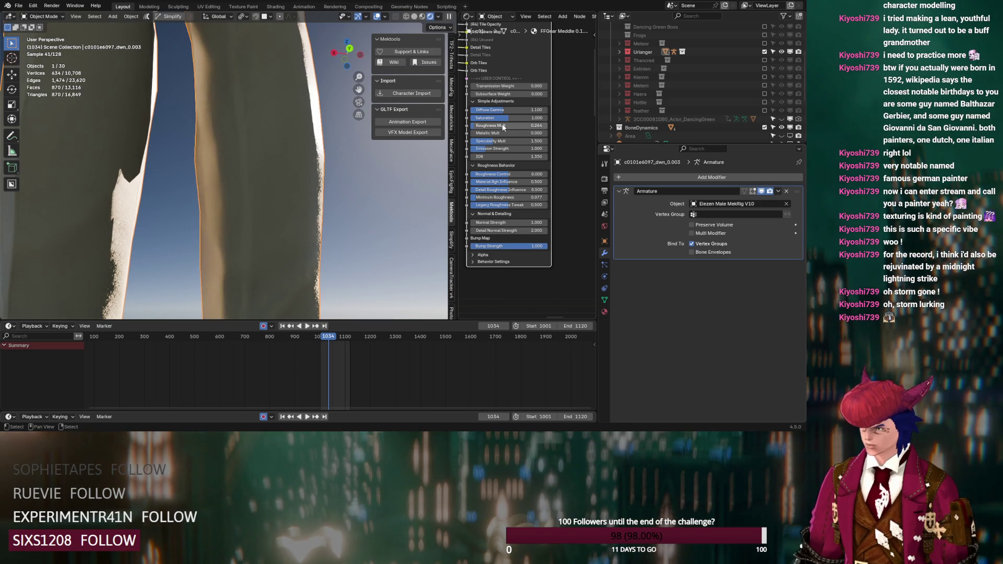
pyautogui.moveTo(492, 125); pyautogui.dragTo(484, 125)
pyautogui.moveTo(502, 125)
pyautogui.mouseDown()
pyautogui.moveTo(530, 125)
pyautogui.moveTo(516, 125)
pyautogui.mouseUp()
pyautogui.scroll(-5, 296, 225)
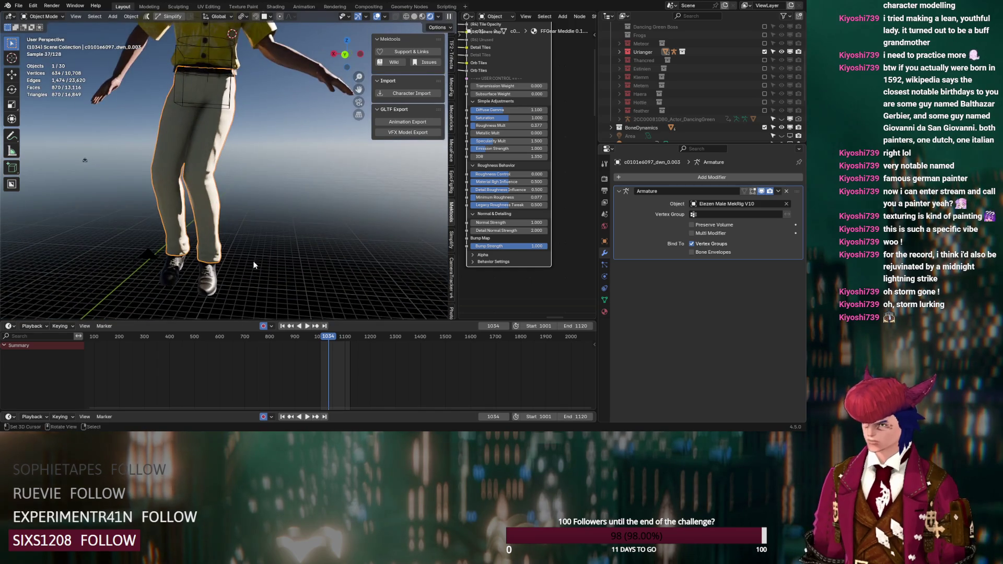
pyautogui.scroll(6, 235, 285)
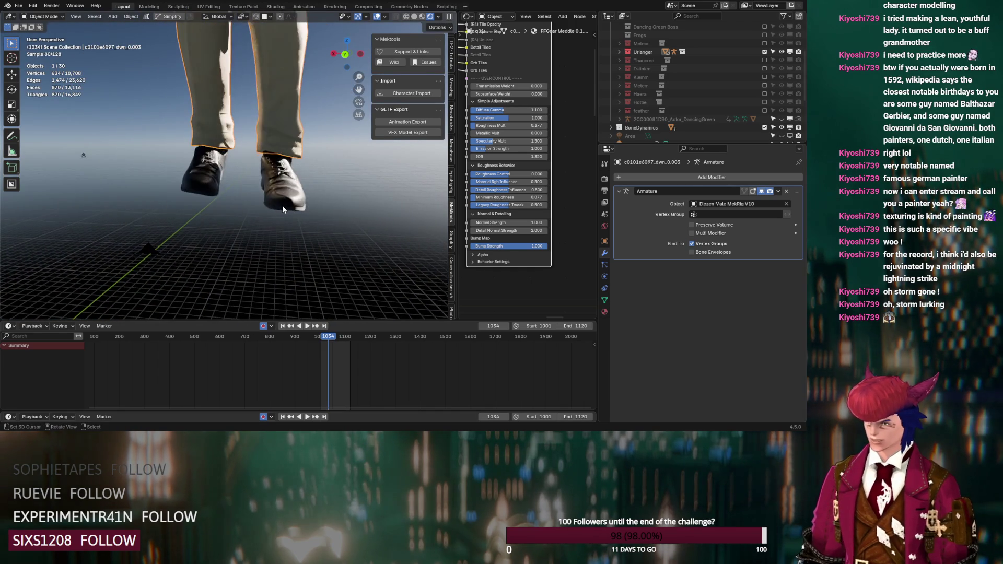
pyautogui.scroll(3, 299, 215)
pyautogui.moveTo(299, 215)
pyautogui.keyDown('ctrl'); pyautogui.mouseDown(button='middle')
pyautogui.moveTo(306, 126)
pyautogui.moveTo(262, 193)
pyautogui.moveTo(262, 255)
pyautogui.mouseUp(button='middle'); pyautogui.keyUp('ctrl')
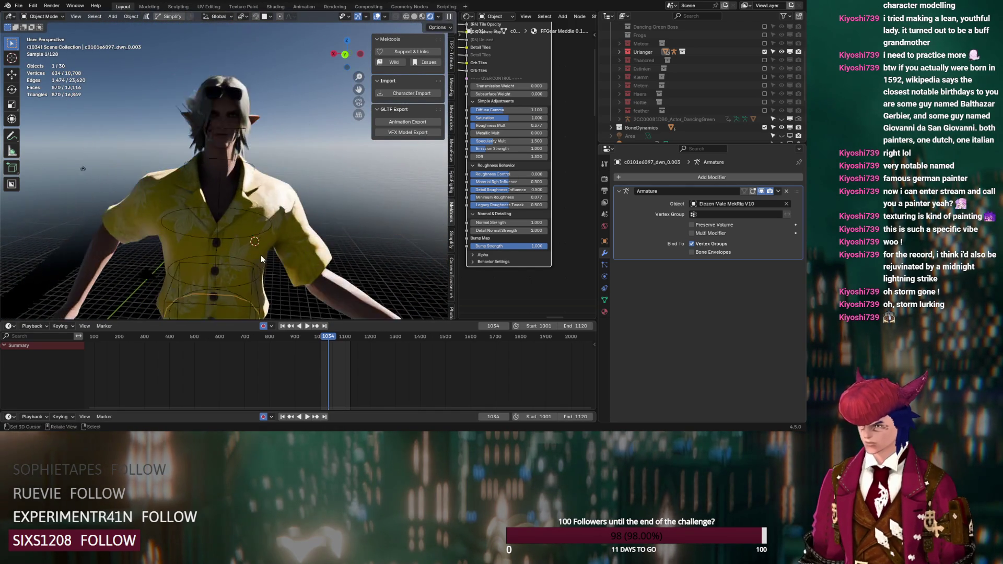
pyautogui.scroll(-10, 710, 121)
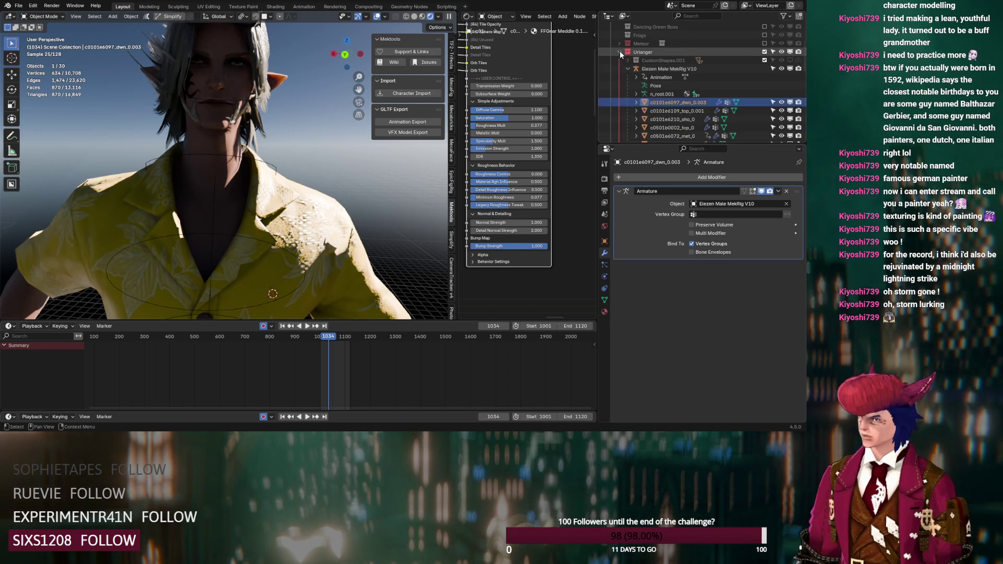
# - Hide the c0501h0122_hir_0 hair object and inspect the face's side profile
pyautogui.scroll(-5, 710, 121)
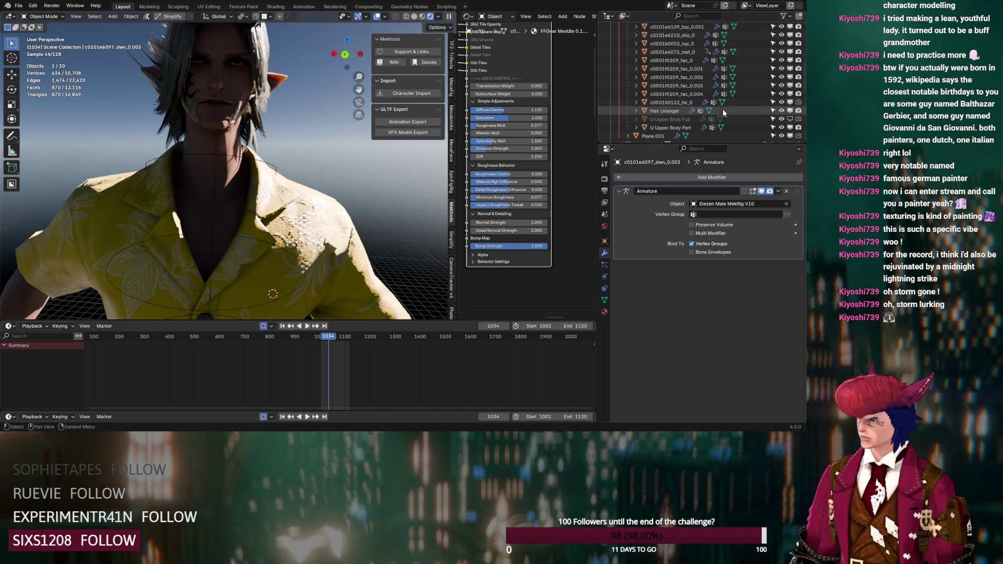
pyautogui.click(790, 103)
pyautogui.keyDown('shift'); pyautogui.moveTo(145, 115); pyautogui.dragTo(157, 141, button='middle'); pyautogui.keyUp('shift')
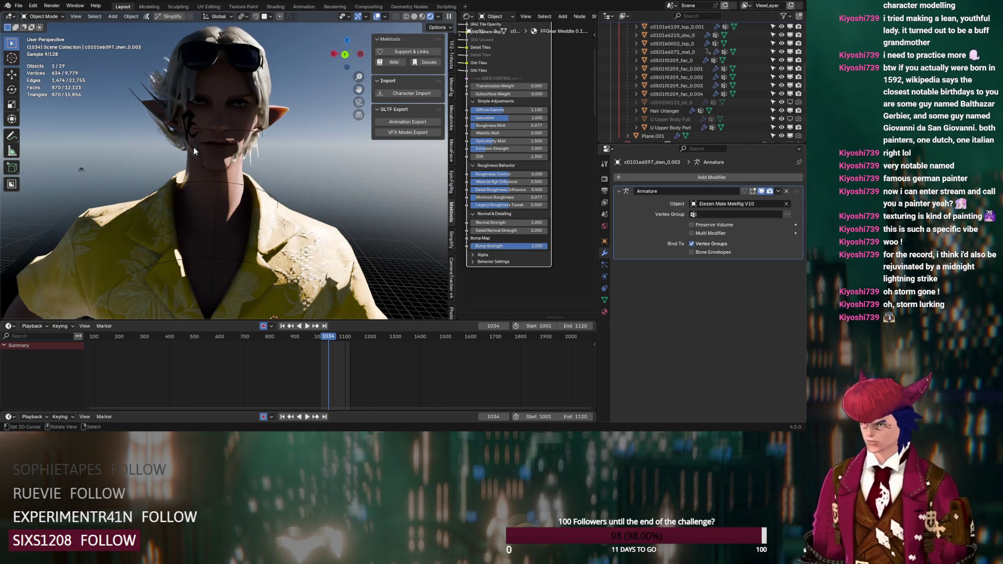
pyautogui.keyDown('shift'); pyautogui.rightClick(226, 165); pyautogui.keyUp('shift')
pyautogui.moveTo(223, 163)
pyautogui.mouseDown(button='middle')
pyautogui.moveTo(261, 159)
pyautogui.moveTo(269, 178)
pyautogui.moveTo(273, 140)
pyautogui.moveTo(224, 233)
pyautogui.moveTo(212, 216)
pyautogui.moveTo(259, 225)
pyautogui.moveTo(205, 269)
pyautogui.mouseUp(button='middle')
# - Collapse the Urianger collection and exclude it from the scene
pyautogui.scroll(-3, 222, 259)
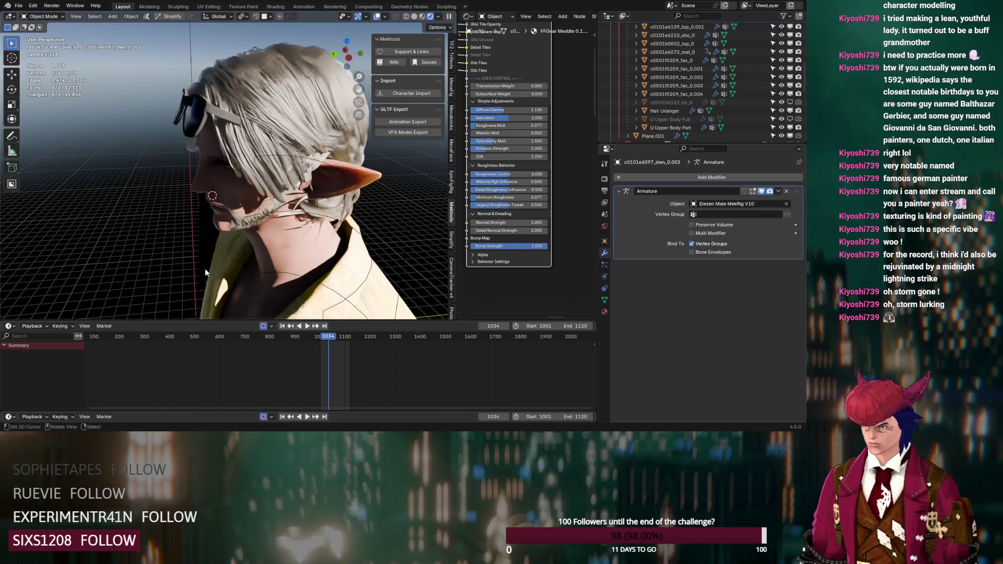
pyautogui.scroll(5, 611, 74)
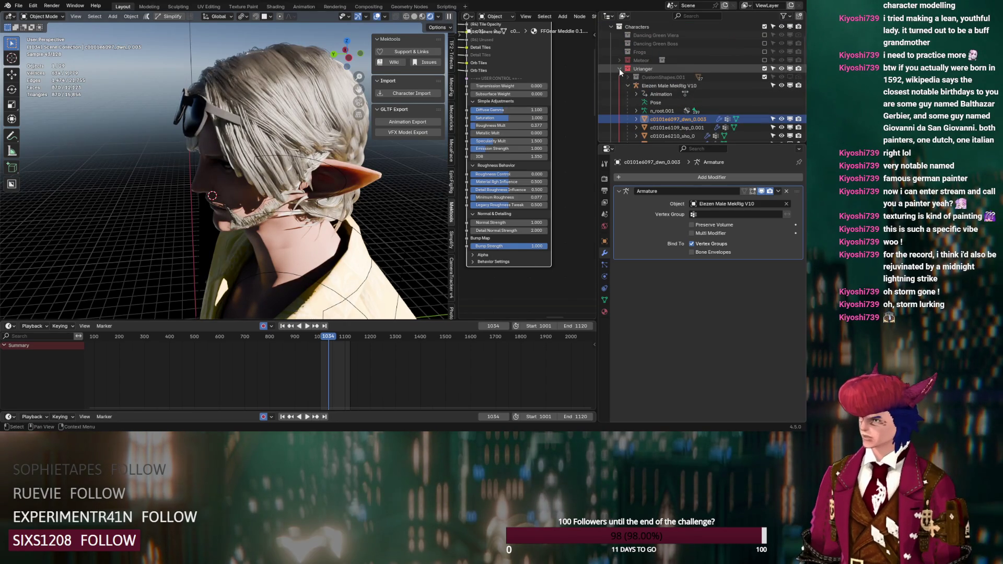
pyautogui.click(620, 68)
pyautogui.click(765, 69)
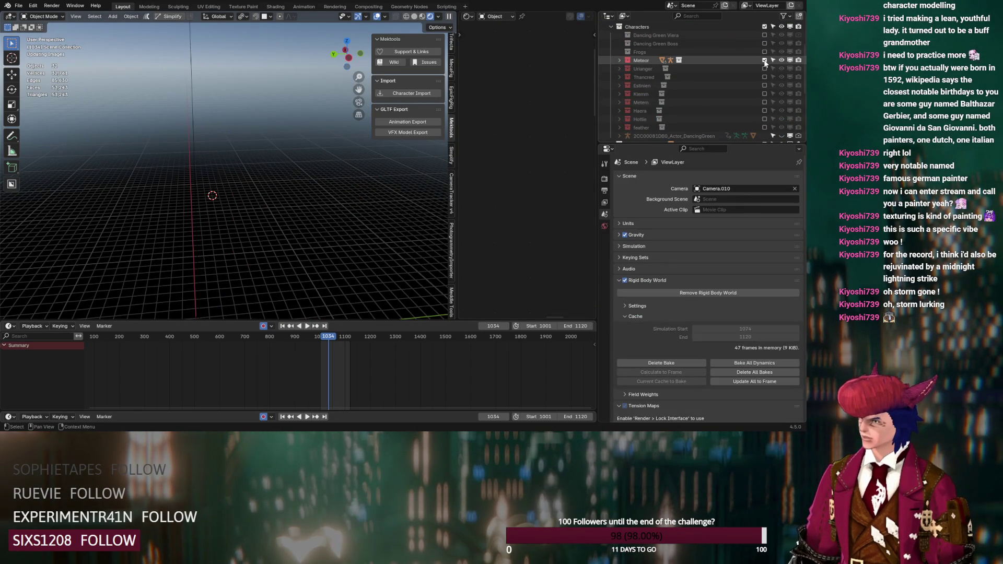
# - Expand the Meteor collection, frame the character, and select his sword
pyautogui.click(619, 60)
pyautogui.scroll(-5, 280, 148)
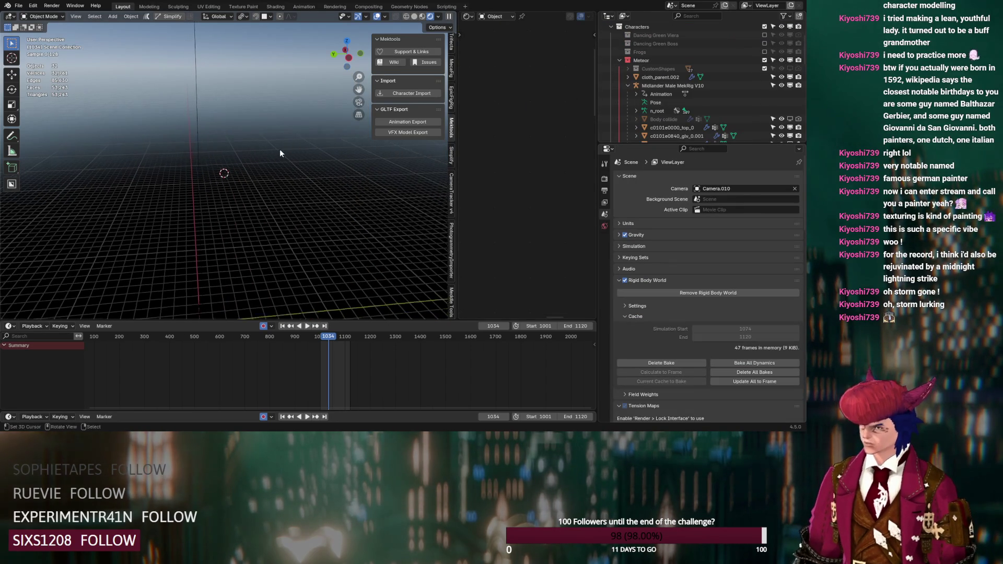
pyautogui.scroll(-1, 276, 160)
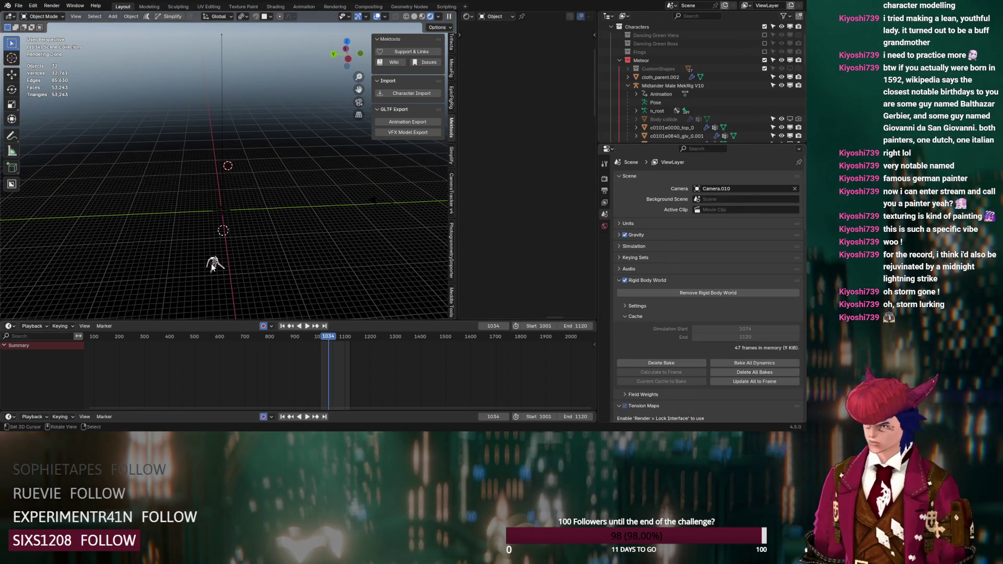
pyautogui.click(212, 263)
pyautogui.press('KP_Decimal')
pyautogui.moveTo(219, 238)
pyautogui.mouseDown(button='middle')
pyautogui.moveTo(346, 232)
pyautogui.moveTo(333, 188)
pyautogui.mouseUp(button='middle')
pyautogui.click(333, 189)
# - Select the long sword w3151b0001 and show its Material Properties
pyautogui.scroll(-10, 556, 203)
pyautogui.moveTo(556, 180)
pyautogui.mouseDown(button='middle')
pyautogui.moveTo(521, 173)
pyautogui.moveTo(588, 193)
pyautogui.mouseUp(button='middle')
pyautogui.moveTo(391, 243); pyautogui.dragTo(82, 127, button='middle')
pyautogui.click(67, 114)
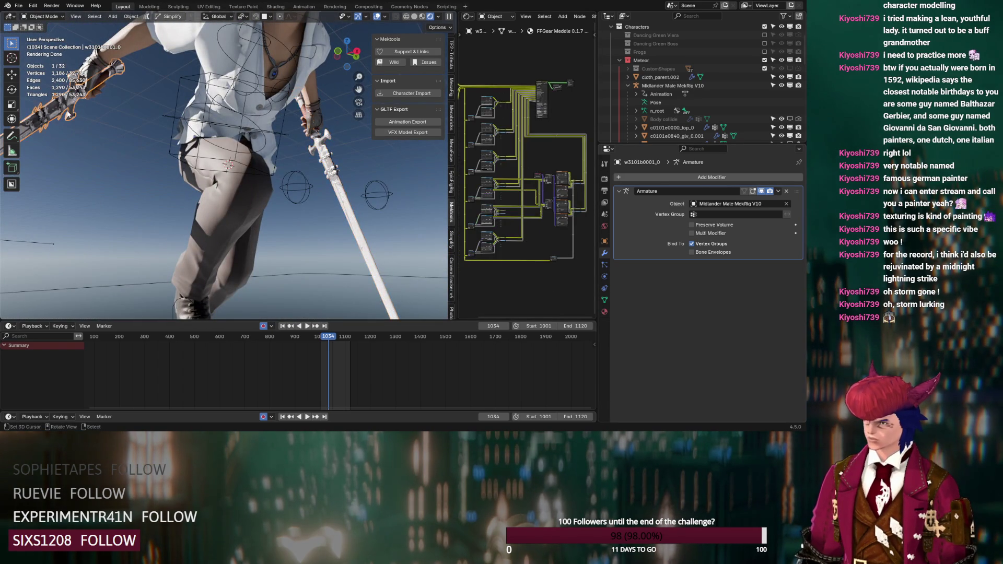
pyautogui.click(340, 192)
pyautogui.moveTo(365, 202); pyautogui.dragTo(286, 194, button='middle')
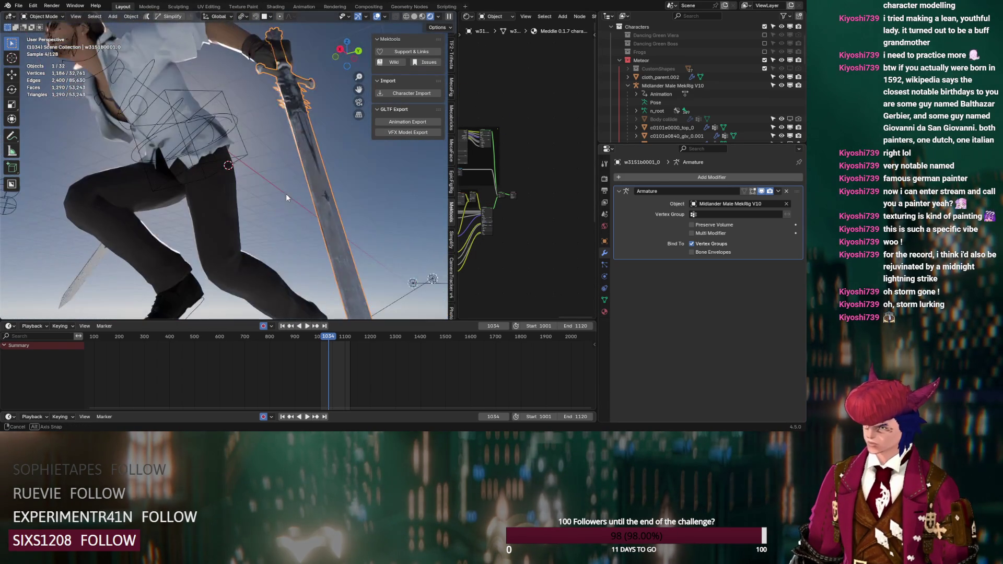
pyautogui.click(605, 312)
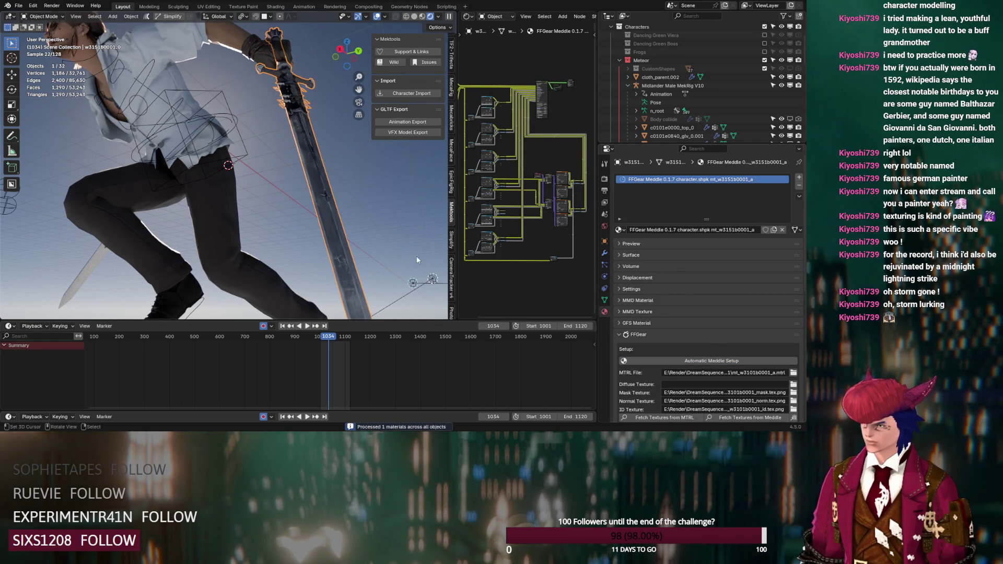
# - Assign the mt_w3101b0001_a material to the long sword so it matches the small knife
pyautogui.click(622, 230)
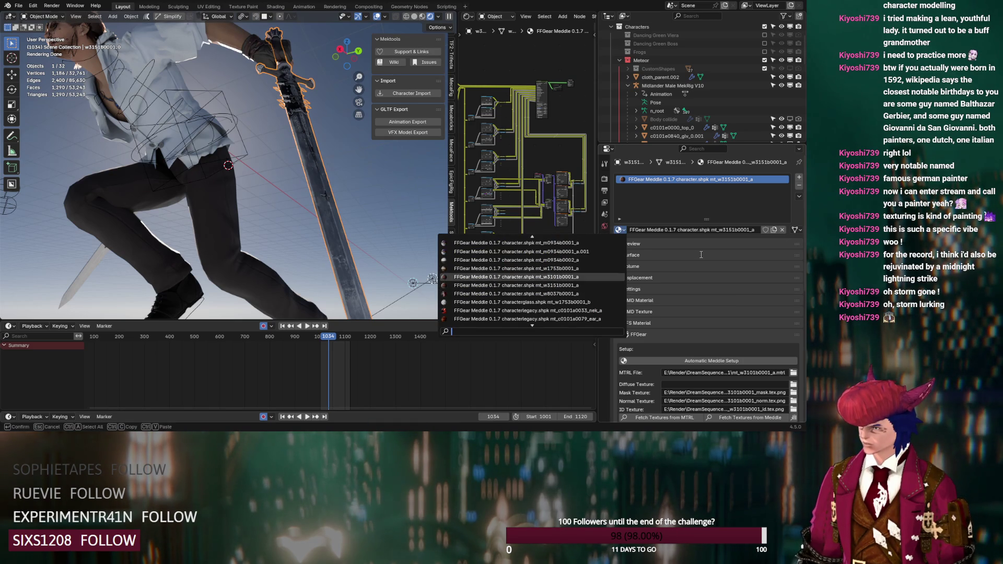
pyautogui.click(102, 264)
pyautogui.click(337, 233)
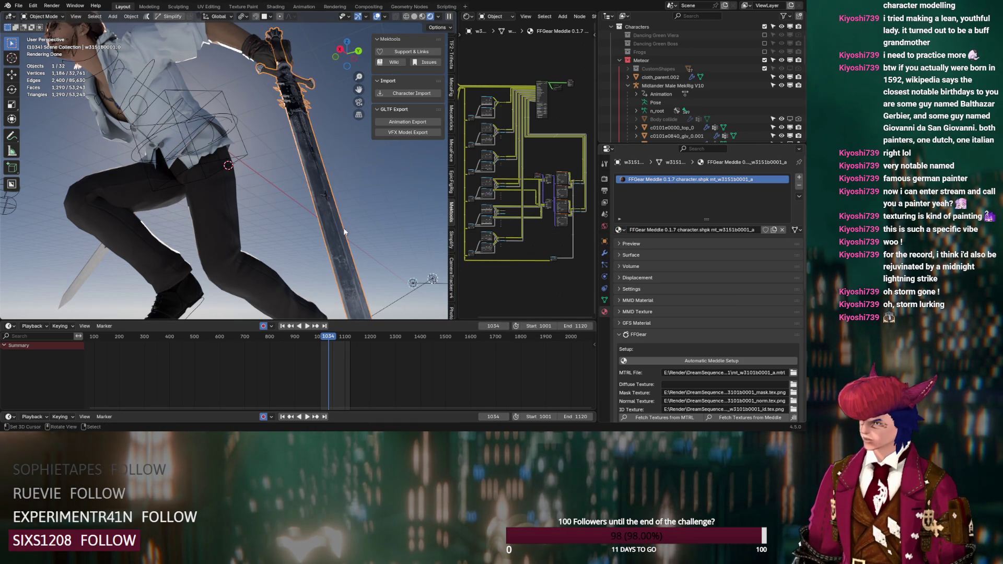
pyautogui.click(620, 230)
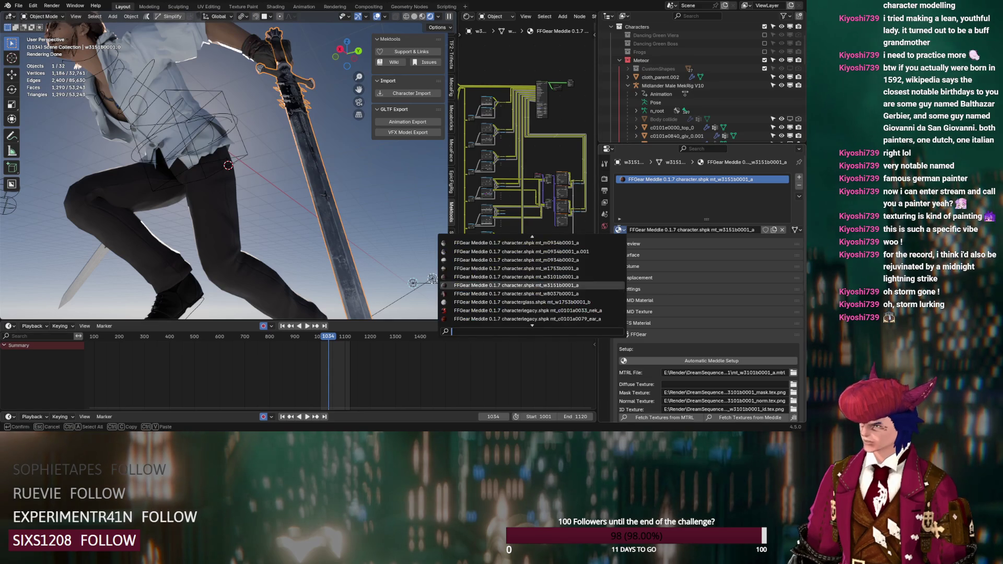
pyautogui.click(591, 277)
pyautogui.click(620, 231)
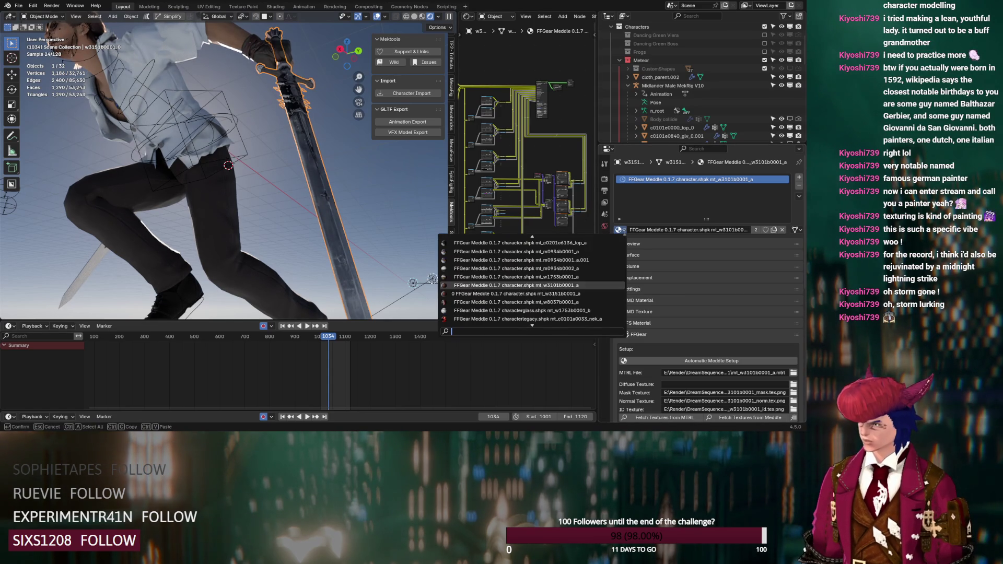
pyautogui.click(614, 292)
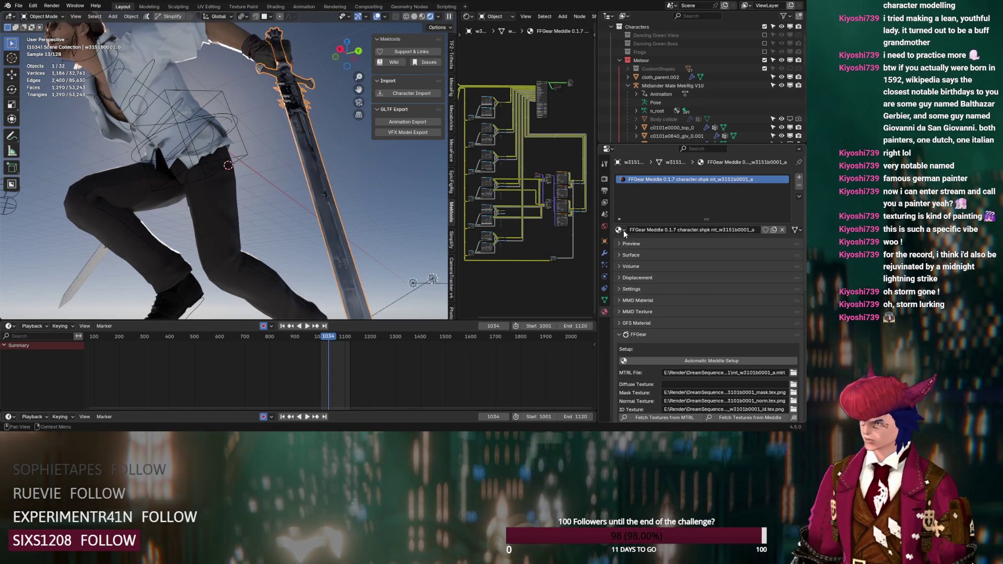
pyautogui.click(623, 230)
pyautogui.click(605, 277)
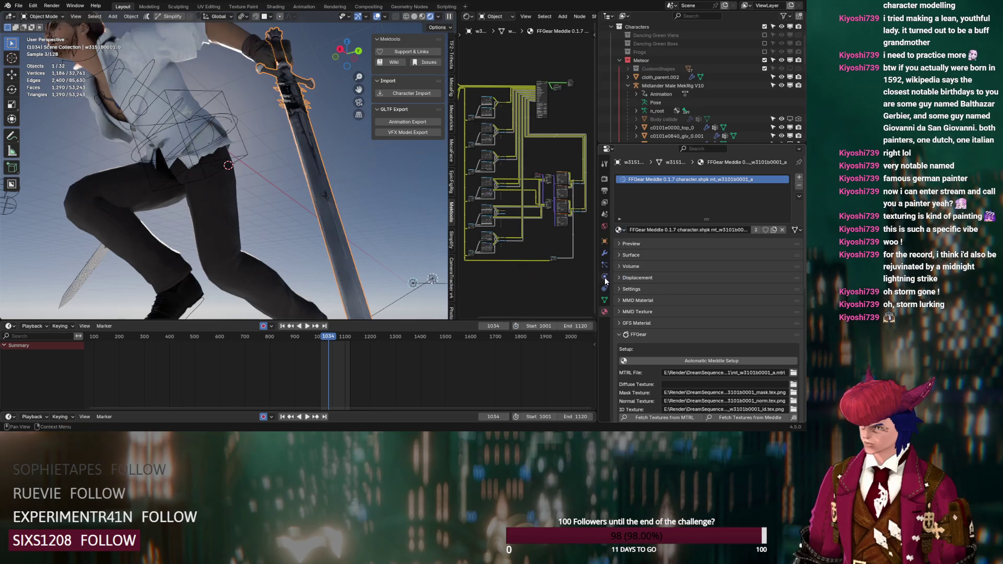
# - Box-select a group of shader nodes and move them to a new spot in the node tree
pyautogui.moveTo(544, 250)
pyautogui.mouseDown(button='middle')
pyautogui.moveTo(507, 286)
pyautogui.moveTo(505, 346)
pyautogui.mouseUp(button='middle')
pyautogui.press('b')
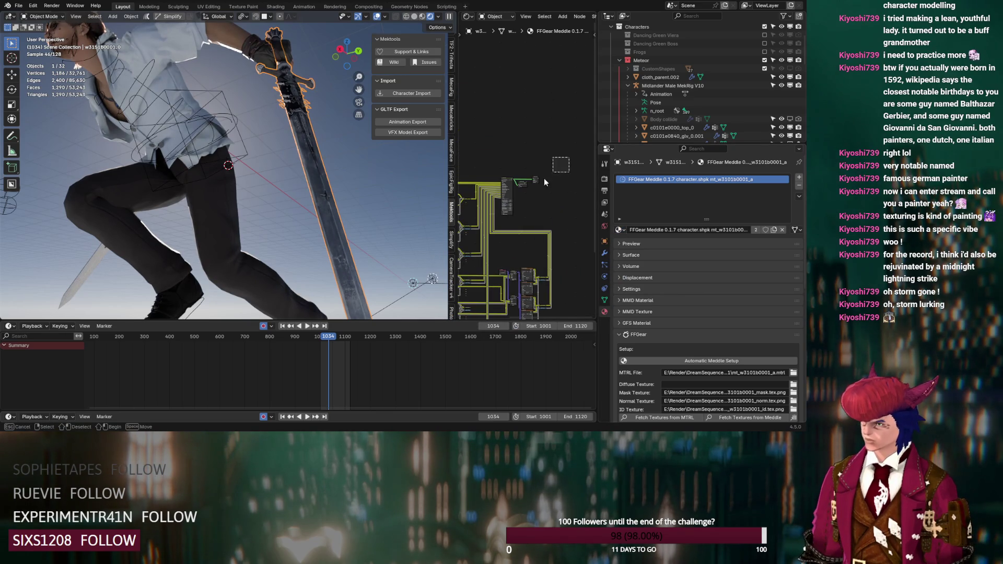
pyautogui.moveTo(506, 212); pyautogui.dragTo(506, 212)
pyautogui.scroll(3, 507, 212)
pyautogui.press('g')
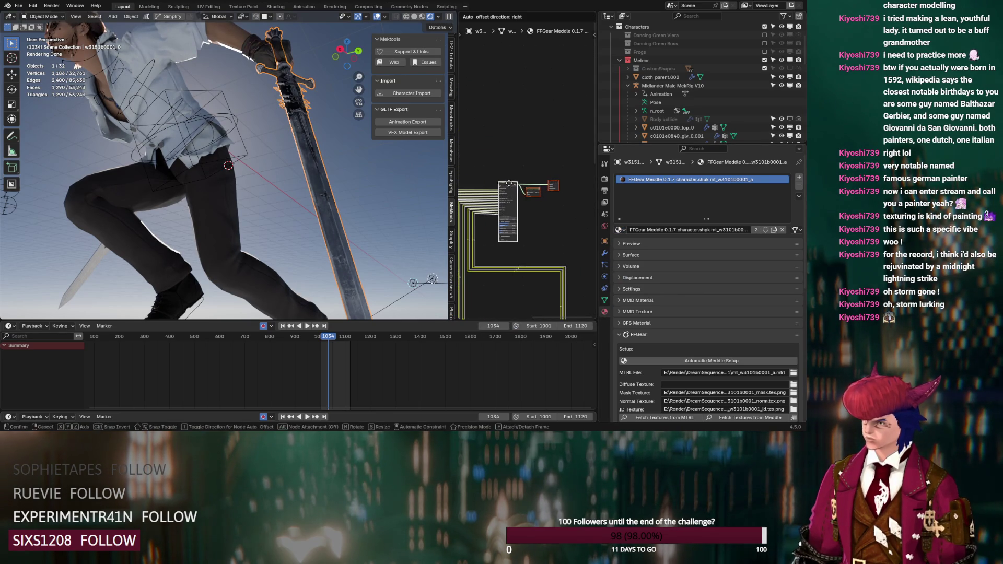
pyautogui.click(540, 183)
pyautogui.moveTo(292, 207); pyautogui.dragTo(314, 200, button='middle')
pyautogui.scroll(3, 314, 196)
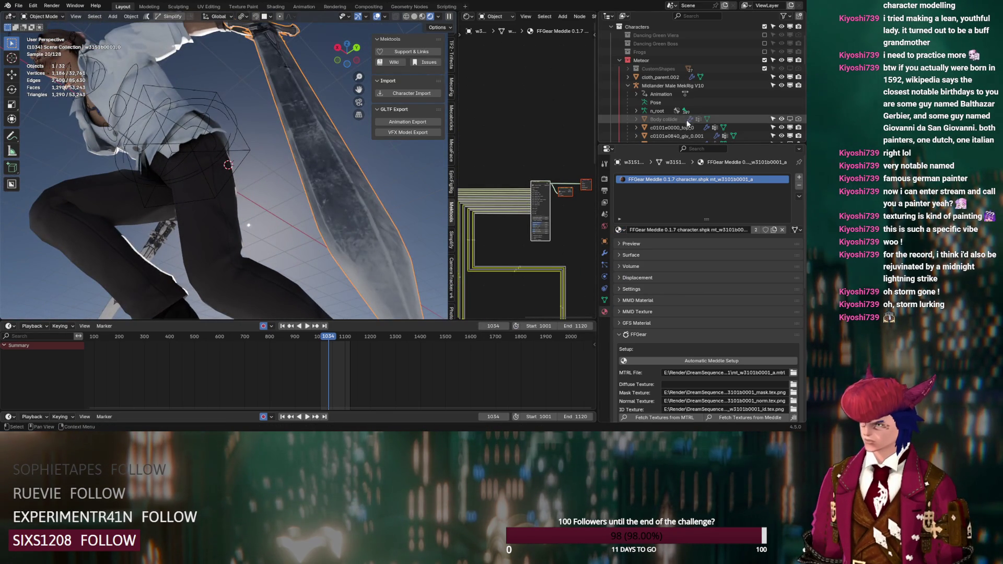
pyautogui.scroll(-5, 663, 114)
pyautogui.scroll(-5, 663, 114)
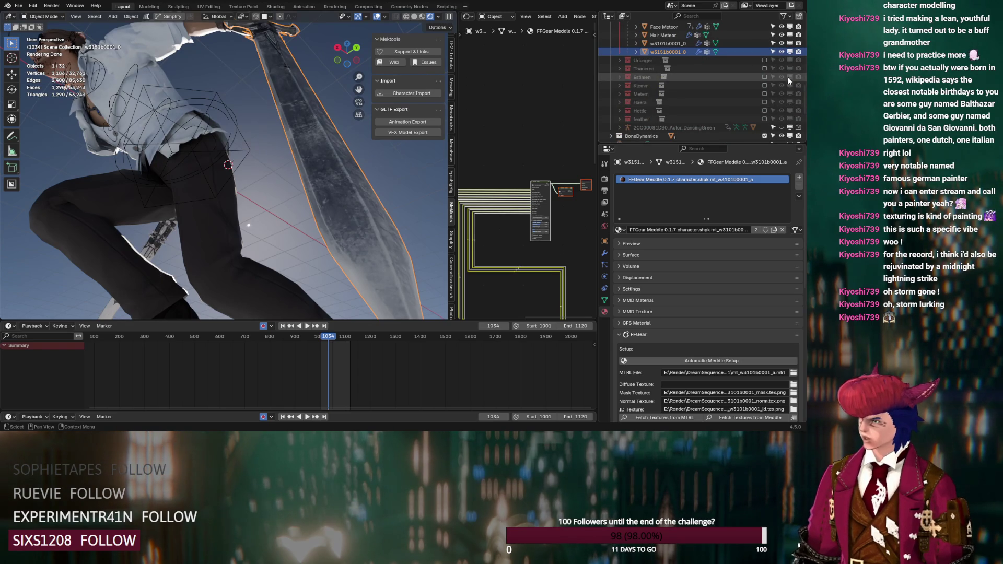
# - Temporarily include the Thancred collection to select nodes on w2505b0001_0, then exclude it again
pyautogui.click(765, 69)
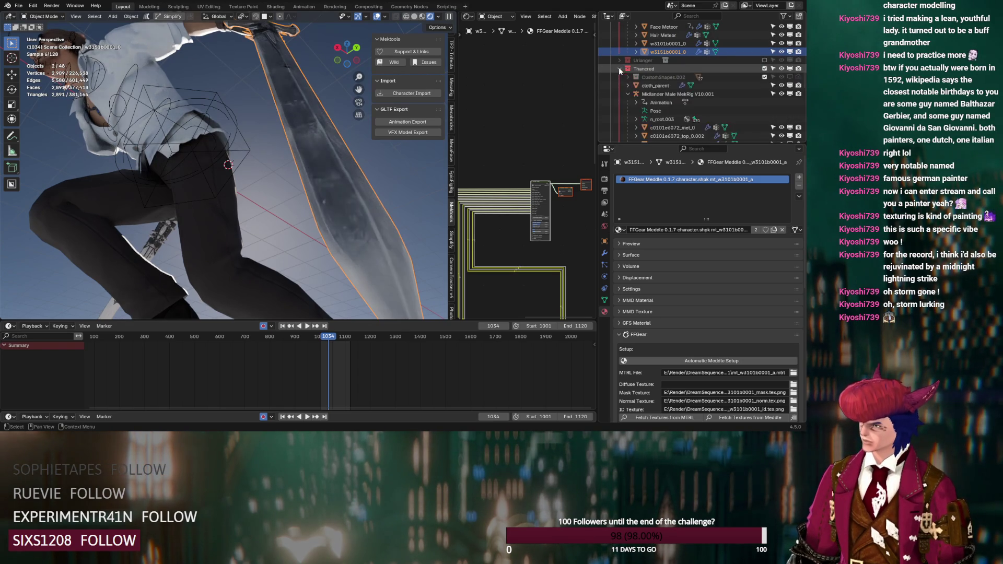
pyautogui.click(620, 68)
pyautogui.scroll(-3, 637, 89)
pyautogui.click(667, 86)
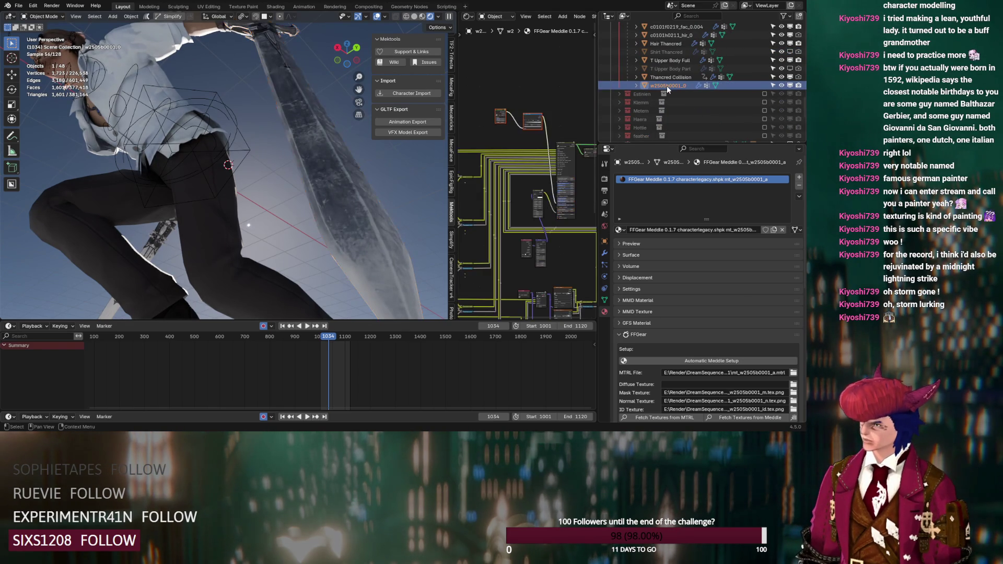
pyautogui.moveTo(501, 125); pyautogui.dragTo(504, 129)
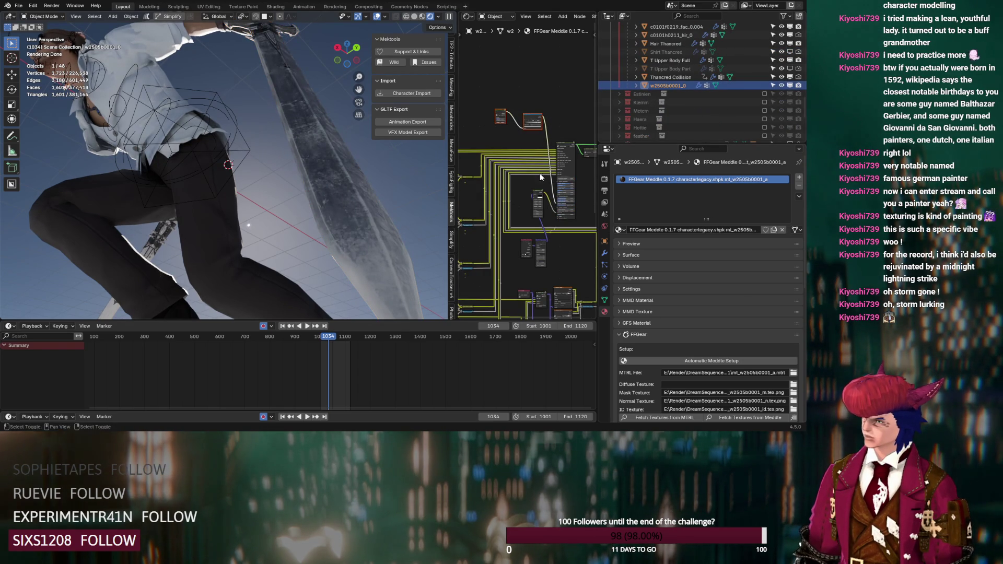
pyautogui.keyDown('shift'); pyautogui.moveTo(547, 184); pyautogui.dragTo(522, 251); pyautogui.keyUp('shift')
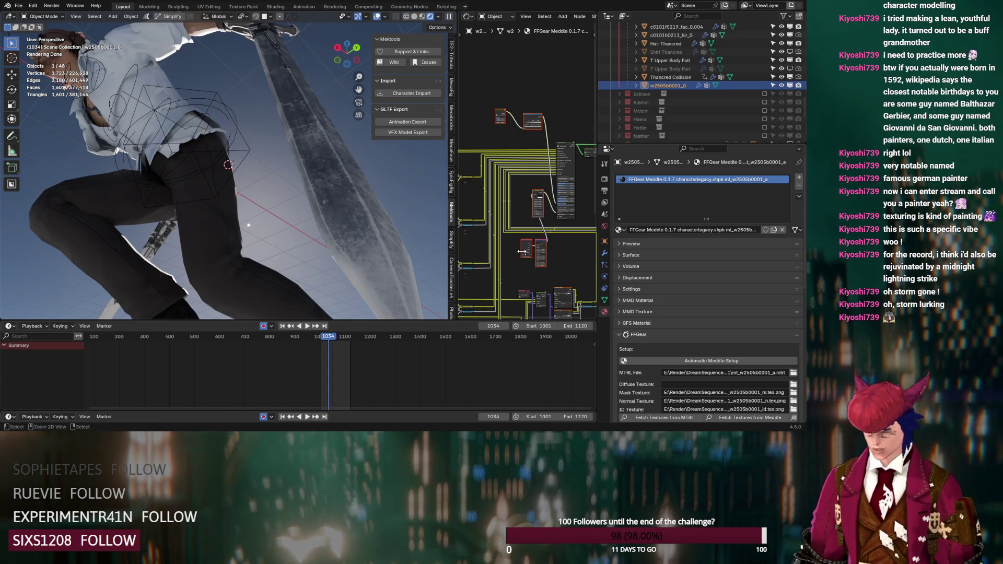
pyautogui.scroll(5, 625, 105)
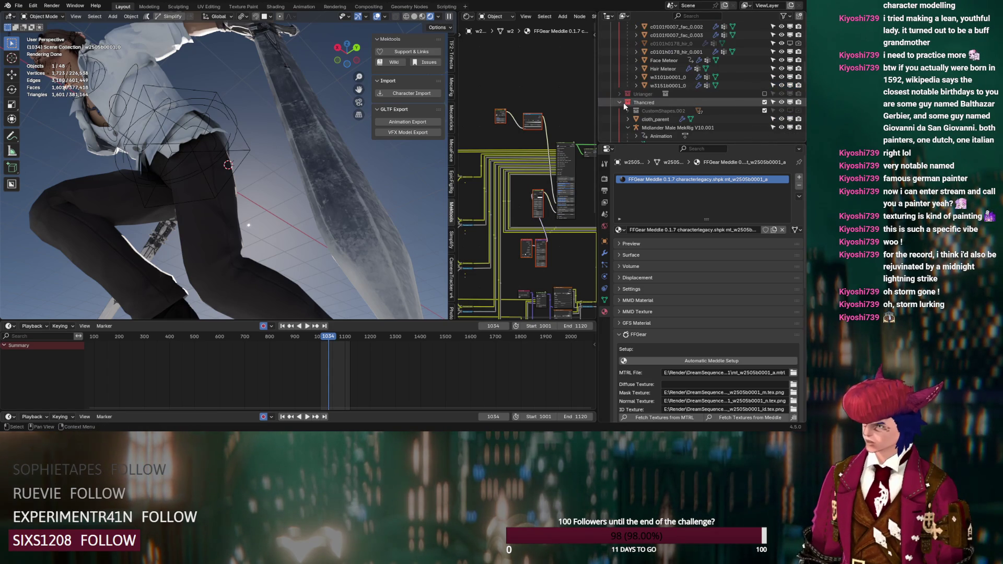
pyautogui.click(764, 103)
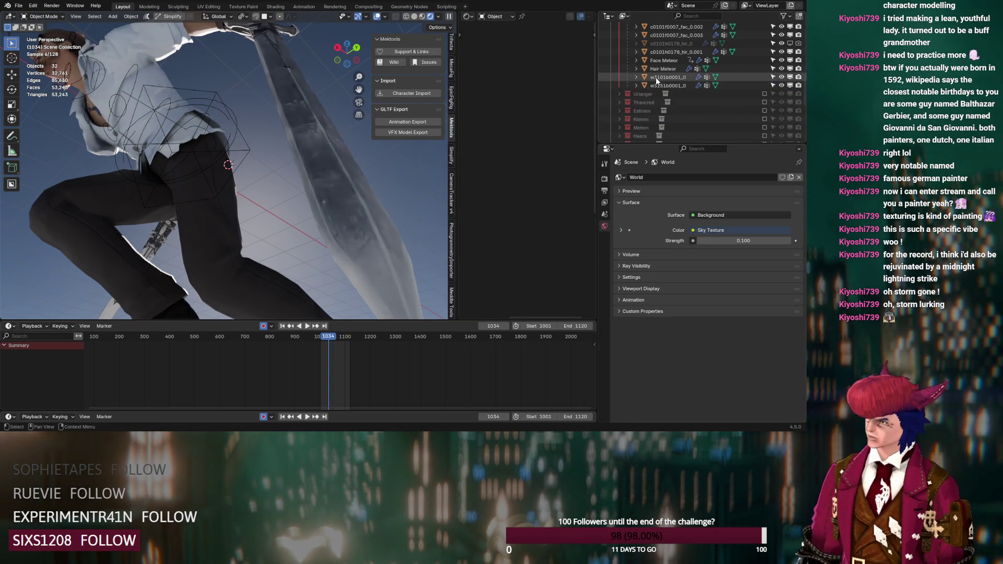
# - On the w3101b0001_0 sword, connect the ColorRamp output to the FFGear Shader input
pyautogui.click(657, 79)
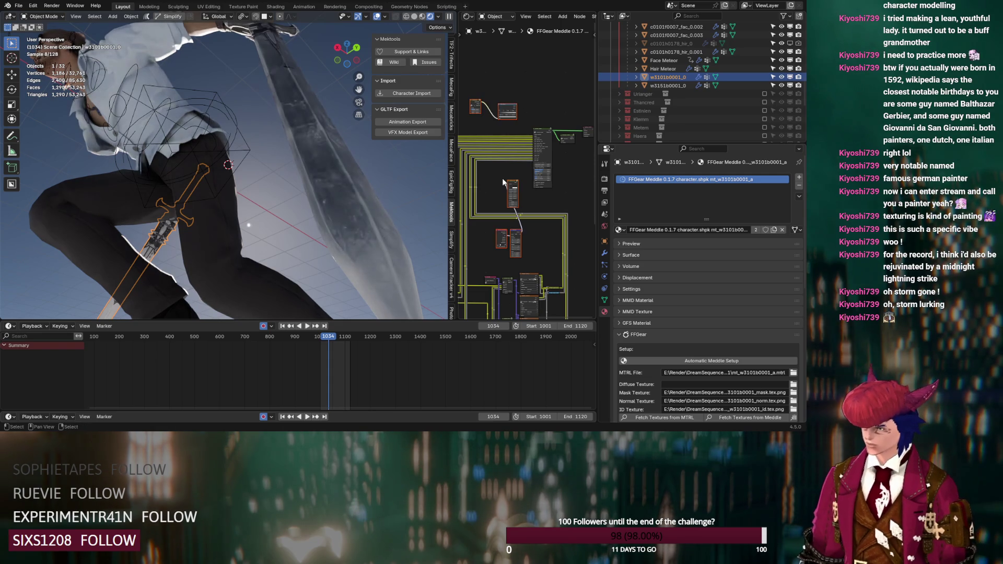
pyautogui.scroll(2, 505, 177)
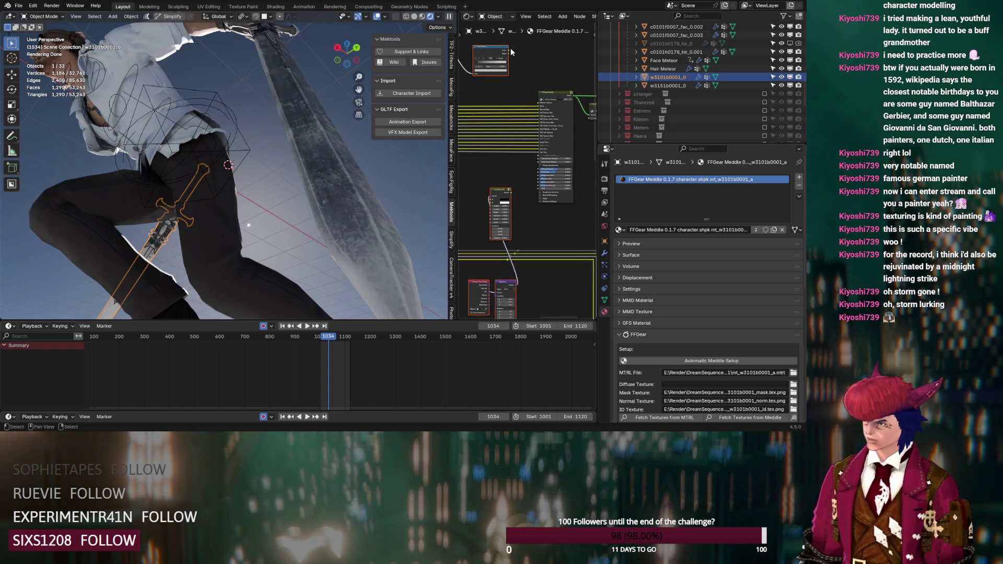
pyautogui.moveTo(509, 51); pyautogui.dragTo(563, 168)
pyautogui.moveTo(522, 68)
pyautogui.mouseDown()
pyautogui.moveTo(628, 167)
pyautogui.moveTo(575, 209)
pyautogui.mouseUp()
pyautogui.scroll(2, 543, 222)
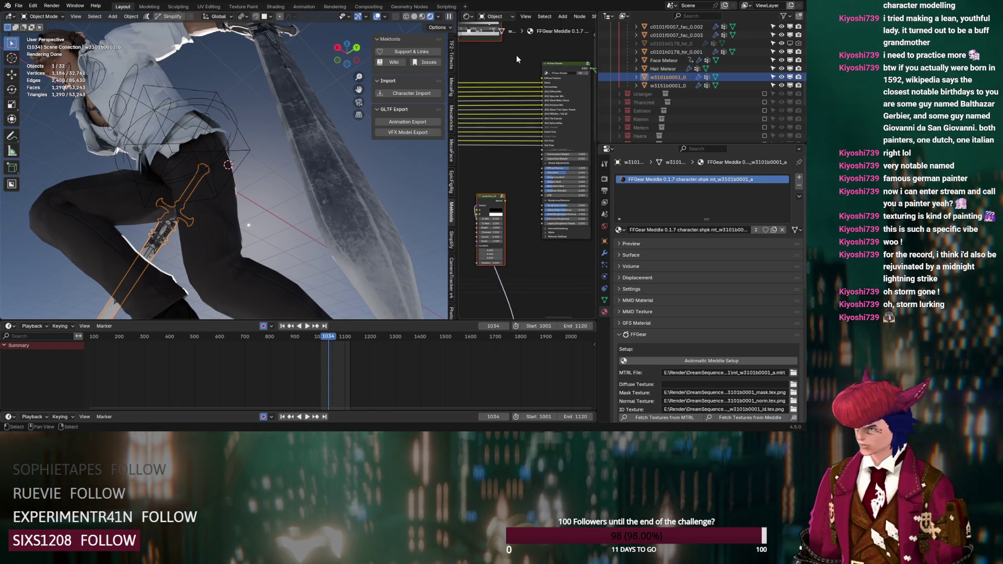
pyautogui.moveTo(519, 62); pyautogui.dragTo(527, 99, button='middle')
pyautogui.moveTo(514, 70); pyautogui.dragTo(555, 282)
pyautogui.moveTo(541, 282); pyautogui.dragTo(511, 215, button='middle')
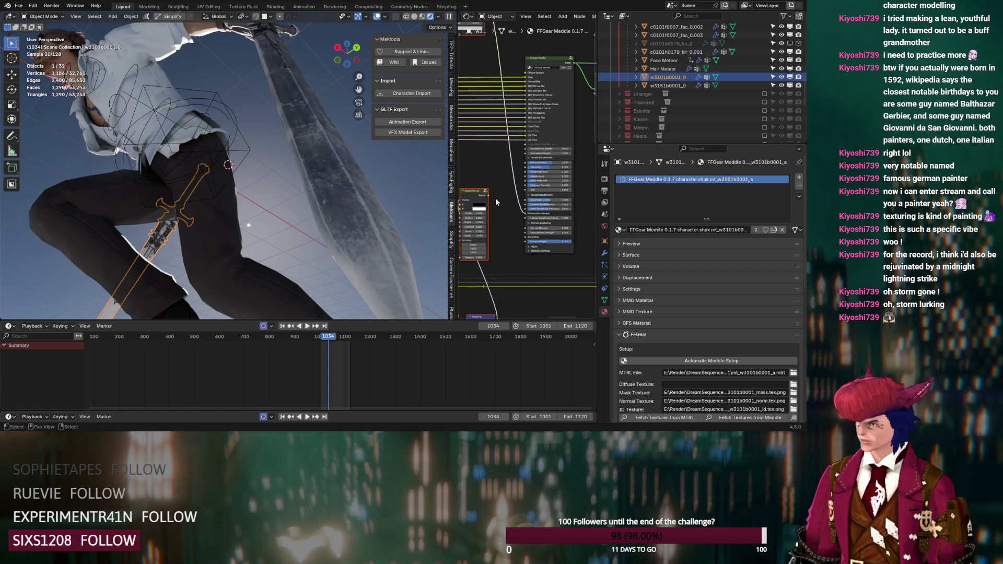
pyautogui.moveTo(528, 242); pyautogui.dragTo(540, 241)
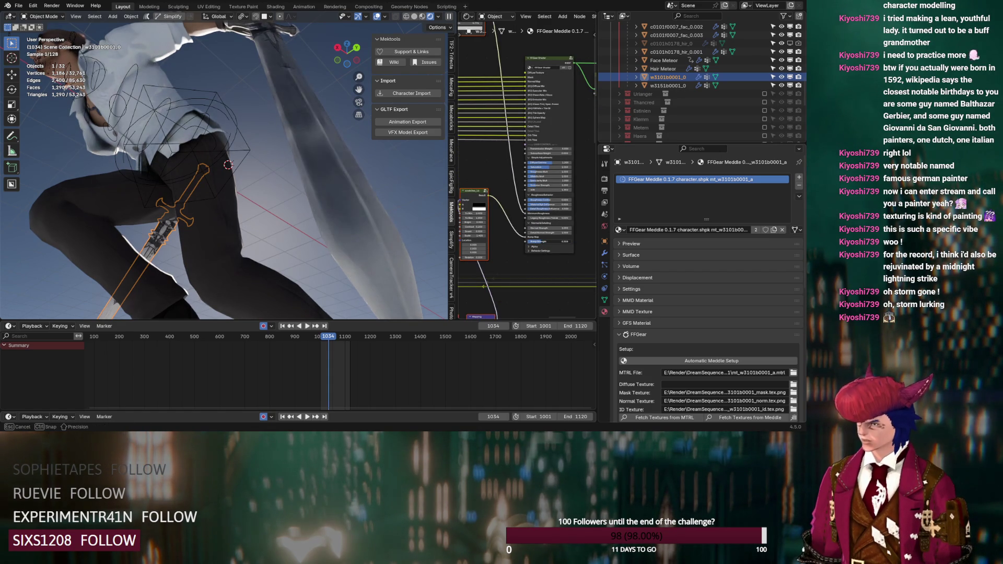
pyautogui.moveTo(527, 269)
pyautogui.mouseDown(button='middle')
pyautogui.moveTo(563, 217)
pyautogui.moveTo(540, 209)
pyautogui.moveTo(529, 273)
pyautogui.mouseUp(button='middle')
pyautogui.scroll(1, 541, 209)
# - Set Roughness Mult to 0.750 and move the Color Ramp stop left to about 0.405
pyautogui.moveTo(555, 168); pyautogui.dragTo(538, 170)
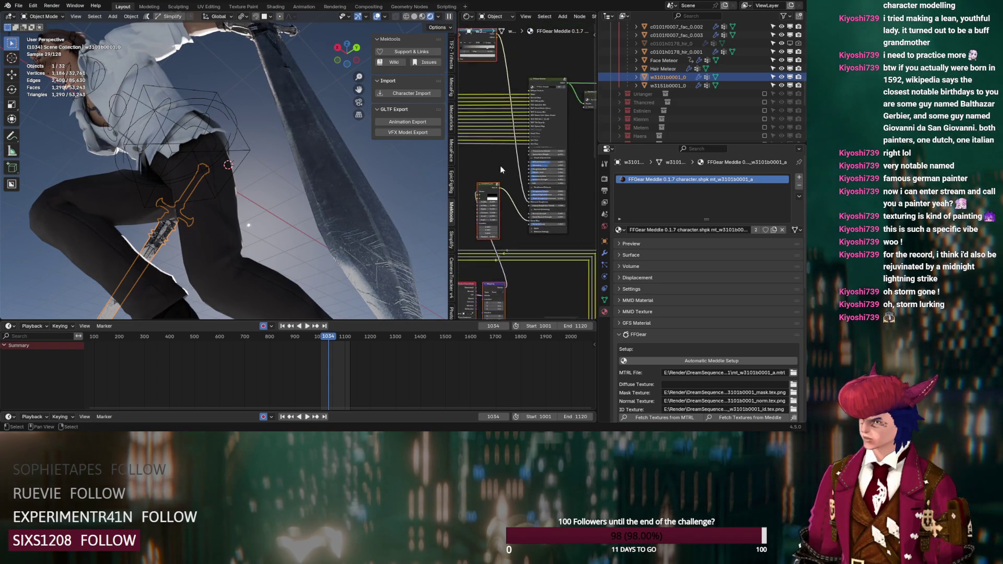
pyautogui.moveTo(538, 170); pyautogui.dragTo(497, 166, button='middle')
pyautogui.moveTo(501, 133); pyautogui.dragTo(490, 134)
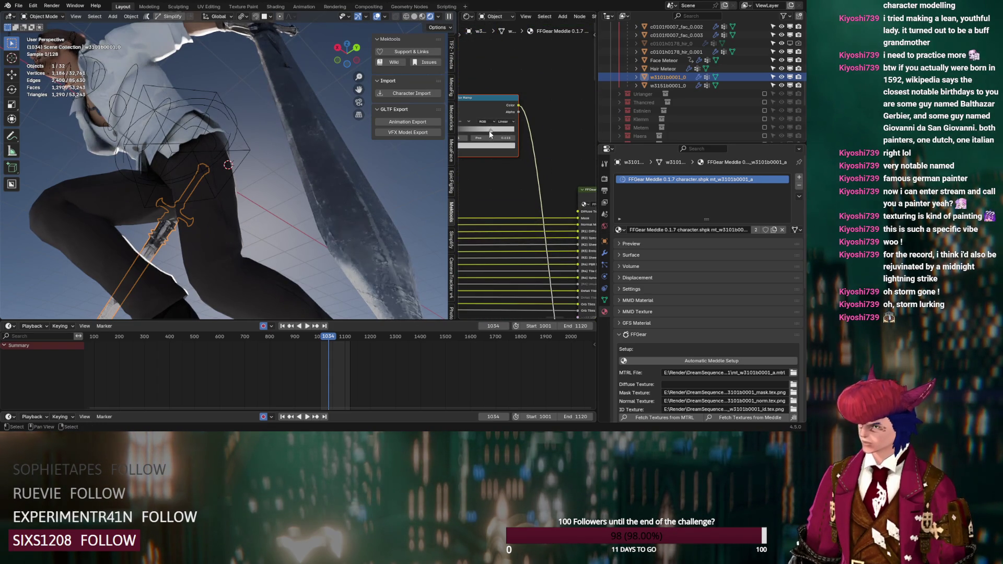
pyautogui.moveTo(441, 162)
pyautogui.mouseDown(button='middle')
pyautogui.moveTo(405, 222)
pyautogui.moveTo(415, 247)
pyautogui.mouseUp(button='middle')
pyautogui.scroll(3, 415, 247)
pyautogui.moveTo(486, 131); pyautogui.dragTo(474, 133)
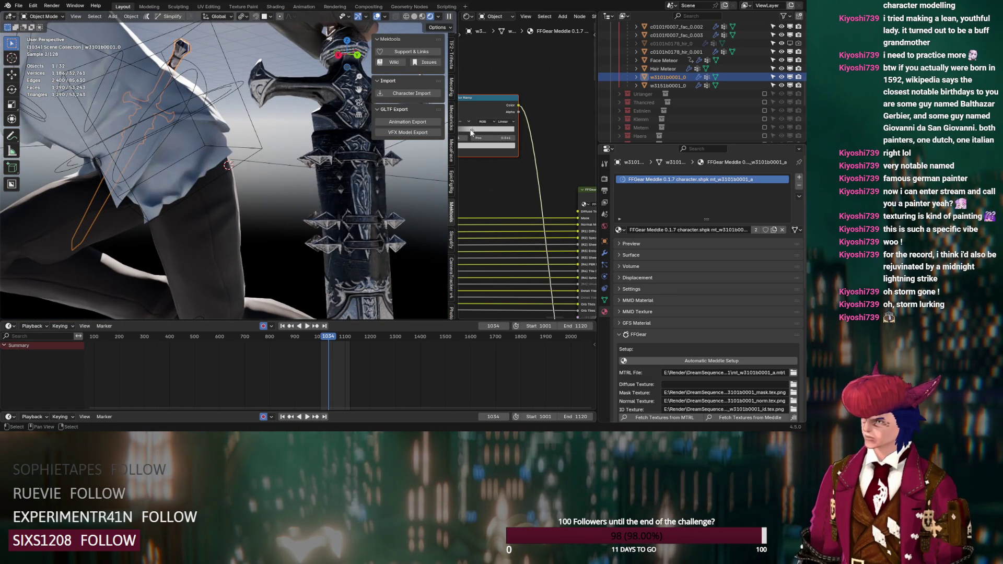
pyautogui.scroll(-5, 491, 179)
pyautogui.moveTo(490, 179); pyautogui.dragTo(517, 175, button='middle')
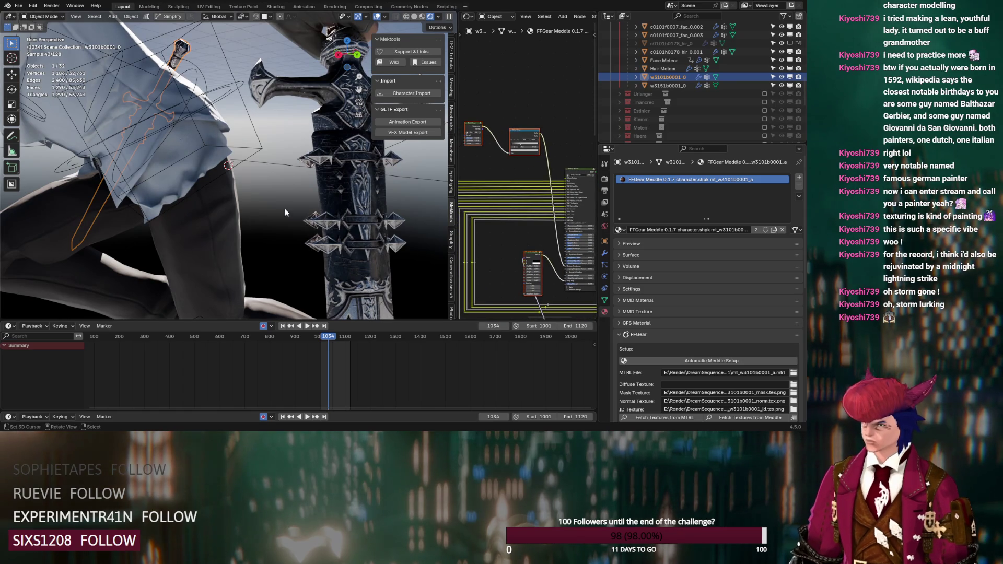
pyautogui.scroll(-5, 285, 209)
pyautogui.moveTo(278, 205)
pyautogui.mouseDown(button='middle')
pyautogui.moveTo(284, 194)
pyautogui.moveTo(293, 202)
pyautogui.moveTo(288, 190)
pyautogui.moveTo(249, 151)
pyautogui.moveTo(263, 215)
pyautogui.moveTo(307, 208)
pyautogui.moveTo(305, 195)
pyautogui.moveTo(300, 204)
pyautogui.mouseUp(button='middle')
pyautogui.scroll(4, 287, 180)
pyautogui.click(318, 177)
pyautogui.moveTo(252, 103)
pyautogui.mouseDown(button='middle')
pyautogui.moveTo(218, 132)
pyautogui.moveTo(247, 143)
pyautogui.mouseUp(button='middle')
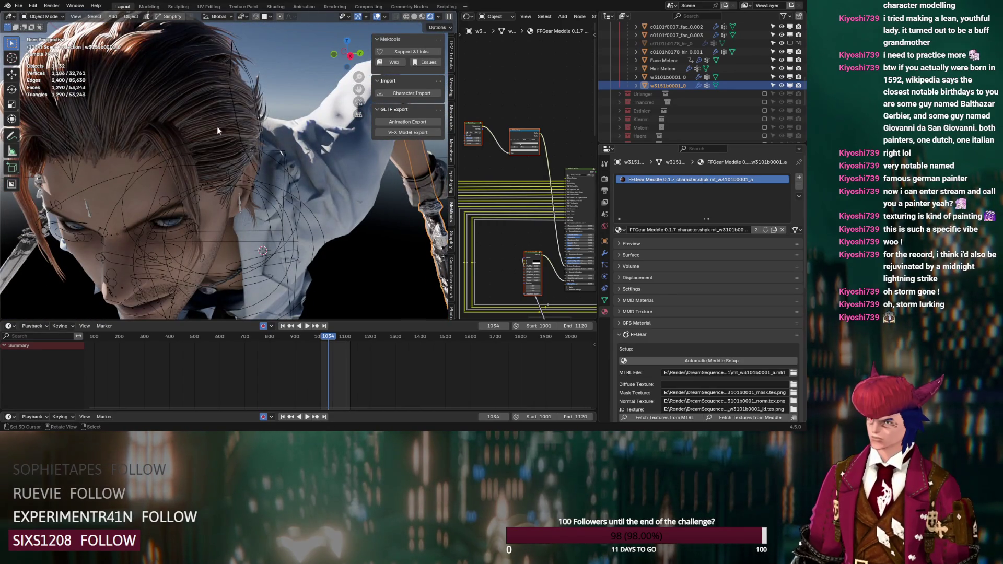
# - Set the Strength of Hair Meteor's Meddle face skin material to 3.000
pyautogui.moveTo(171, 111); pyautogui.dragTo(178, 105, button='middle')
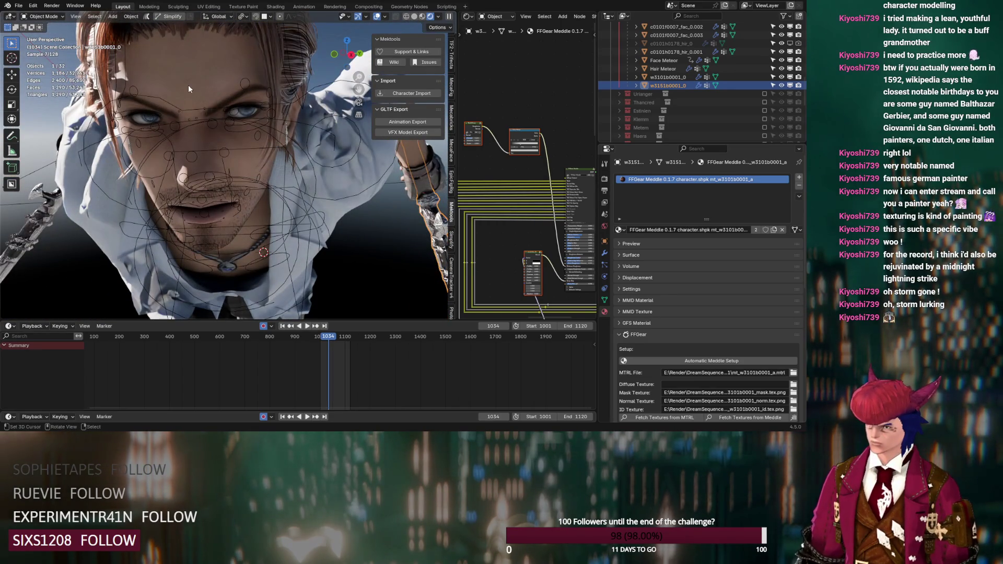
pyautogui.click(285, 156)
pyautogui.scroll(2, 522, 255)
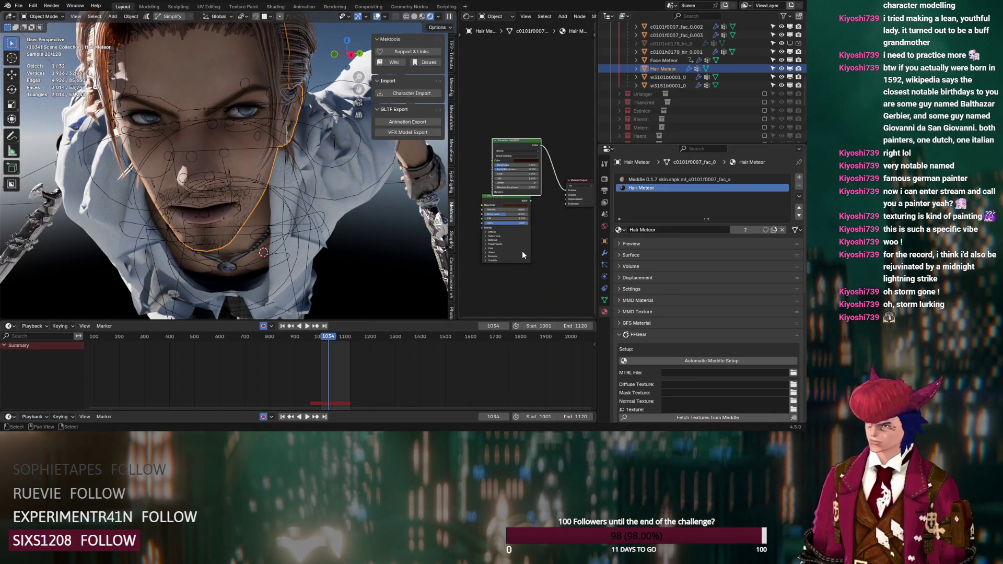
pyautogui.click(622, 180)
pyautogui.scroll(4, 533, 207)
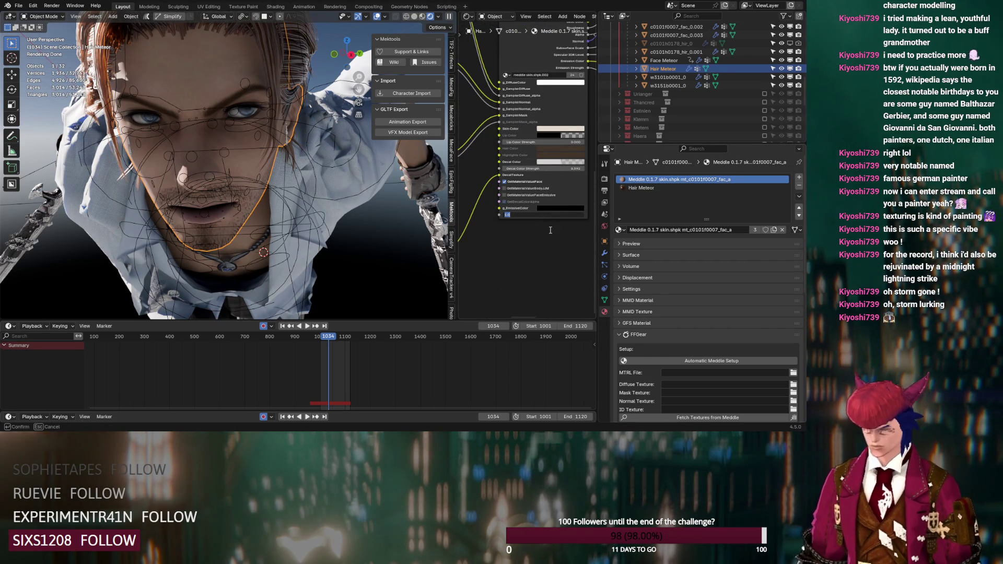
pyautogui.write('0')
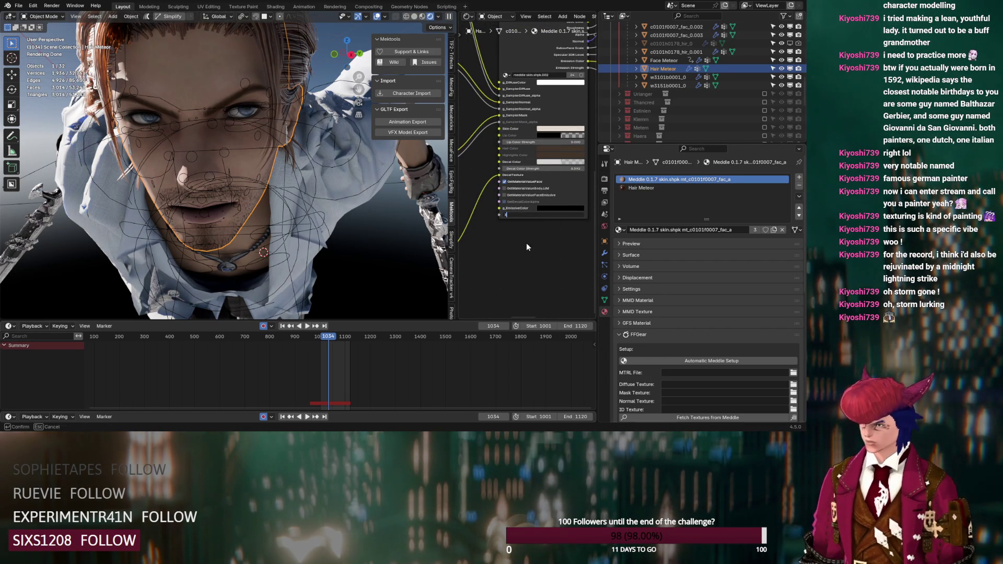
pyautogui.press('Return')
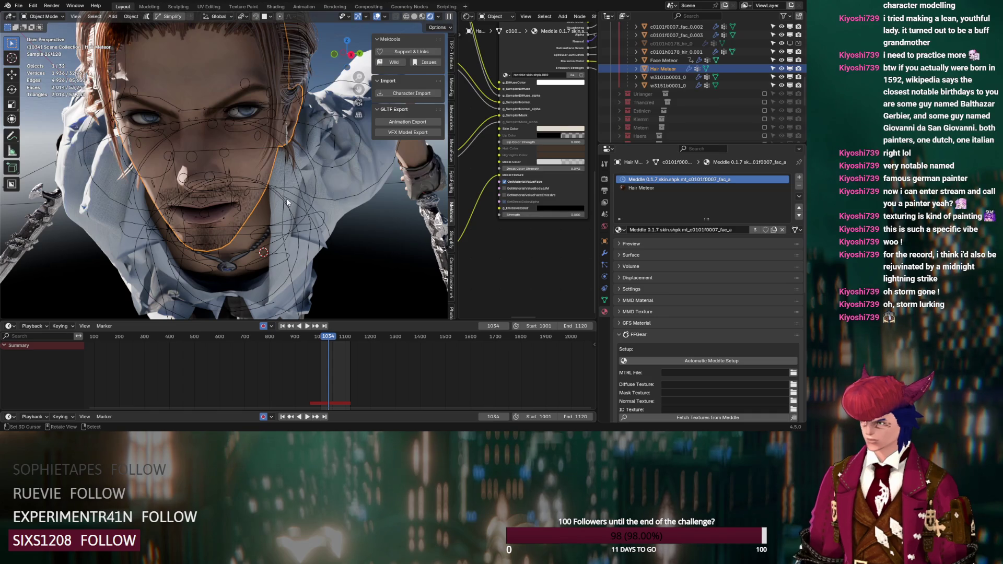
# - Select the trousers and bring their mt_c0101e6097_dwn_a material node into view
pyautogui.moveTo(340, 228); pyautogui.dragTo(341, 200, button='middle')
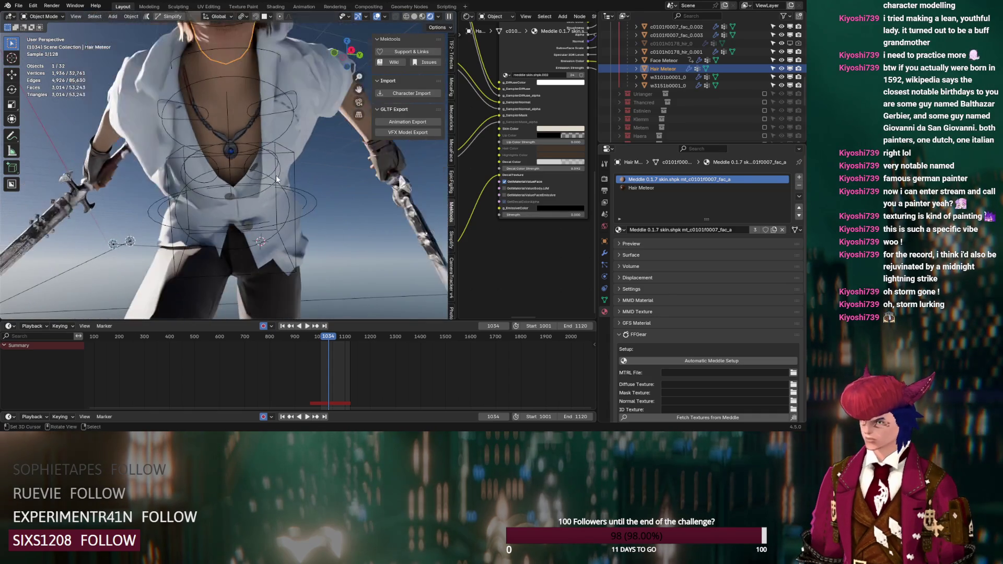
pyautogui.moveTo(276, 175)
pyautogui.mouseDown(button='middle')
pyautogui.moveTo(294, 157)
pyautogui.moveTo(272, 148)
pyautogui.moveTo(224, 168)
pyautogui.mouseUp(button='middle')
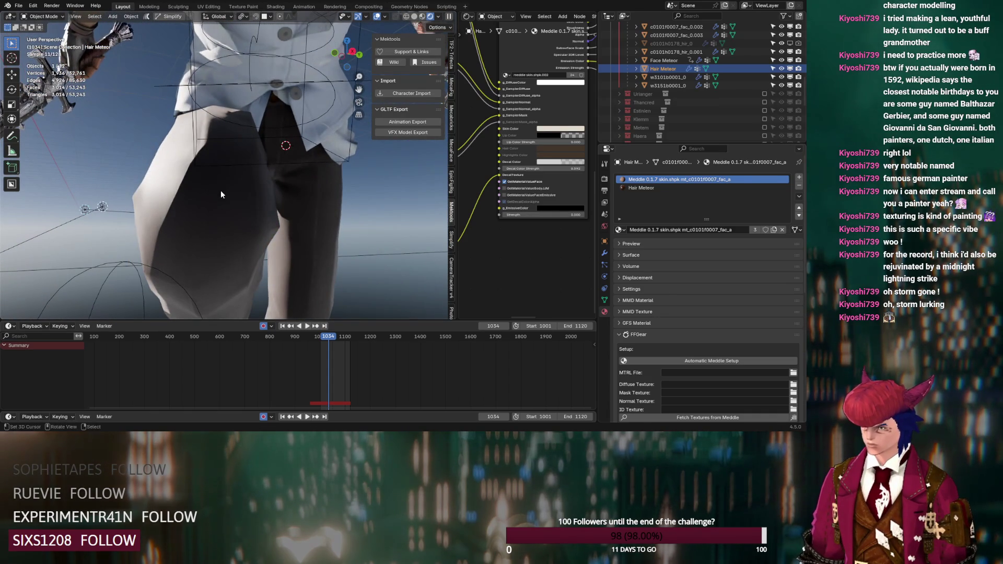
pyautogui.click(220, 191)
pyautogui.moveTo(470, 229)
pyautogui.mouseDown(button='middle')
pyautogui.moveTo(507, 229)
pyautogui.moveTo(554, 158)
pyautogui.mouseUp(button='middle')
pyautogui.scroll(4, 554, 157)
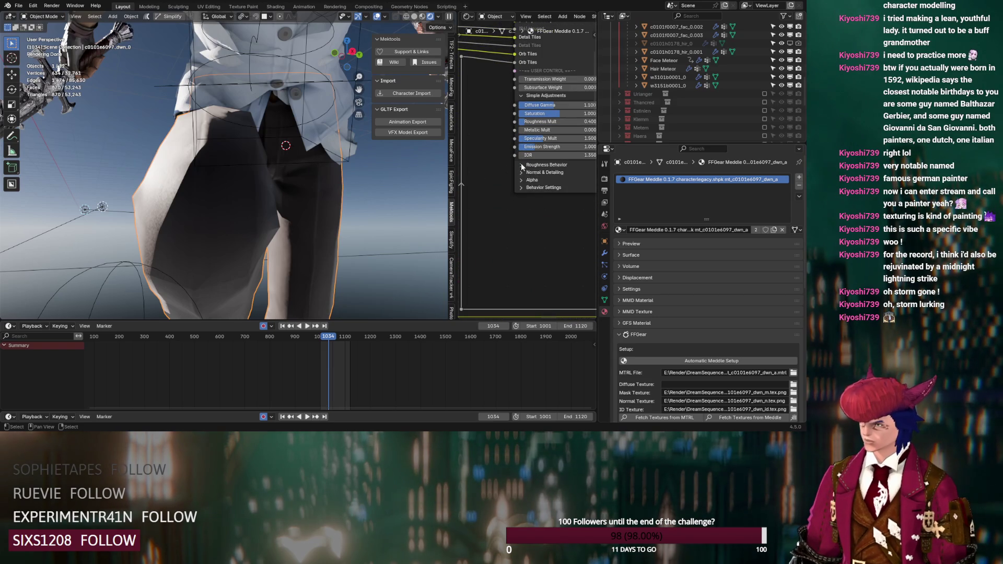
# - Set the trousers' Detail Normal Strength to 2.000
pyautogui.click(522, 164)
pyautogui.click(523, 219)
pyautogui.moveTo(522, 218); pyautogui.dragTo(498, 214, button='middle')
pyautogui.click(525, 233)
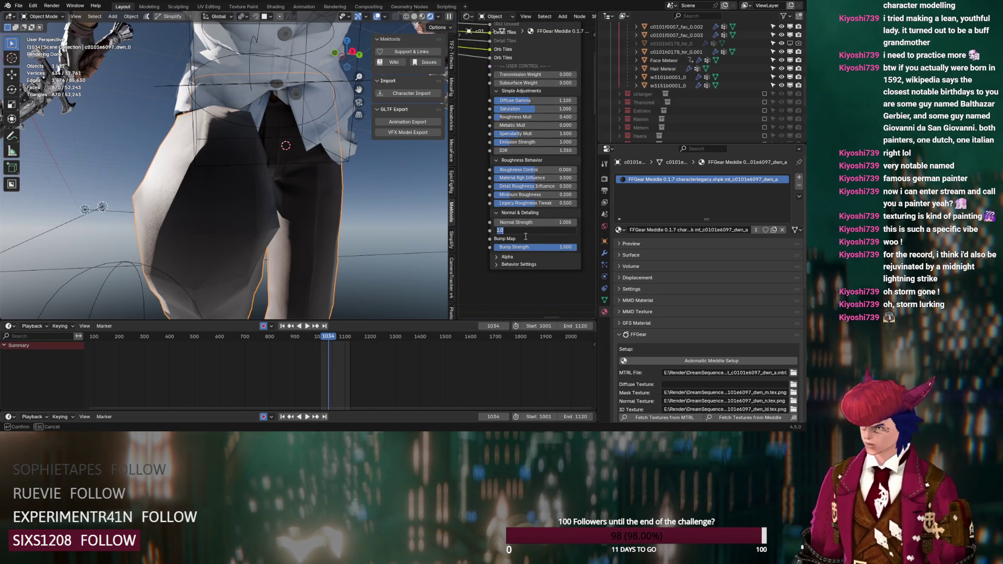
pyautogui.write('2')
pyautogui.press('Return')
pyautogui.moveTo(439, 251); pyautogui.dragTo(370, 238, button='middle')
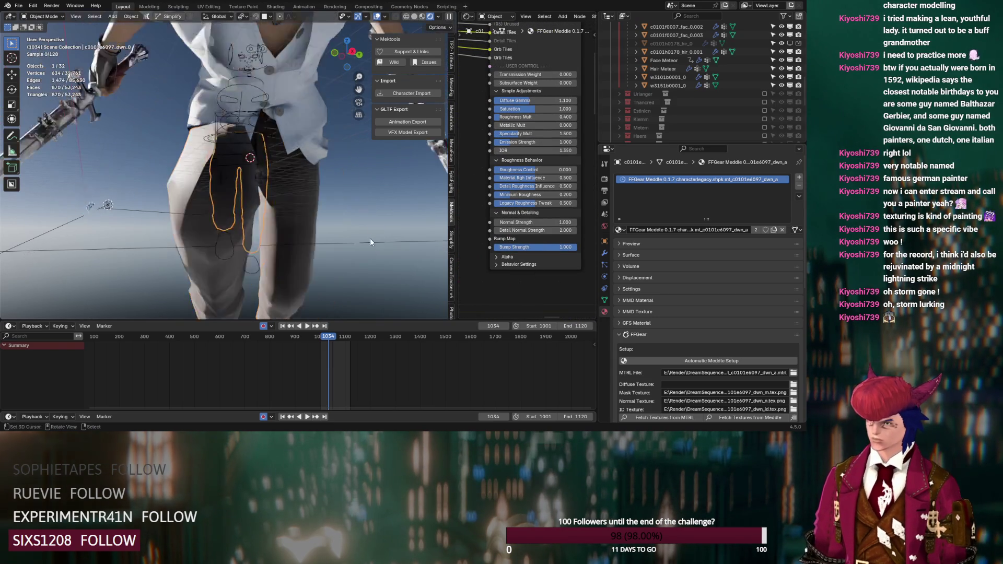
pyautogui.scroll(-5, 370, 238)
# - Select the shoe and lower its Roughness Mult and Minimum Roughness for a glossier finish
pyautogui.click(226, 252)
pyautogui.scroll(8, 250, 202)
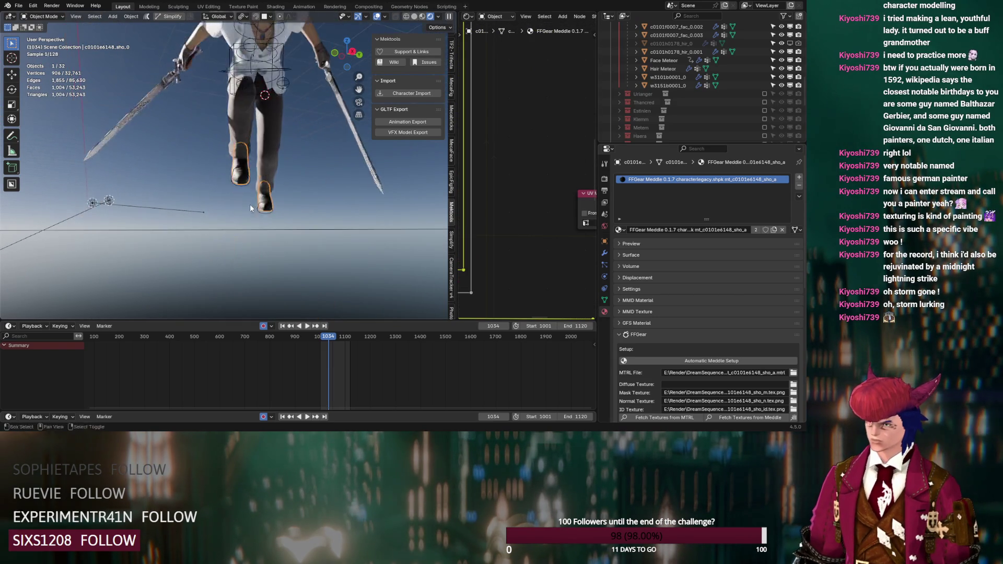
pyautogui.scroll(-10, 542, 236)
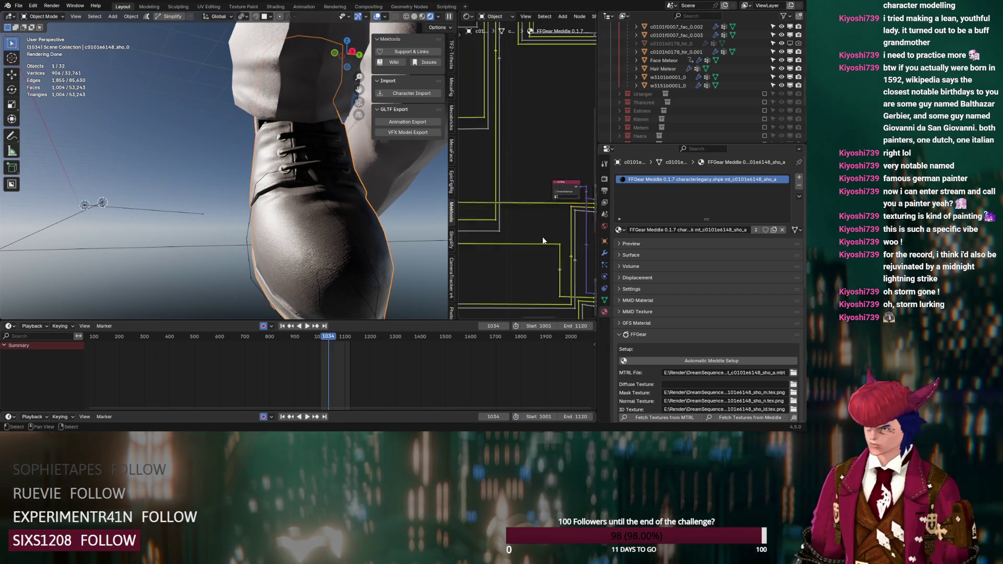
pyautogui.scroll(8, 510, 152)
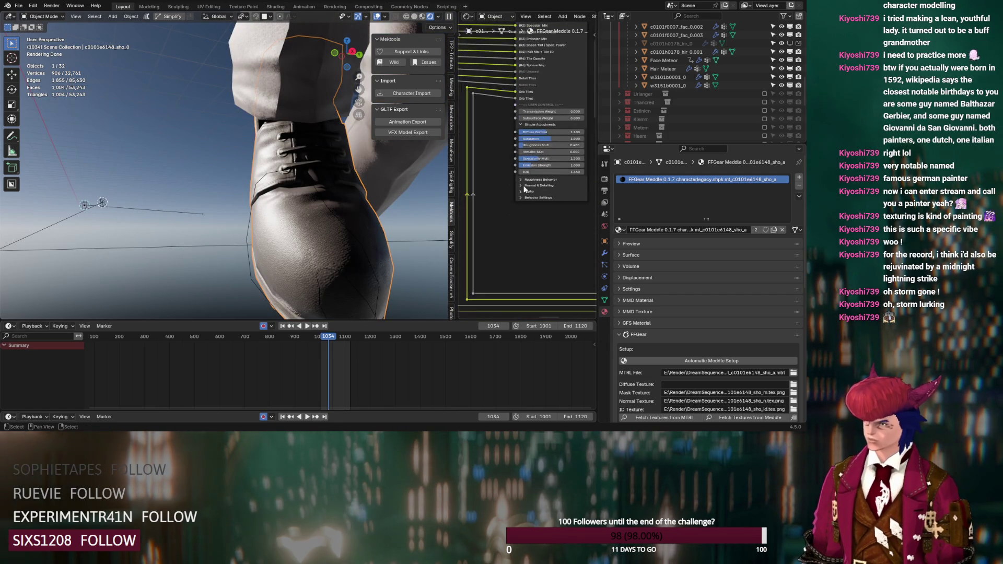
pyautogui.moveTo(538, 132); pyautogui.dragTo(528, 133)
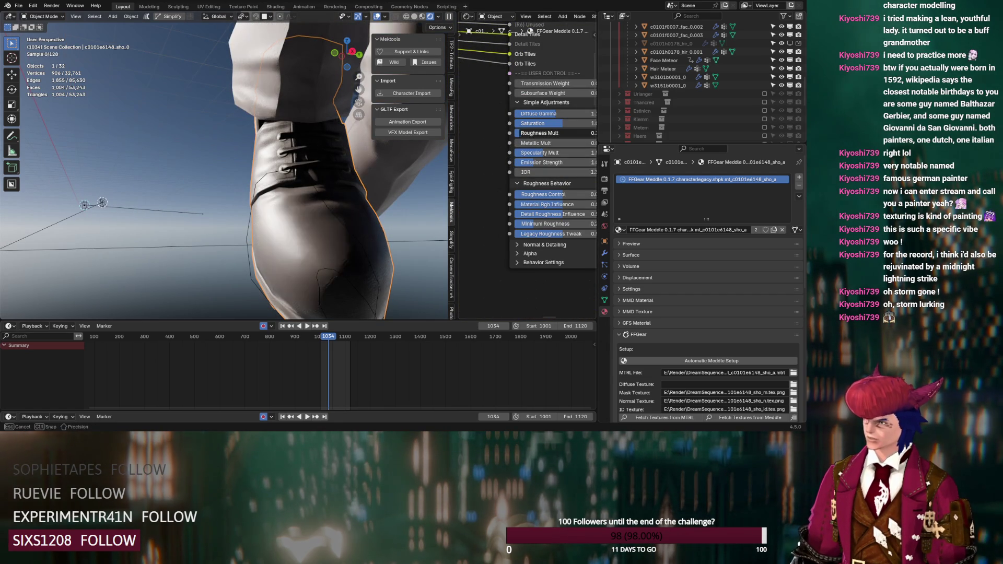
pyautogui.moveTo(540, 227); pyautogui.dragTo(524, 226)
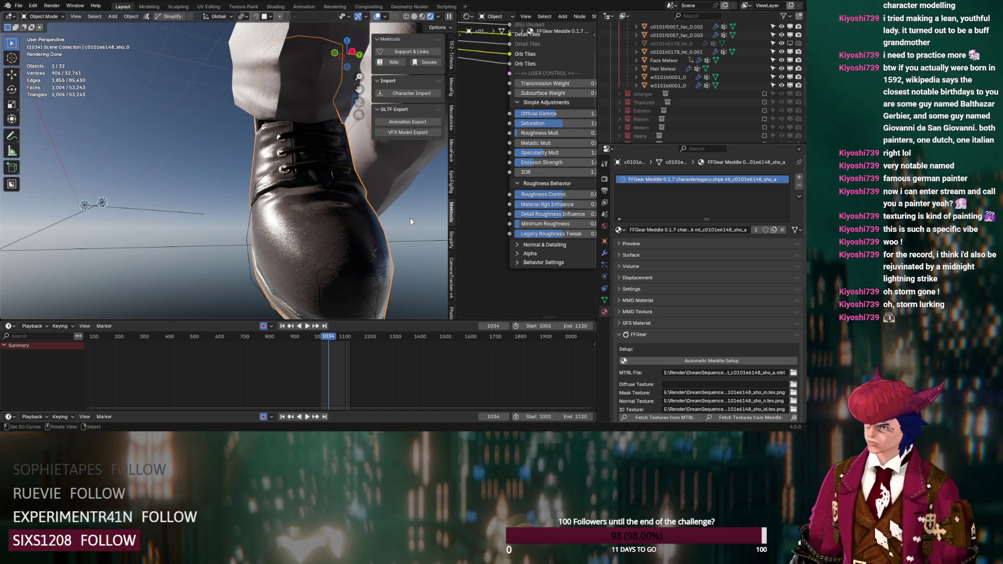
pyautogui.moveTo(416, 219); pyautogui.dragTo(388, 225, button='middle')
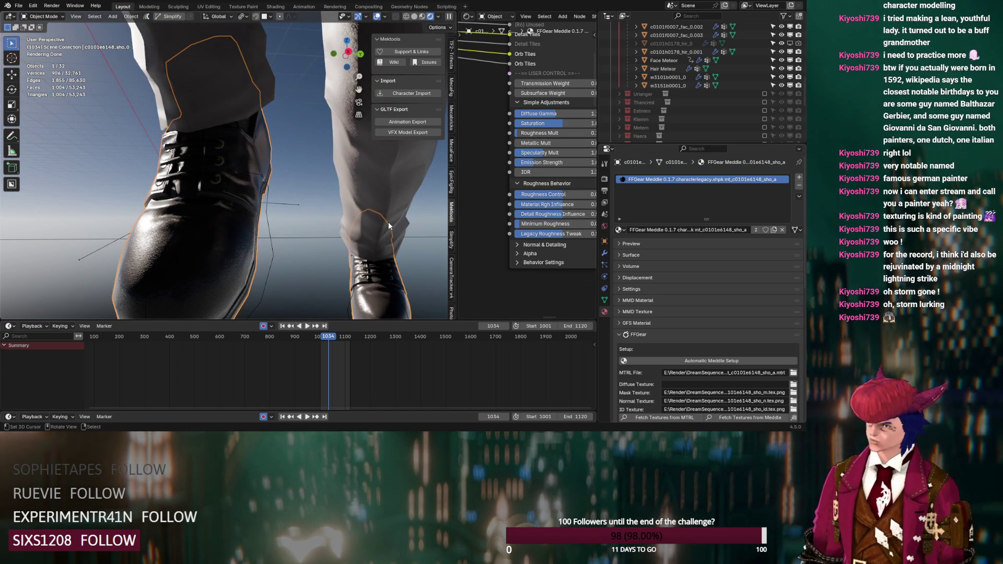
pyautogui.scroll(-8, 388, 221)
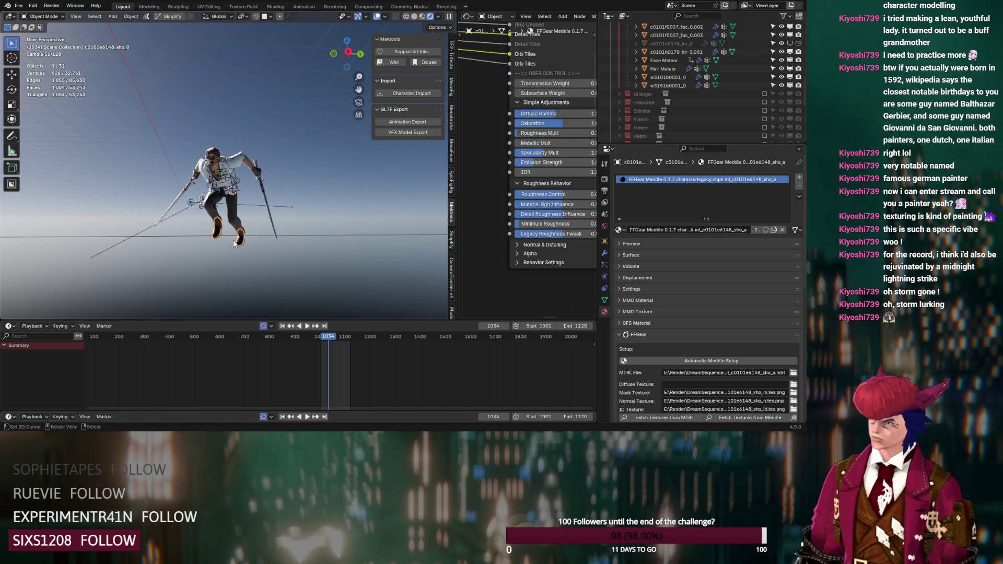
pyautogui.scroll(10, 670, 91)
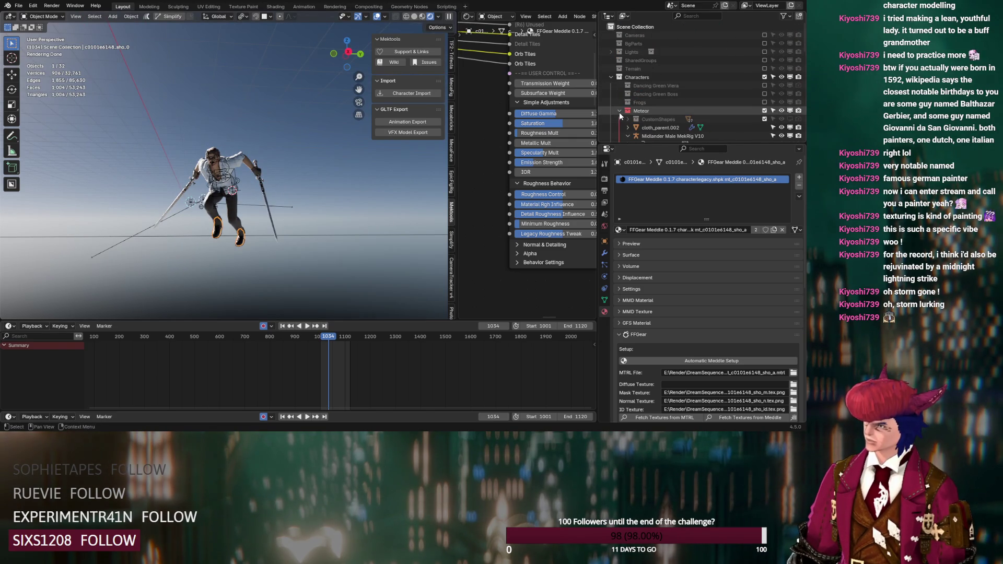
# - Exclude the Meteor collection, then include and expand the Frogs collection
pyautogui.click(619, 111)
pyautogui.click(765, 110)
pyautogui.click(764, 103)
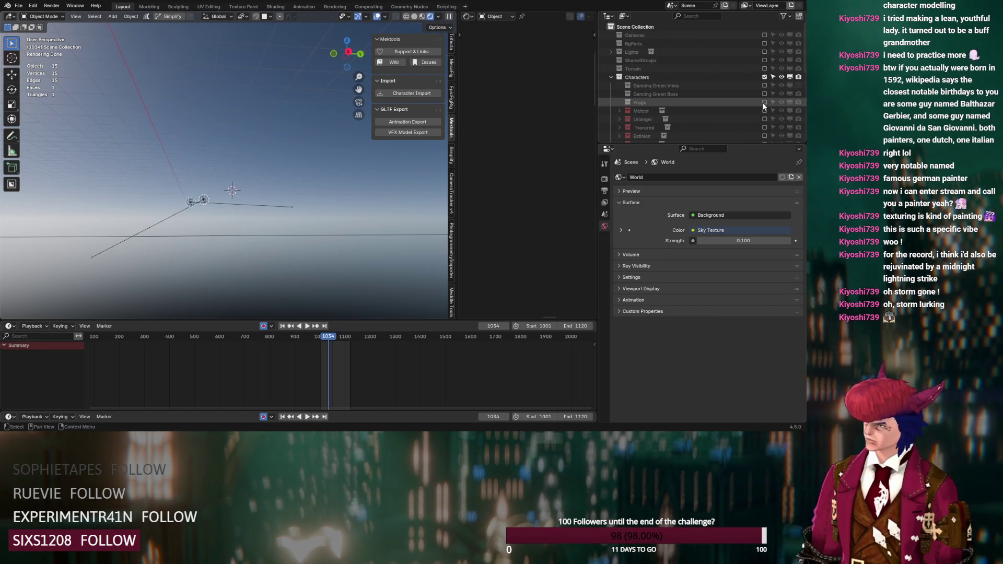
pyautogui.click(620, 102)
pyautogui.moveTo(414, 146)
pyautogui.mouseDown(button='middle')
pyautogui.moveTo(300, 167)
pyautogui.moveTo(297, 203)
pyautogui.moveTo(253, 202)
pyautogui.moveTo(369, 214)
pyautogui.moveTo(281, 218)
pyautogui.moveTo(319, 216)
pyautogui.mouseUp(button='middle')
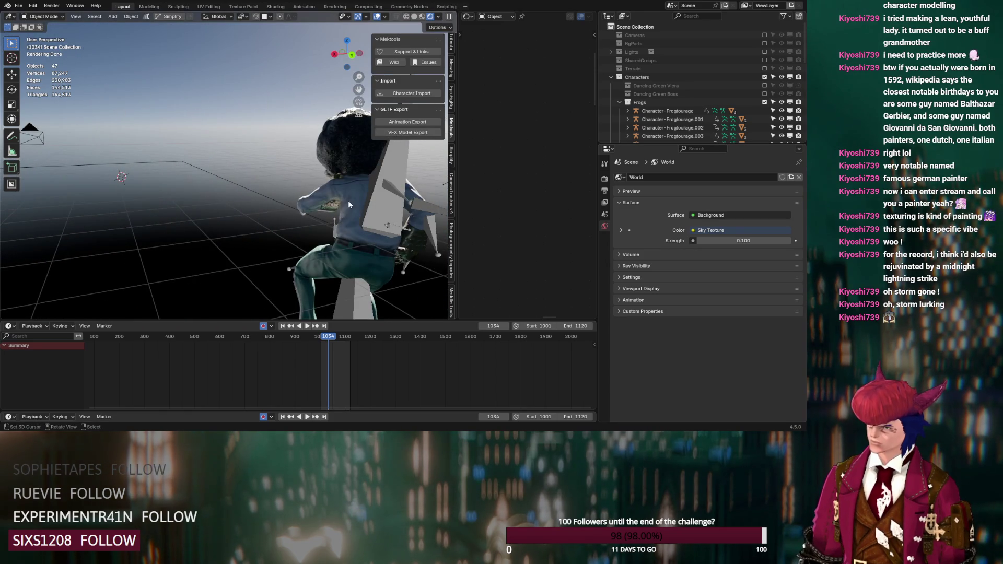
pyautogui.scroll(-5, 348, 199)
pyautogui.scroll(6, 330, 206)
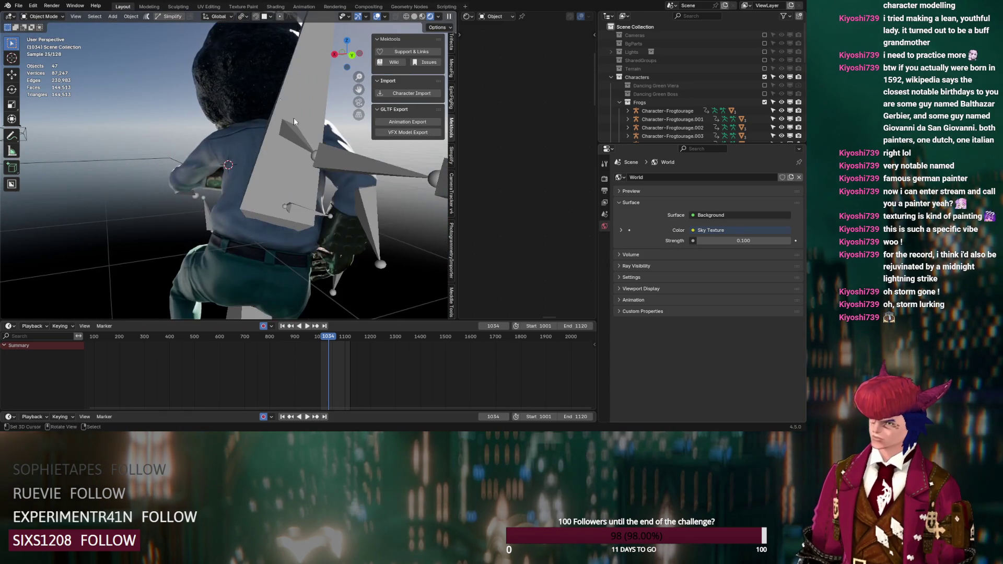
# - Hide the eight hair objects that share the Frog Hair material
pyautogui.click(270, 88)
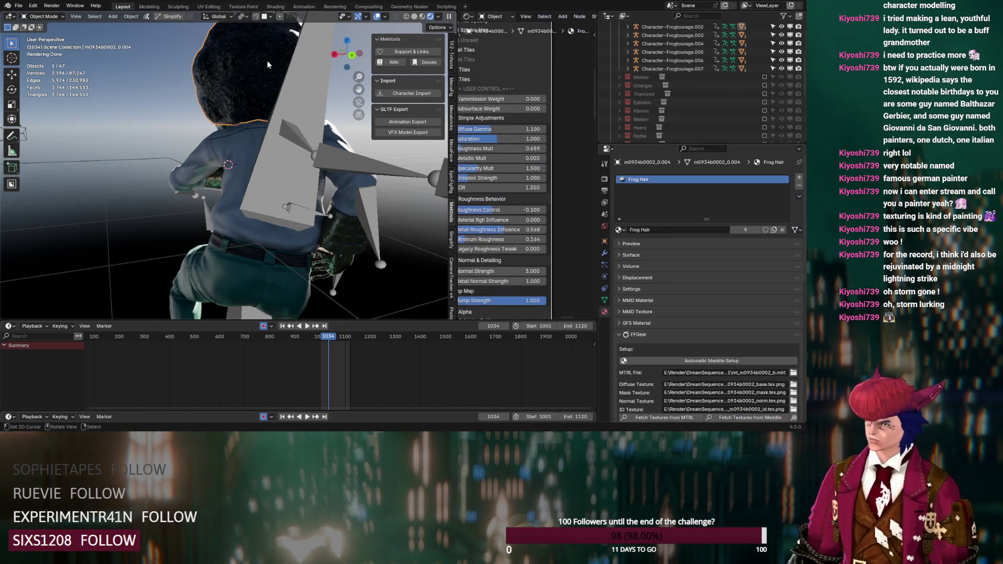
pyautogui.rightClick(261, 65)
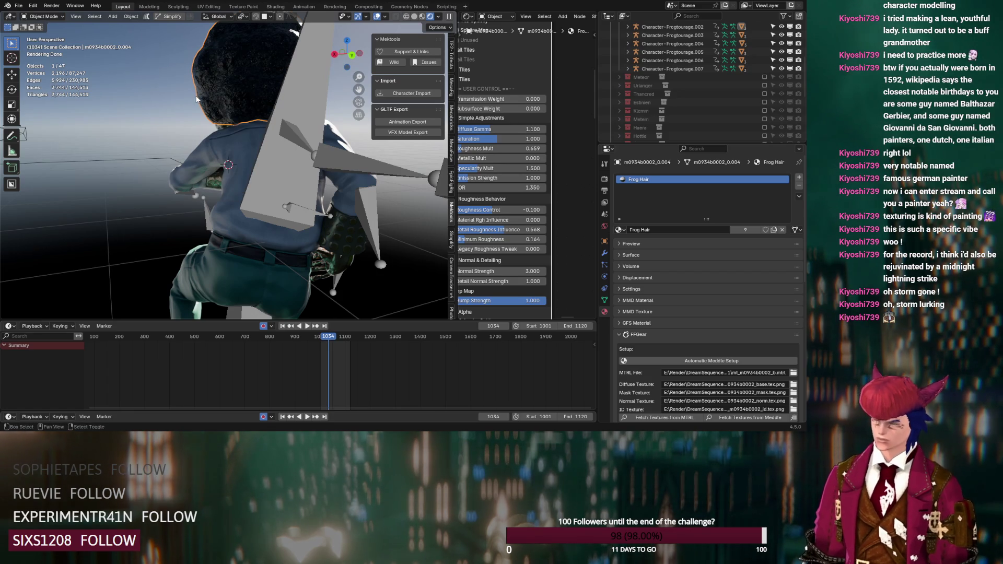
pyautogui.hotkey('shift', 'l')
pyautogui.click(174, 103)
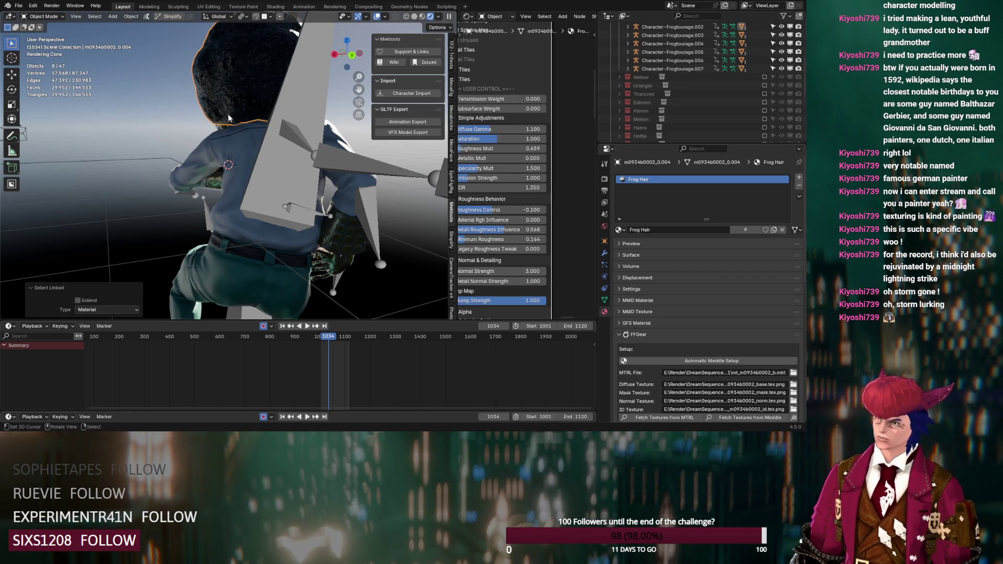
pyautogui.press('h')
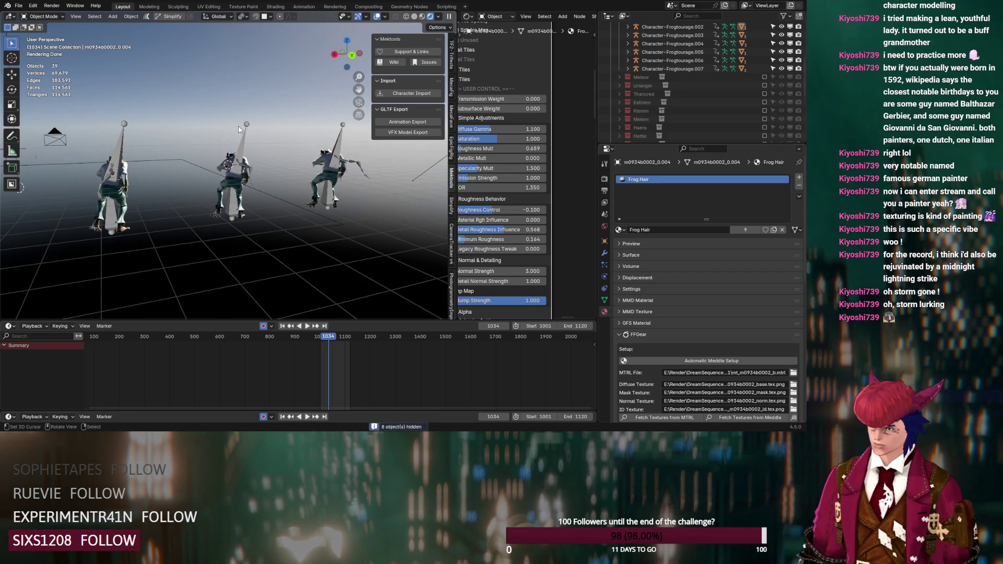
# - Expand every Character-Frogtourage item in the Outliner and orbit over the frog rigs
pyautogui.scroll(6, 239, 130)
pyautogui.scroll(2, 642, 68)
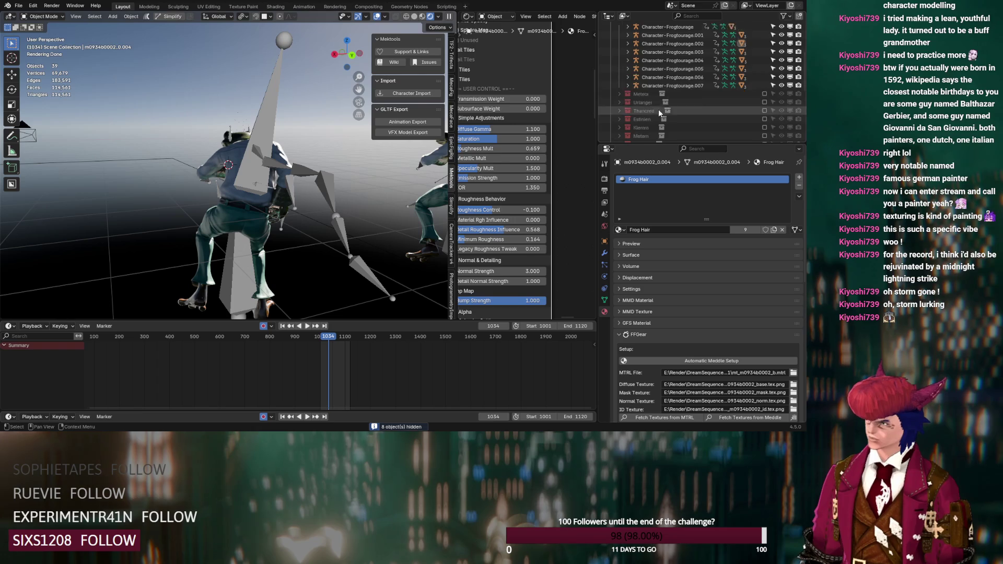
pyautogui.moveTo(631, 105); pyautogui.dragTo(630, 50)
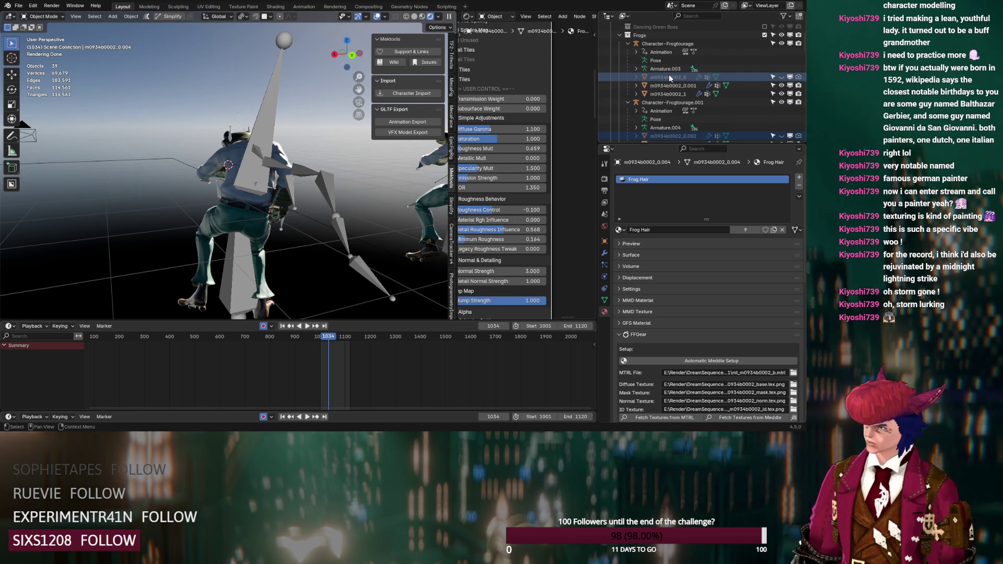
pyautogui.moveTo(234, 138)
pyautogui.mouseDown(button='middle')
pyautogui.moveTo(227, 155)
pyautogui.moveTo(285, 178)
pyautogui.moveTo(344, 168)
pyautogui.mouseUp(button='middle')
pyautogui.scroll(3, 300, 182)
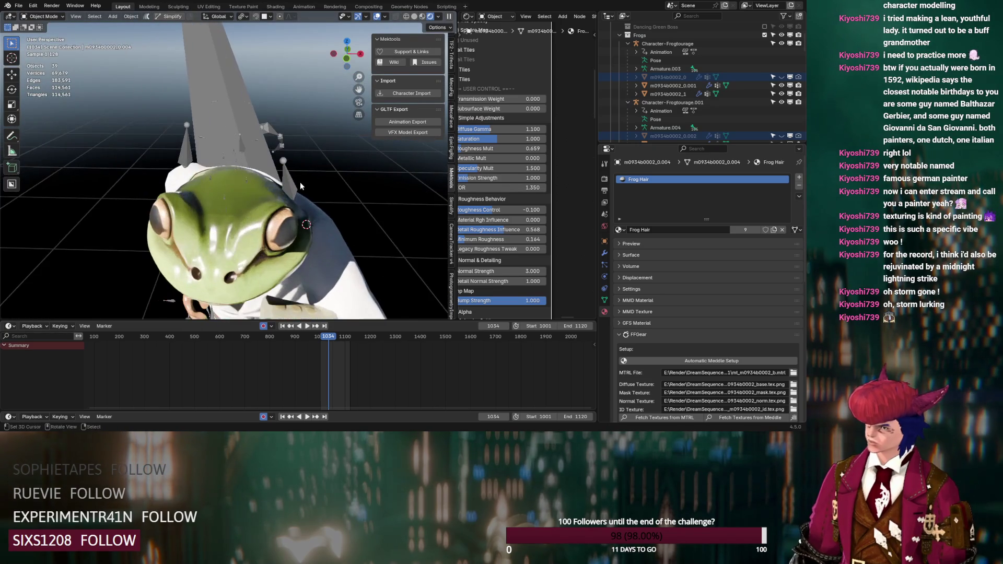
# - Select the frog's head mesh, show its particle hair in the viewport, and switch to the Hair material
pyautogui.click(251, 187)
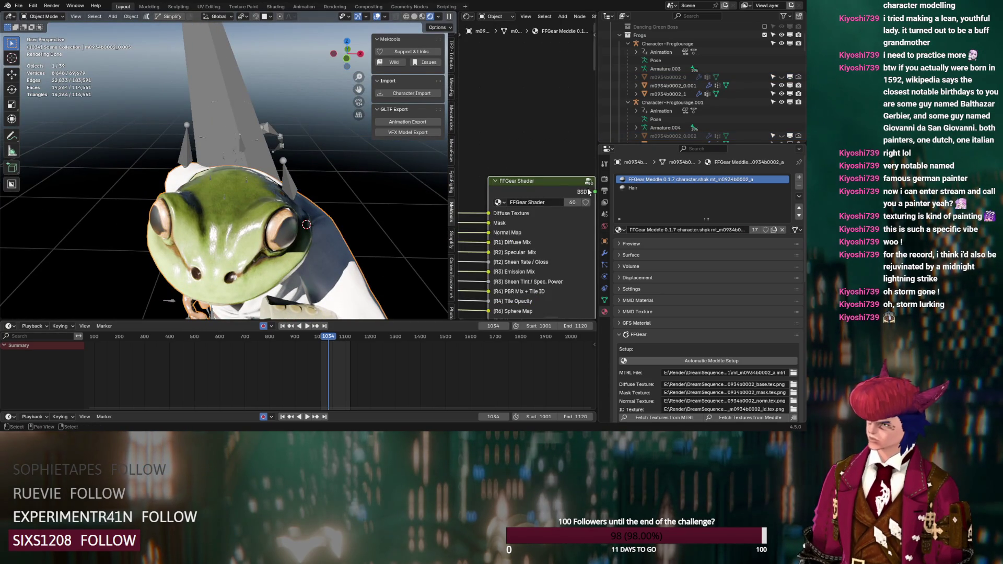
pyautogui.click(607, 265)
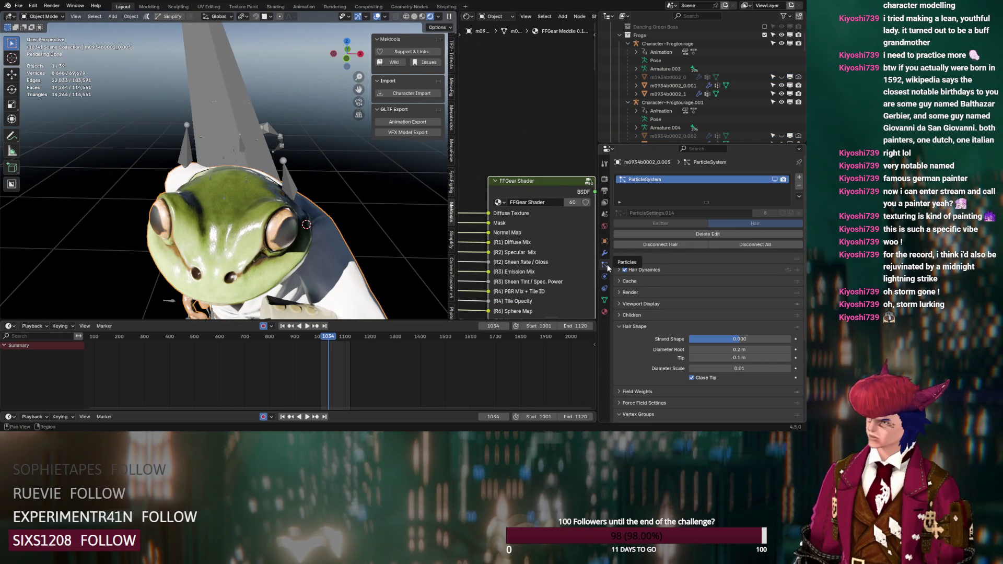
pyautogui.click(775, 179)
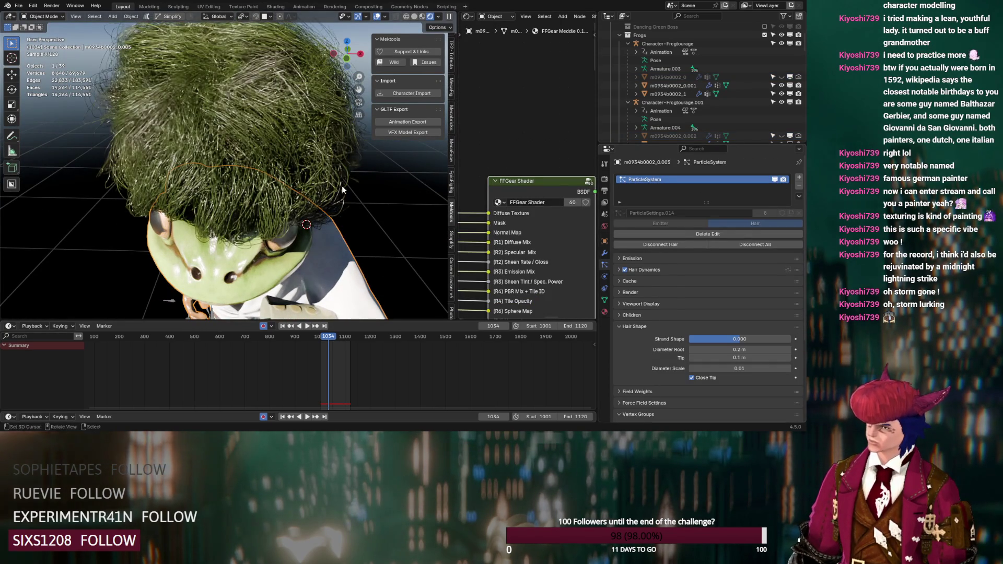
pyautogui.click(604, 312)
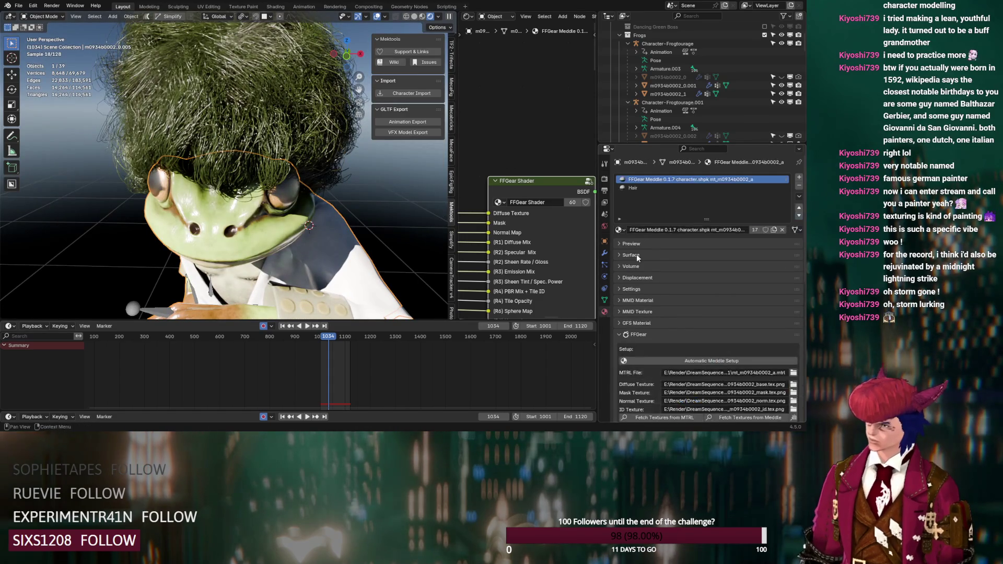
pyautogui.click(633, 188)
pyautogui.scroll(-3, 559, 187)
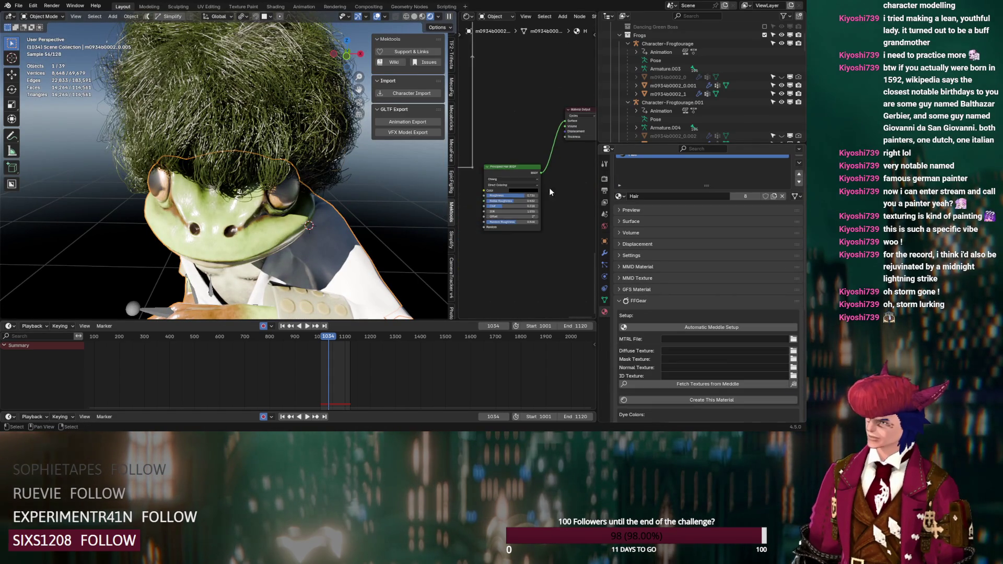
pyautogui.scroll(-3, 313, 178)
pyautogui.scroll(8, 313, 179)
pyautogui.scroll(4, 518, 196)
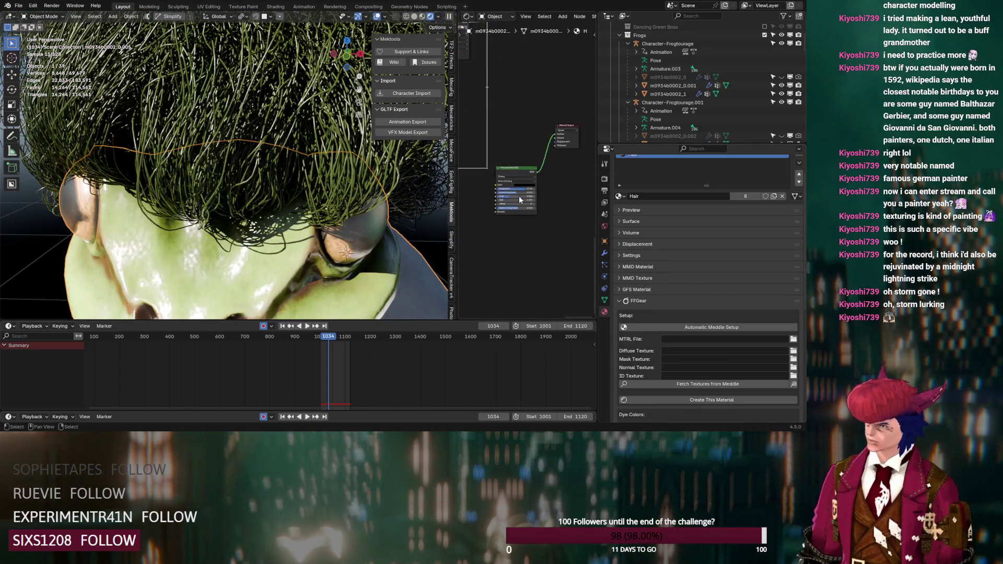
pyautogui.click(525, 191)
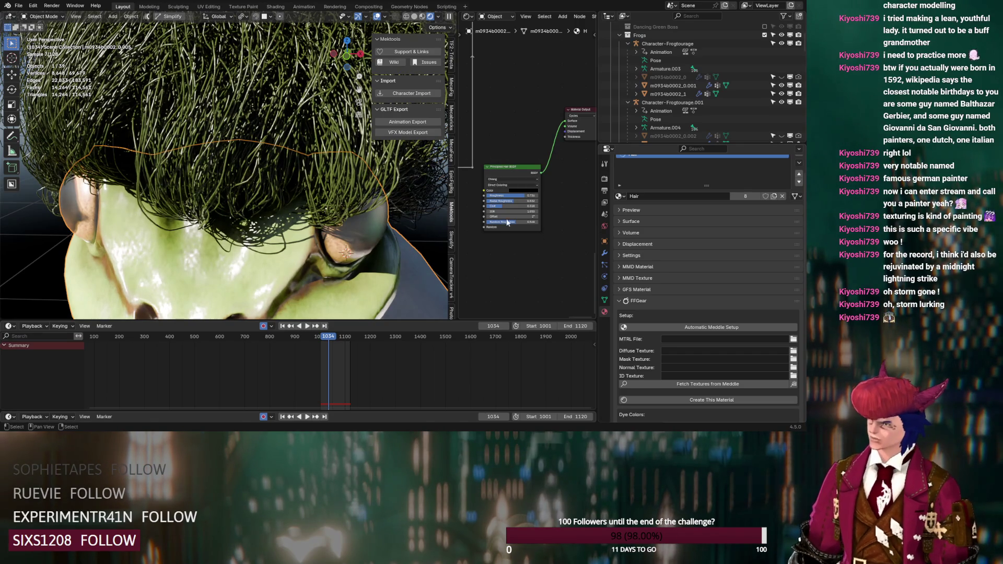
pyautogui.scroll(-5, 508, 197)
# - Add a Principled BSDF node to the Hair material and arrange it above the hair shader
pyautogui.hotkey('shift', 'a')
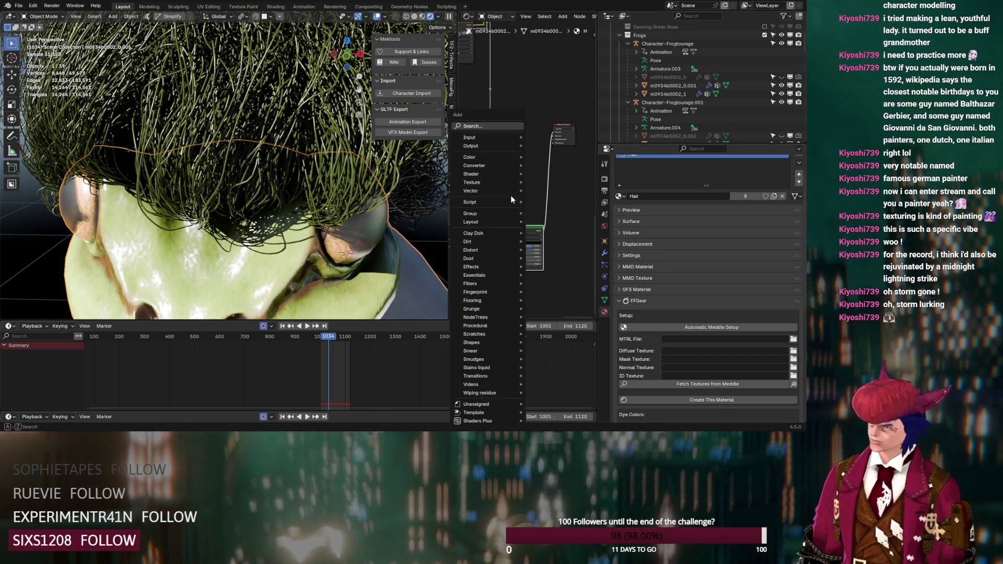
pyautogui.write('princ')
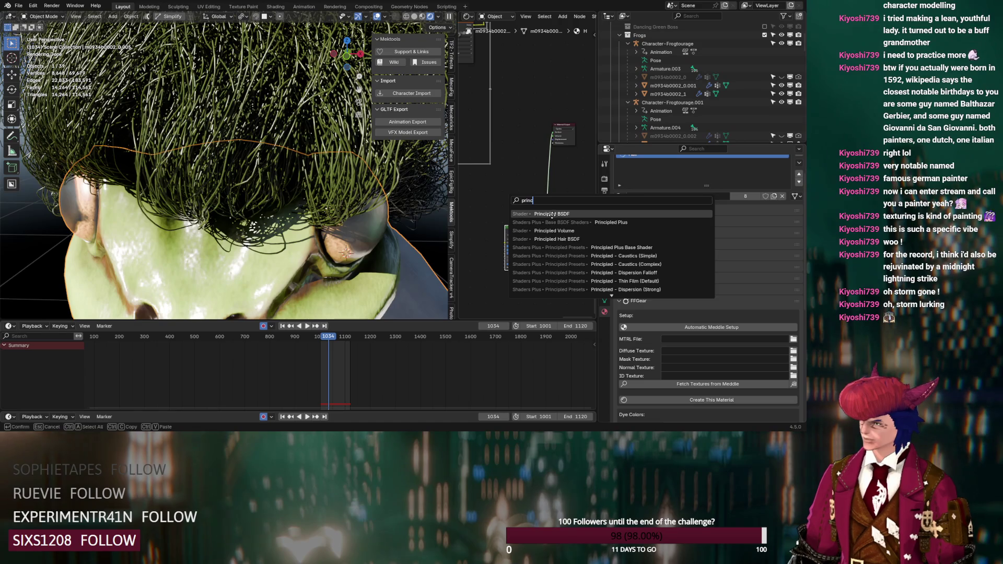
pyautogui.click(552, 214)
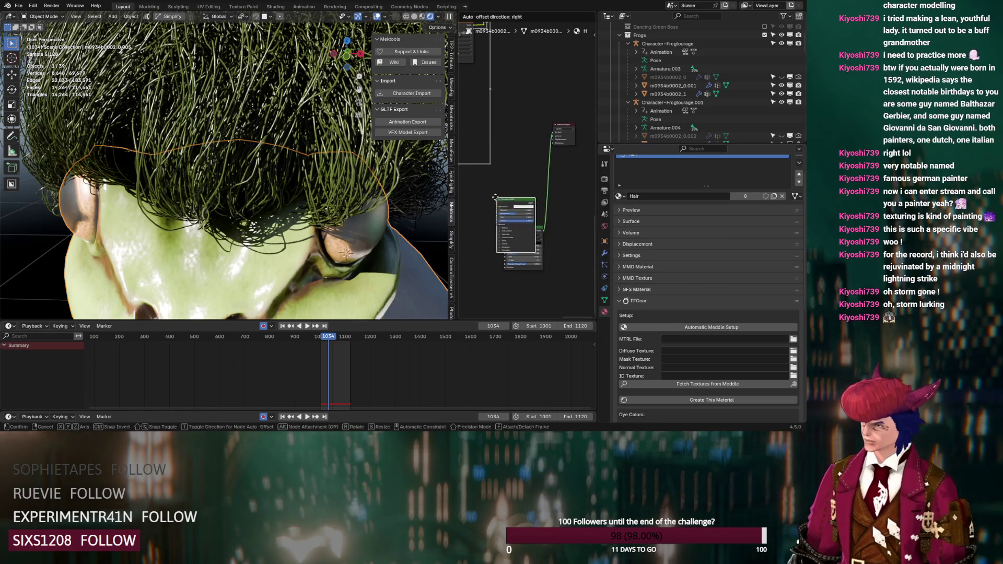
pyautogui.click(494, 182)
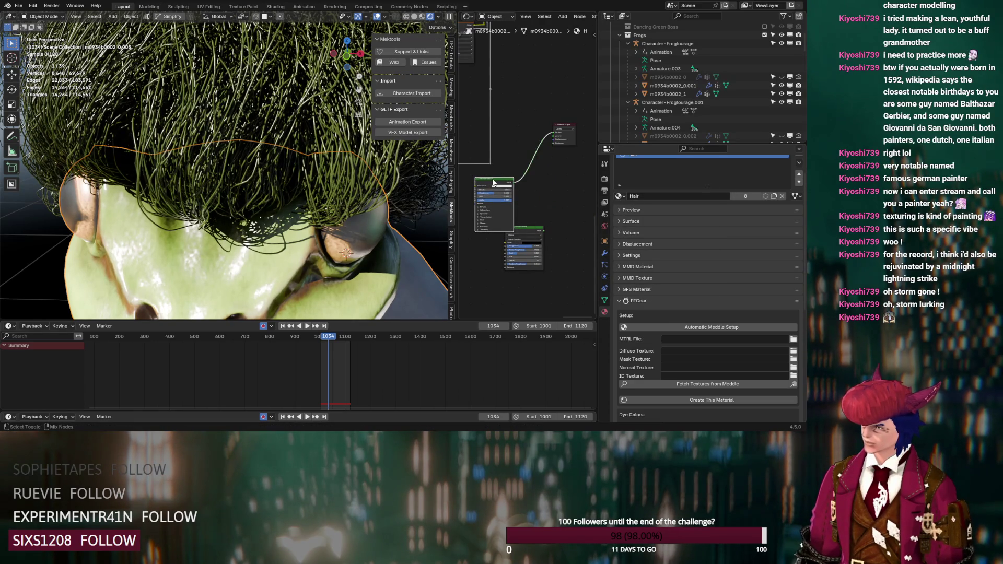
pyautogui.moveTo(539, 239); pyautogui.dragTo(547, 249)
# - Set the particle system's render Material to Hair
pyautogui.click(607, 267)
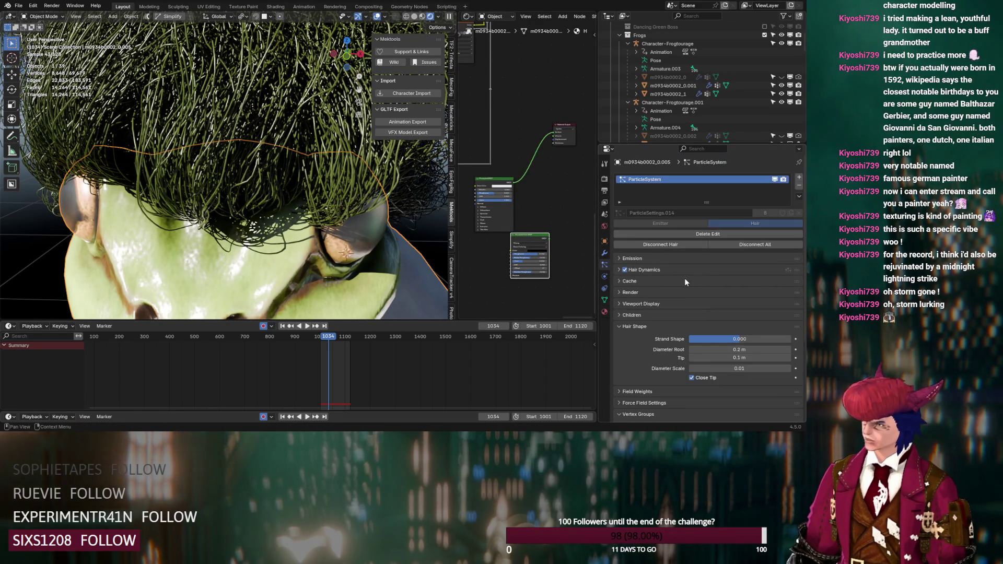
pyautogui.click(621, 282)
pyautogui.click(621, 282)
pyautogui.click(620, 293)
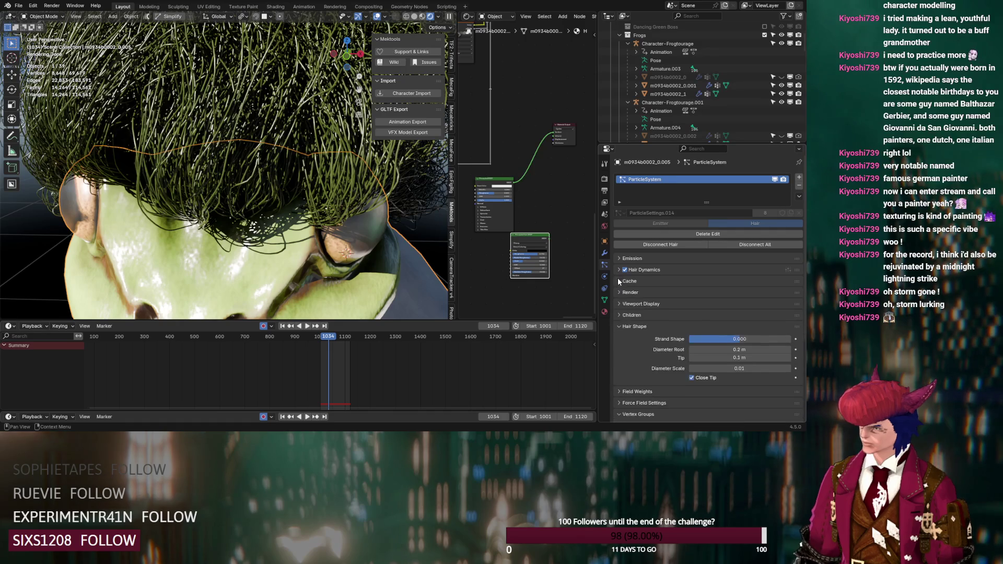
pyautogui.click(735, 316)
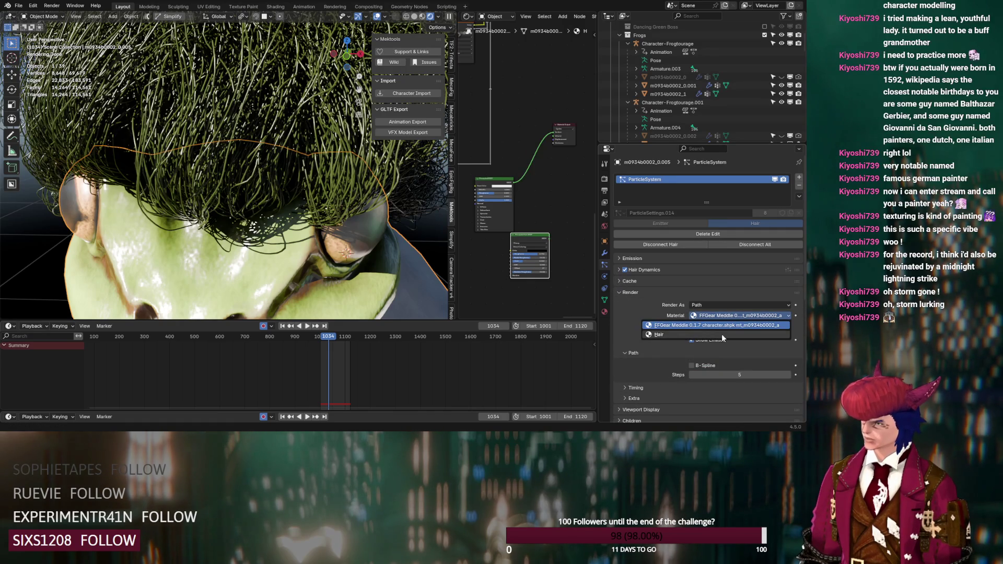
pyautogui.click(723, 333)
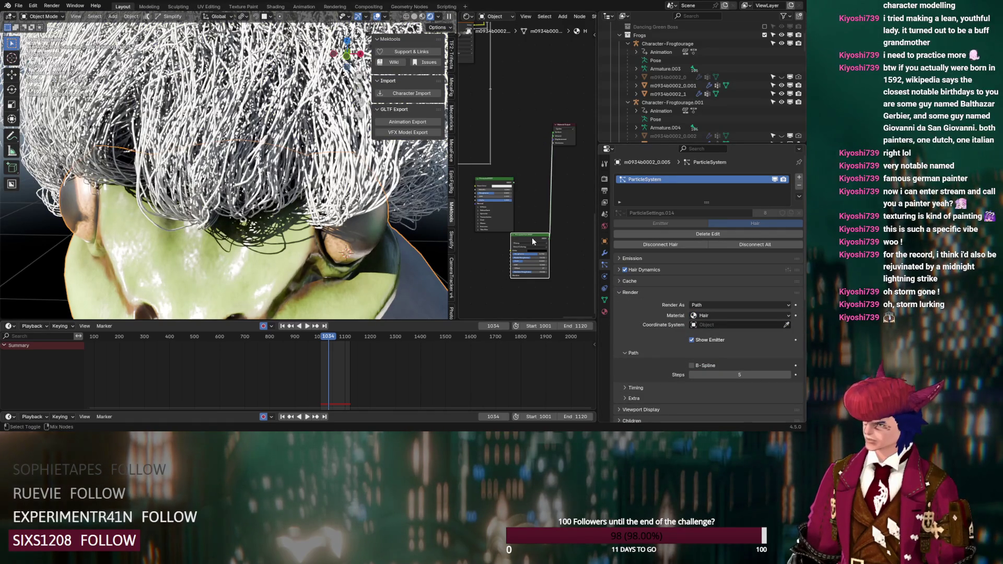
# - Connect Principled Hair BSDF to the Material Output, keep the colour near-black, and lower its Roughness
pyautogui.keyDown('ctrl'); pyautogui.keyDown('shift'); pyautogui.click(533, 241); pyautogui.keyUp('shift'); pyautogui.keyUp('ctrl')
pyautogui.scroll(2, 528, 300)
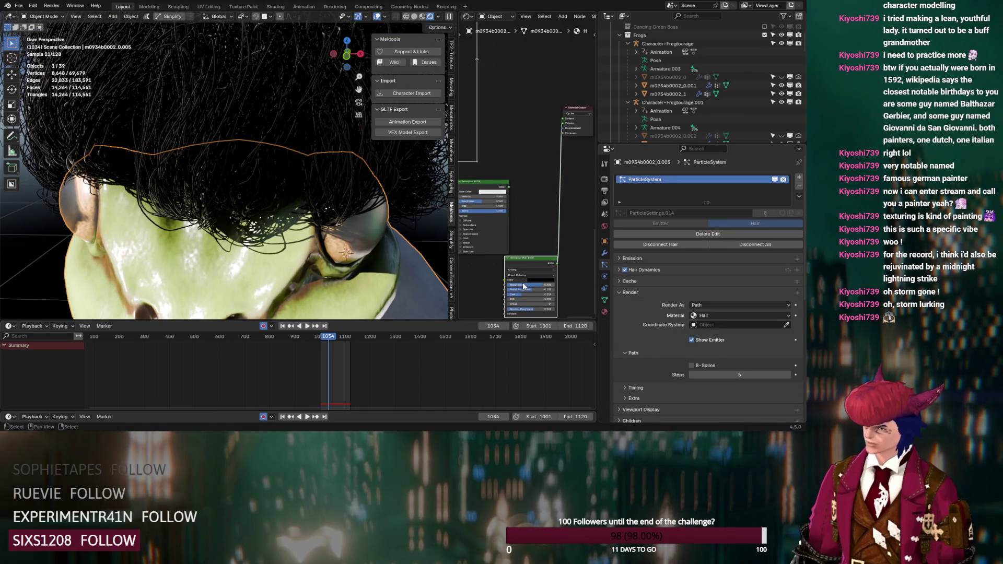
pyautogui.scroll(1, 524, 286)
pyautogui.click(545, 299)
pyautogui.moveTo(573, 254); pyautogui.dragTo(574, 254)
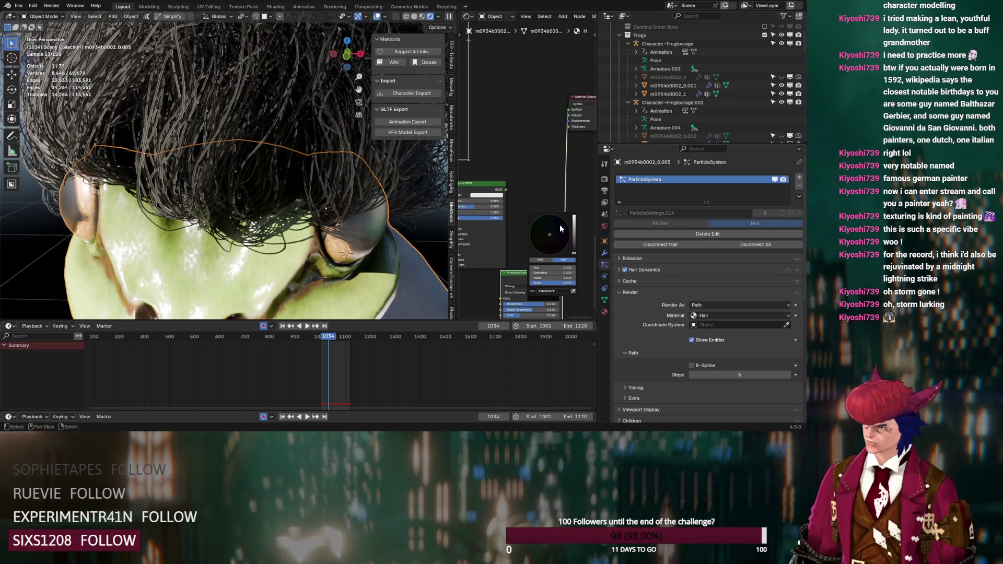
pyautogui.moveTo(539, 304); pyautogui.dragTo(526, 313)
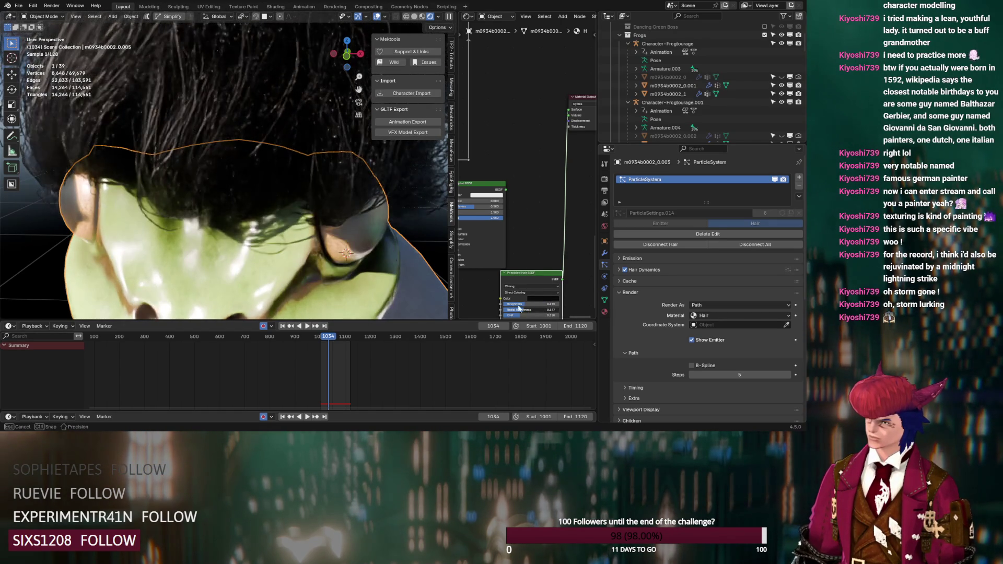
pyautogui.scroll(-5, 313, 217)
pyautogui.moveTo(314, 217)
pyautogui.mouseDown(button='middle')
pyautogui.moveTo(332, 230)
pyautogui.moveTo(226, 229)
pyautogui.moveTo(222, 211)
pyautogui.moveTo(262, 209)
pyautogui.moveTo(215, 245)
pyautogui.moveTo(270, 171)
pyautogui.moveTo(285, 182)
pyautogui.mouseUp(button='middle')
pyautogui.scroll(5, 225, 230)
pyautogui.scroll(5, 262, 211)
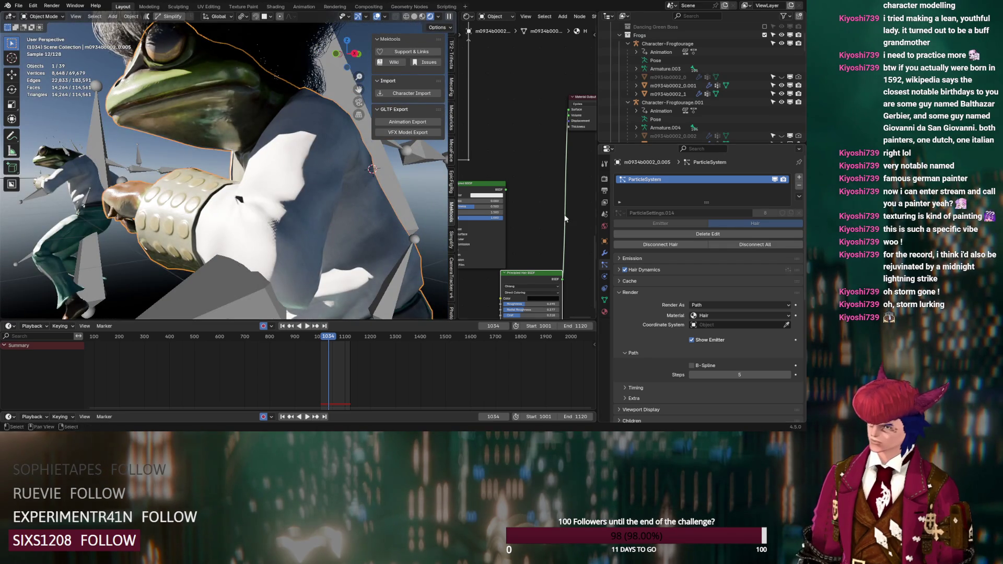
# - Set Detail Normal Strength to 2.000 on the frog's mt_m0934b0002_a FFGear Meddle material
pyautogui.click(609, 313)
pyautogui.click(669, 179)
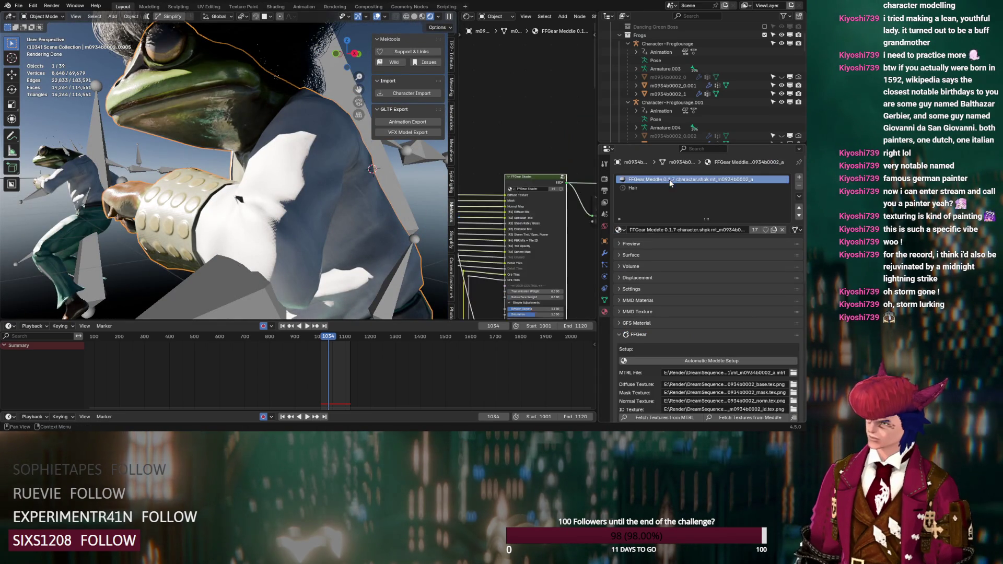
pyautogui.scroll(5, 546, 163)
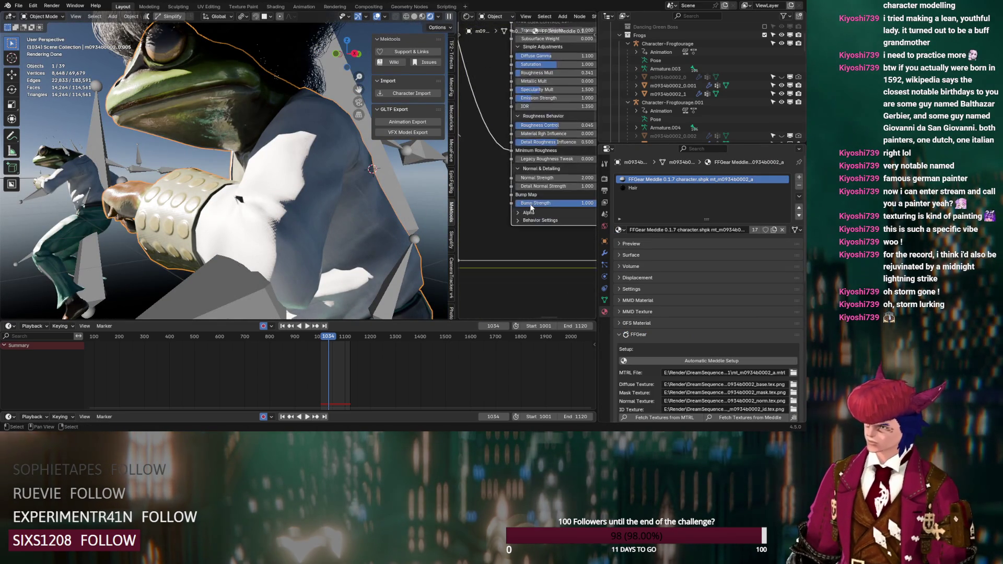
pyautogui.moveTo(536, 194); pyautogui.dragTo(535, 195)
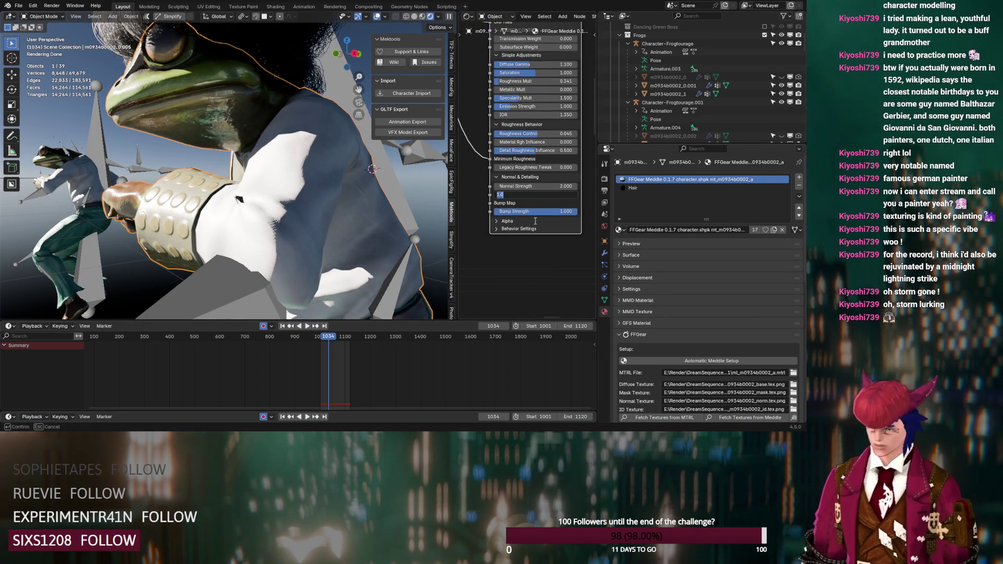
pyautogui.press('Return')
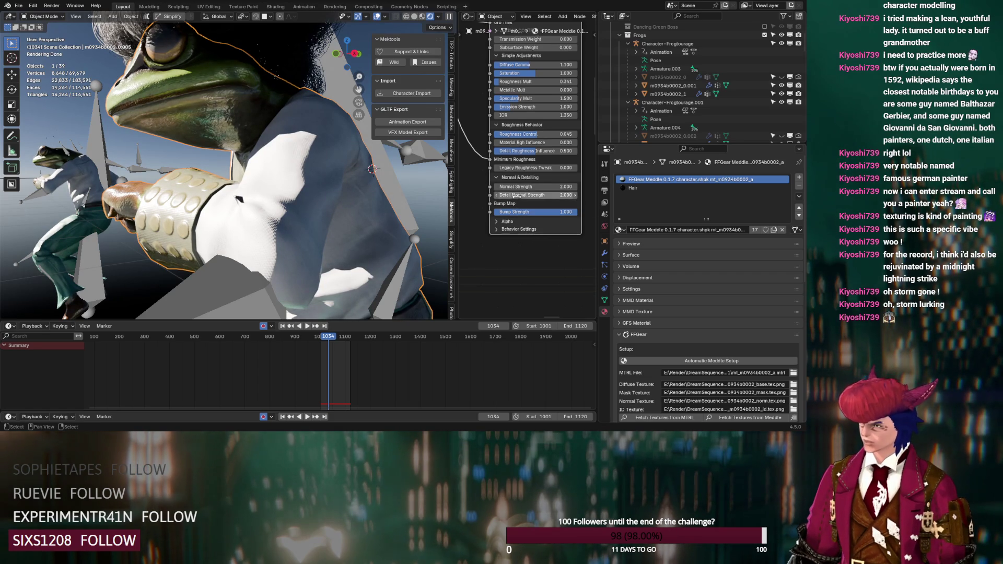
pyautogui.moveTo(519, 199); pyautogui.dragTo(527, 242, button='middle')
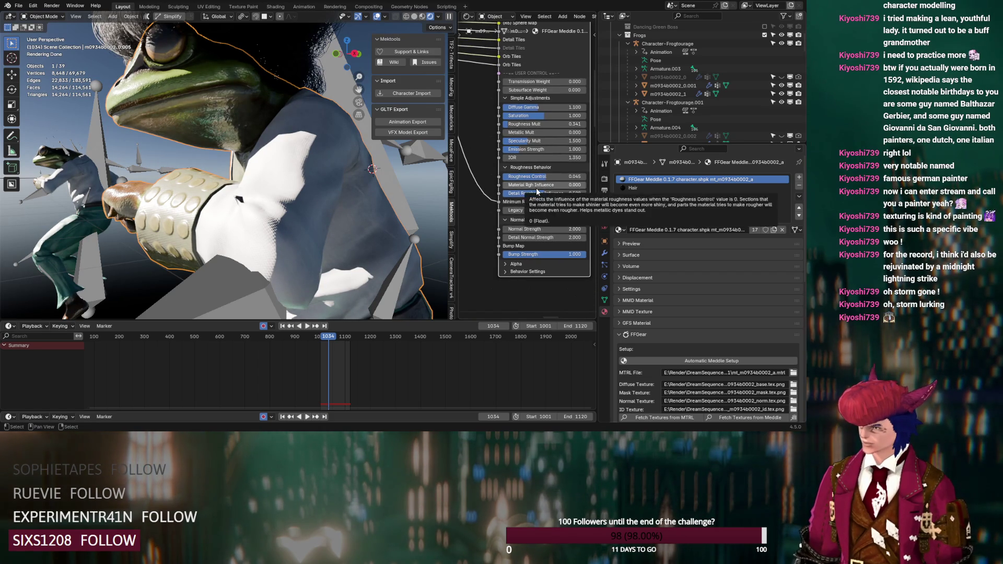
pyautogui.scroll(-5, 488, 187)
pyautogui.moveTo(488, 187)
pyautogui.keyDown('shift'); pyautogui.mouseDown(button='middle')
pyautogui.moveTo(574, 244)
pyautogui.moveTo(513, 220)
pyautogui.mouseUp(button='middle'); pyautogui.keyUp('shift')
pyautogui.scroll(3, 513, 220)
pyautogui.moveTo(320, 217)
pyautogui.mouseDown(button='middle')
pyautogui.moveTo(381, 236)
pyautogui.moveTo(337, 157)
pyautogui.moveTo(295, 148)
pyautogui.moveTo(295, 230)
pyautogui.mouseUp(button='middle')
pyautogui.scroll(-5, 374, 233)
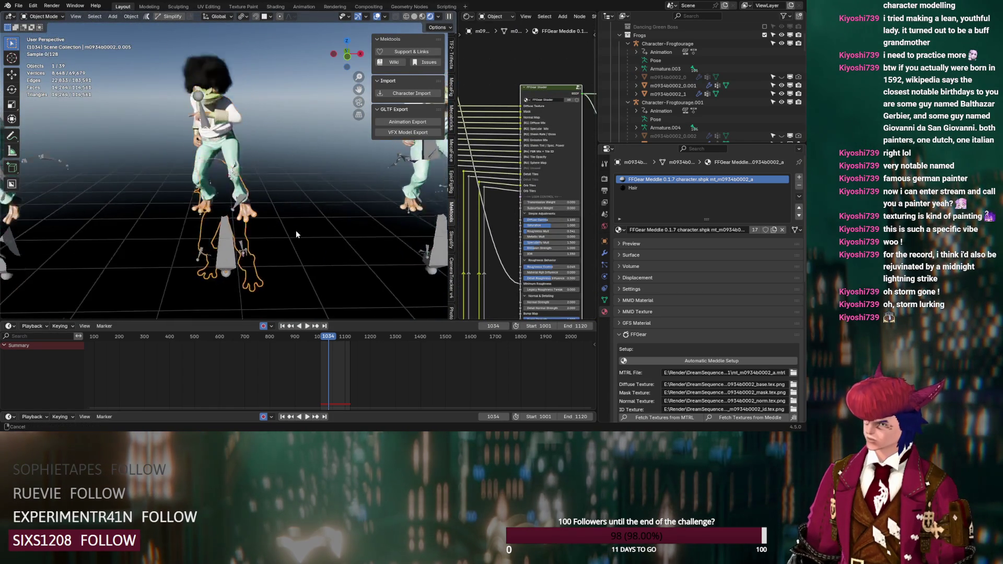
# - Turn off the frog's ParticleSystem hair in the viewport from the Modifier properties
pyautogui.scroll(5, 225, 184)
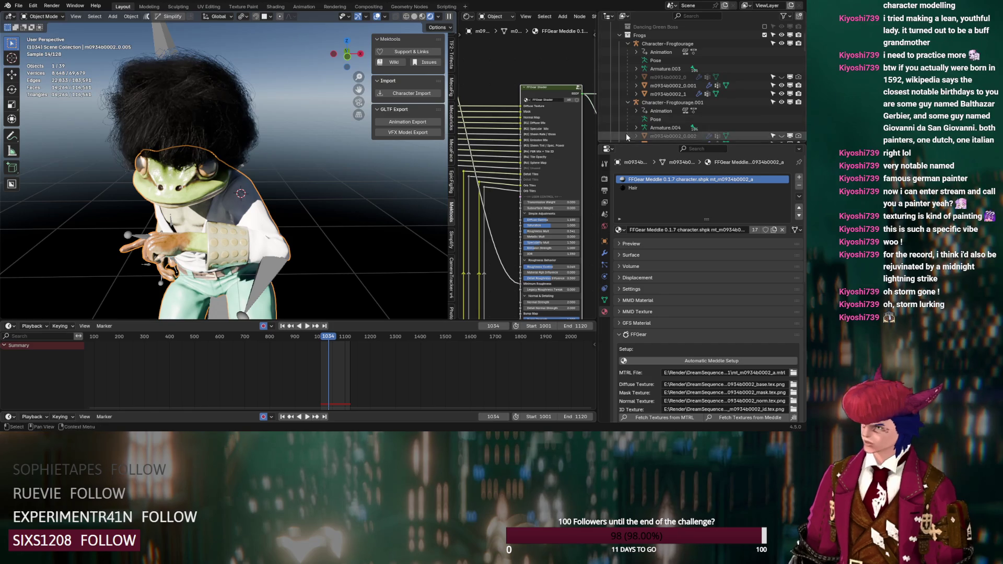
pyautogui.click(605, 253)
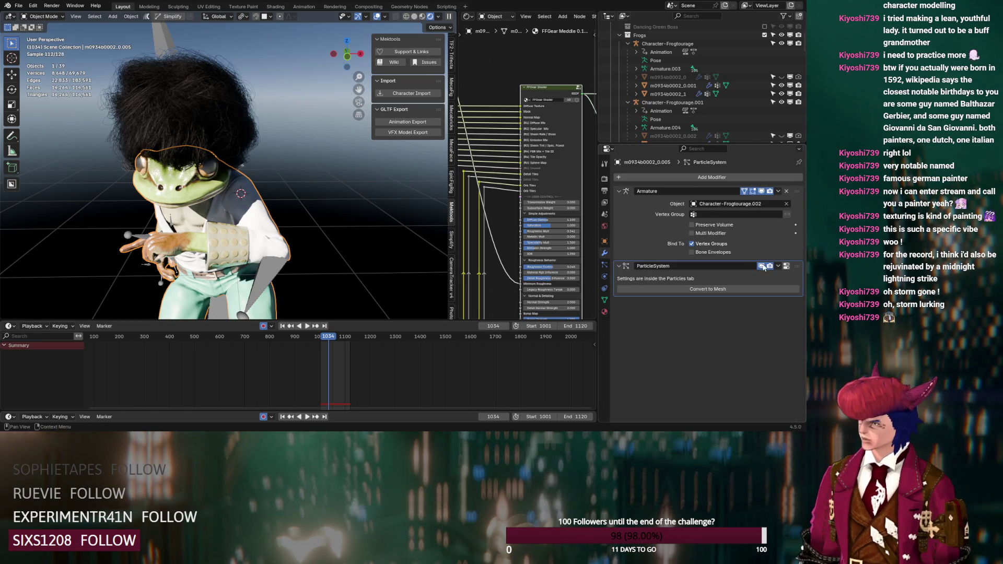
pyautogui.click(761, 266)
pyautogui.scroll(-6, 297, 202)
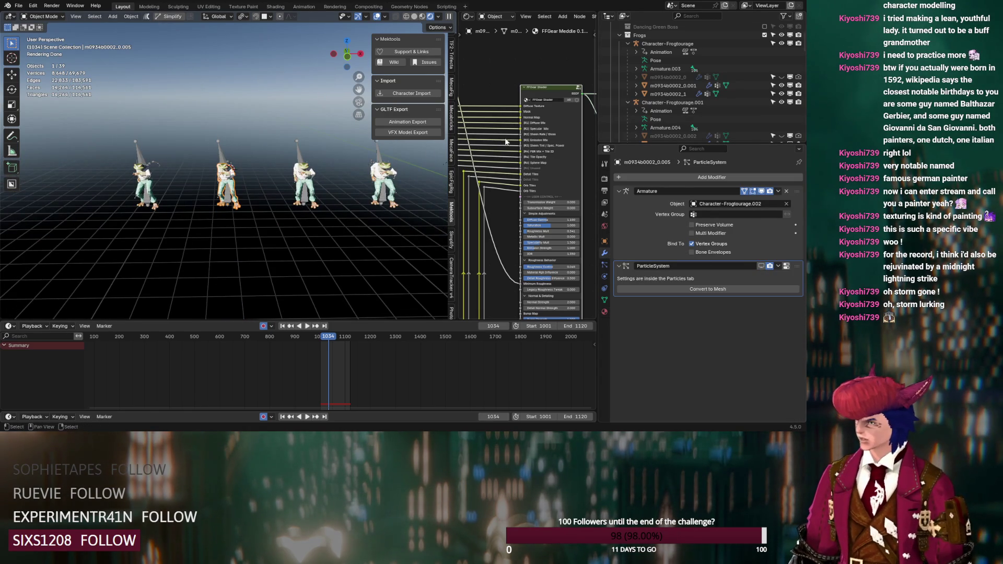
# - Collapse the eight Character-Frogtourage entries, exclude Frogs and re-include Dancing Green Boss
pyautogui.click(630, 44)
pyautogui.click(627, 55)
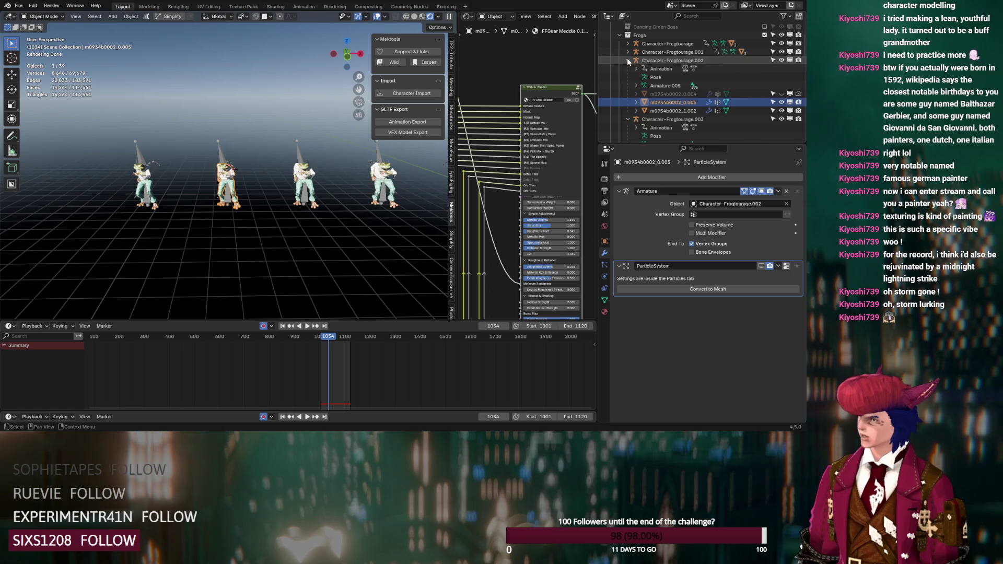
pyautogui.click(627, 60)
pyautogui.click(628, 68)
pyautogui.click(628, 78)
pyautogui.click(629, 86)
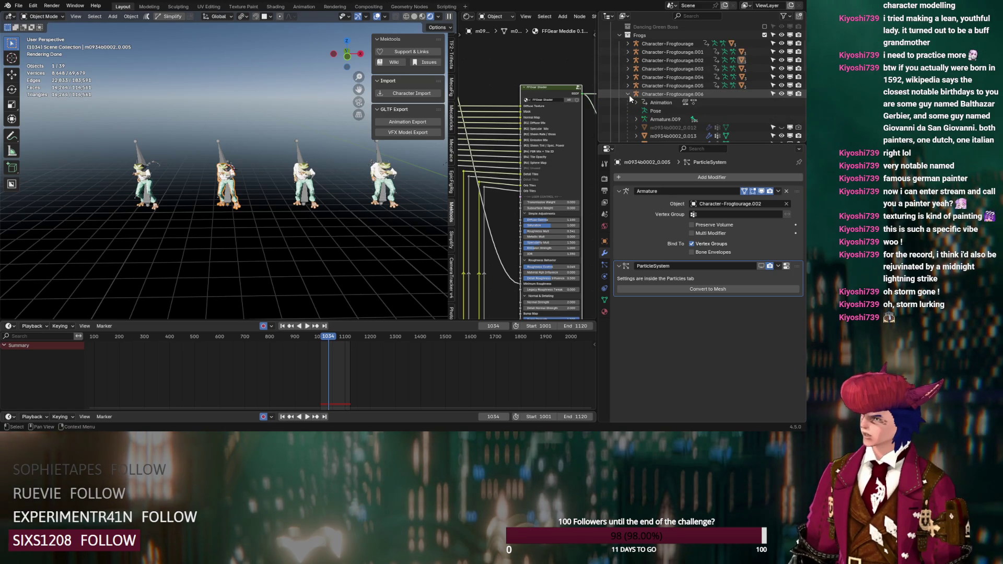
pyautogui.click(628, 94)
pyautogui.click(628, 102)
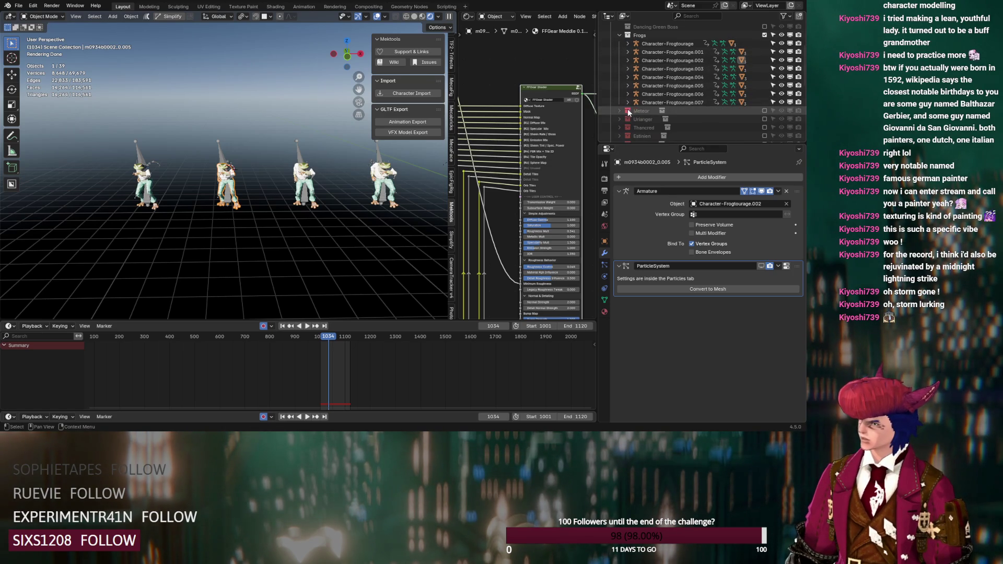
pyautogui.click(765, 34)
pyautogui.click(765, 26)
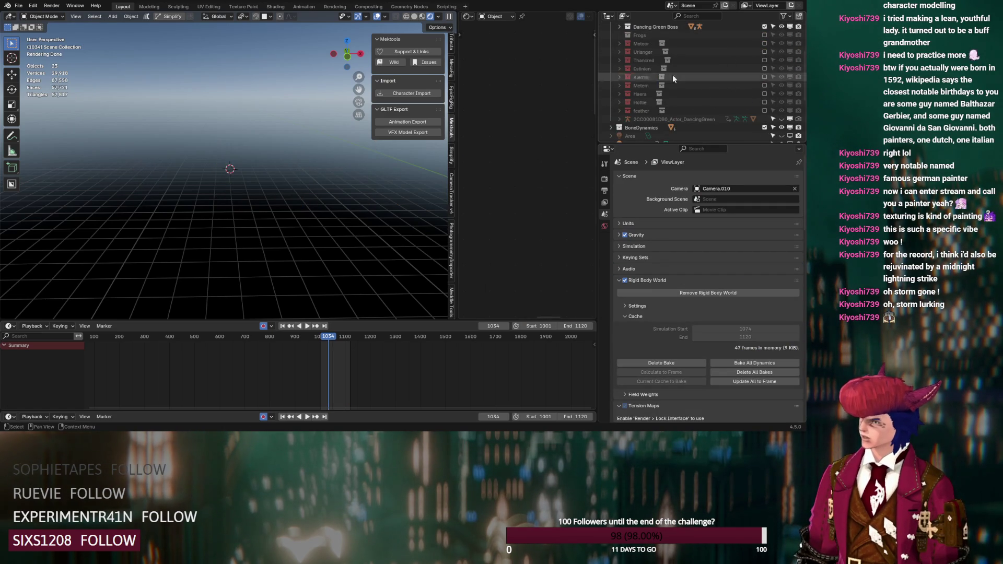
# - Orbit around the boss character to bring its tail and ball end into view
pyautogui.keyDown('shift'); pyautogui.moveTo(238, 177); pyautogui.dragTo(193, 156, button='middle'); pyautogui.keyUp('shift')
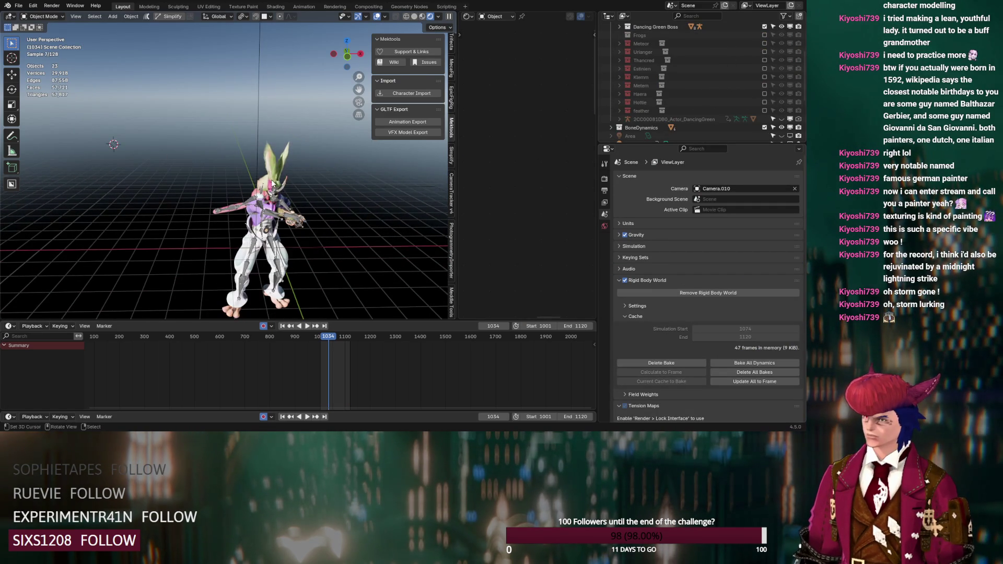
pyautogui.scroll(10, 246, 187)
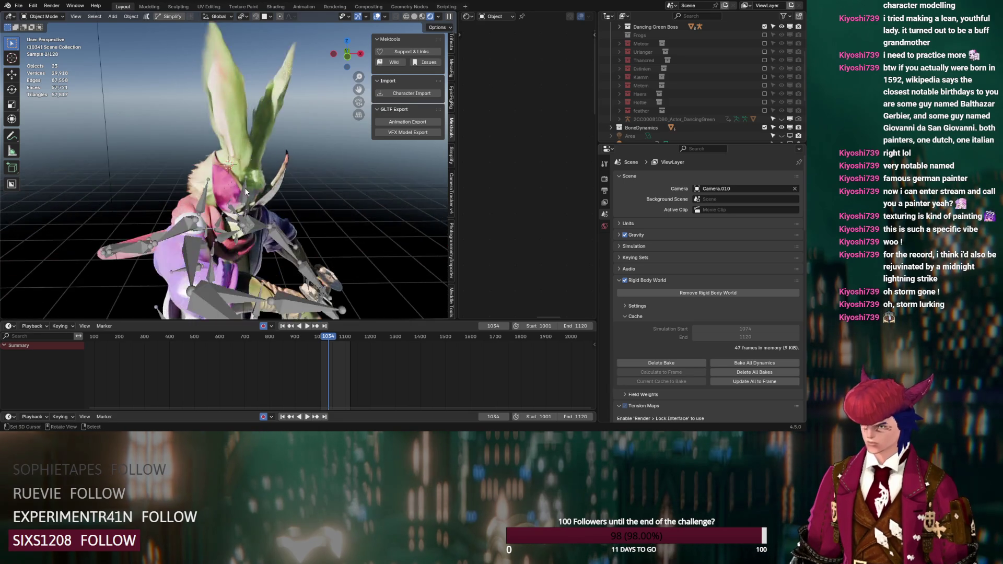
pyautogui.scroll(8, 253, 191)
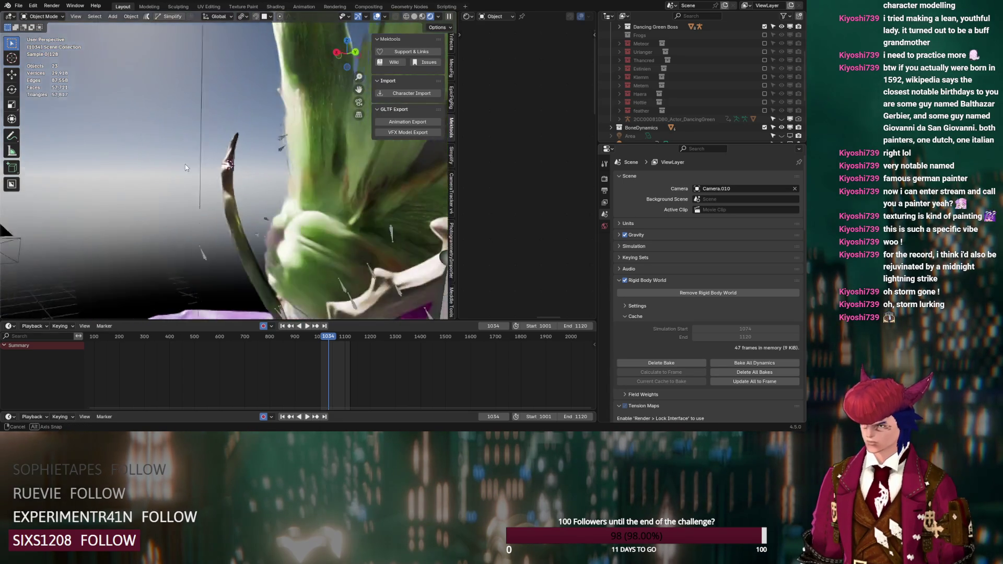
pyautogui.scroll(-12, 202, 178)
pyautogui.moveTo(275, 183)
pyautogui.mouseDown(button='middle')
pyautogui.moveTo(260, 192)
pyautogui.moveTo(333, 192)
pyautogui.moveTo(339, 152)
pyautogui.moveTo(360, 230)
pyautogui.moveTo(187, 117)
pyautogui.moveTo(199, 128)
pyautogui.mouseUp(button='middle')
pyautogui.moveTo(325, 242)
pyautogui.keyDown('shift'); pyautogui.mouseDown(button='middle')
pyautogui.moveTo(228, 118)
pyautogui.moveTo(277, 172)
pyautogui.moveTo(266, 181)
pyautogui.moveTo(258, 132)
pyautogui.moveTo(171, 183)
pyautogui.moveTo(300, 193)
pyautogui.mouseUp(button='middle'); pyautogui.keyUp('shift')
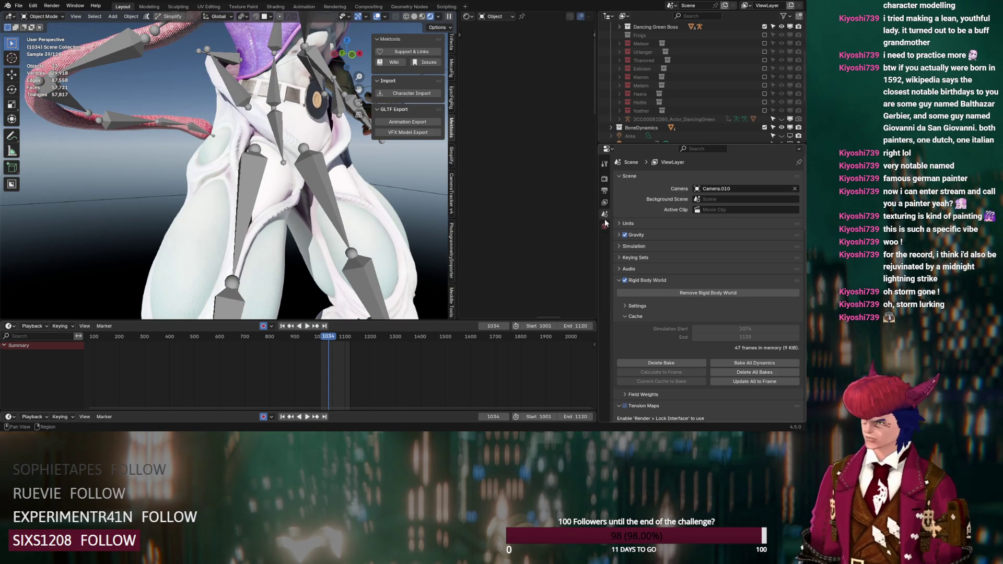
# - Set the World Strength to 0.000 and select the boss body mesh
pyautogui.click(605, 226)
pyautogui.moveTo(744, 241); pyautogui.dragTo(443, 243)
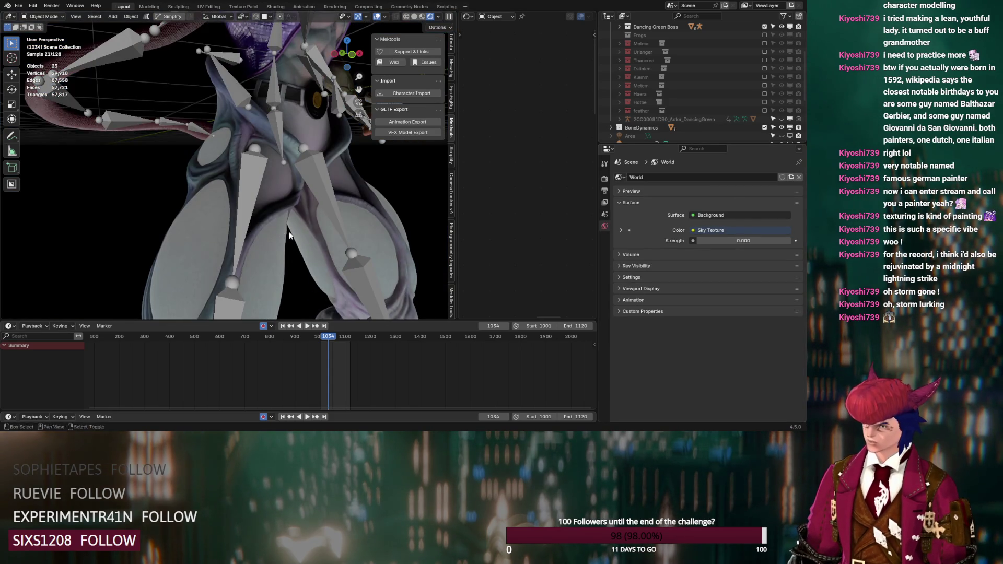
pyautogui.scroll(-8, 265, 162)
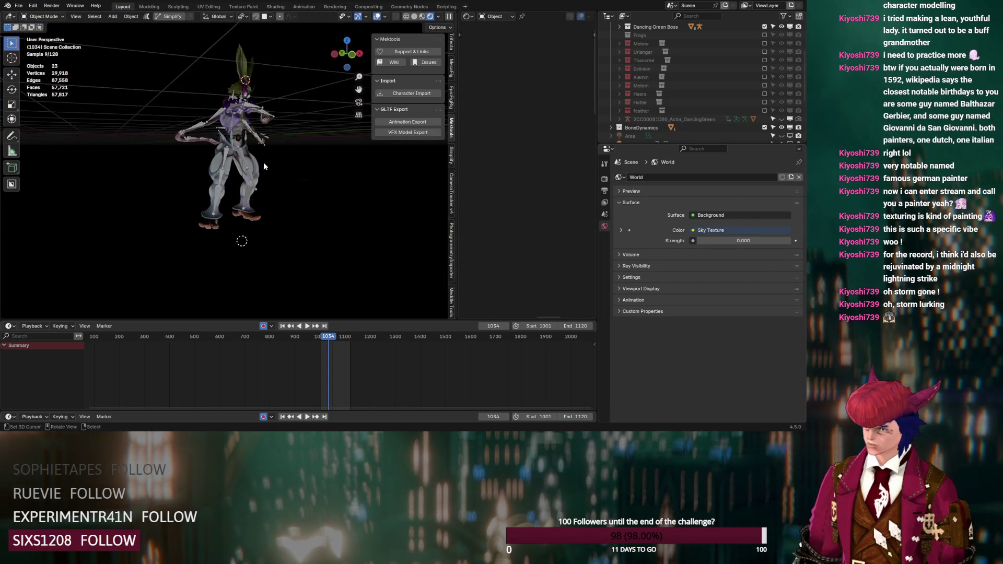
pyautogui.scroll(8, 220, 174)
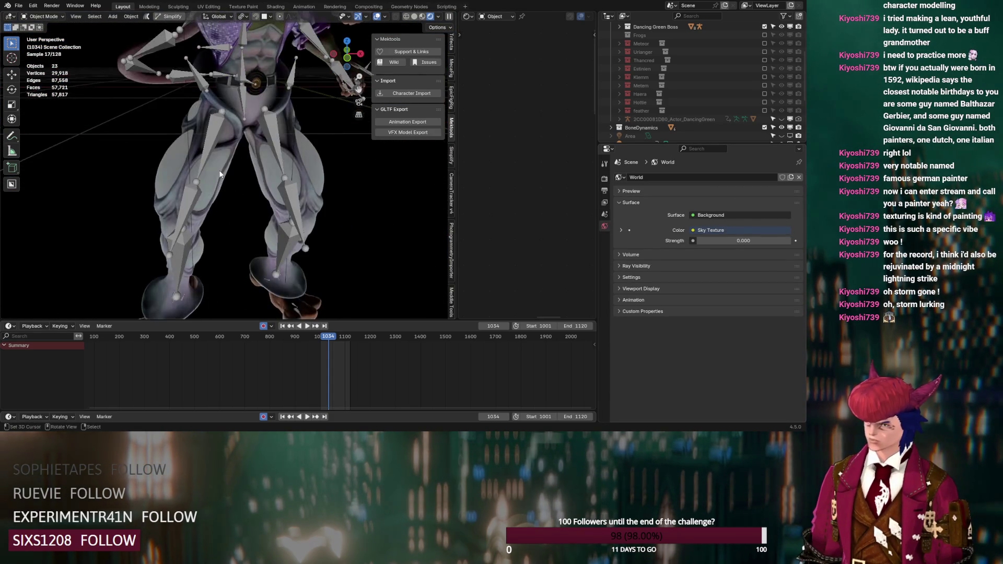
pyautogui.click(219, 174)
pyautogui.scroll(-5, 528, 199)
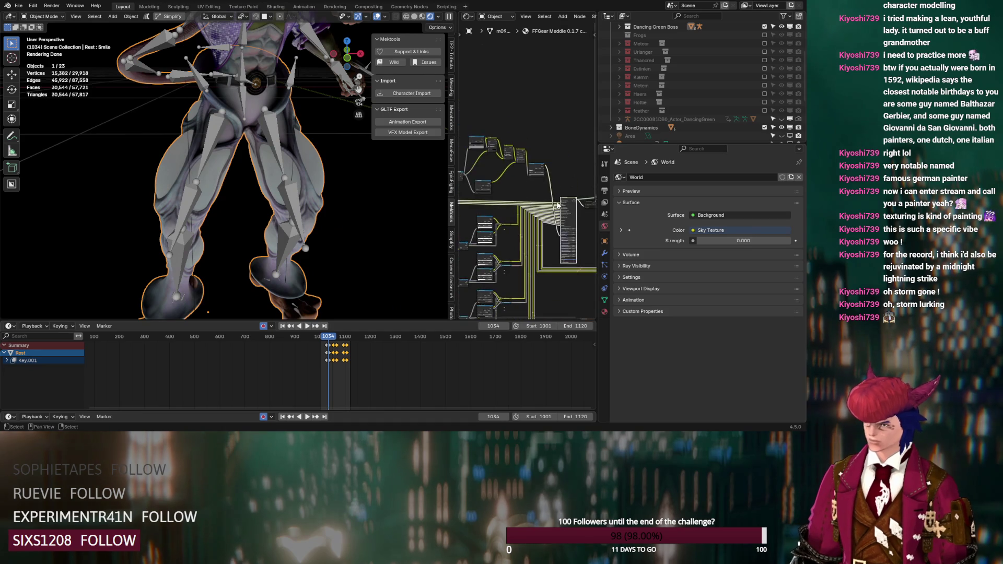
# - Set the boss body material's Emission Strength to 1.000
pyautogui.scroll(6, 547, 204)
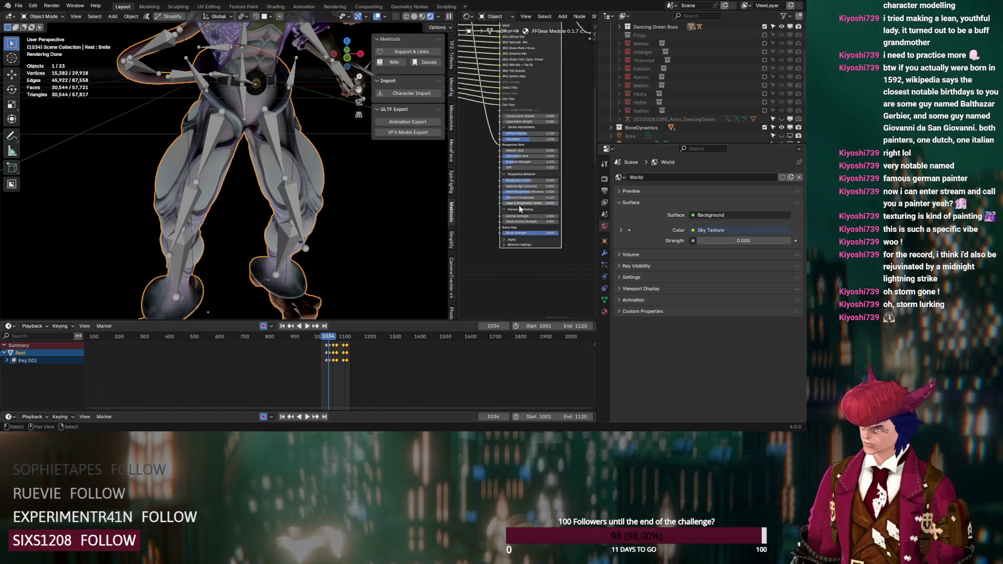
pyautogui.scroll(2, 520, 208)
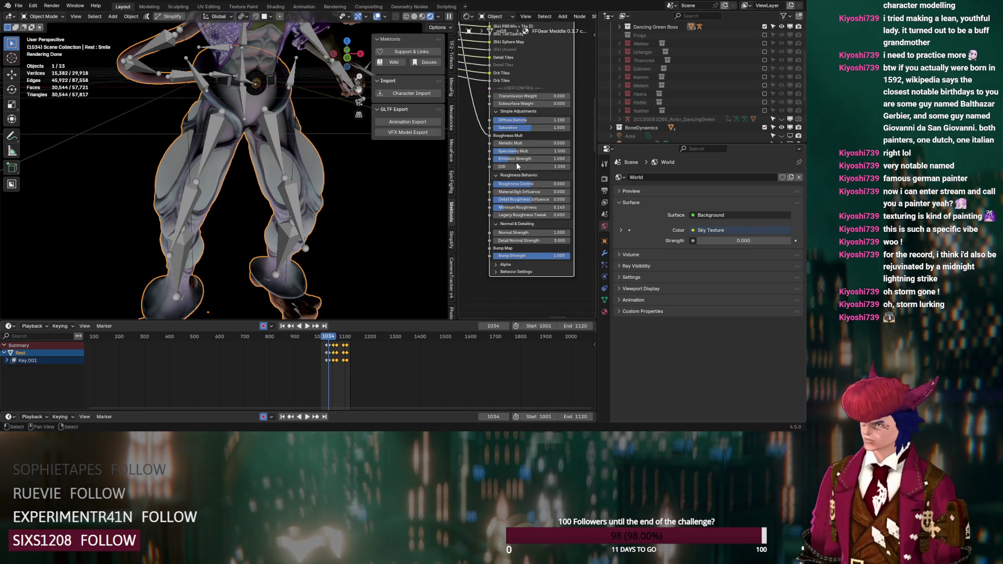
pyautogui.moveTo(528, 159); pyautogui.dragTo(515, 159)
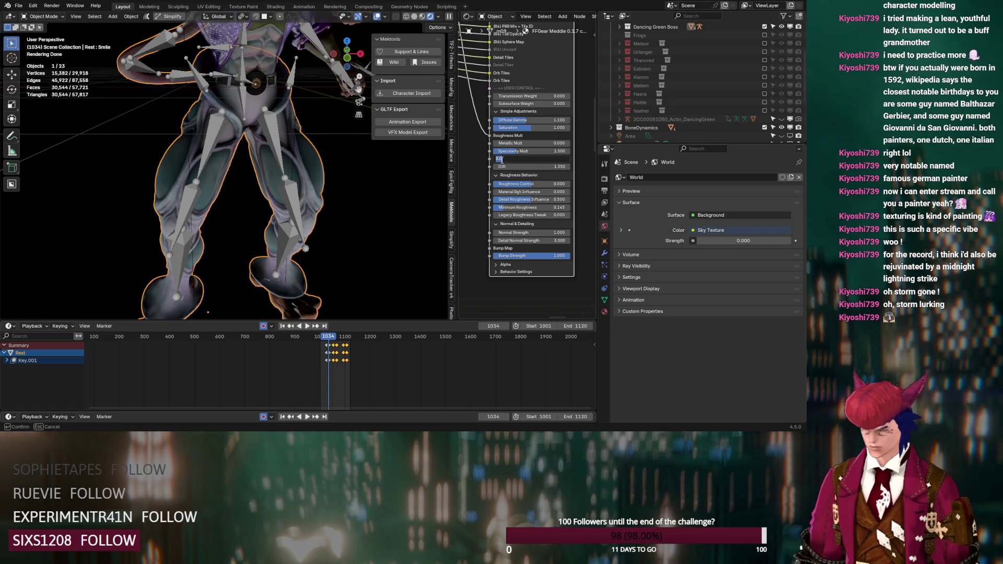
pyautogui.press('Return')
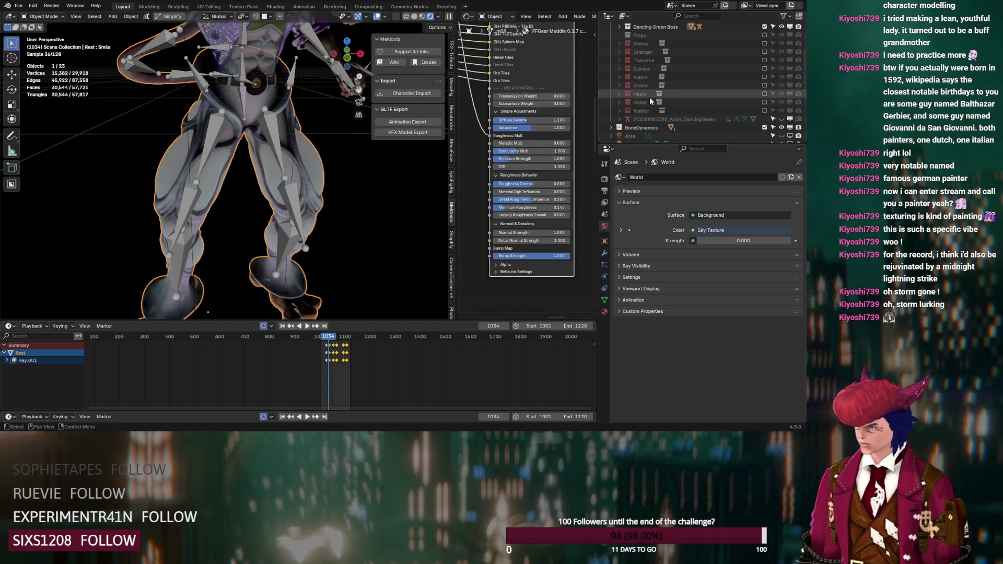
# - Hide the Area.001, Area.002 and Area.003 lights, then zoom in on the material's node wires
pyautogui.scroll(4, 650, 97)
pyautogui.click(610, 76)
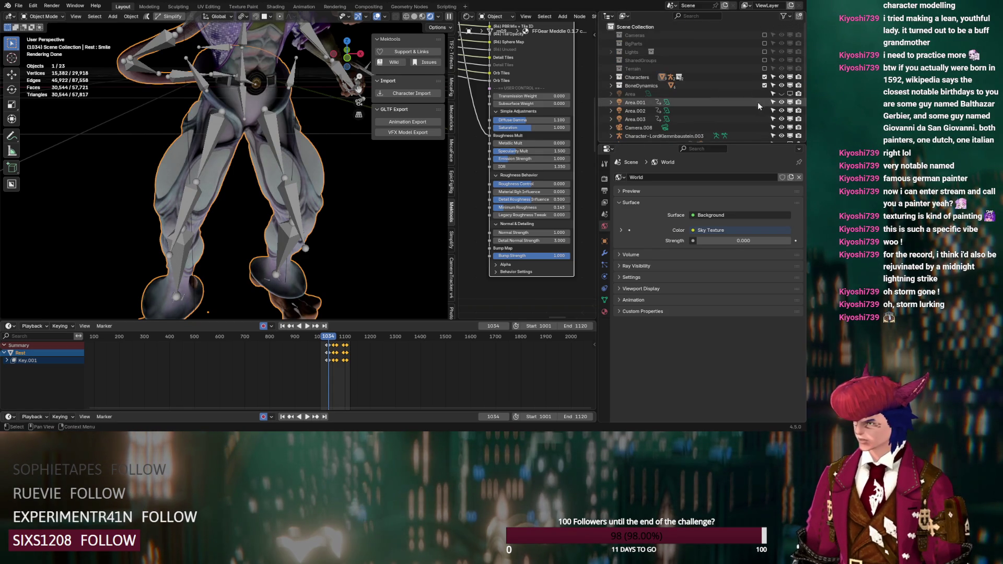
pyautogui.moveTo(782, 102); pyautogui.dragTo(781, 120)
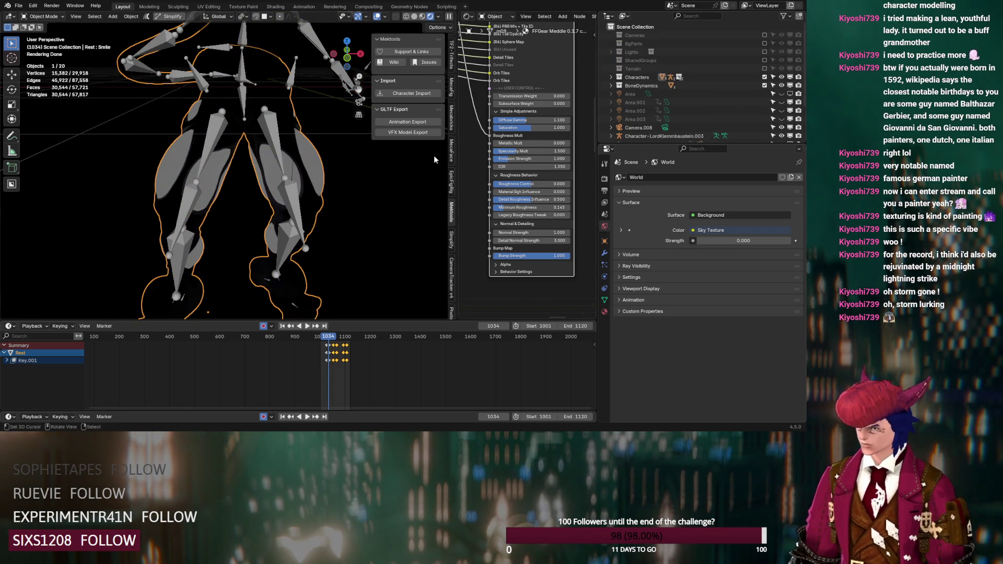
pyautogui.scroll(3, 316, 165)
pyautogui.moveTo(316, 165)
pyautogui.mouseDown(button='middle')
pyautogui.moveTo(231, 180)
pyautogui.moveTo(288, 181)
pyautogui.mouseUp(button='middle')
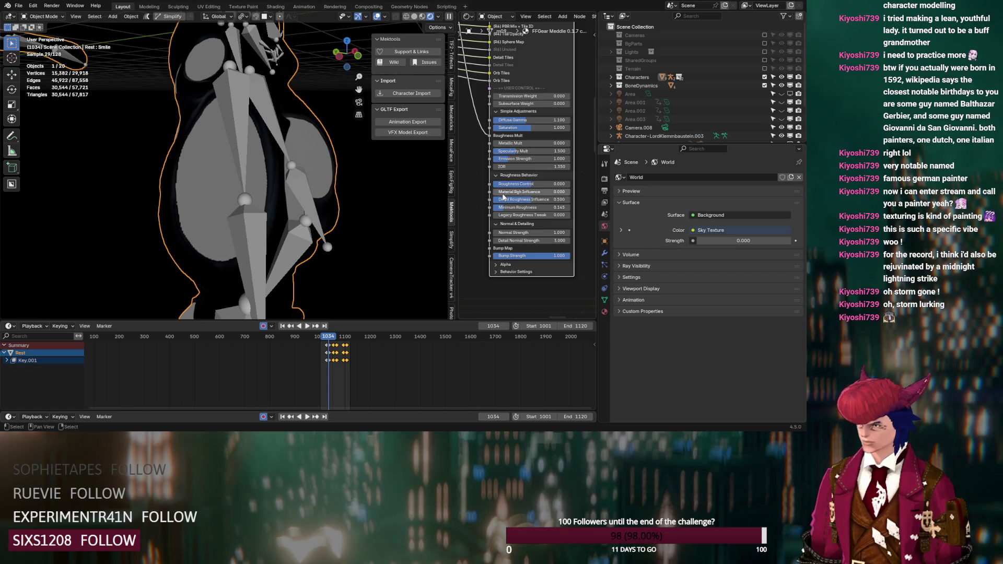
pyautogui.scroll(-6, 503, 197)
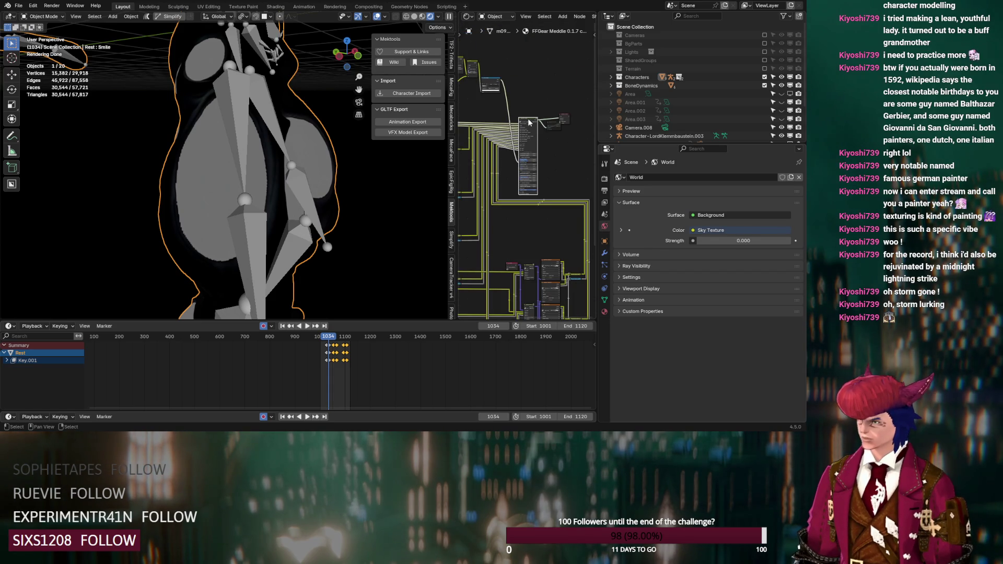
pyautogui.scroll(5, 529, 122)
pyautogui.moveTo(494, 151); pyautogui.dragTo(546, 202, button='middle')
pyautogui.scroll(1, 546, 202)
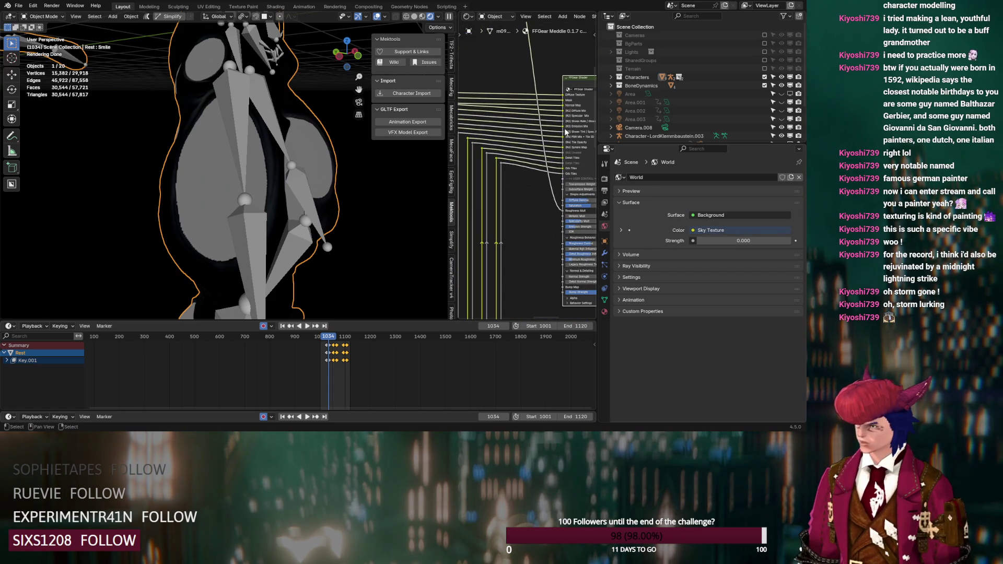
pyautogui.keyDown('ctrl'); pyautogui.moveTo(512, 128); pyautogui.dragTo(511, 121, button='middle'); pyautogui.keyUp('ctrl')
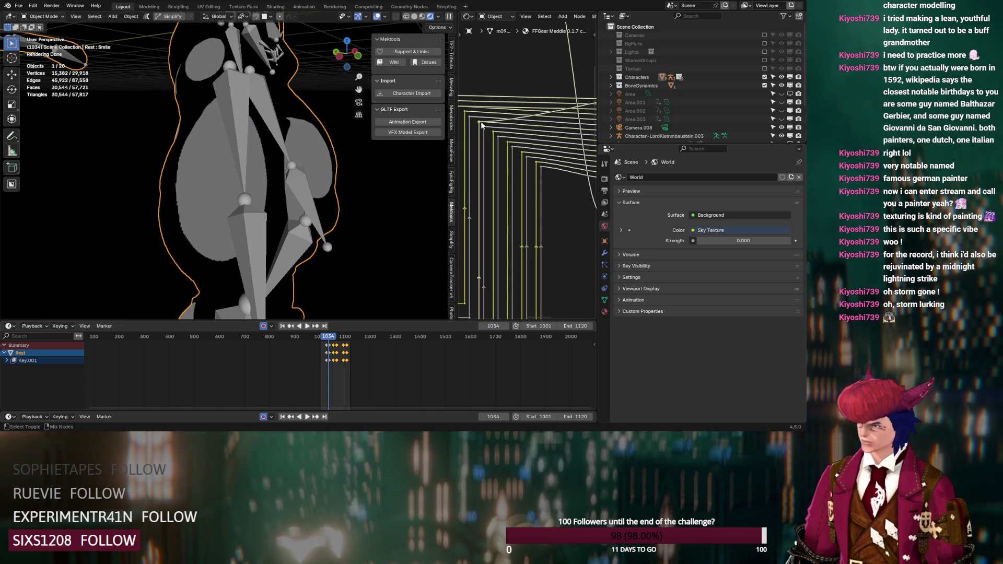
pyautogui.scroll(-6, 482, 126)
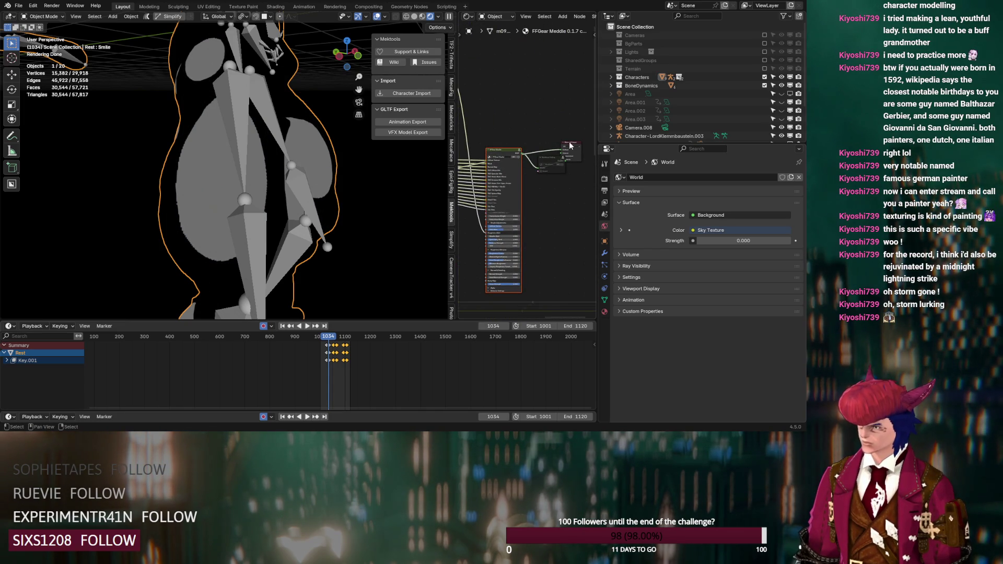
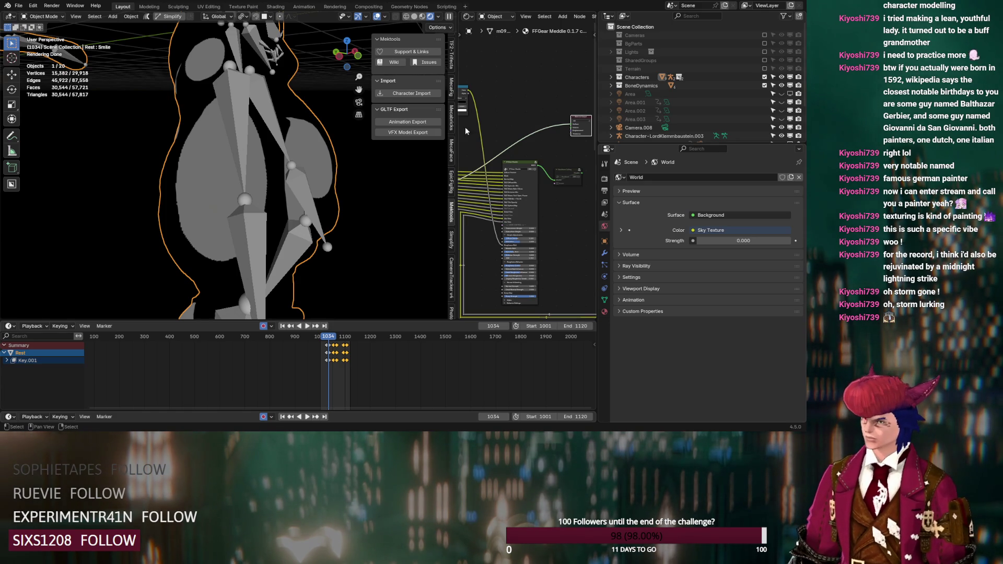
# - Move the Material Output node aside and add a Mix Shader node to the tree
pyautogui.hotkey('shift', 'a')
pyautogui.write('prin')
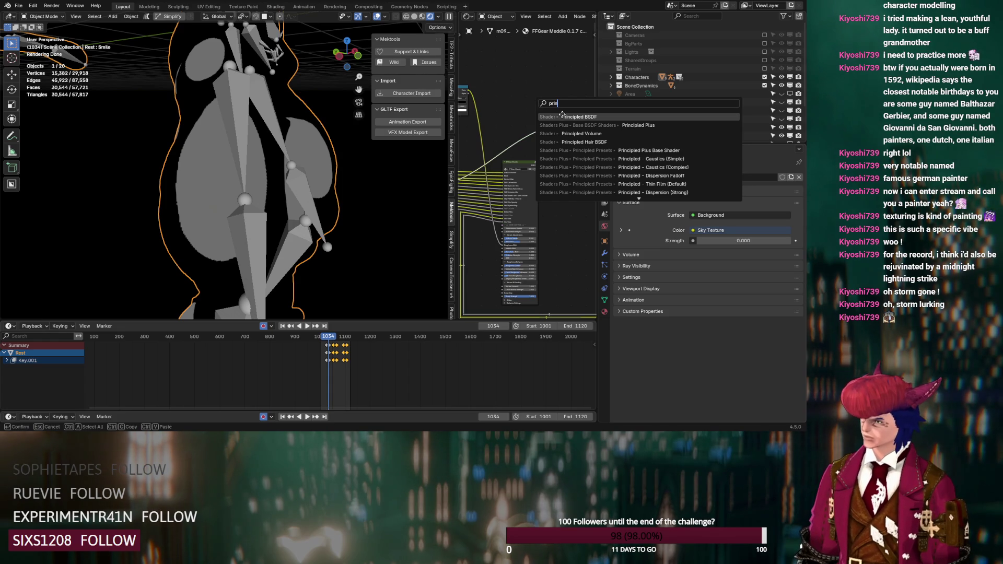
pyautogui.press('Escape')
pyautogui.moveTo(550, 103); pyautogui.dragTo(500, 134, button='middle')
pyautogui.moveTo(529, 128); pyautogui.dragTo(553, 116)
pyautogui.hotkey('shift', 'a')
pyautogui.write('mix')
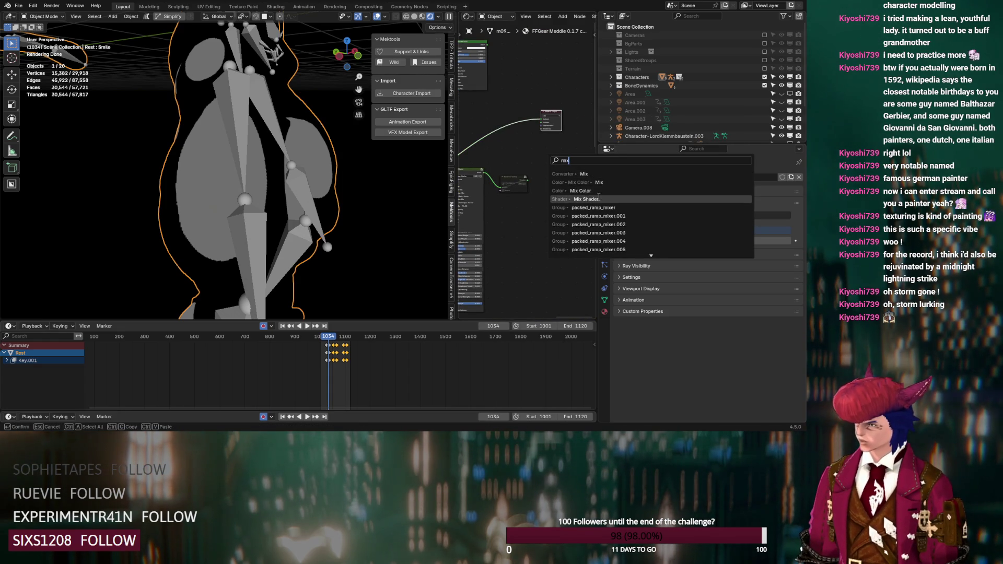
pyautogui.click(592, 183)
pyautogui.click(517, 81)
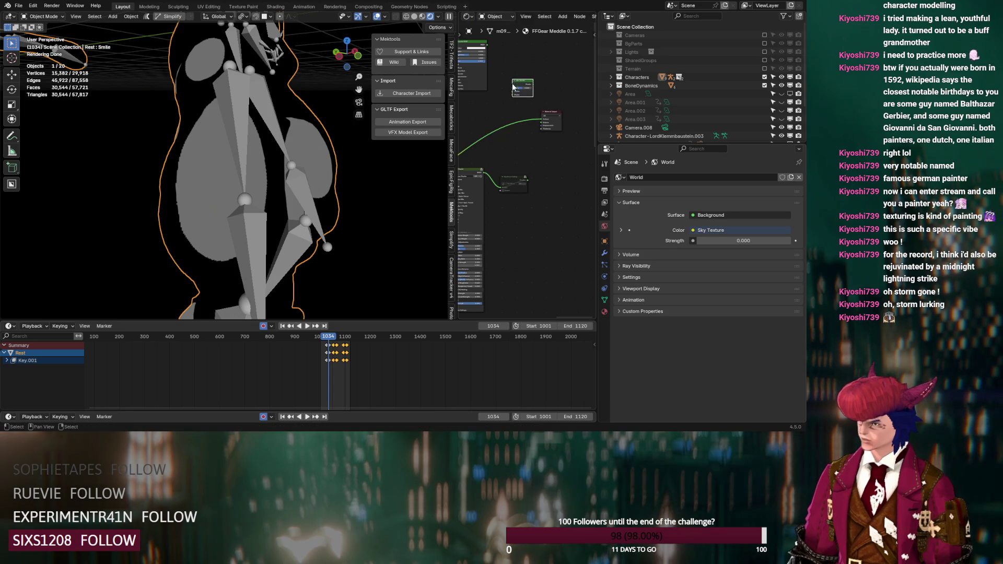
pyautogui.moveTo(499, 71); pyautogui.dragTo(541, 84, button='middle')
# - Add a Color Ramp node and slide its white stop near the left end
pyautogui.hotkey('shift', 'a')
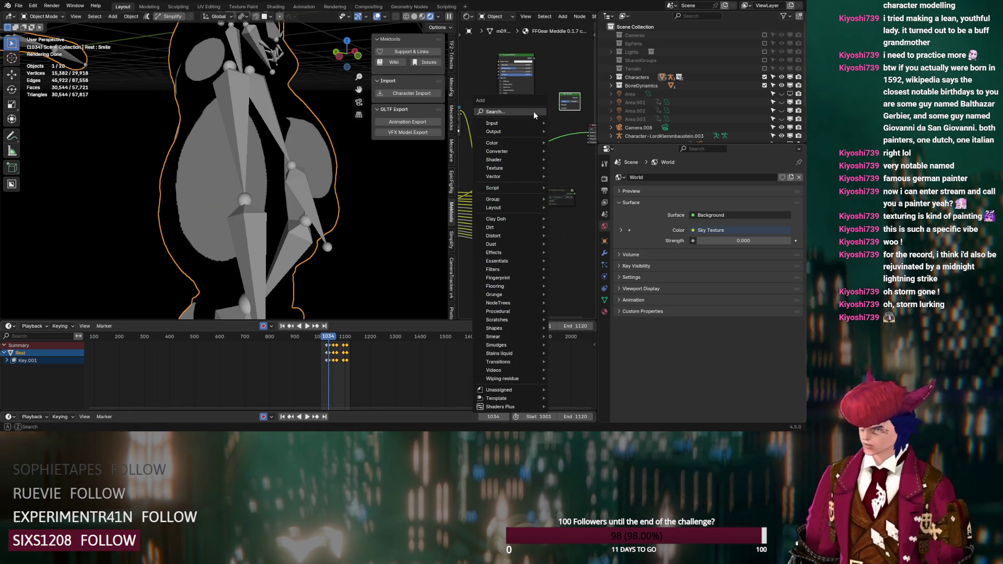
pyautogui.write('co')
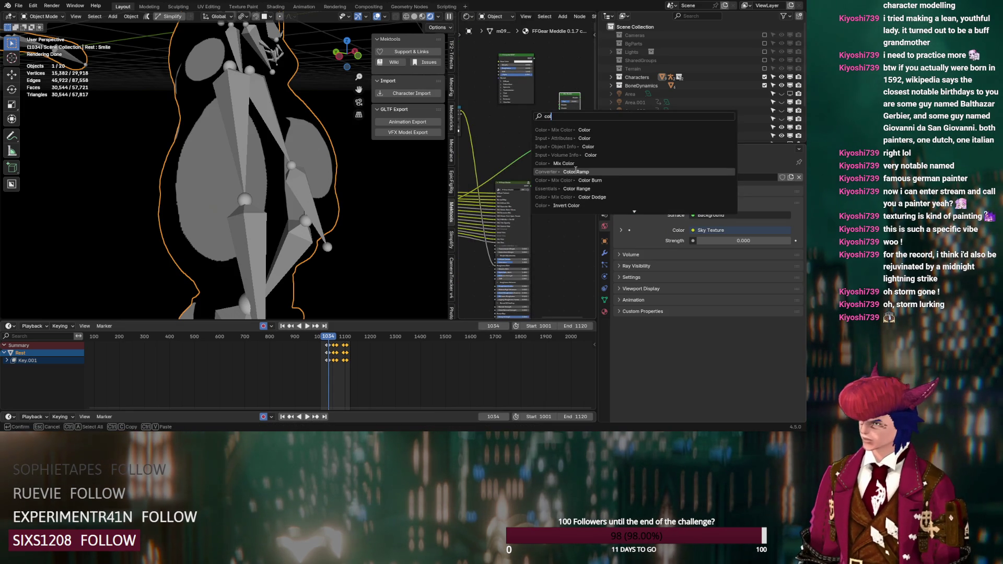
pyautogui.click(575, 171)
pyautogui.click(570, 164)
pyautogui.scroll(2, 571, 163)
pyautogui.moveTo(571, 164); pyautogui.dragTo(539, 177, button='middle')
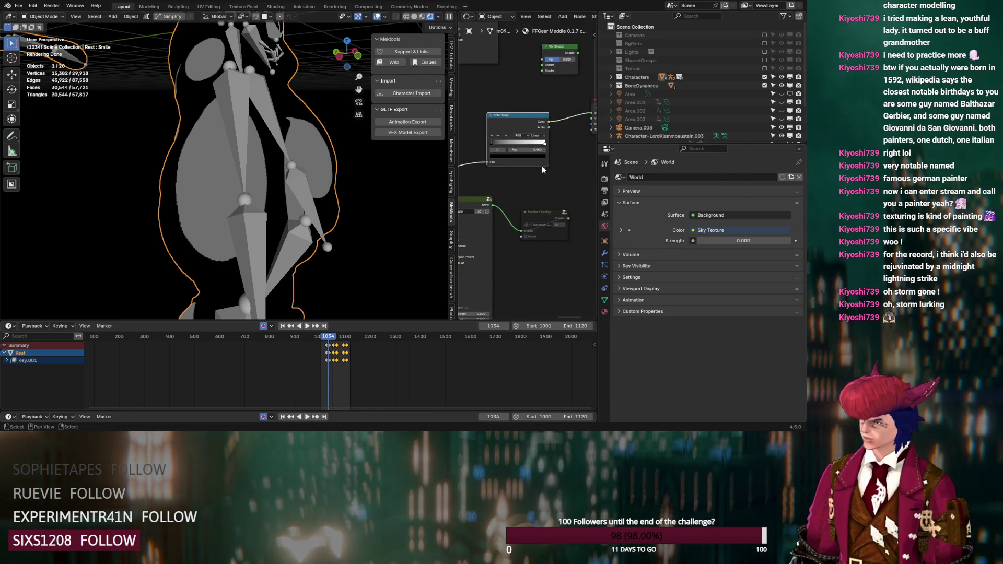
pyautogui.moveTo(546, 147); pyautogui.dragTo(493, 149)
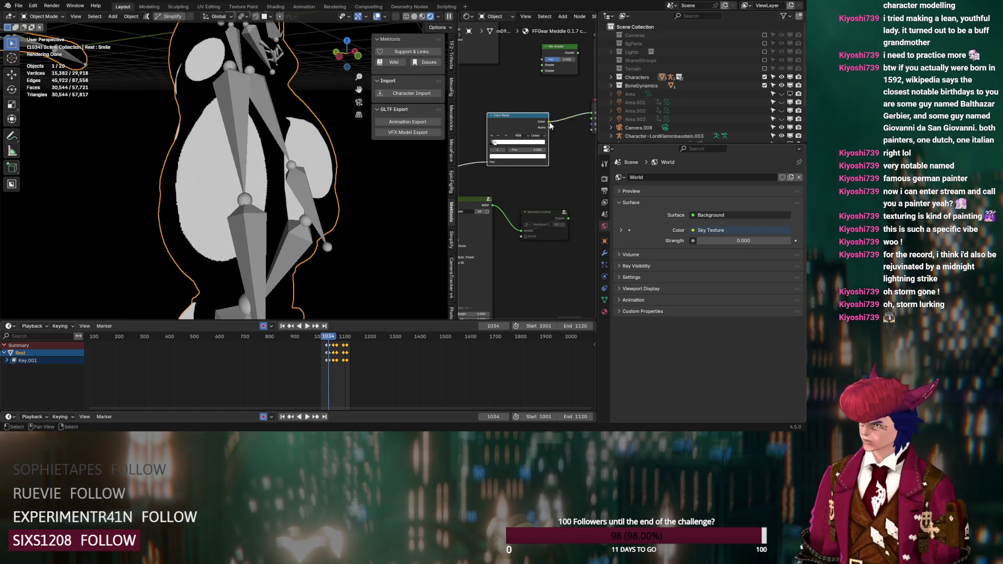
# - Wire the Color Ramp into the Mix Shader Fac and the Principled BSDF into its second Shader input
pyautogui.moveTo(546, 61); pyautogui.dragTo(543, 60)
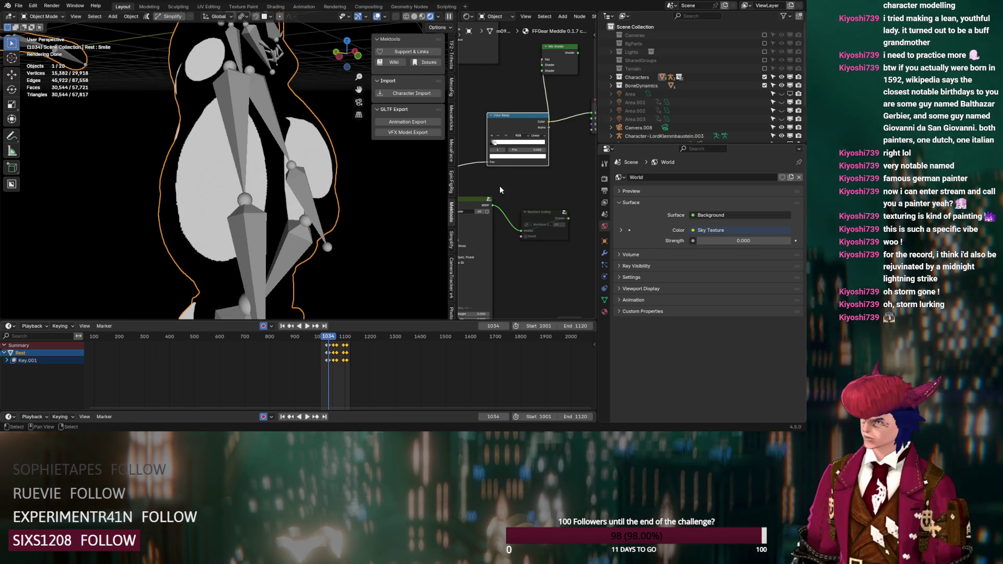
pyautogui.moveTo(493, 207); pyautogui.dragTo(545, 68)
pyautogui.press('Home')
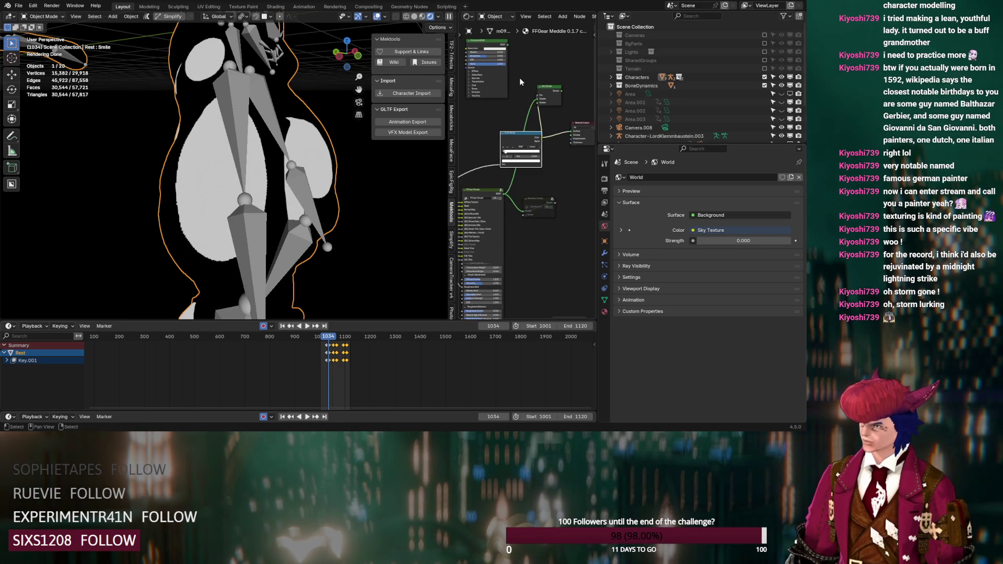
pyautogui.moveTo(540, 104); pyautogui.dragTo(539, 103)
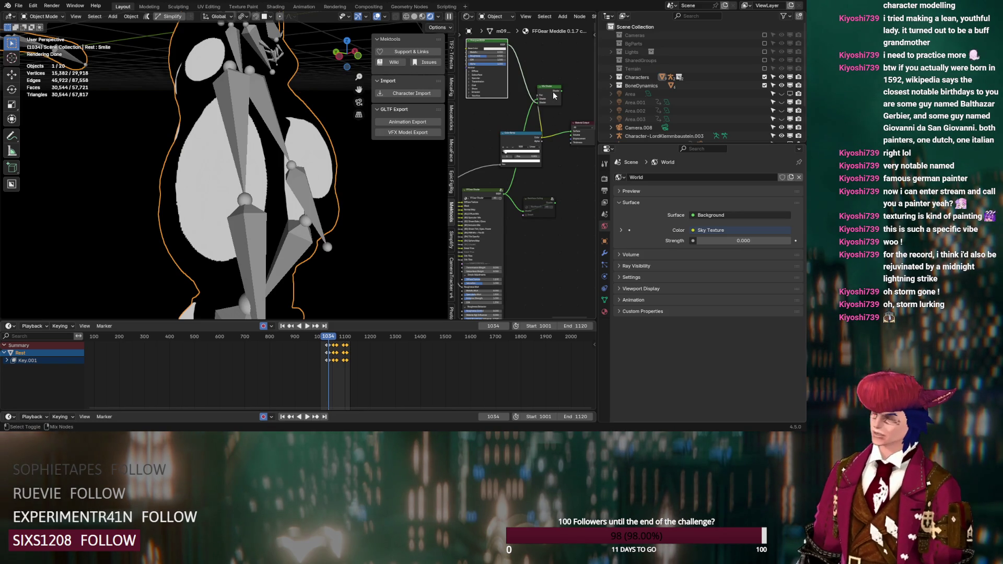
pyautogui.moveTo(555, 95); pyautogui.dragTo(593, 158, button='middle')
pyautogui.scroll(2, 522, 164)
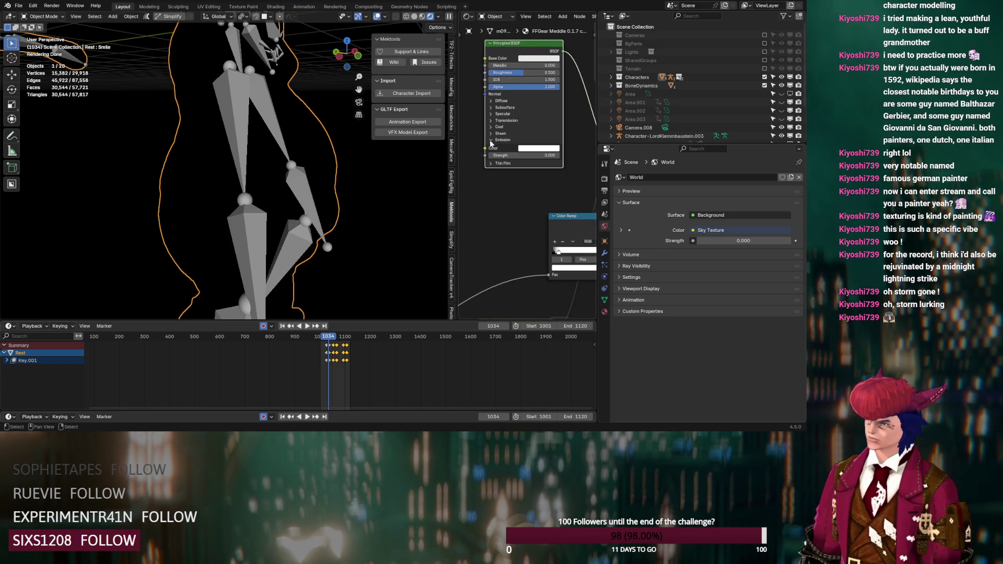
pyautogui.scroll(-3, 487, 191)
pyautogui.moveTo(527, 183)
pyautogui.mouseDown(button='middle')
pyautogui.moveTo(560, 162)
pyautogui.moveTo(558, 180)
pyautogui.mouseUp(button='middle')
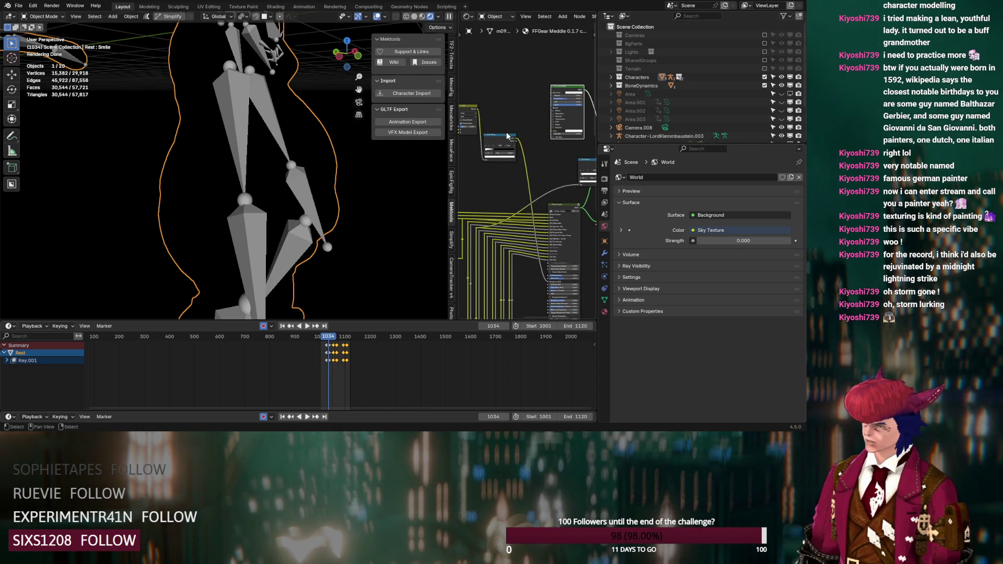
pyautogui.moveTo(511, 189); pyautogui.dragTo(543, 174, button='middle')
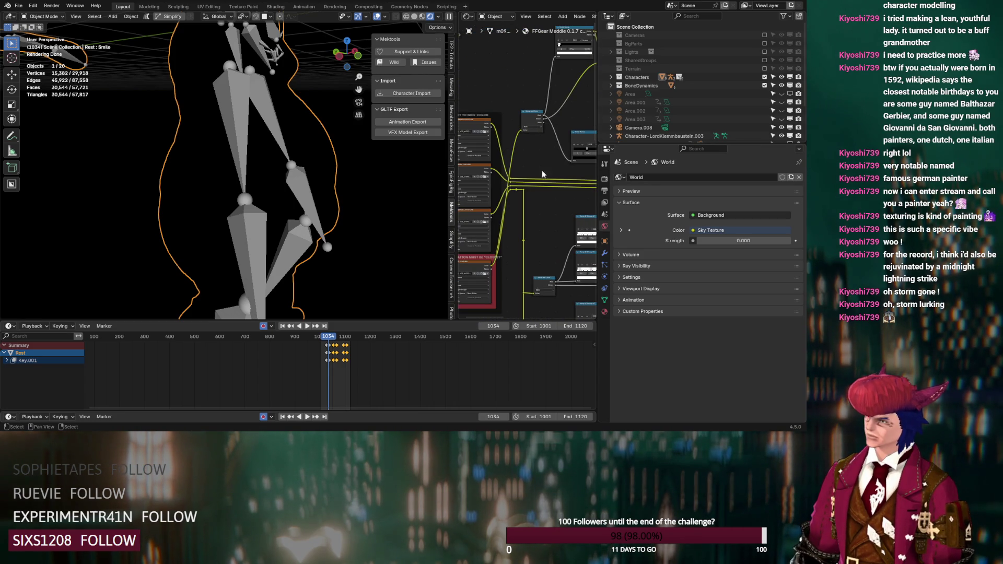
# - Preview the texture, then relink the reroute point into the upper node's input
pyautogui.keyDown('ctrl'); pyautogui.keyDown('shift'); pyautogui.click(511, 181); pyautogui.keyUp('shift'); pyautogui.keyUp('ctrl')
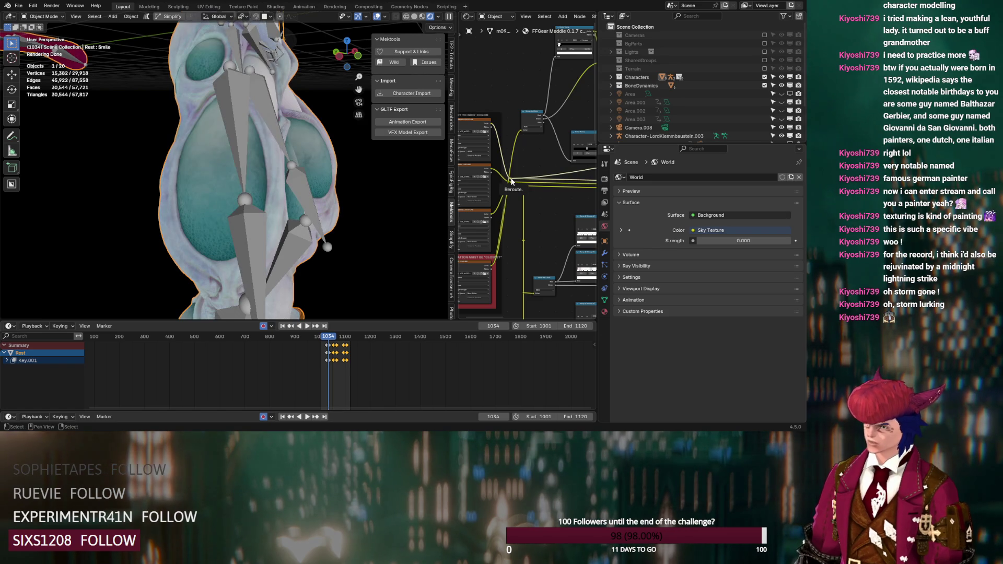
pyautogui.moveTo(511, 181)
pyautogui.mouseDown()
pyautogui.moveTo(601, 165)
pyautogui.moveTo(694, 168)
pyautogui.moveTo(606, 63)
pyautogui.moveTo(526, 44)
pyautogui.mouseUp()
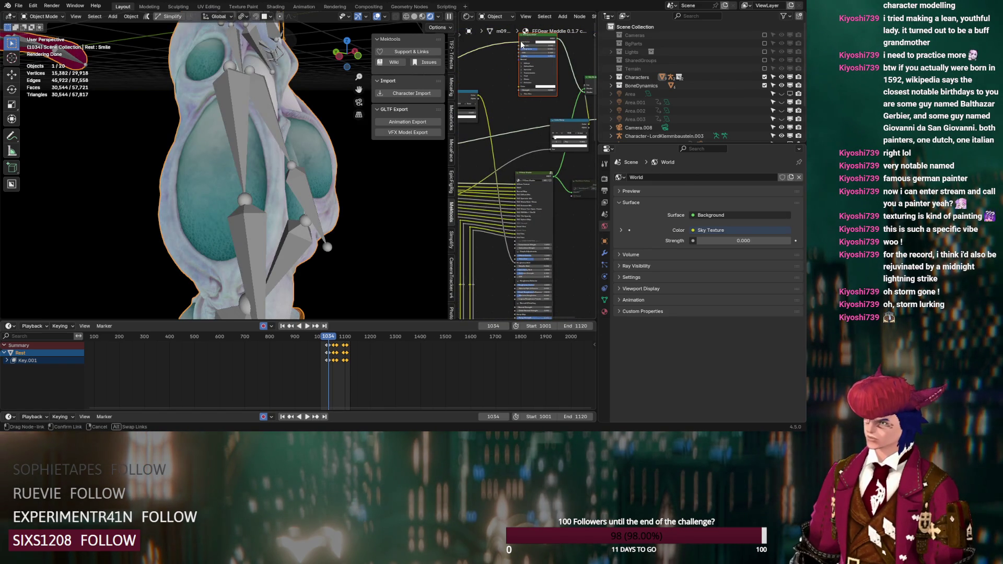
pyautogui.moveTo(519, 56); pyautogui.dragTo(564, 104, button='middle')
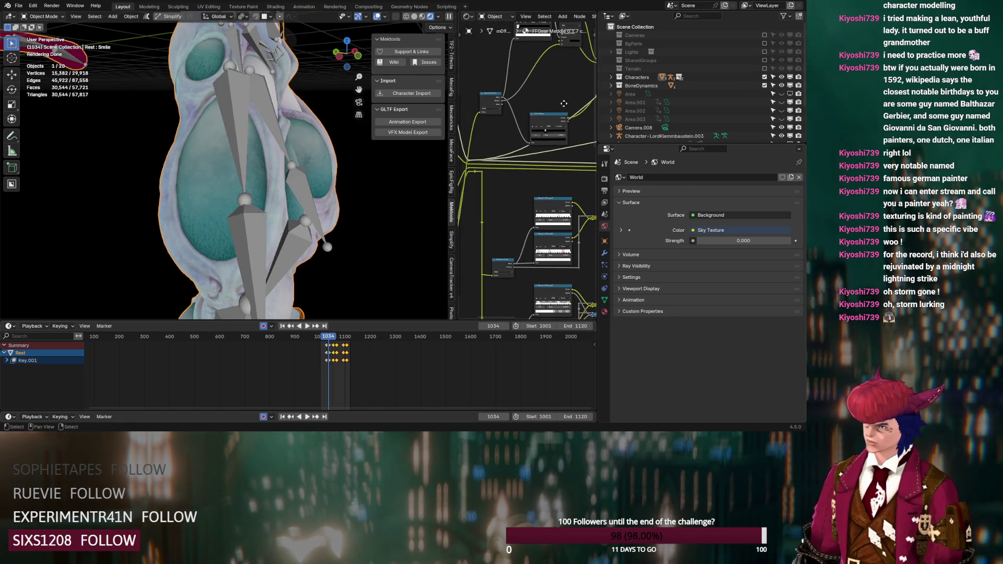
pyautogui.moveTo(476, 162)
pyautogui.mouseDown()
pyautogui.moveTo(471, 152)
pyautogui.moveTo(526, 74)
pyautogui.mouseUp()
pyautogui.scroll(3, 525, 74)
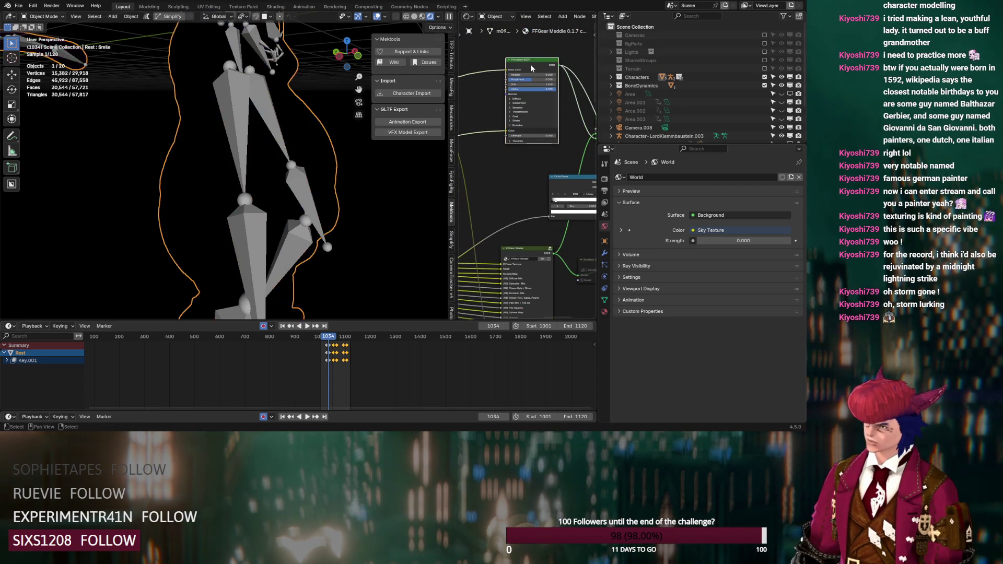
pyautogui.scroll(-2, 512, 158)
pyautogui.scroll(2, 512, 158)
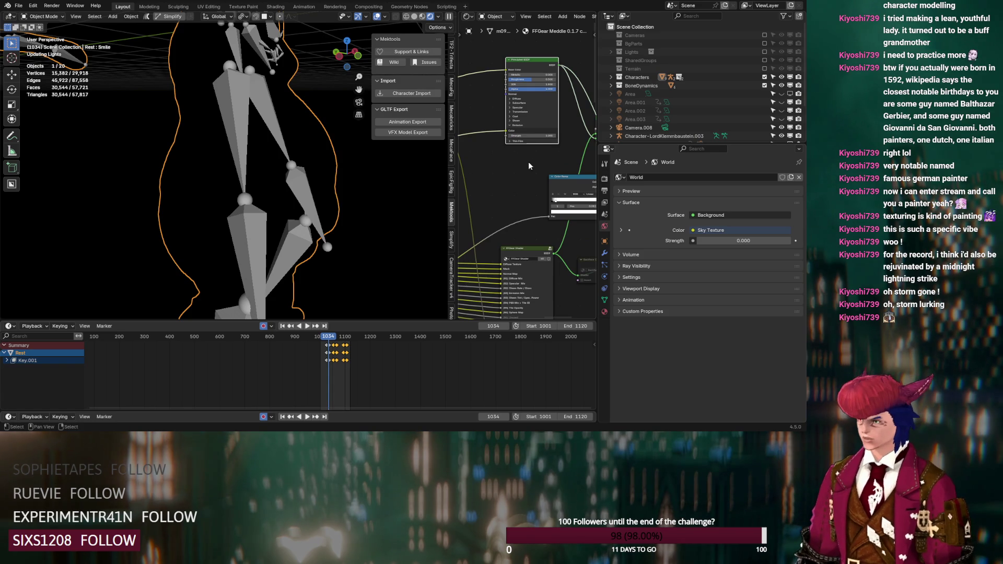
pyautogui.click(529, 166)
pyautogui.moveTo(519, 164)
pyautogui.mouseDown(button='middle')
pyautogui.moveTo(493, 177)
pyautogui.moveTo(570, 120)
pyautogui.mouseUp(button='middle')
pyautogui.moveTo(507, 197)
pyautogui.mouseDown()
pyautogui.moveTo(594, 105)
pyautogui.moveTo(539, 92)
pyautogui.mouseUp()
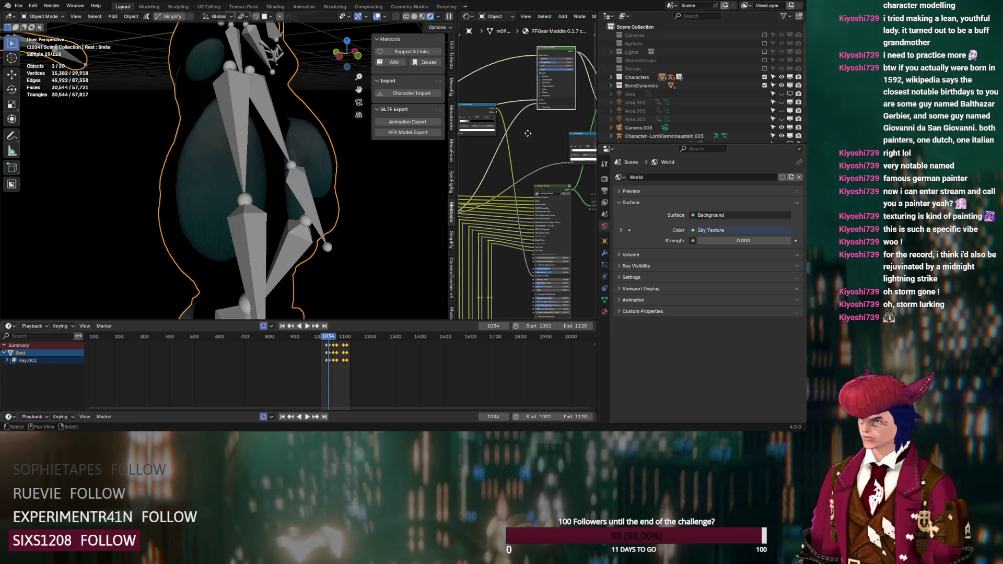
# - Add a Math node set to Multiply with a value of 7.8
pyautogui.hotkey('shift', 'a')
pyautogui.write('math')
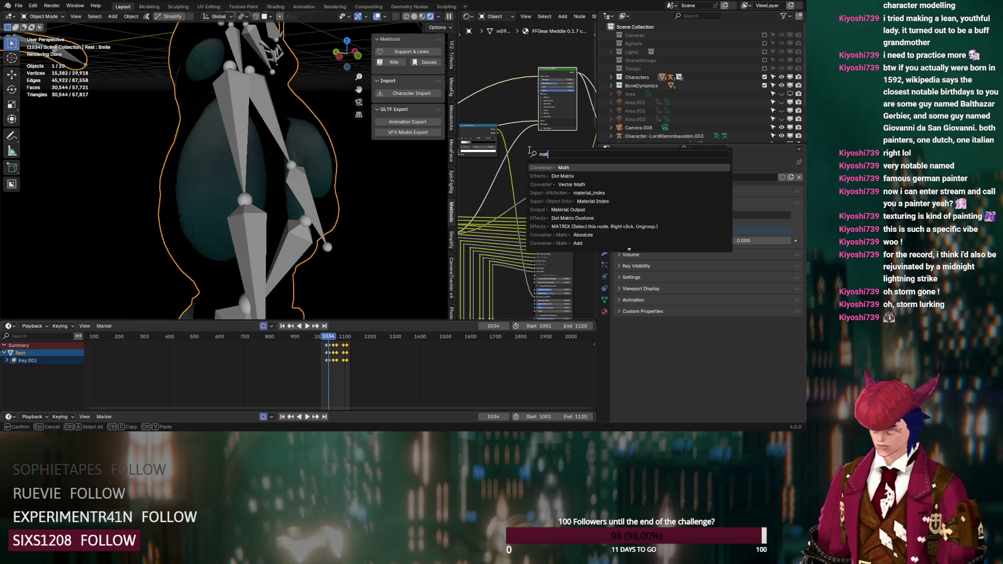
pyautogui.click(549, 168)
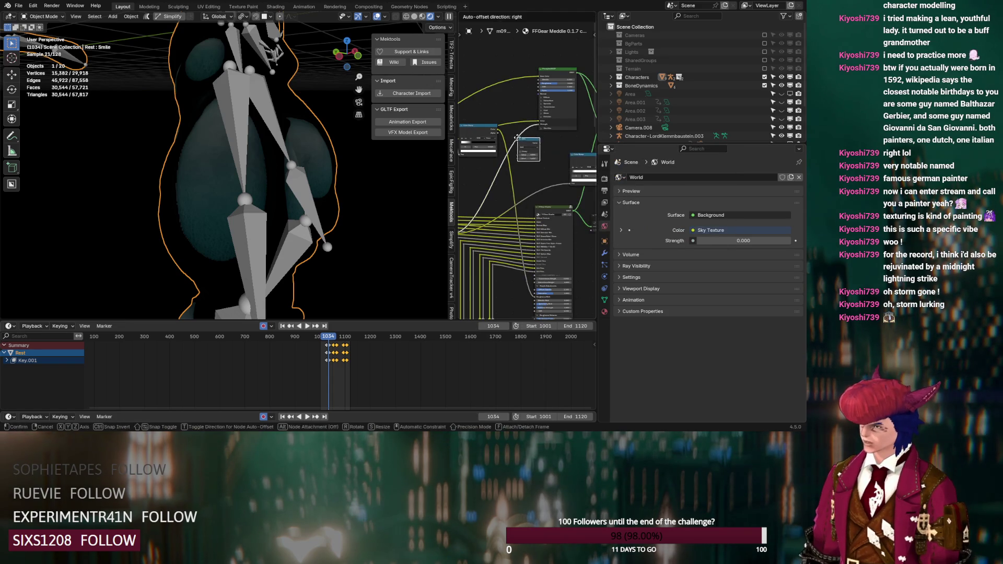
pyautogui.click(515, 125)
pyautogui.click(512, 127)
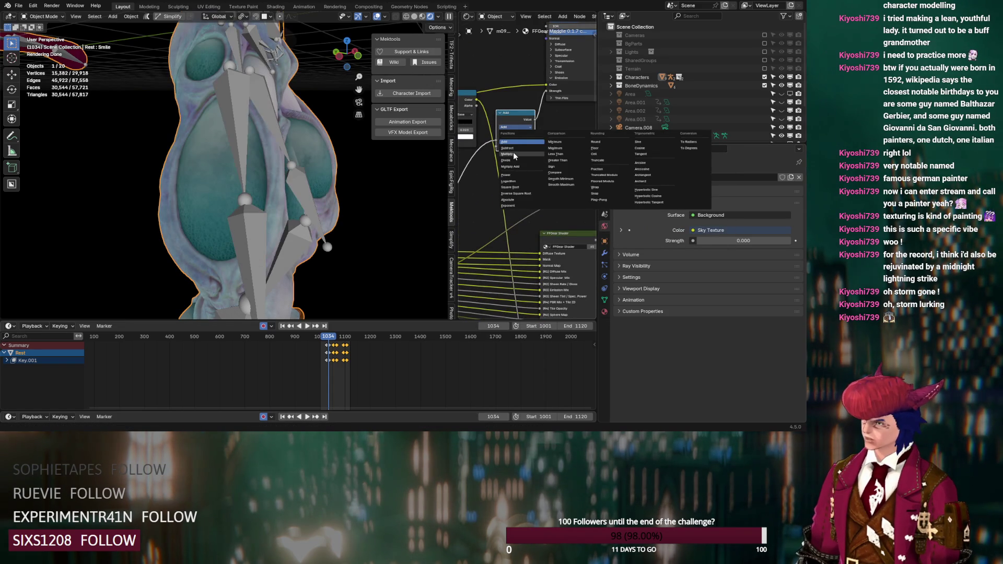
pyautogui.click(513, 154)
pyautogui.moveTo(514, 147); pyautogui.dragTo(601, 146)
pyautogui.moveTo(543, 117); pyautogui.dragTo(516, 230, button='middle')
# - Raise the Principled BSDF's Transmission Weight to 1.0 and frame the nodes around it
pyautogui.moveTo(292, 206)
pyautogui.mouseDown(button='middle')
pyautogui.moveTo(239, 211)
pyautogui.moveTo(251, 190)
pyautogui.mouseUp(button='middle')
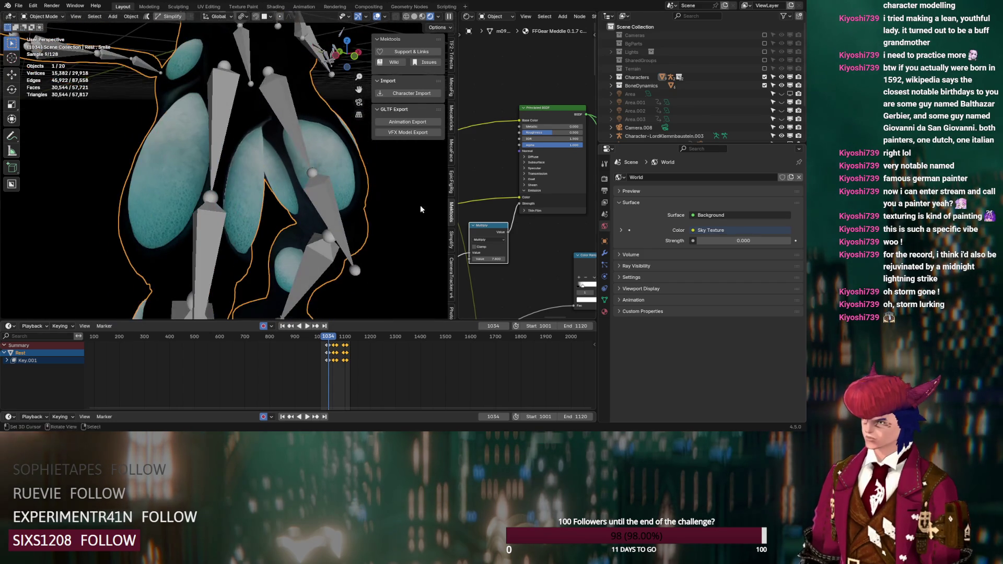
pyautogui.scroll(3, 512, 231)
pyautogui.scroll(-2, 537, 184)
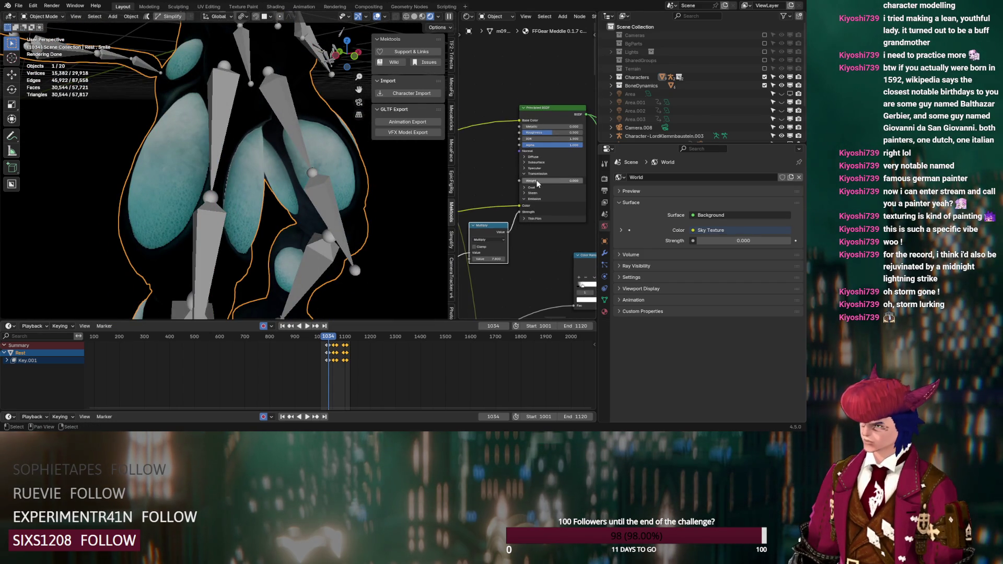
pyautogui.moveTo(562, 180); pyautogui.dragTo(578, 180)
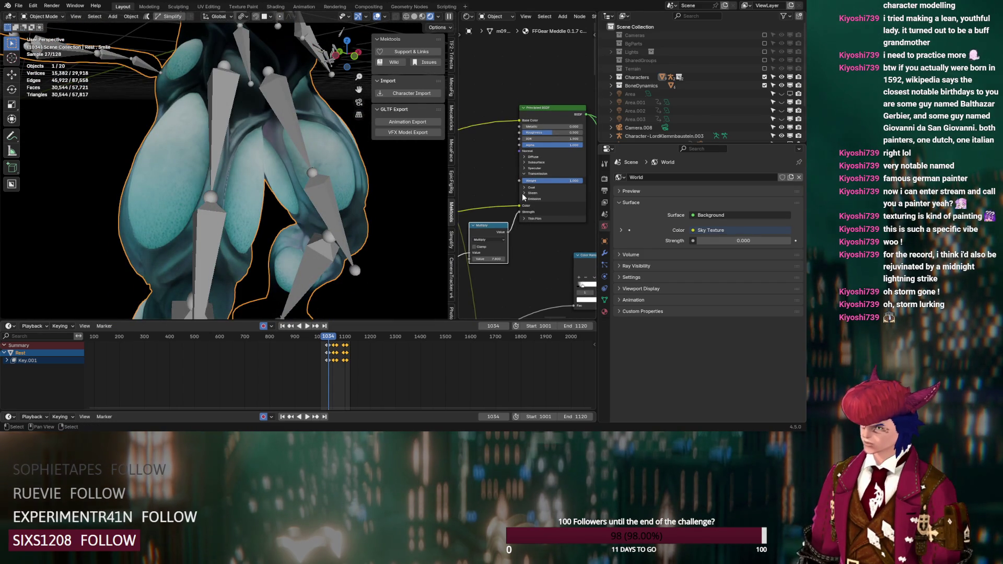
pyautogui.scroll(-2, 522, 193)
pyautogui.scroll(2, 522, 209)
pyautogui.scroll(-4, 521, 209)
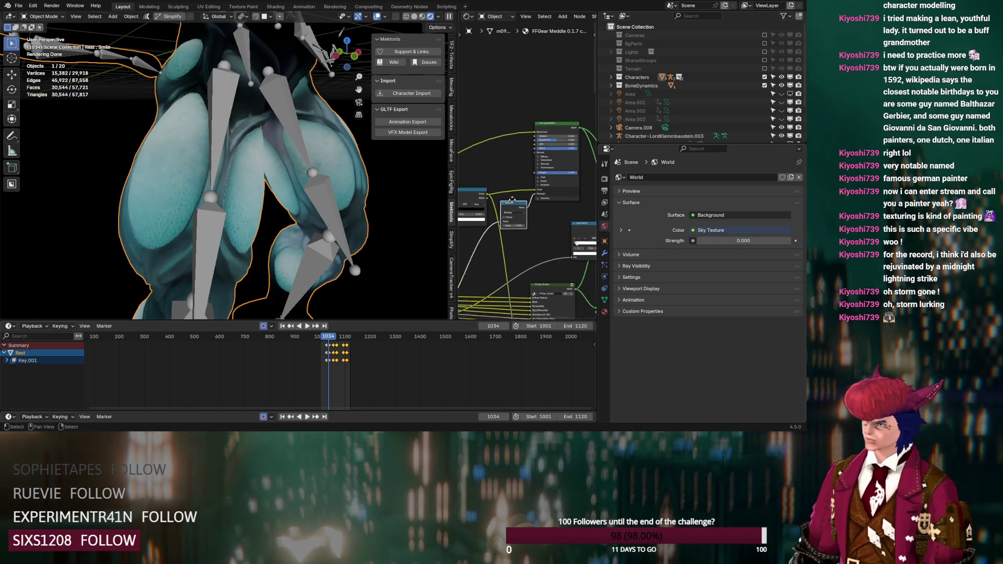
pyautogui.moveTo(507, 139)
pyautogui.mouseDown(button='middle')
pyautogui.moveTo(528, 152)
pyautogui.moveTo(496, 126)
pyautogui.mouseUp(button='middle')
pyautogui.moveTo(497, 125); pyautogui.dragTo(551, 174)
pyautogui.press('KP_Decimal')
pyautogui.scroll(5, 115, 81)
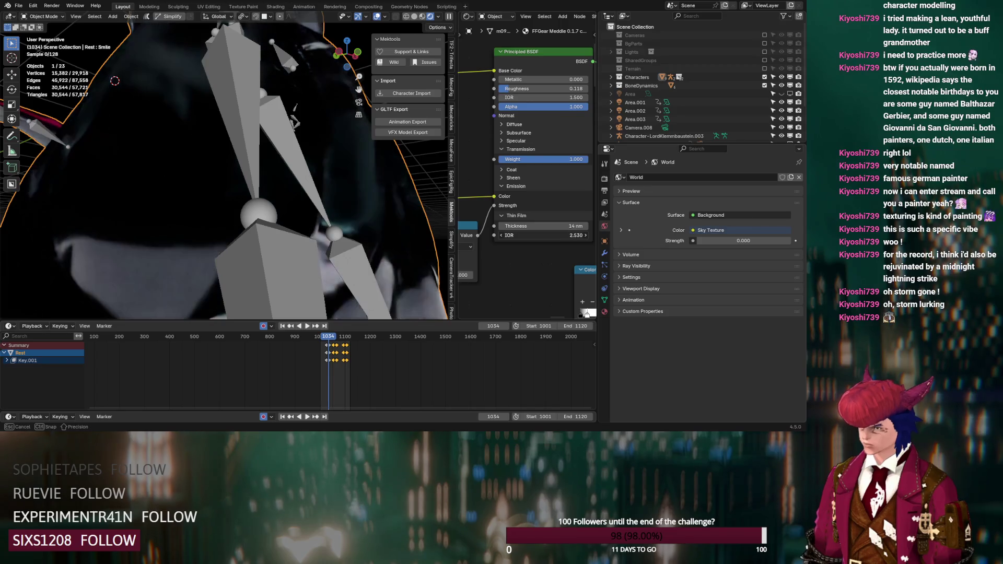
# - Set the Principled BSDF Thin Film IOR to 1.43 and Thickness to 979 nm
pyautogui.moveTo(544, 235)
pyautogui.mouseDown()
pyautogui.moveTo(585, 235)
pyautogui.moveTo(512, 226)
pyautogui.moveTo(544, 226)
pyautogui.moveTo(502, 235)
pyautogui.moveTo(582, 226)
pyautogui.mouseUp()
pyautogui.moveTo(518, 236)
pyautogui.mouseDown()
pyautogui.moveTo(492, 235)
pyautogui.moveTo(515, 235)
pyautogui.mouseUp()
pyautogui.moveTo(575, 225); pyautogui.dragTo(573, 226)
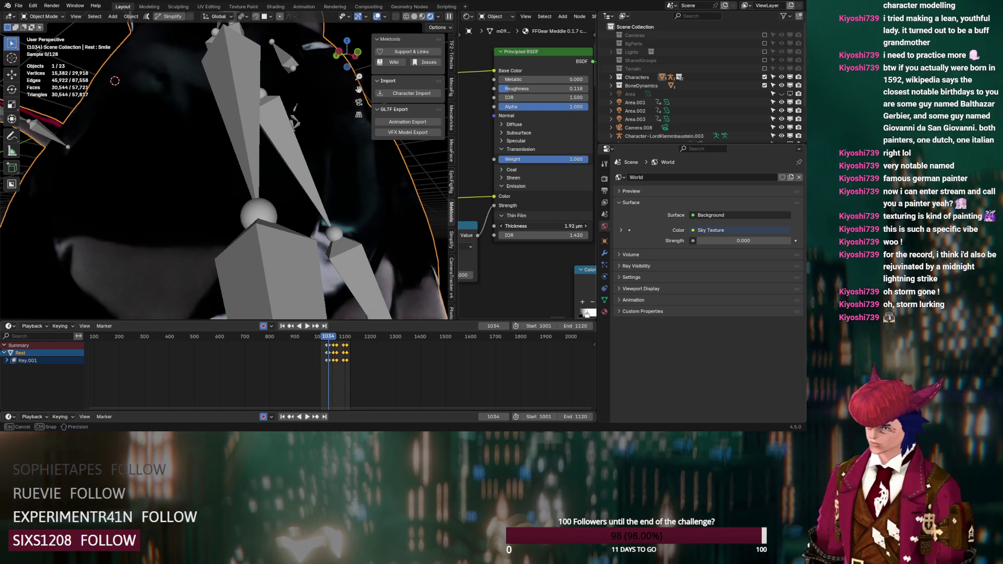
pyautogui.moveTo(574, 226); pyautogui.dragTo(573, 226)
pyautogui.moveTo(230, 219)
pyautogui.mouseDown(button='middle')
pyautogui.moveTo(242, 238)
pyautogui.moveTo(262, 227)
pyautogui.moveTo(227, 203)
pyautogui.moveTo(236, 219)
pyautogui.mouseUp(button='middle')
pyautogui.scroll(-5, 521, 243)
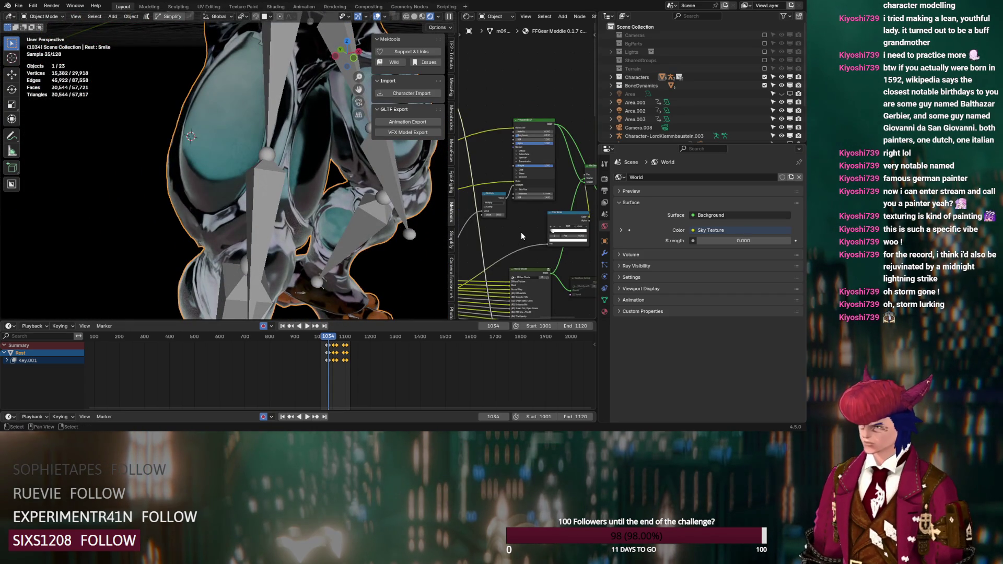
pyautogui.scroll(4, 522, 232)
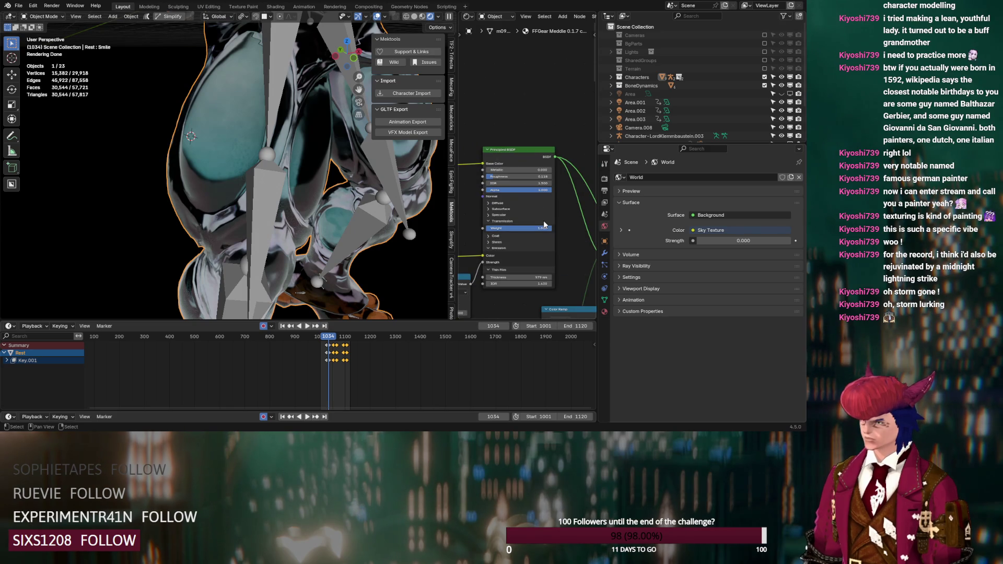
pyautogui.scroll(-2, 501, 142)
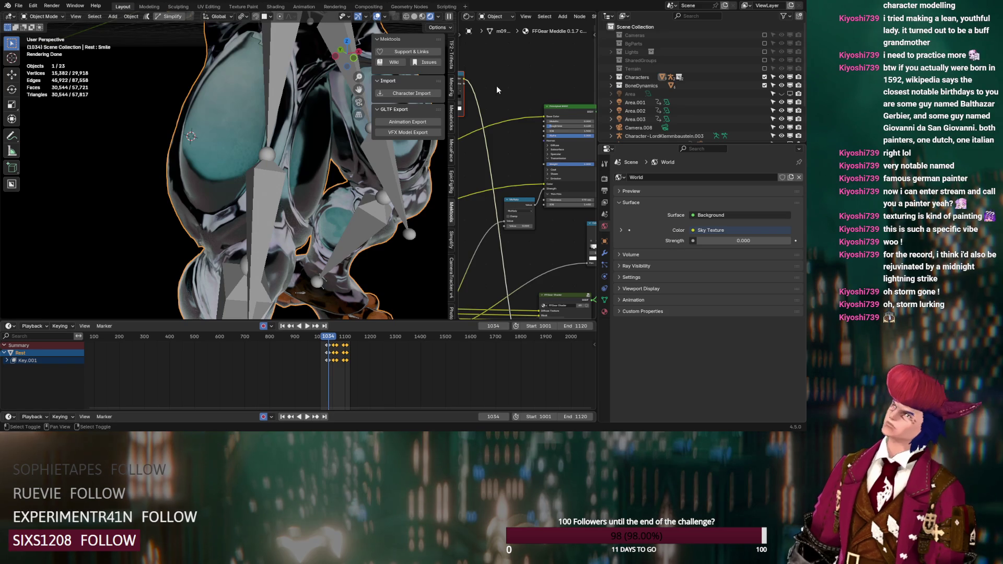
# - Add a Light Path node to the character's shader tree
pyautogui.hotkey('shift', 'a')
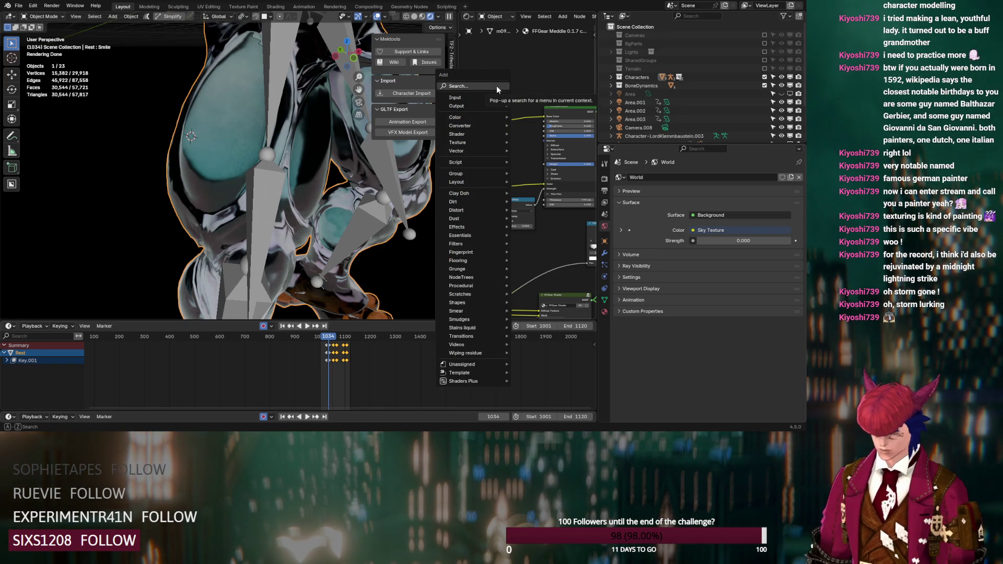
pyautogui.write('light')
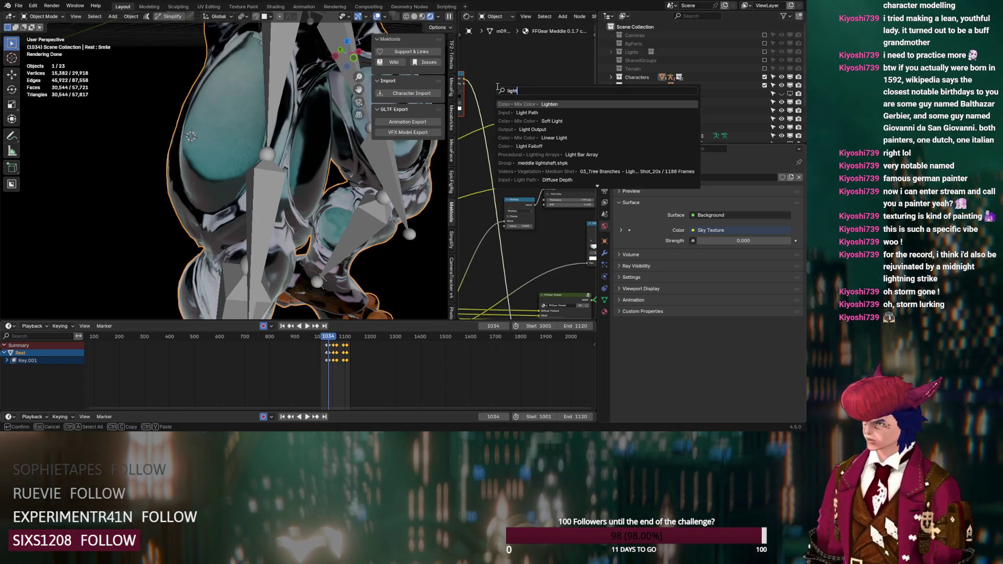
pyautogui.press('Down')
pyautogui.press('Return')
pyautogui.click(516, 55)
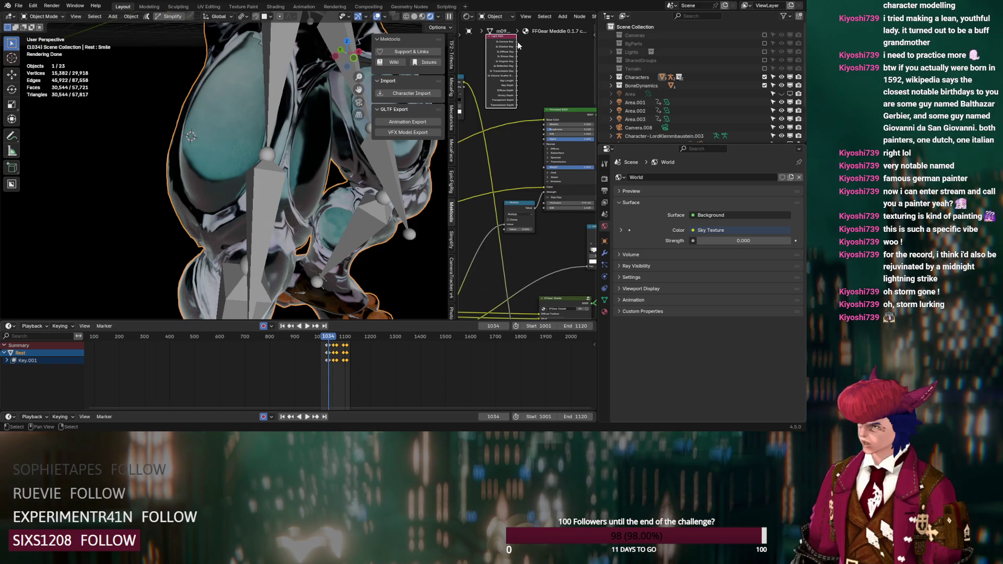
# - Insert a Mix node into the link, feed Is Camera Ray to B, and make B black
pyautogui.hotkey('shift', 'a')
pyautogui.write('mix')
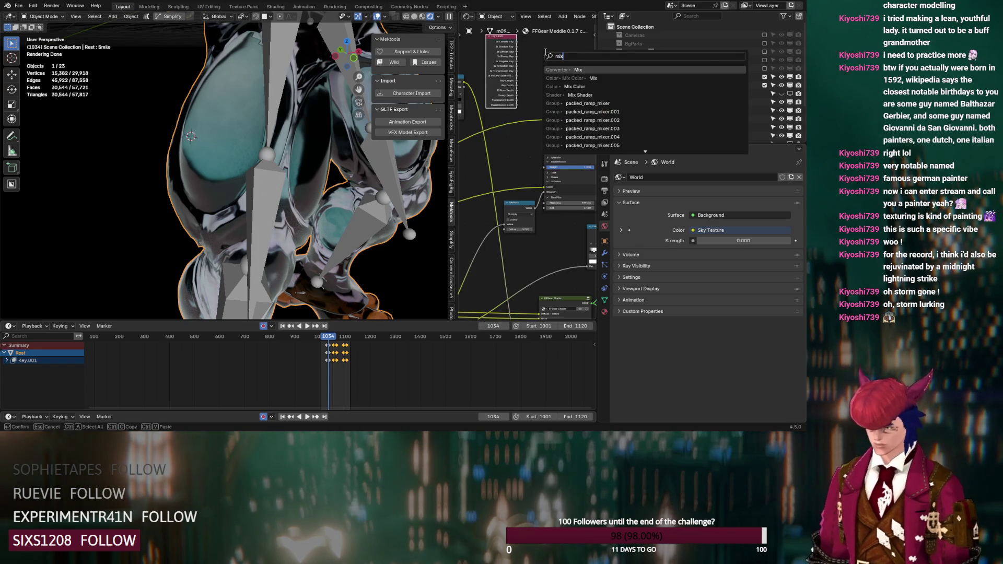
pyautogui.click(570, 85)
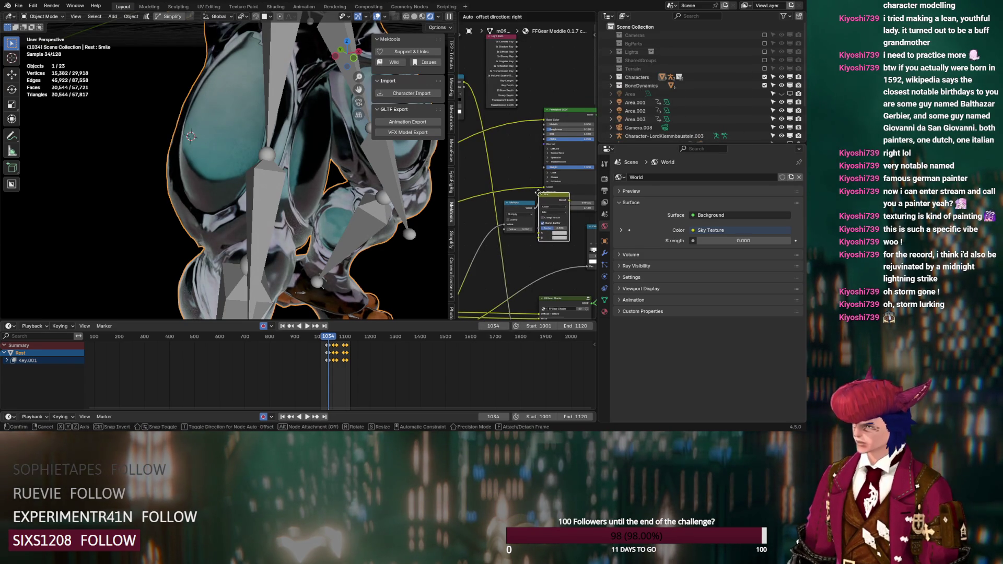
pyautogui.click(540, 196)
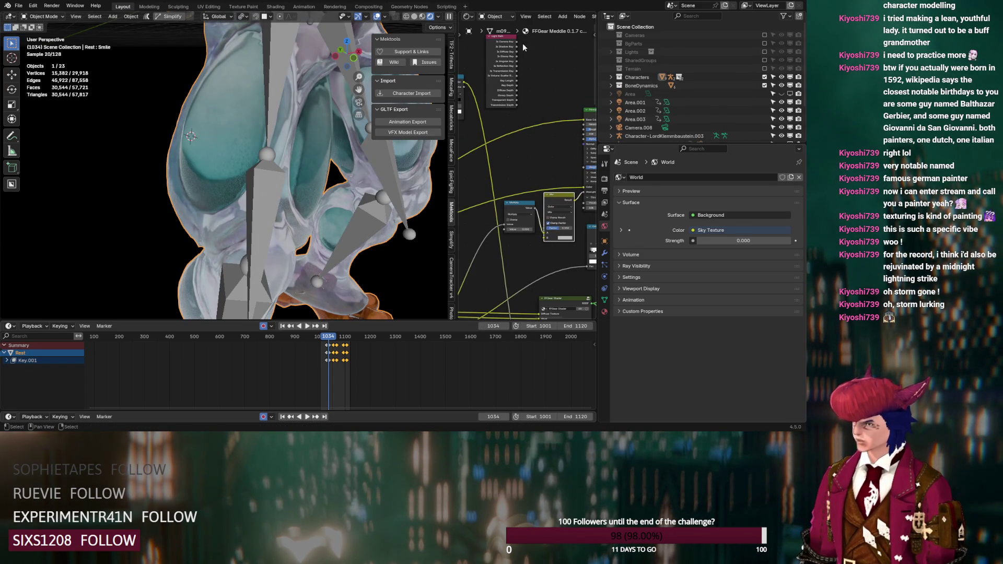
pyautogui.moveTo(517, 41); pyautogui.dragTo(561, 240)
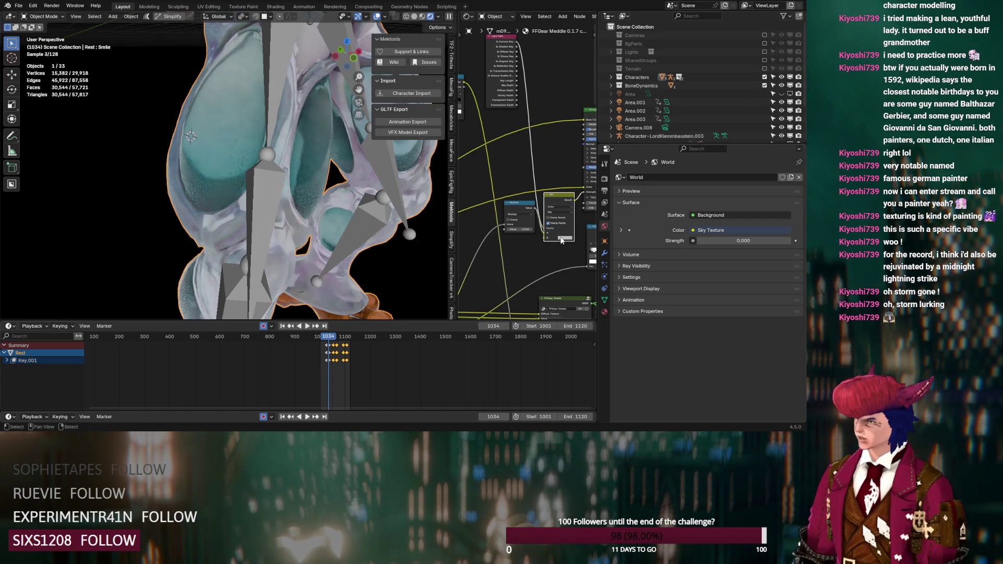
pyautogui.click(561, 239)
pyautogui.click(600, 186)
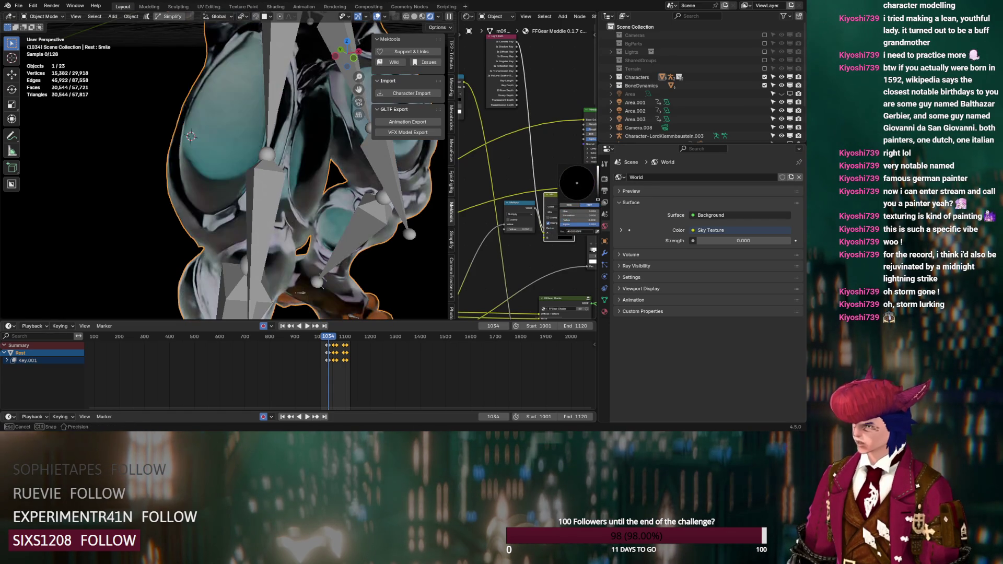
# - Raise the Multiply node's value from 1.0 to 10.0
pyautogui.moveTo(550, 210); pyautogui.dragTo(508, 203, button='middle')
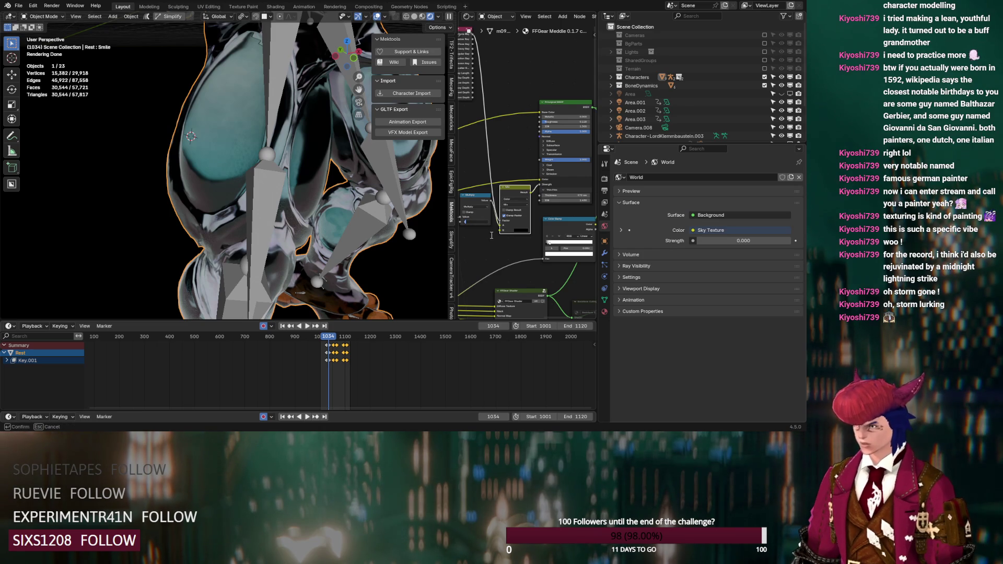
pyautogui.press('Return')
pyautogui.moveTo(476, 223); pyautogui.dragTo(518, 222)
pyautogui.moveTo(297, 207)
pyautogui.mouseDown(button='middle')
pyautogui.moveTo(340, 180)
pyautogui.moveTo(366, 182)
pyautogui.moveTo(314, 178)
pyautogui.mouseUp(button='middle')
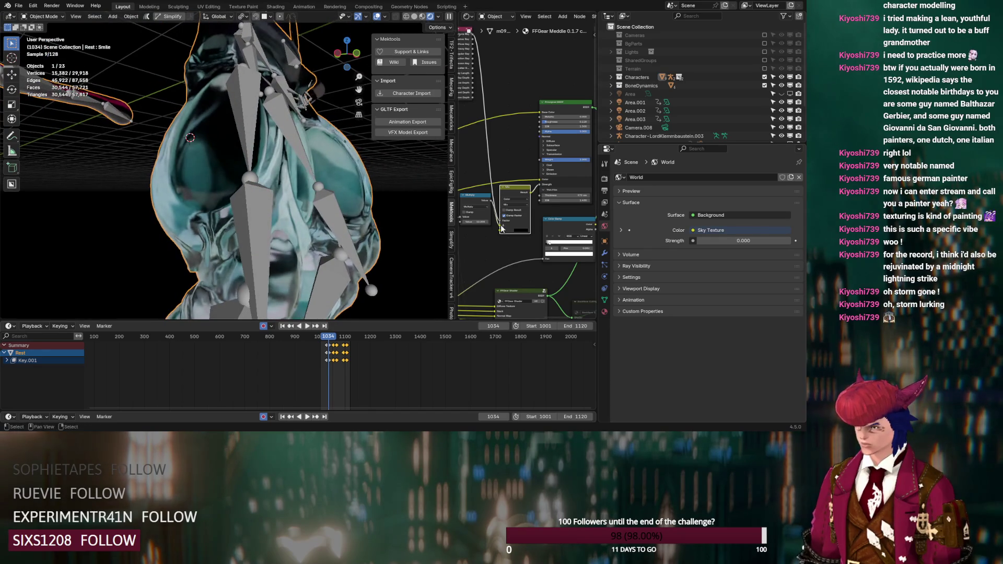
pyautogui.scroll(-3, 558, 156)
# - Raise the shader's Roughness from 0.184 to 0.373
pyautogui.keyDown('ctrl'); pyautogui.keyDown('shift'); pyautogui.click(557, 157); pyautogui.keyUp('shift'); pyautogui.keyUp('ctrl')
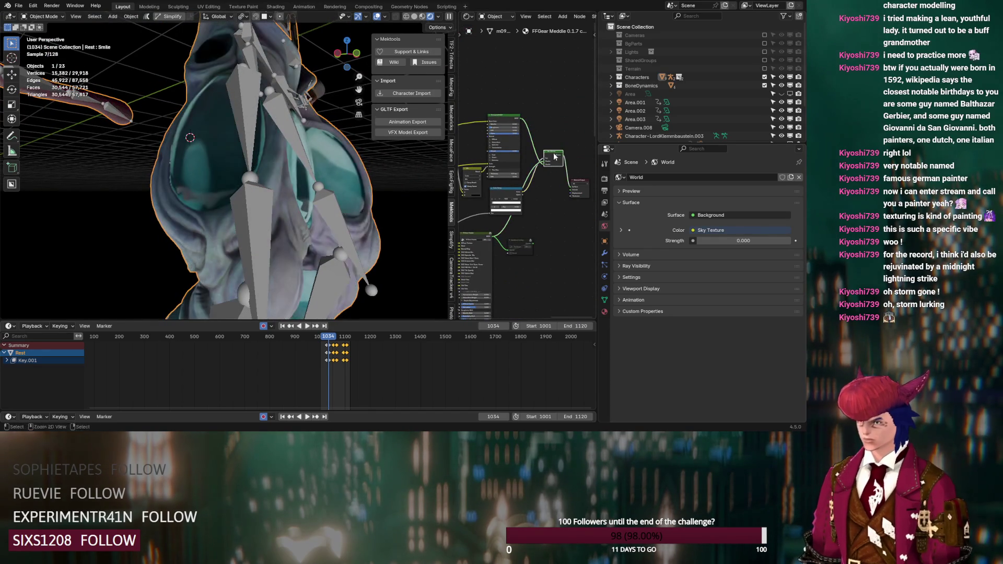
pyautogui.moveTo(388, 201)
pyautogui.mouseDown(button='middle')
pyautogui.moveTo(353, 213)
pyautogui.moveTo(390, 229)
pyautogui.moveTo(431, 212)
pyautogui.moveTo(477, 218)
pyautogui.mouseUp(button='middle')
pyautogui.scroll(3, 477, 219)
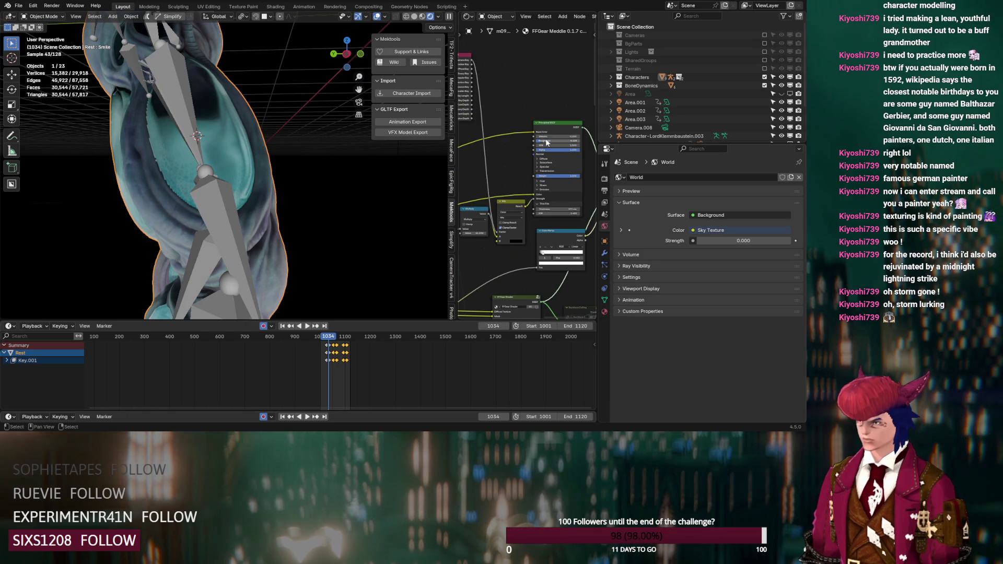
pyautogui.moveTo(558, 141); pyautogui.dragTo(571, 141)
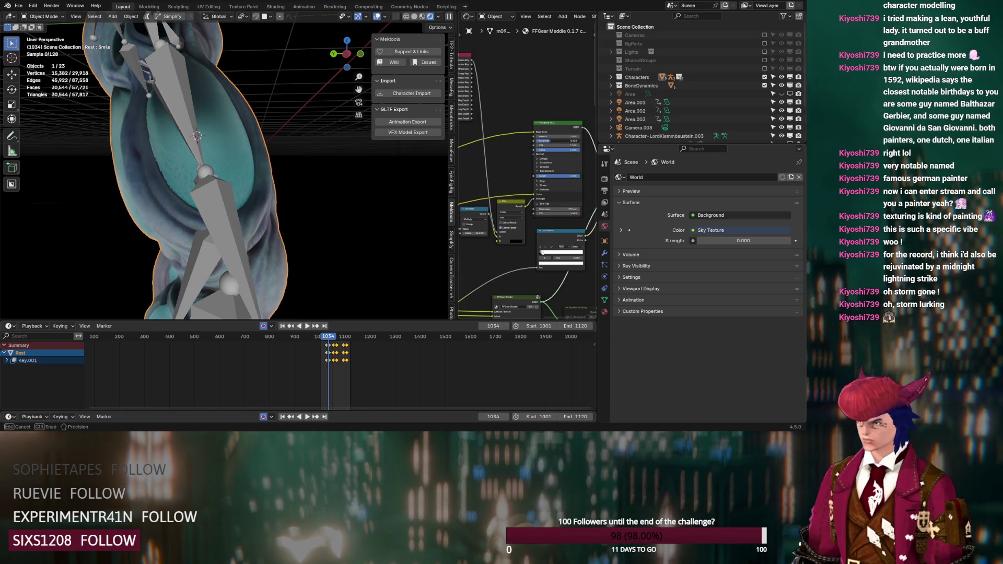
pyautogui.scroll(2, 522, 230)
pyautogui.moveTo(366, 222)
pyautogui.mouseDown(button='middle')
pyautogui.moveTo(340, 210)
pyautogui.moveTo(349, 204)
pyautogui.mouseUp(button='middle')
pyautogui.scroll(4, 349, 204)
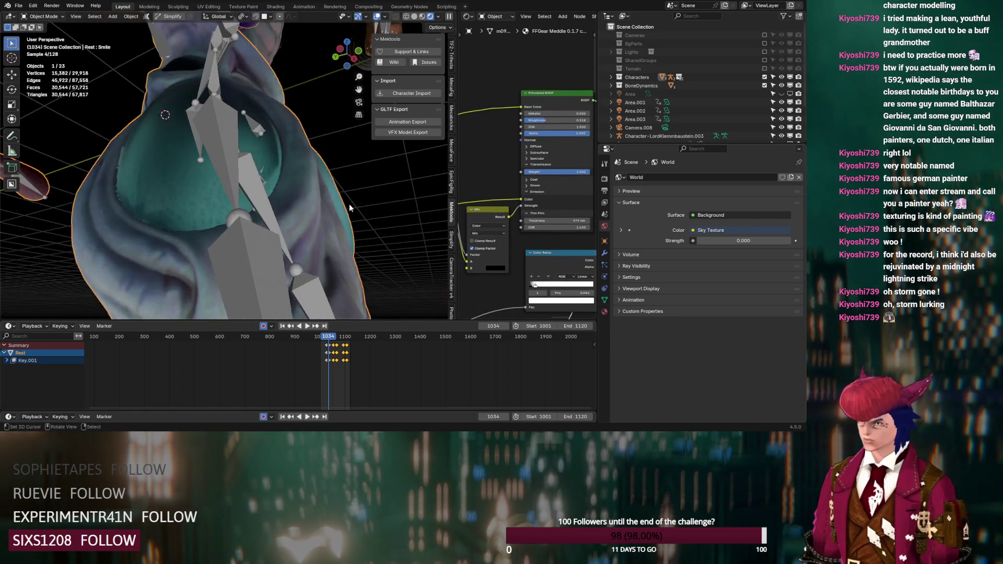
# - Push the Multiply value up to about 87.6 and inspect the whole character
pyautogui.moveTo(501, 268); pyautogui.dragTo(561, 224, button='middle')
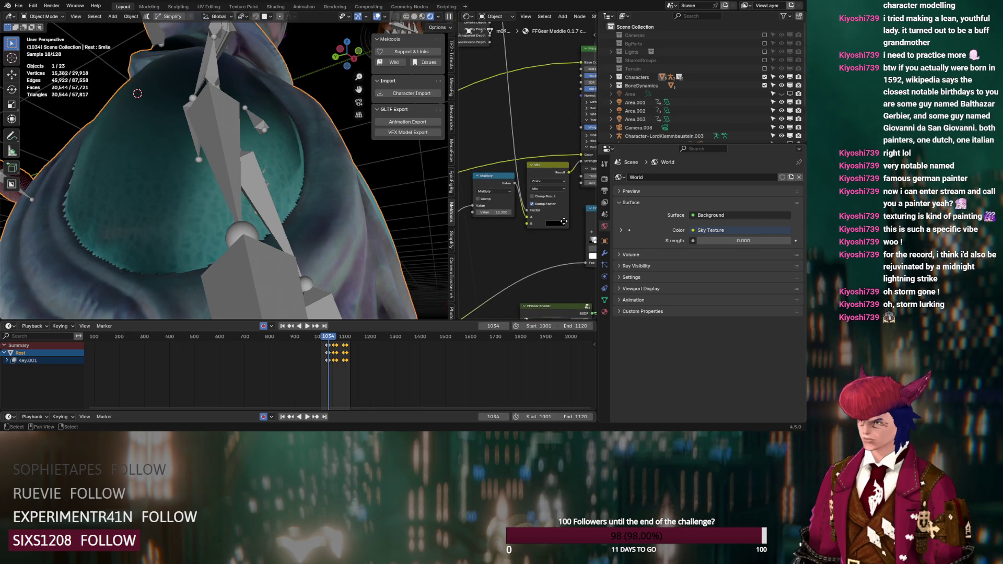
pyautogui.moveTo(494, 212); pyautogui.dragTo(499, 212)
pyautogui.scroll(-6, 491, 272)
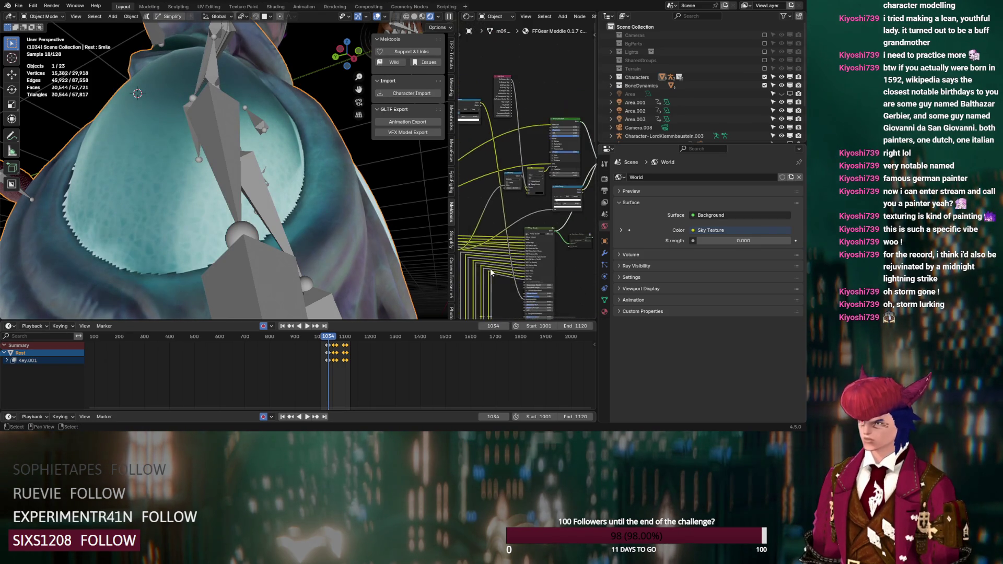
pyautogui.moveTo(366, 225); pyautogui.dragTo(354, 212, button='middle')
pyautogui.moveTo(349, 222)
pyautogui.mouseDown(button='middle')
pyautogui.moveTo(390, 227)
pyautogui.moveTo(379, 241)
pyautogui.mouseUp(button='middle')
pyautogui.scroll(5, 520, 176)
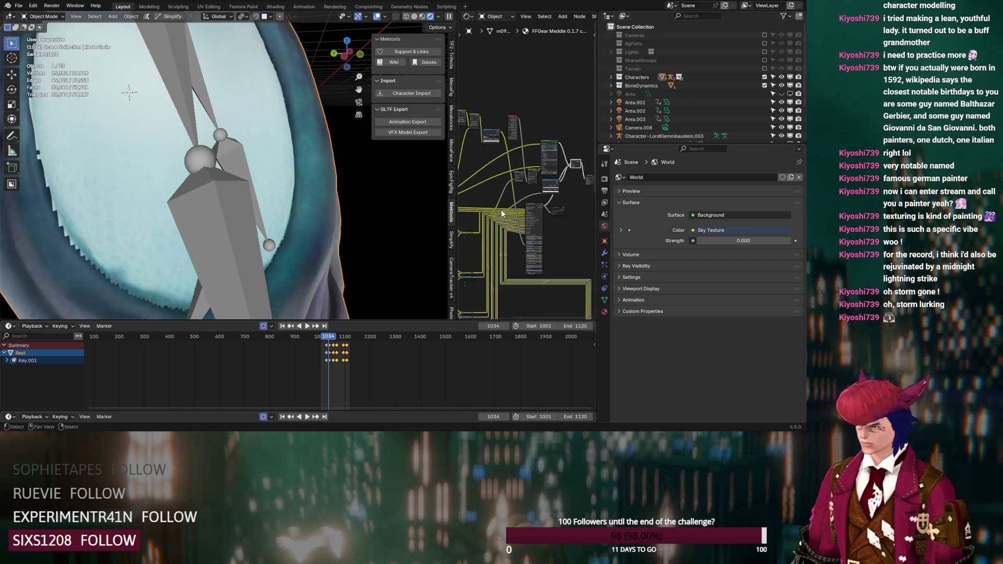
pyautogui.scroll(2, 520, 175)
pyautogui.moveTo(305, 193)
pyautogui.mouseDown(button='middle')
pyautogui.moveTo(262, 225)
pyautogui.moveTo(245, 218)
pyautogui.moveTo(239, 171)
pyautogui.moveTo(309, 151)
pyautogui.moveTo(308, 195)
pyautogui.moveTo(242, 187)
pyautogui.moveTo(342, 200)
pyautogui.moveTo(165, 186)
pyautogui.moveTo(185, 160)
pyautogui.moveTo(309, 171)
pyautogui.moveTo(384, 203)
pyautogui.moveTo(292, 173)
pyautogui.moveTo(286, 224)
pyautogui.moveTo(231, 172)
pyautogui.mouseUp(button='middle')
pyautogui.press('Escape')
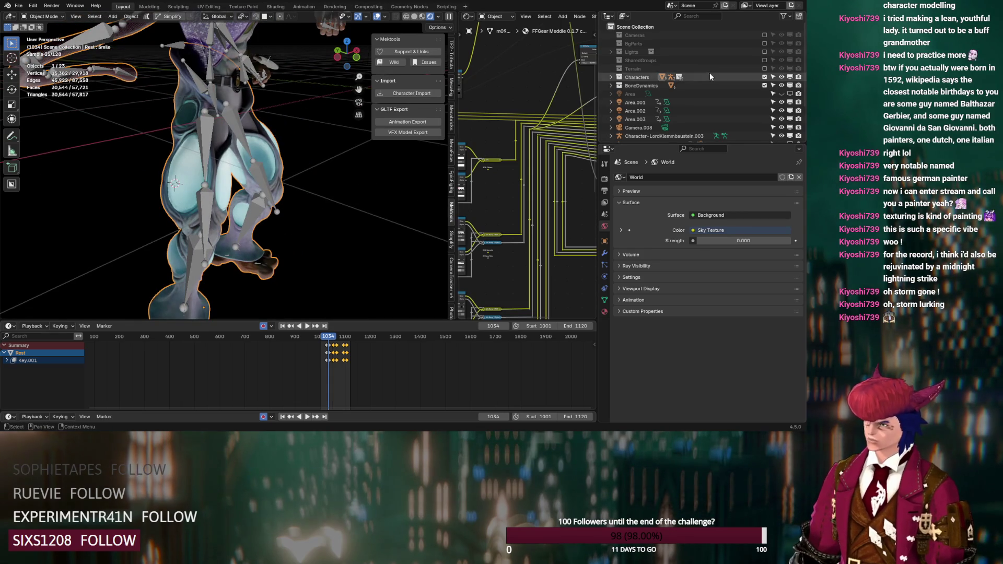
# - Hide the Character-DancingGreen armature in the outliner and shift a group of nodes upward
pyautogui.click(612, 77)
pyautogui.click(620, 94)
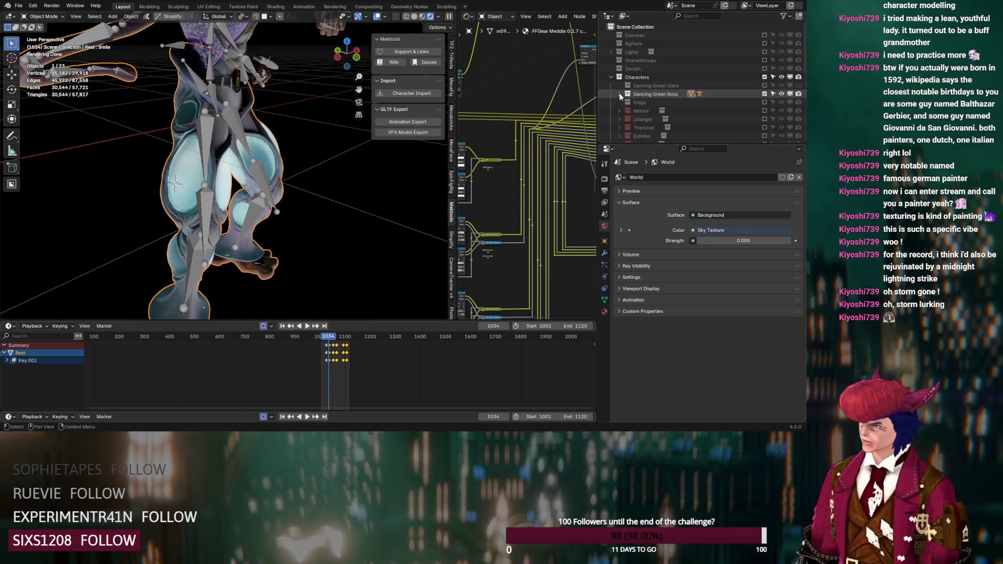
pyautogui.click(781, 103)
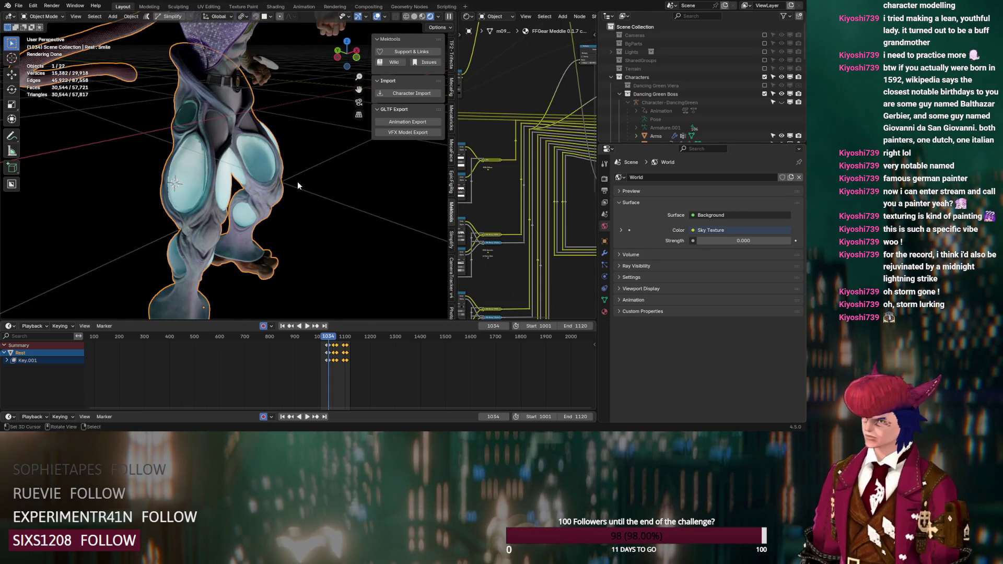
pyautogui.scroll(-5, 498, 186)
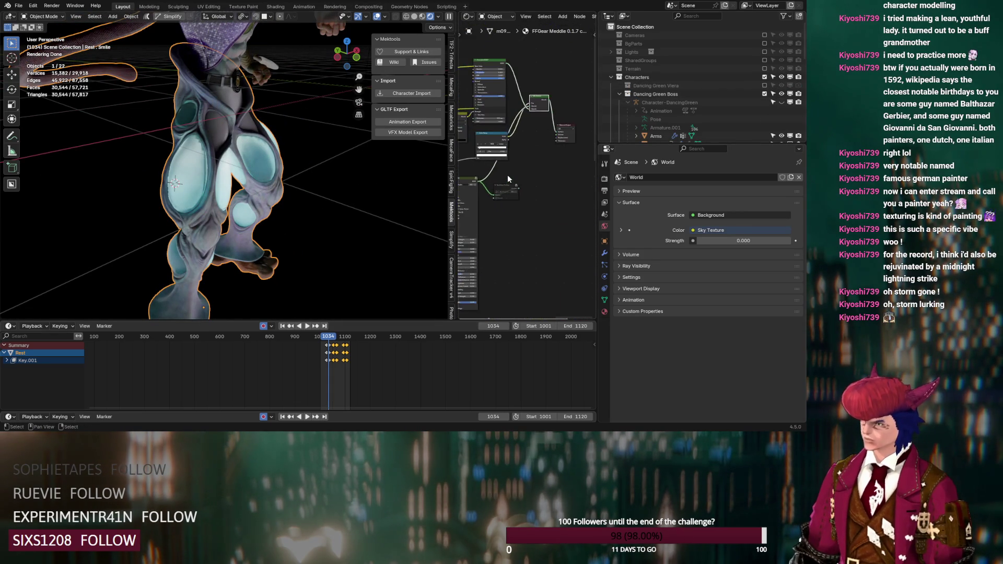
pyautogui.moveTo(508, 176); pyautogui.dragTo(556, 128, button='middle')
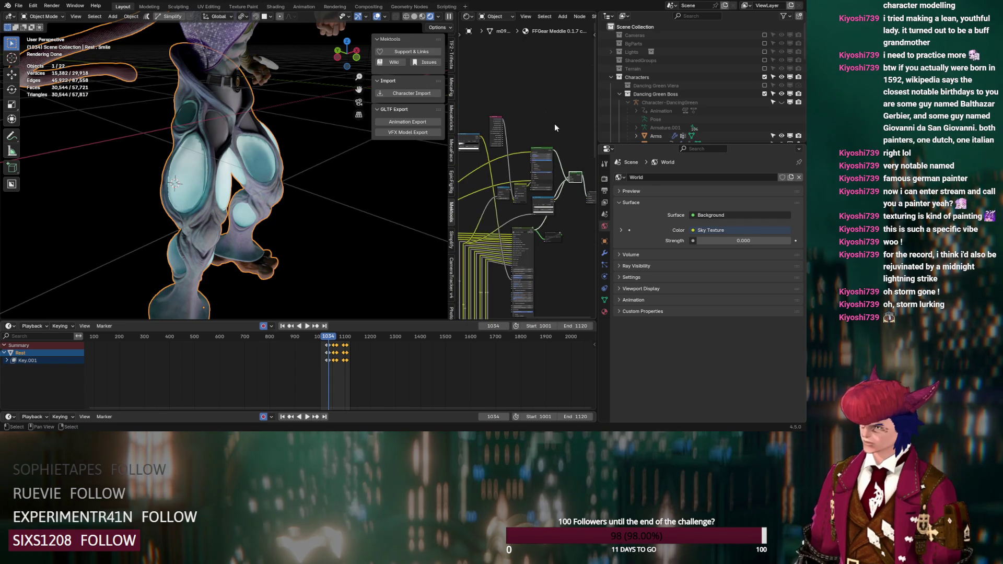
pyautogui.moveTo(496, 106); pyautogui.dragTo(577, 209)
pyautogui.moveTo(547, 199); pyautogui.dragTo(545, 154)
pyautogui.scroll(5, 213, 191)
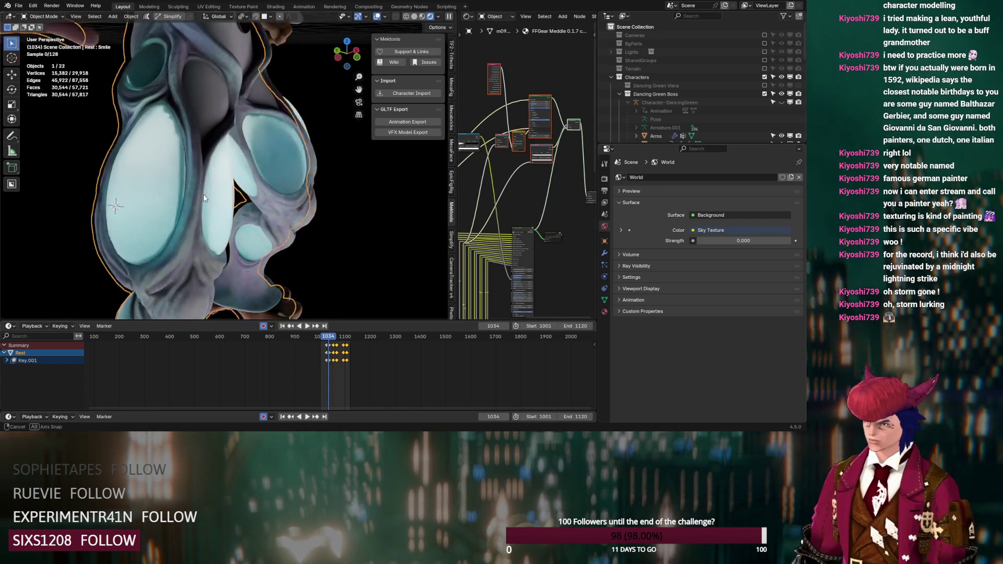
# - Enter Edit Mode on the body mesh with the Armature modifier showing deformation in edit mode
pyautogui.press('Tab')
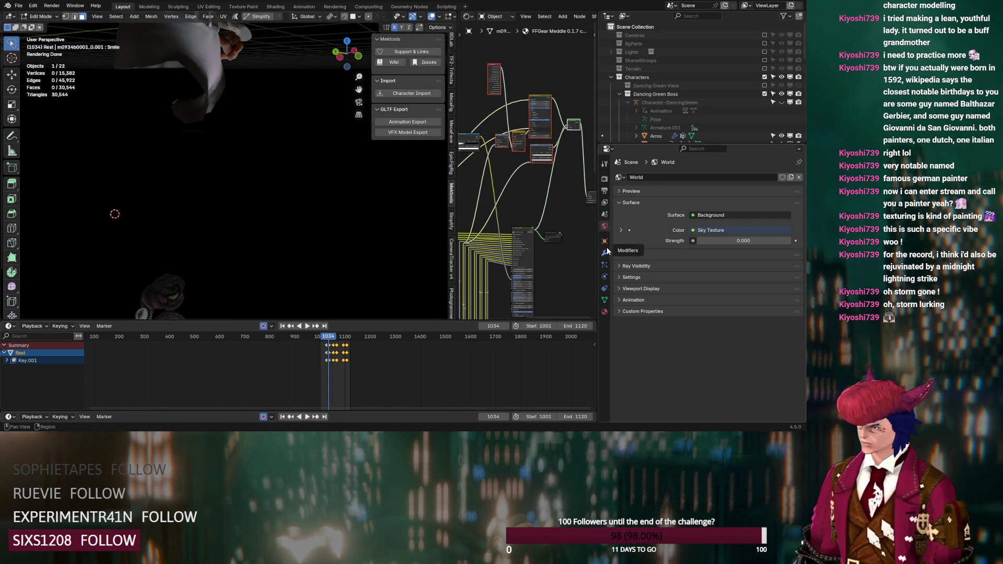
pyautogui.click(605, 252)
pyautogui.click(746, 191)
pyautogui.moveTo(188, 220)
pyautogui.mouseDown(button='middle')
pyautogui.moveTo(354, 216)
pyautogui.moveTo(269, 178)
pyautogui.moveTo(274, 193)
pyautogui.mouseUp(button='middle')
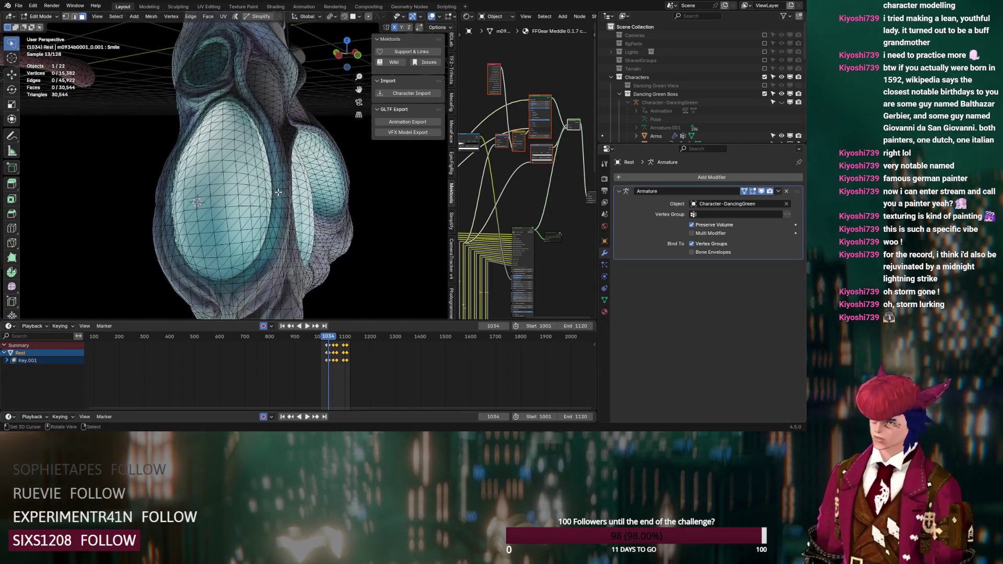
# - Show the mesh's material slots and select a face to check its material
pyautogui.click(605, 312)
pyautogui.click(679, 188)
pyautogui.moveTo(287, 188); pyautogui.dragTo(240, 193, button='middle')
pyautogui.click(240, 193)
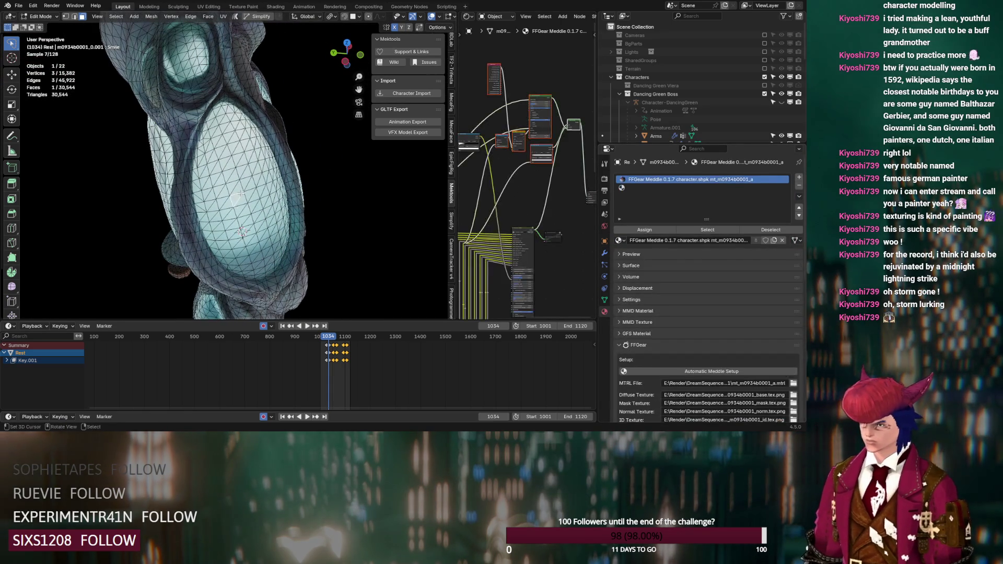
# - Start the oval face selection with linked select and shortest-path picks down its left edge
pyautogui.hotkey('ctrl', 'l')
pyautogui.scroll(3, 214, 134)
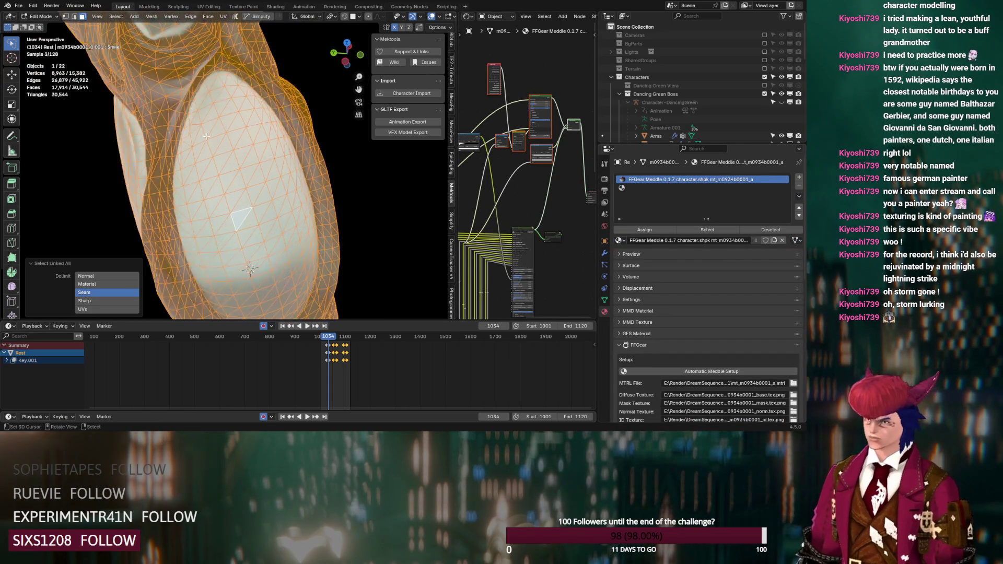
pyautogui.moveTo(214, 134)
pyautogui.mouseDown(button='middle')
pyautogui.moveTo(188, 96)
pyautogui.moveTo(246, 173)
pyautogui.moveTo(241, 137)
pyautogui.moveTo(243, 155)
pyautogui.mouseUp(button='middle')
pyautogui.click(233, 126)
pyautogui.keyDown('ctrl'); pyautogui.click(245, 148); pyautogui.keyUp('ctrl')
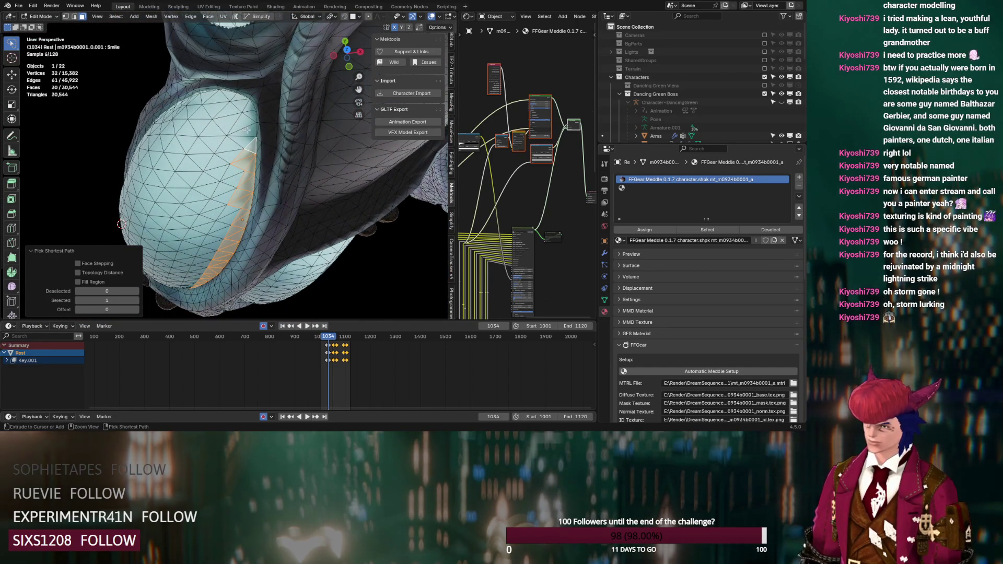
pyautogui.keyDown('ctrl'); pyautogui.click(247, 107); pyautogui.keyUp('ctrl')
pyautogui.keyDown('ctrl'); pyautogui.click(214, 94); pyautogui.keyUp('ctrl')
pyautogui.moveTo(214, 94); pyautogui.dragTo(190, 137, button='middle')
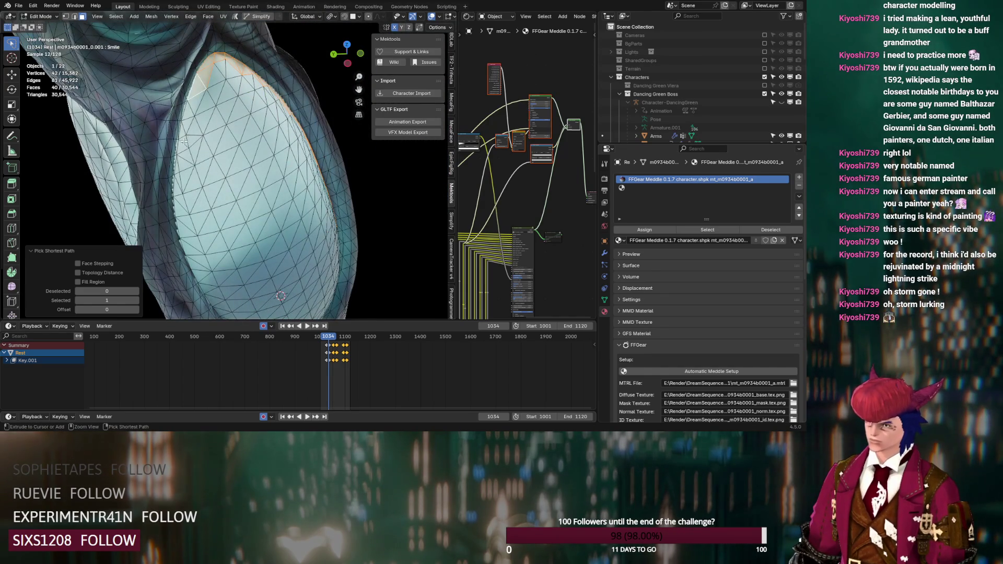
pyautogui.keyDown('ctrl'); pyautogui.click(184, 141); pyautogui.keyUp('ctrl')
# - Extend the face path selection along the oval's lower rim
pyautogui.moveTo(179, 201)
pyautogui.mouseDown(button='middle')
pyautogui.moveTo(259, 214)
pyautogui.moveTo(279, 233)
pyautogui.mouseUp(button='middle')
pyautogui.keyDown('shift'); pyautogui.click(230, 213); pyautogui.keyUp('shift')
pyautogui.keyDown('ctrl'); pyautogui.click(258, 213); pyautogui.keyUp('ctrl')
pyautogui.keyDown('ctrl'); pyautogui.click(286, 240); pyautogui.keyUp('ctrl')
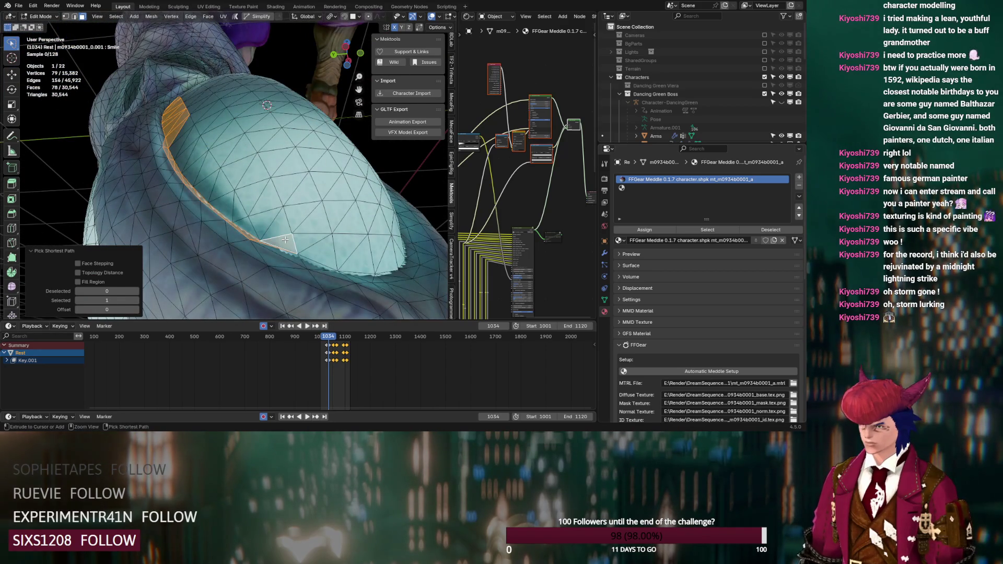
pyautogui.hotkey('ctrl', 'z')
pyautogui.keyDown('ctrl'); pyautogui.click(236, 210); pyautogui.keyUp('ctrl')
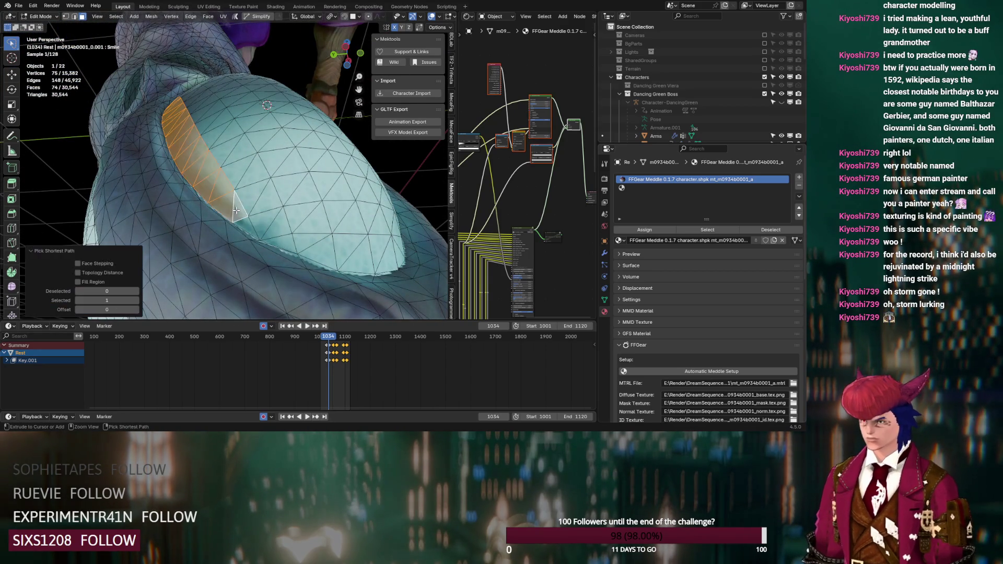
pyautogui.keyDown('ctrl'); pyautogui.click(288, 236); pyautogui.keyUp('ctrl')
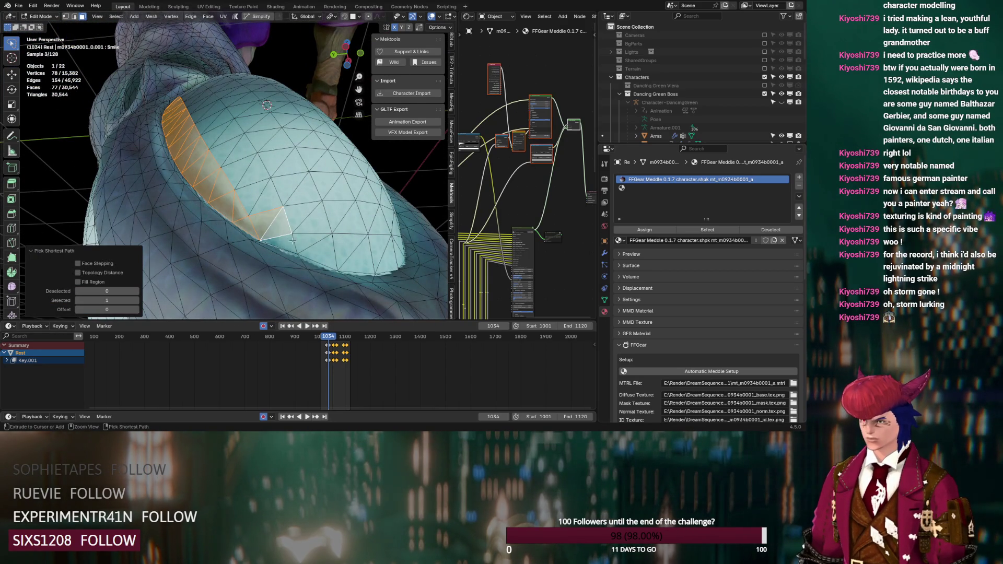
pyautogui.keyDown('ctrl'); pyautogui.click(324, 249); pyautogui.keyUp('ctrl')
pyautogui.moveTo(324, 250)
pyautogui.mouseDown(button='middle')
pyautogui.moveTo(370, 261)
pyautogui.moveTo(319, 239)
pyautogui.moveTo(333, 233)
pyautogui.moveTo(332, 287)
pyautogui.moveTo(249, 97)
pyautogui.mouseUp(button='middle')
pyautogui.keyDown('ctrl'); pyautogui.click(333, 206); pyautogui.keyUp('ctrl')
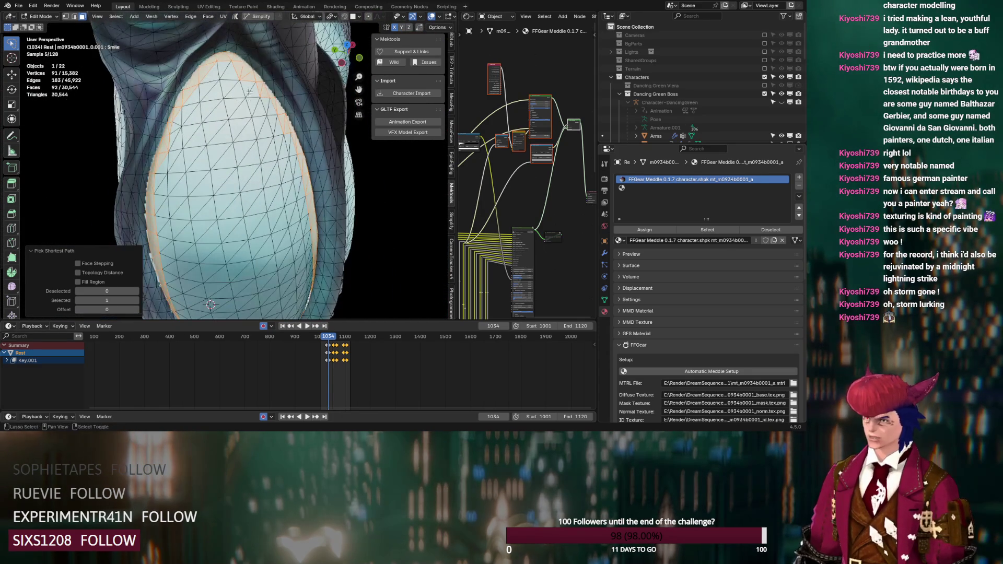
# - Lasso in the remaining oval faces and assign them to the empty second material slot
pyautogui.moveTo(188, 110)
pyautogui.mouseDown()
pyautogui.moveTo(261, 209)
pyautogui.moveTo(186, 122)
pyautogui.mouseUp()
pyautogui.moveTo(158, 176)
pyautogui.mouseDown()
pyautogui.moveTo(272, 230)
pyautogui.moveTo(303, 172)
pyautogui.moveTo(283, 124)
pyautogui.moveTo(251, 99)
pyautogui.mouseUp()
pyautogui.moveTo(251, 99); pyautogui.dragTo(193, 149, button='middle')
pyautogui.moveTo(193, 221)
pyautogui.mouseDown()
pyautogui.moveTo(220, 293)
pyautogui.moveTo(261, 288)
pyautogui.moveTo(295, 253)
pyautogui.mouseUp()
pyautogui.moveTo(287, 181); pyautogui.dragTo(193, 157)
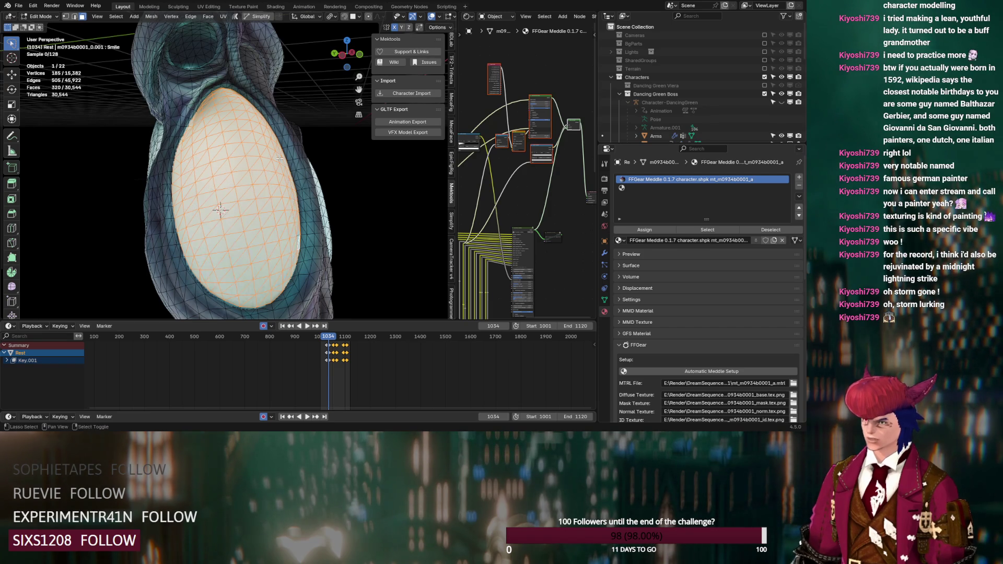
pyautogui.click(636, 187)
pyautogui.click(654, 229)
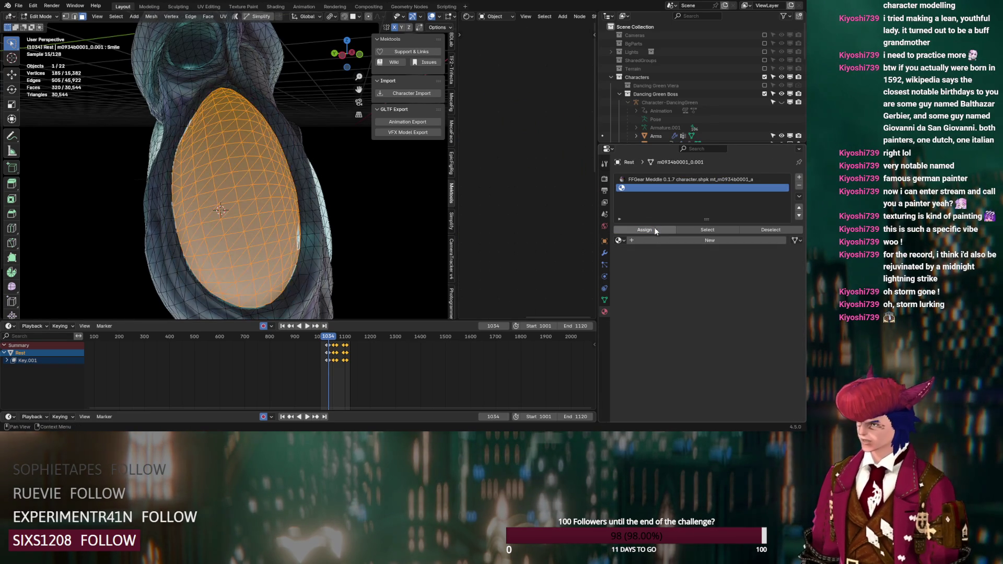
# - Create Material.002 for the oval and paste the copied nodes into its node tree
pyautogui.click(654, 238)
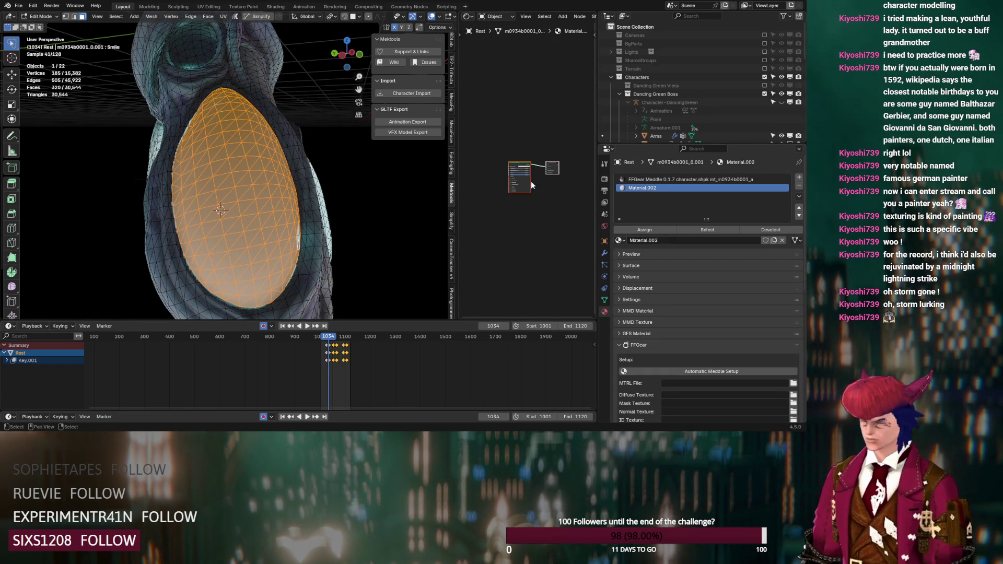
pyautogui.click(671, 179)
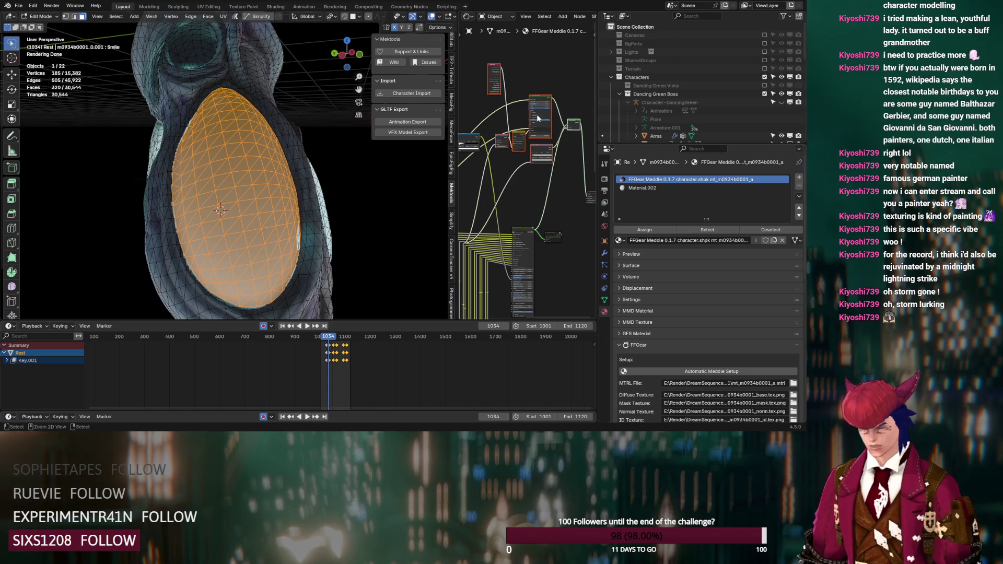
pyautogui.click(653, 188)
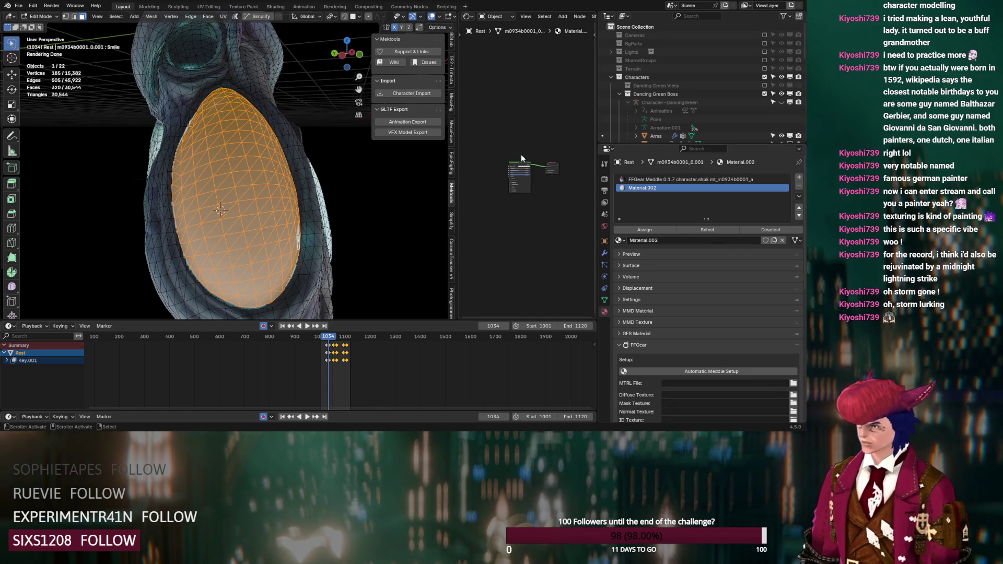
pyautogui.moveTo(522, 166); pyautogui.dragTo(505, 239)
pyautogui.hotkey('ctrl', 'v')
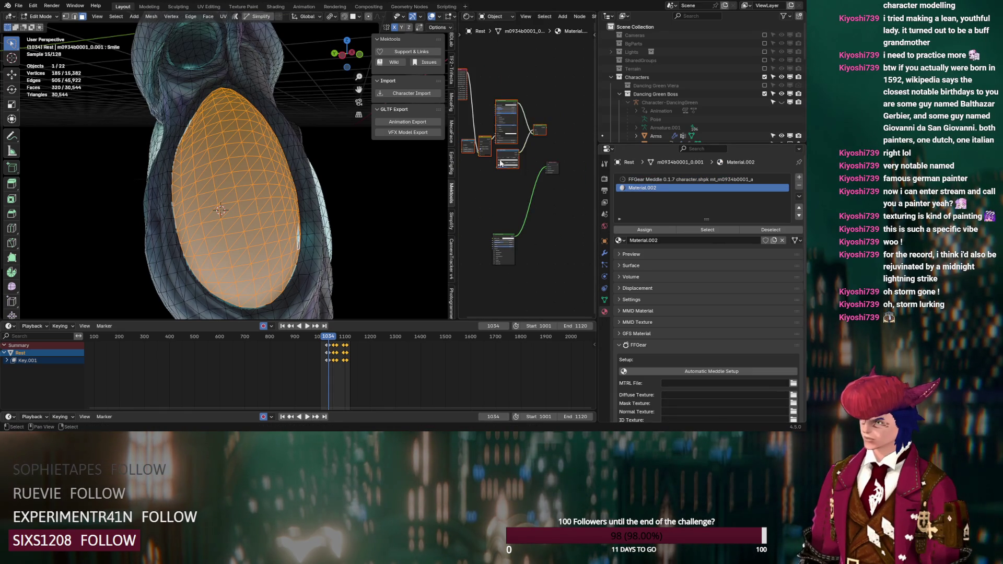
pyautogui.scroll(3, 504, 155)
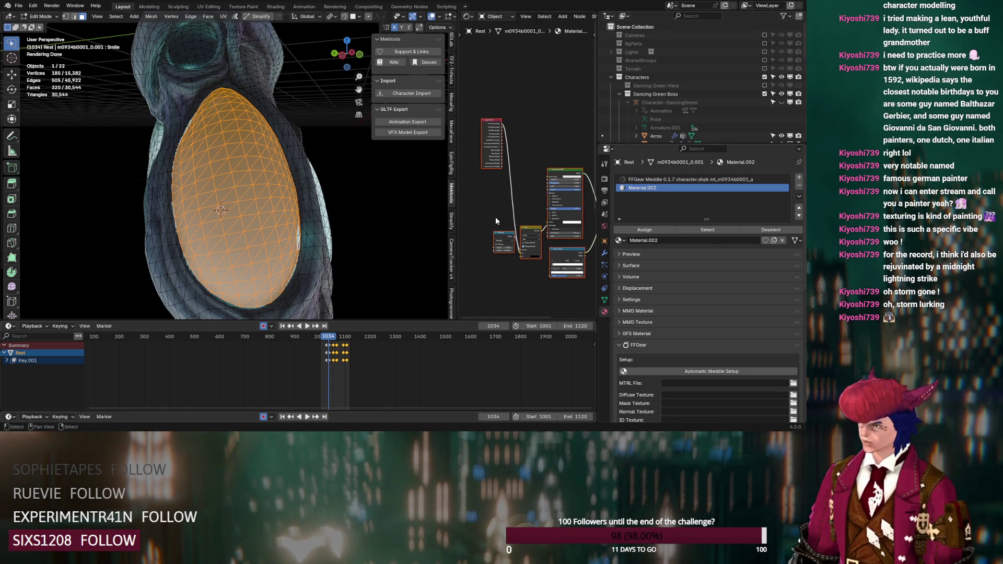
pyautogui.moveTo(502, 234); pyautogui.dragTo(480, 261)
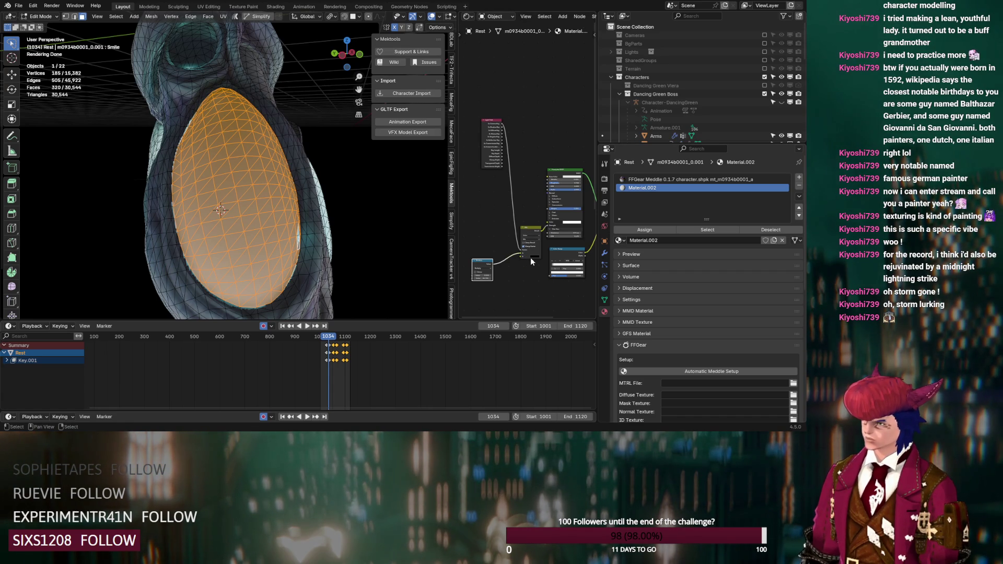
# - Turn off viewport overlays to see the oval's shading, then select the FFGear Meddle material
pyautogui.moveTo(363, 202); pyautogui.dragTo(340, 205, button='middle')
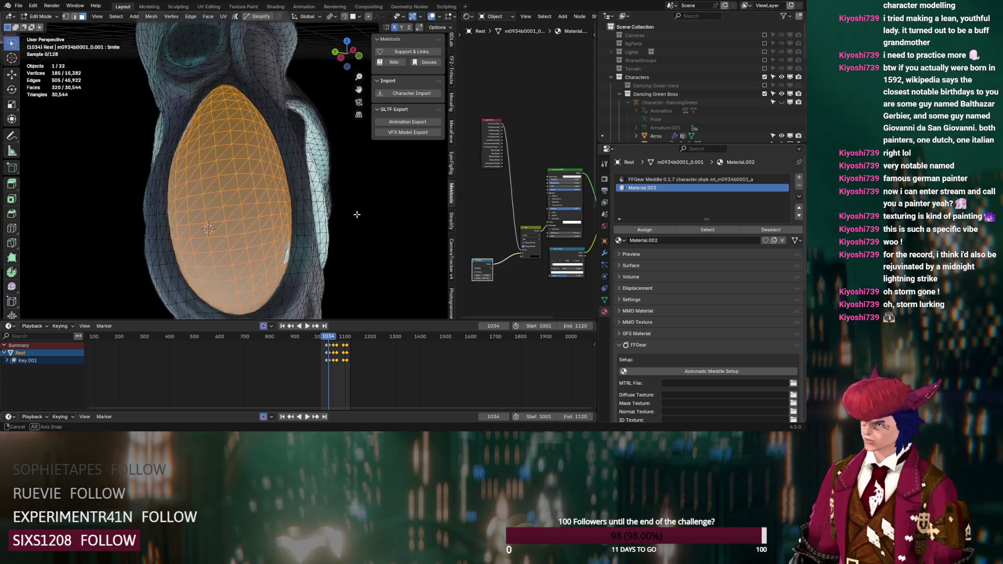
pyautogui.click(644, 231)
pyautogui.moveTo(538, 218); pyautogui.dragTo(486, 199, button='middle')
pyautogui.click(431, 17)
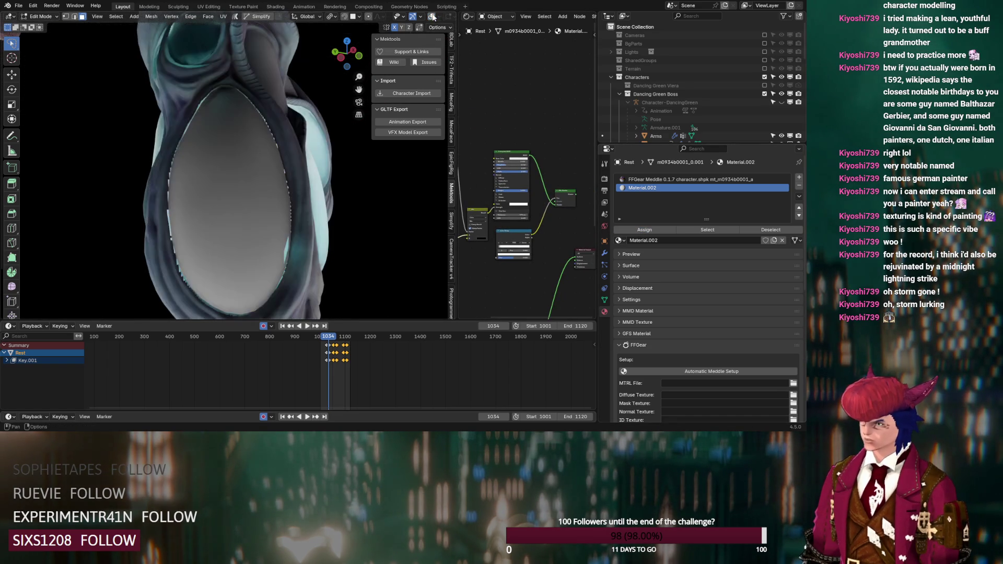
pyautogui.moveTo(345, 194); pyautogui.dragTo(339, 205, button='middle')
pyautogui.scroll(5, 334, 211)
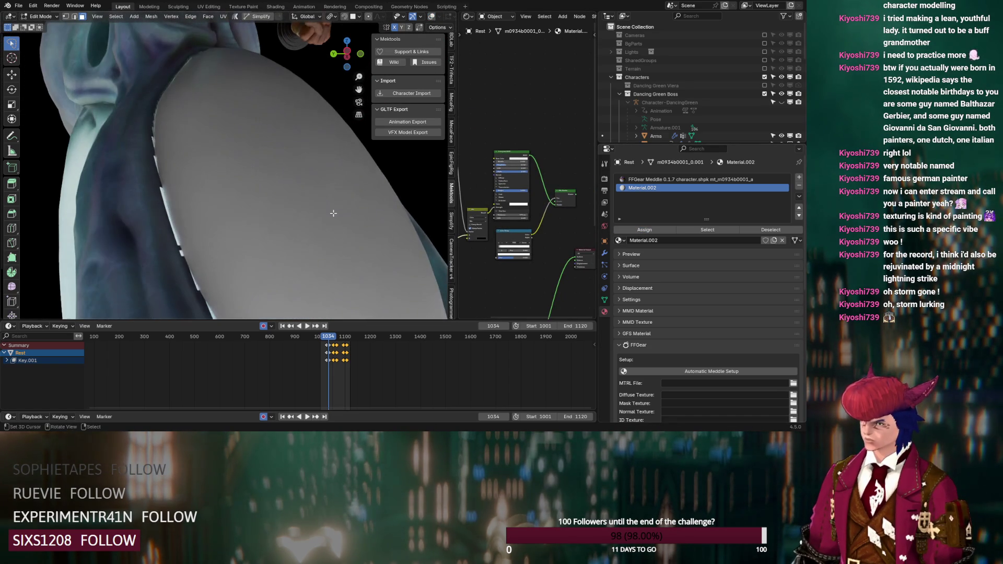
pyautogui.click(668, 179)
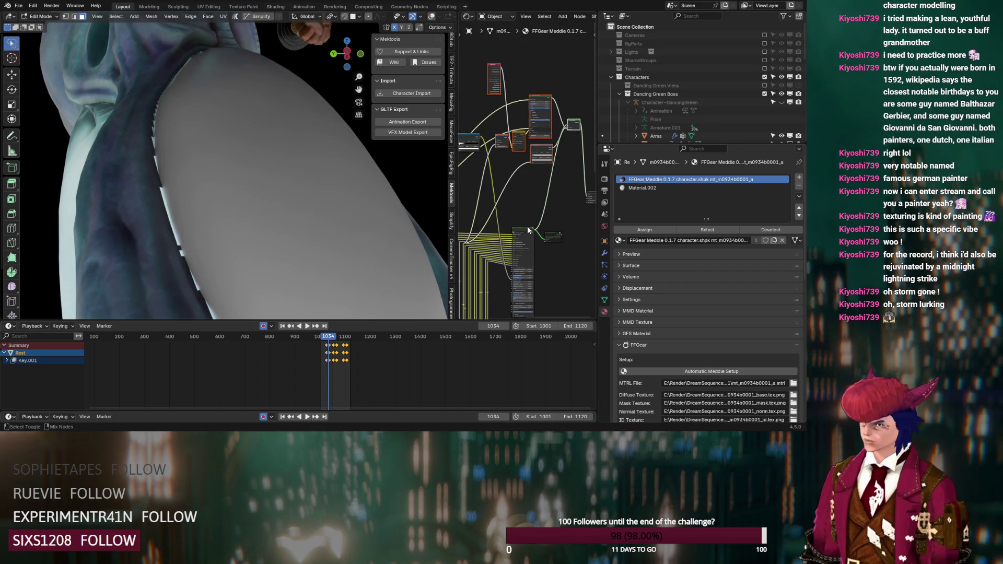
# - Lower the FFGear Shader node's Emission Strength below 1.000
pyautogui.scroll(-5, 330, 204)
pyautogui.moveTo(328, 204)
pyautogui.mouseDown(button='middle')
pyautogui.moveTo(350, 232)
pyautogui.moveTo(460, 245)
pyautogui.mouseUp(button='middle')
pyautogui.moveTo(515, 226); pyautogui.dragTo(490, 218, button='middle')
pyautogui.scroll(5, 490, 218)
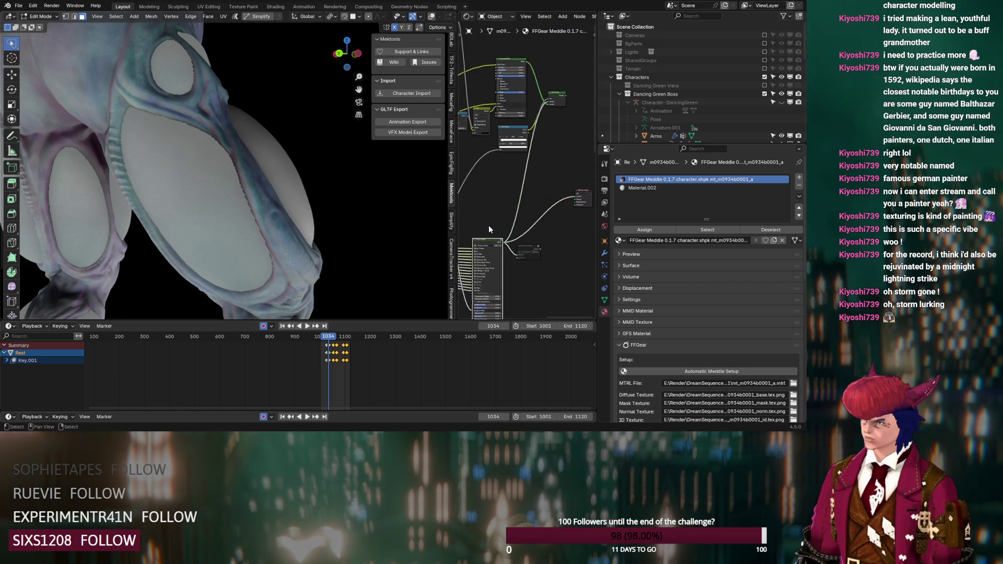
pyautogui.scroll(2, 482, 187)
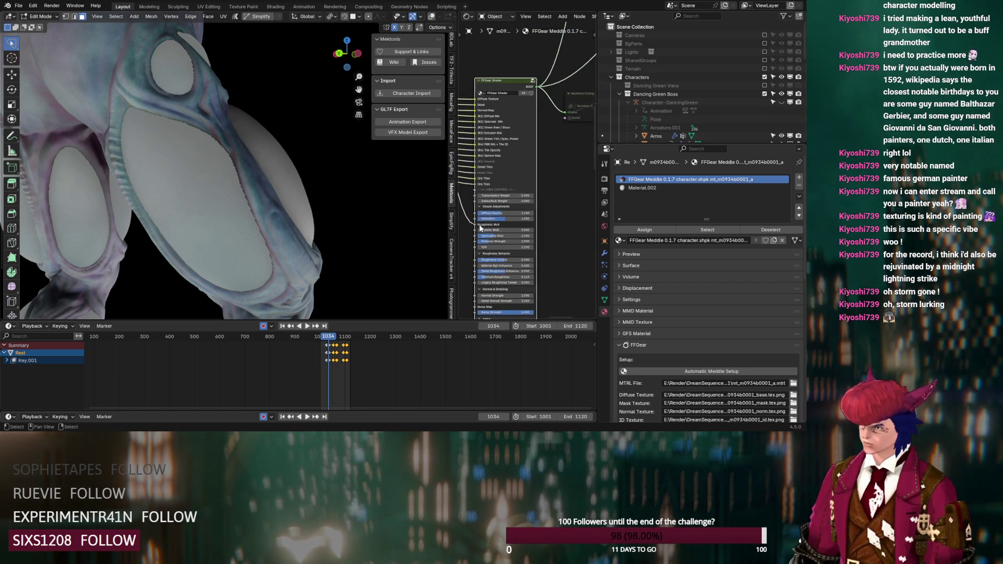
pyautogui.moveTo(539, 254); pyautogui.dragTo(551, 241, button='middle')
pyautogui.moveTo(531, 237); pyautogui.dragTo(507, 233)
# - Compare Material.002's Light Path, Mix and Multiply nodes with the FFGear Meddle material's nodes
pyautogui.scroll(-2, 482, 230)
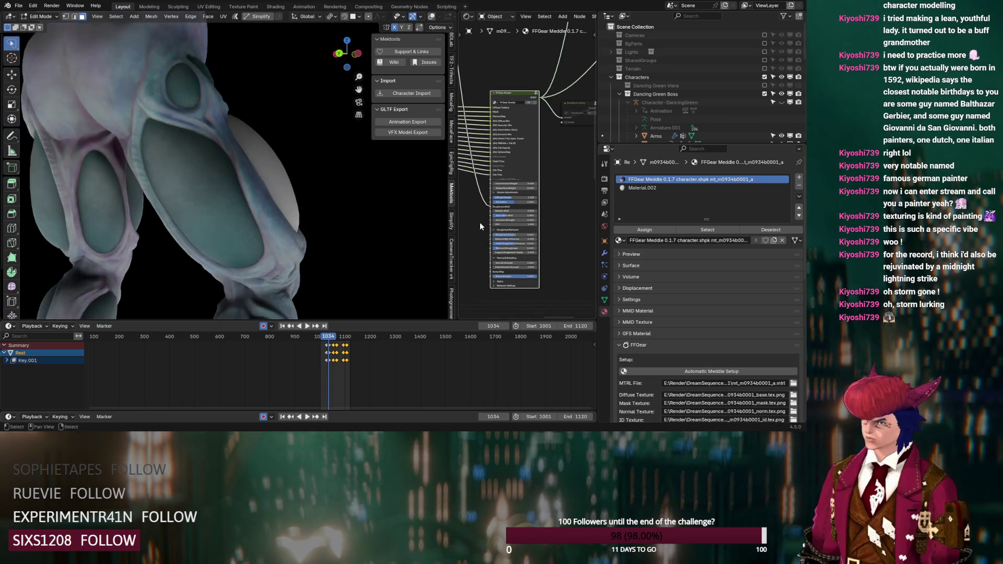
pyautogui.scroll(-3, 391, 214)
pyautogui.moveTo(392, 215)
pyautogui.mouseDown(button='middle')
pyautogui.moveTo(260, 213)
pyautogui.moveTo(271, 226)
pyautogui.mouseUp(button='middle')
pyautogui.scroll(5, 229, 193)
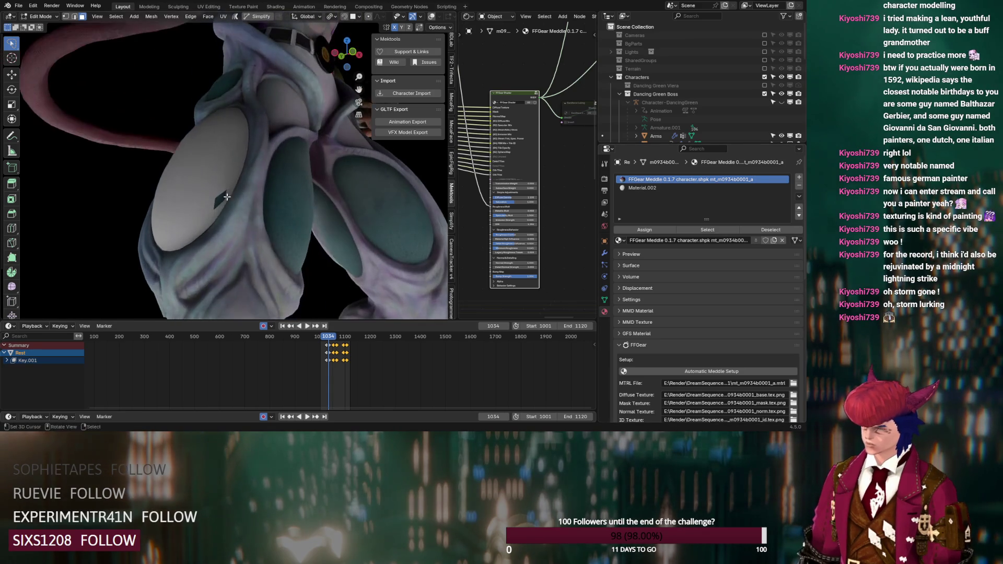
pyautogui.moveTo(223, 193); pyautogui.dragTo(214, 197)
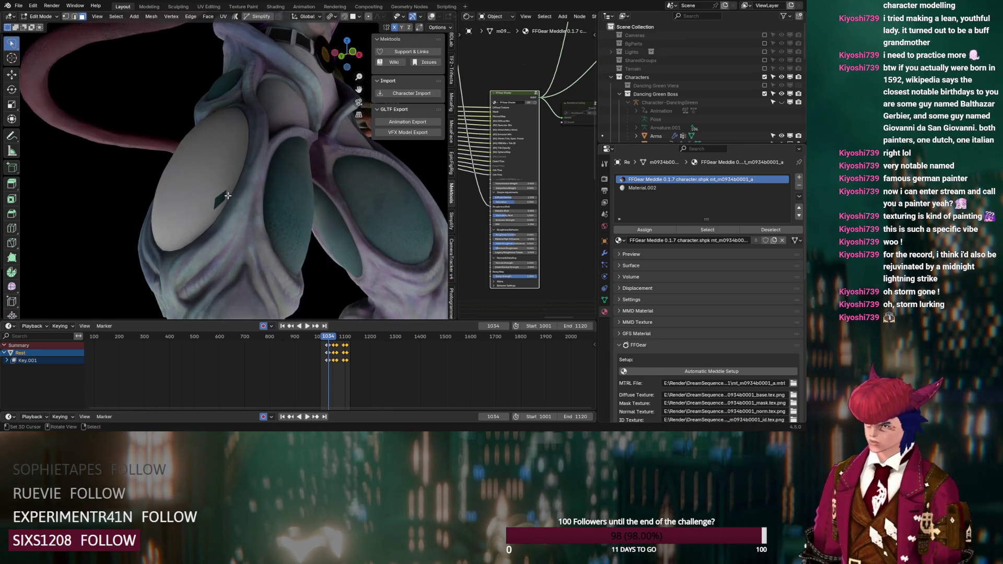
pyautogui.click(642, 187)
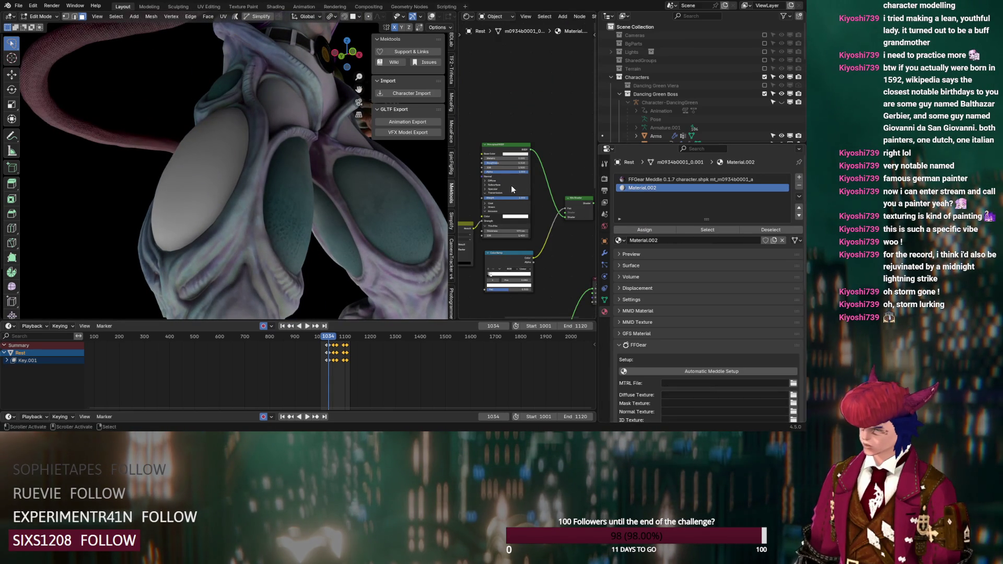
pyautogui.moveTo(511, 185); pyautogui.dragTo(585, 176, button='middle')
pyautogui.click(642, 179)
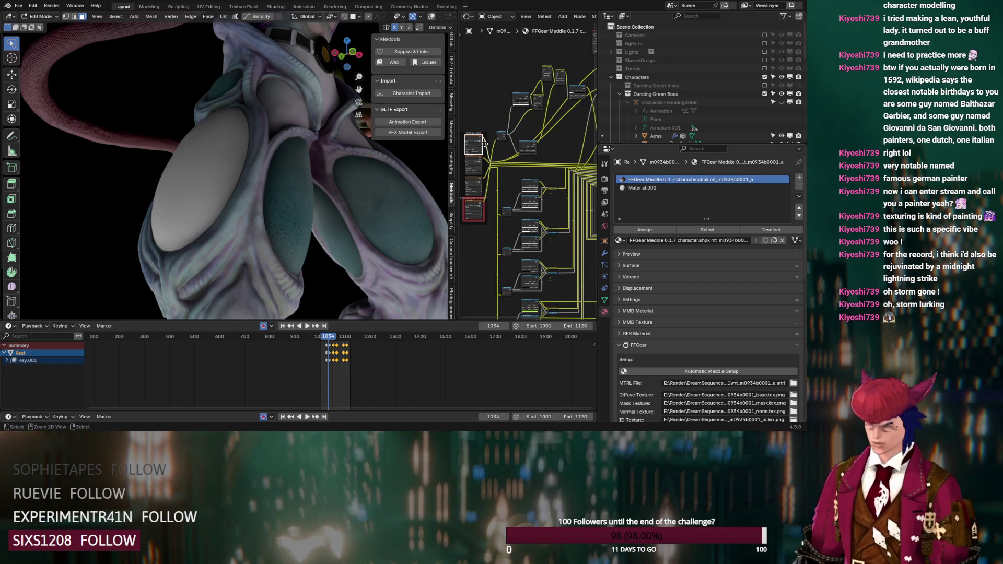
pyautogui.click(670, 188)
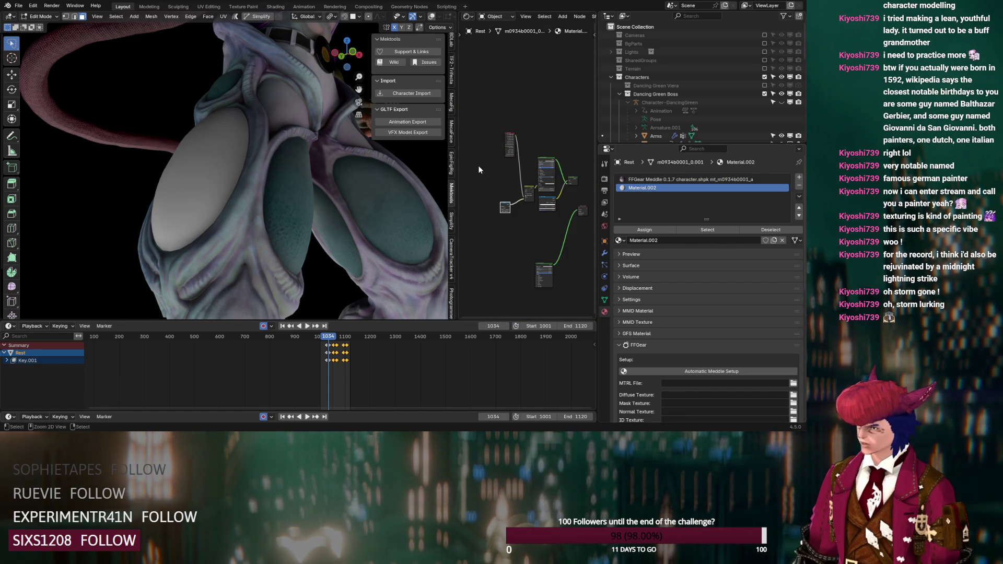
# - Link the orange node's output and raise the Principled BSDF roughness to 0.255
pyautogui.scroll(2, 487, 178)
pyautogui.moveTo(471, 153); pyautogui.dragTo(543, 160)
pyautogui.scroll(2, 497, 178)
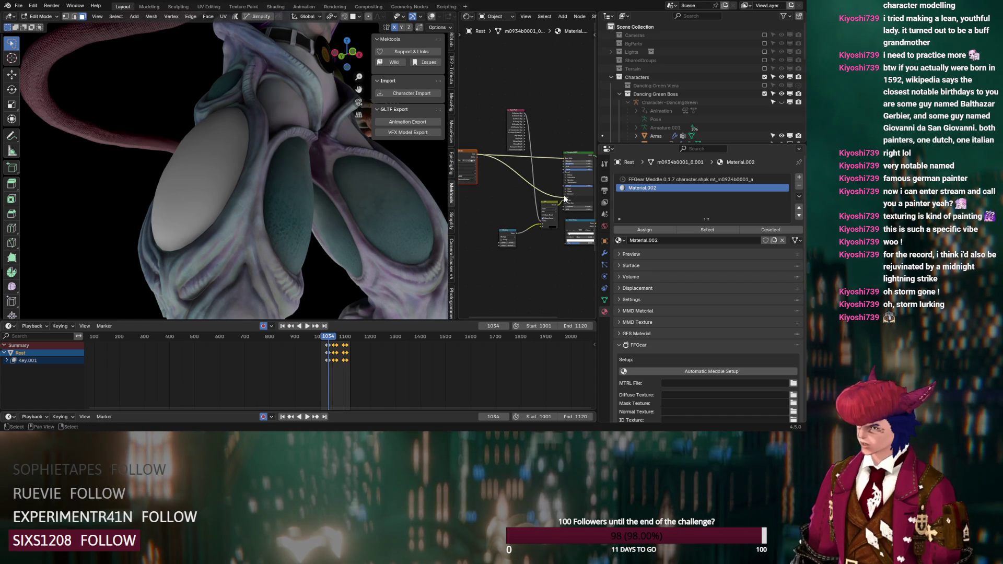
pyautogui.scroll(2, 551, 223)
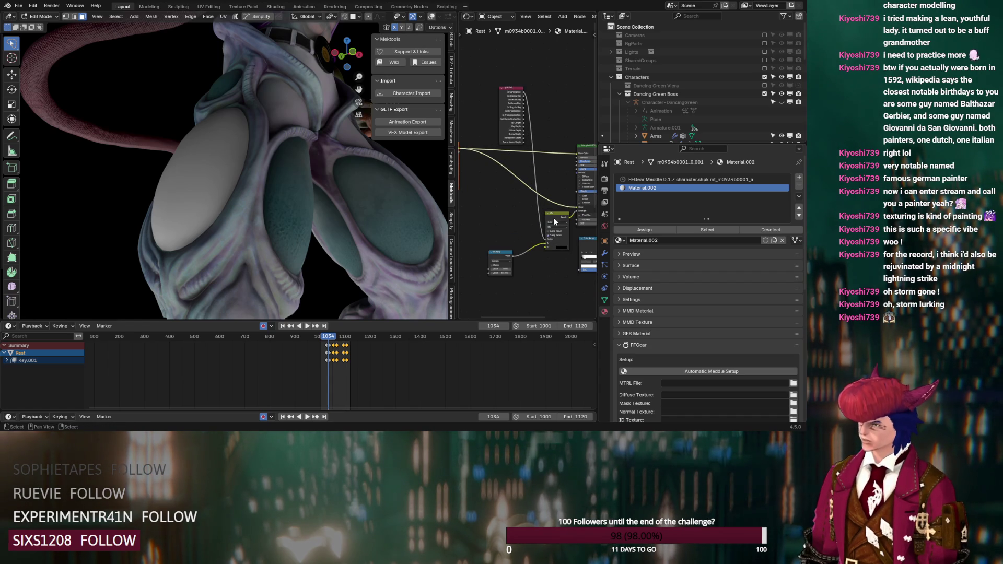
pyautogui.click(555, 222)
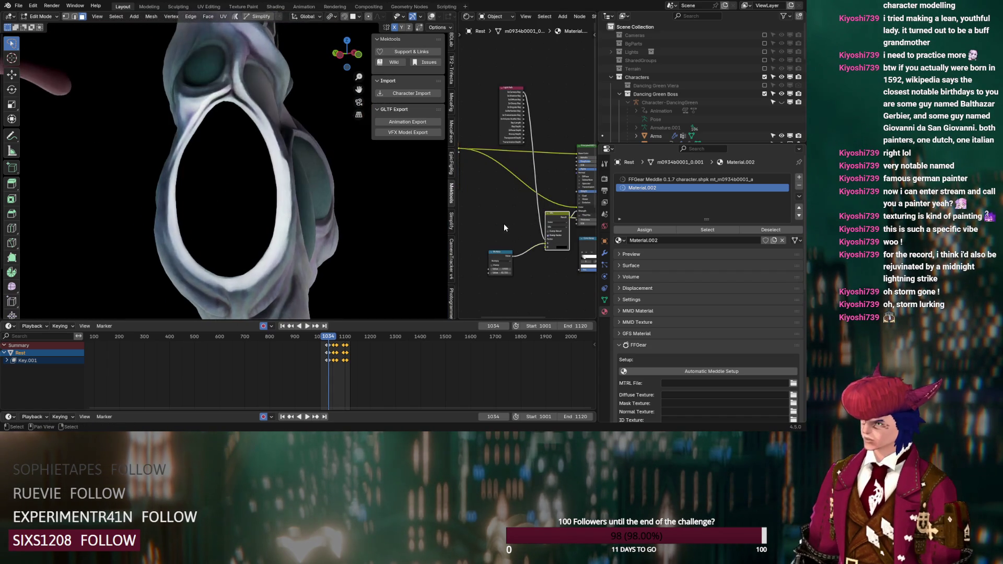
pyautogui.moveTo(505, 228); pyautogui.dragTo(590, 220, button='middle')
pyautogui.scroll(2, 530, 173)
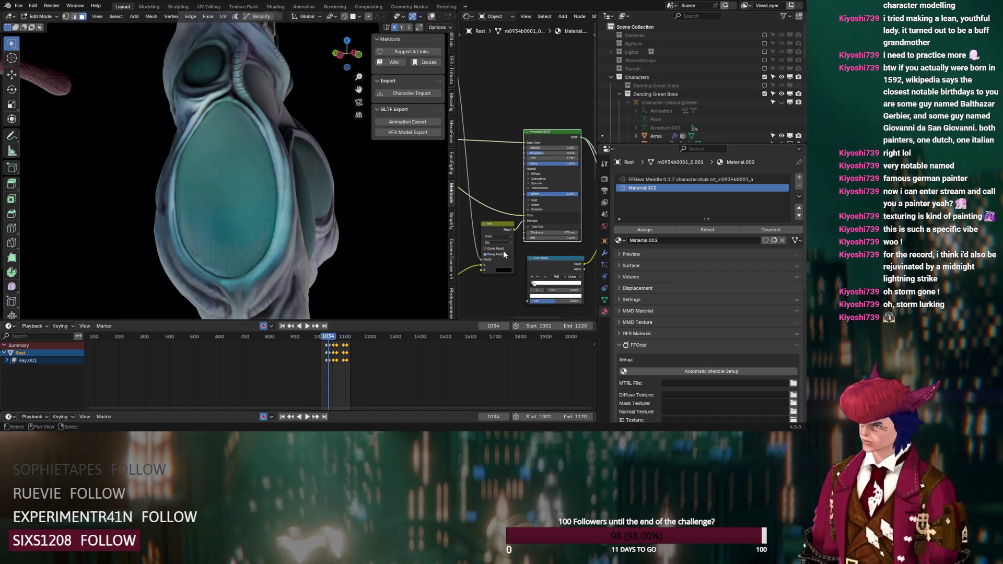
pyautogui.moveTo(354, 224); pyautogui.dragTo(362, 217, button='middle')
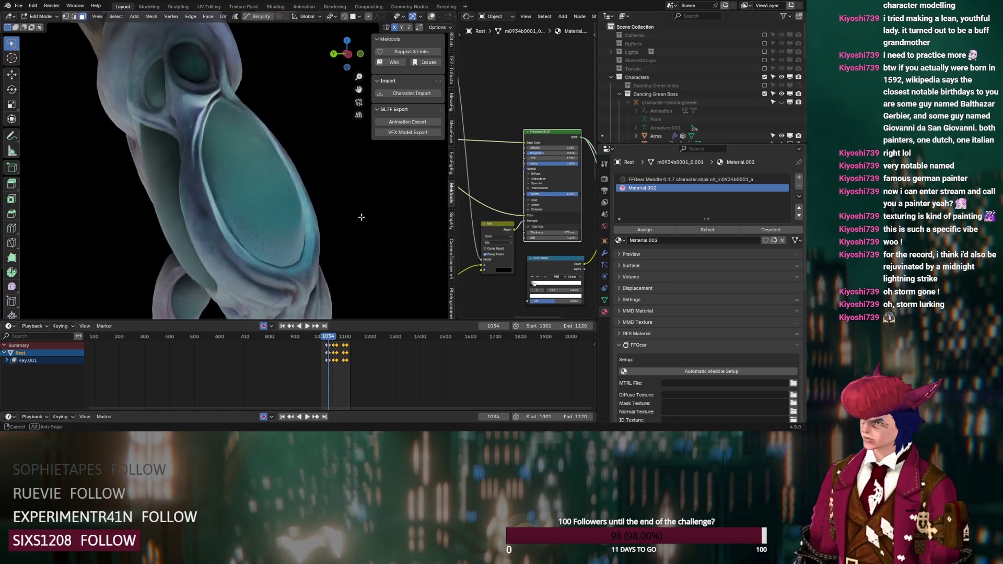
pyautogui.moveTo(554, 153); pyautogui.dragTo(558, 153)
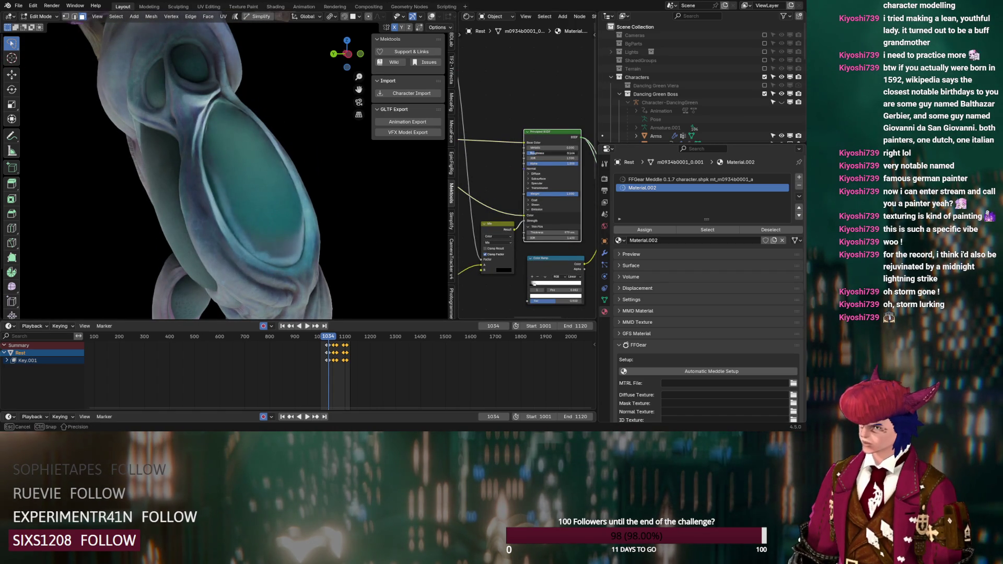
# - Edit the Multiply node's value and raise the thin-film thickness to about 1.09 µm
pyautogui.moveTo(345, 217)
pyautogui.mouseDown(button='middle')
pyautogui.moveTo(258, 196)
pyautogui.moveTo(251, 205)
pyautogui.mouseUp(button='middle')
pyautogui.moveTo(463, 303)
pyautogui.mouseDown(button='middle')
pyautogui.moveTo(492, 257)
pyautogui.moveTo(373, 247)
pyautogui.moveTo(386, 260)
pyautogui.moveTo(334, 273)
pyautogui.mouseUp(button='middle')
pyautogui.click(487, 243)
pyautogui.scroll(3, 323, 283)
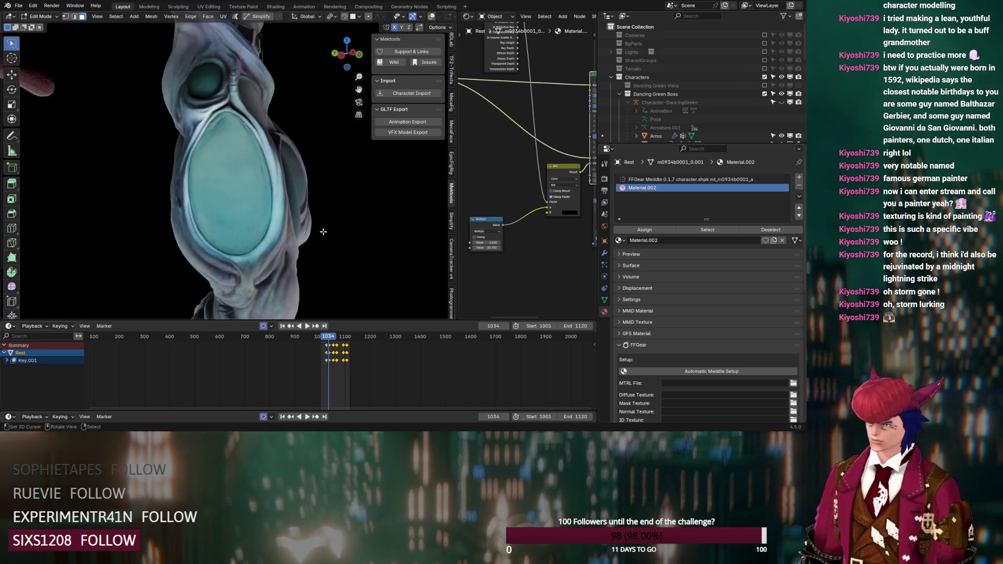
pyautogui.scroll(3, 295, 253)
pyautogui.moveTo(295, 252); pyautogui.dragTo(287, 197, button='middle')
pyautogui.scroll(5, 484, 217)
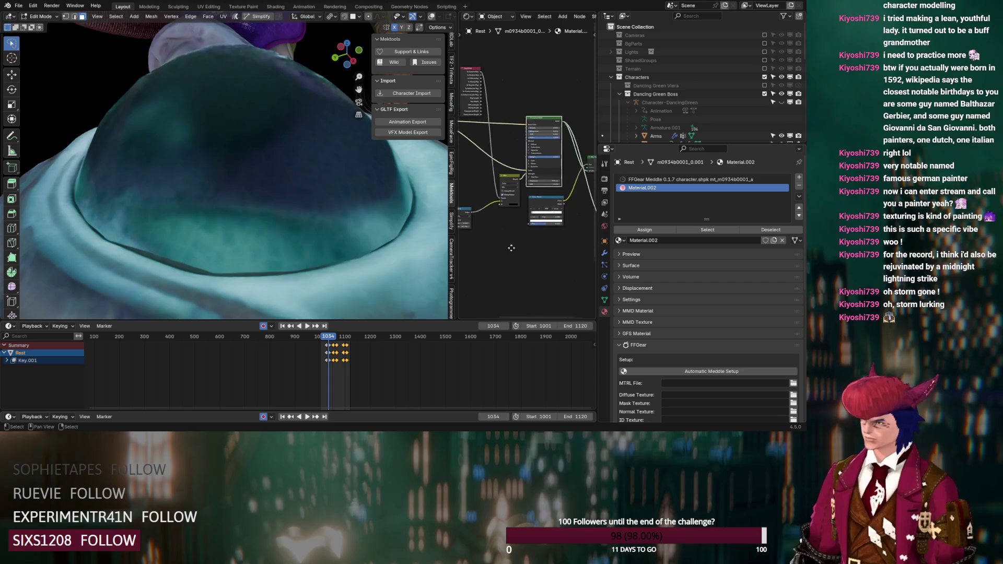
pyautogui.moveTo(489, 208); pyautogui.dragTo(502, 208)
pyautogui.click(482, 207)
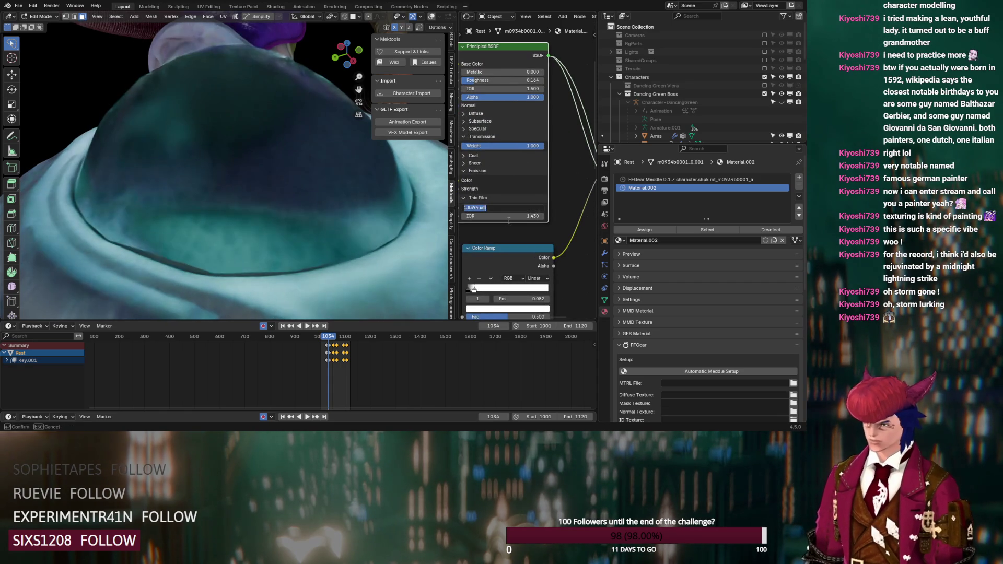
# - Try thin-film thicknesses of 63.6 nm and 50 µm with thin-film IOR 3.130
pyautogui.press('Return')
pyautogui.moveTo(501, 208)
pyautogui.mouseDown()
pyautogui.moveTo(527, 216)
pyautogui.moveTo(500, 216)
pyautogui.moveTo(529, 207)
pyautogui.mouseUp()
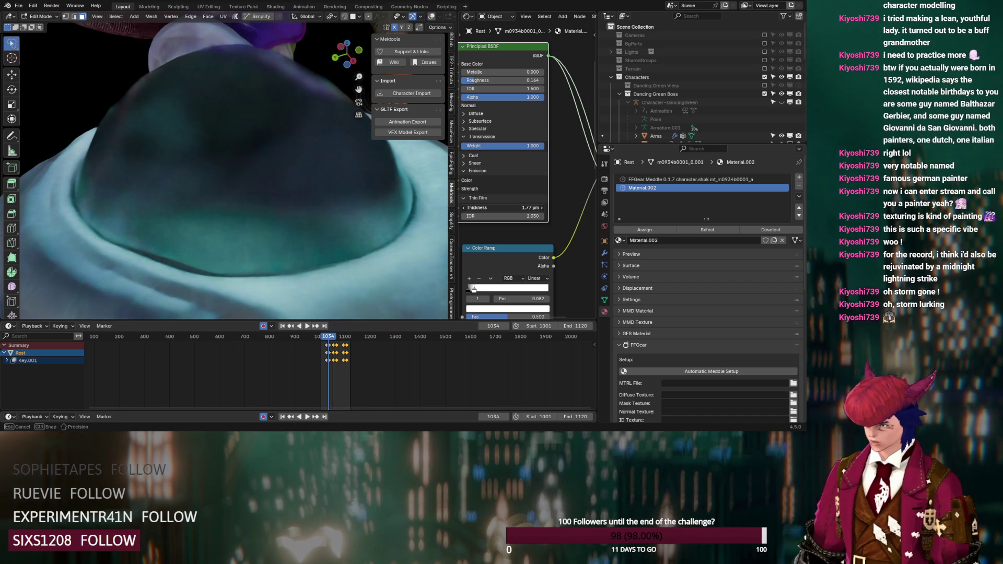
pyautogui.moveTo(491, 216)
pyautogui.mouseDown()
pyautogui.moveTo(515, 216)
pyautogui.moveTo(468, 216)
pyautogui.moveTo(507, 208)
pyautogui.moveTo(498, 207)
pyautogui.mouseUp()
pyautogui.click(492, 208)
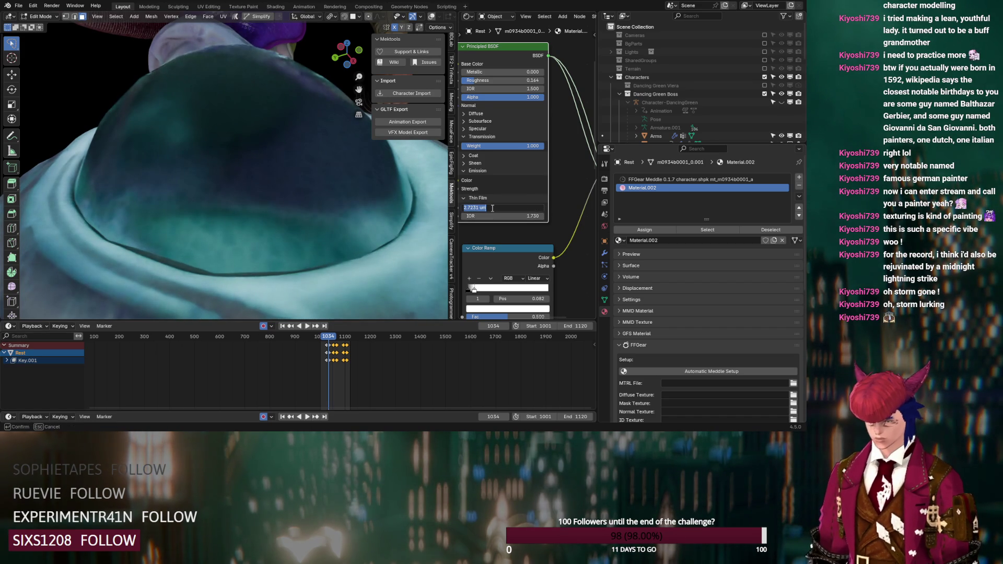
pyautogui.press('Return')
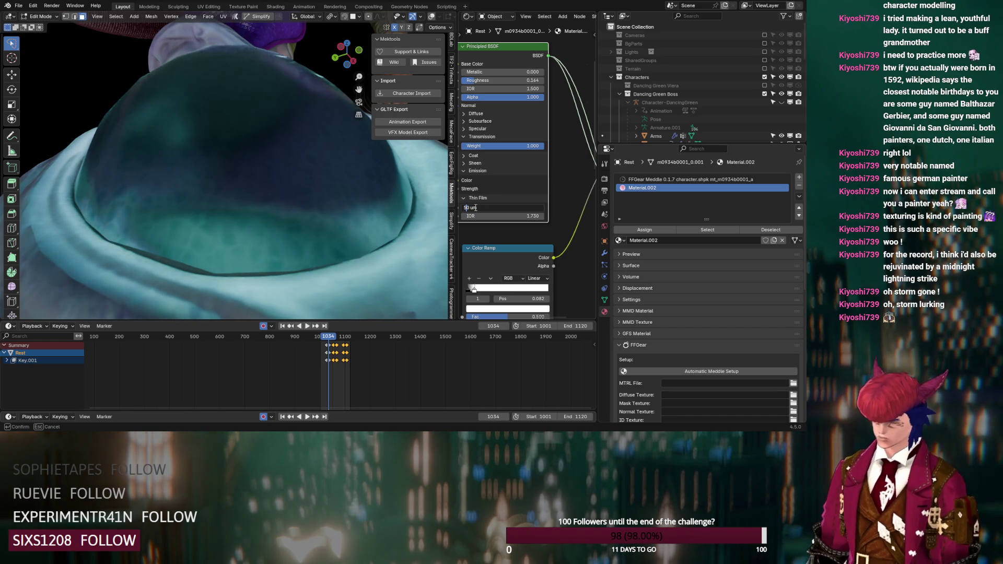
# - Set the thin-film thickness to 0 nm and the thin-film IOR to 1.000
pyautogui.moveTo(320, 197)
pyautogui.mouseDown(button='middle')
pyautogui.moveTo(343, 247)
pyautogui.moveTo(355, 245)
pyautogui.mouseUp(button='middle')
pyautogui.click(526, 208)
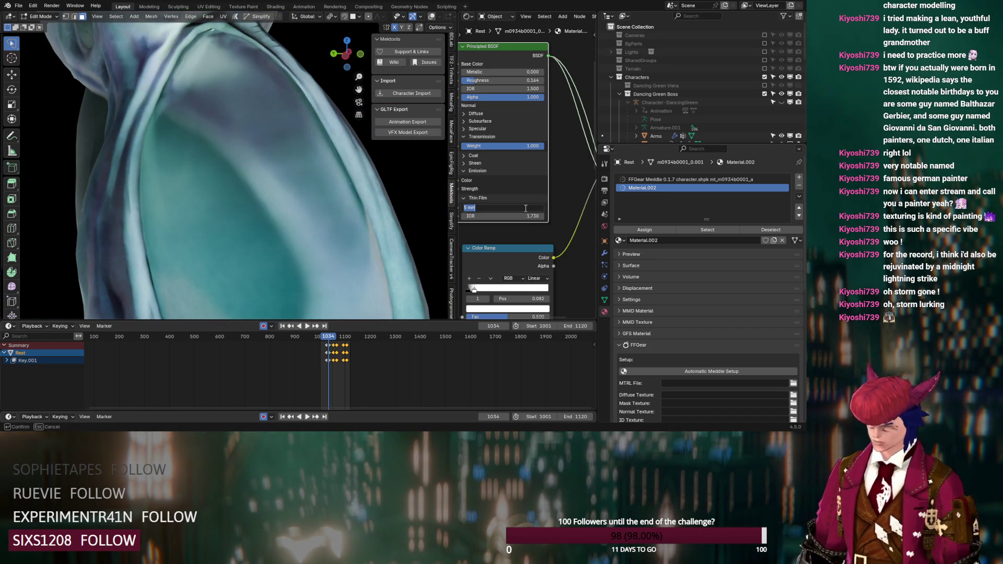
pyautogui.write('0')
pyautogui.press('Return')
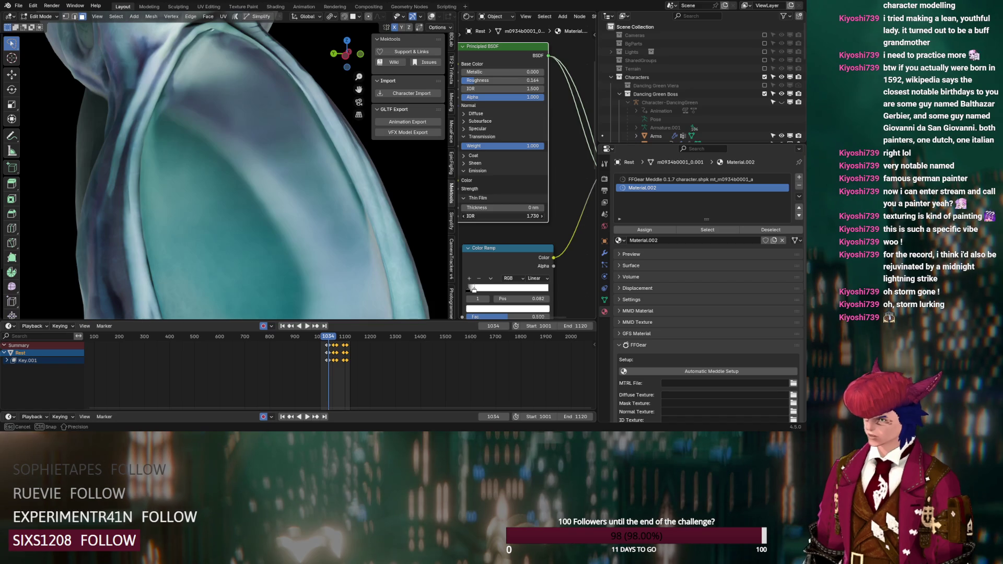
pyautogui.moveTo(502, 216); pyautogui.dragTo(502, 216)
pyautogui.scroll(-5, 221, 213)
pyautogui.moveTo(210, 198)
pyautogui.mouseDown(button='middle')
pyautogui.moveTo(221, 213)
pyautogui.moveTo(297, 223)
pyautogui.mouseUp(button='middle')
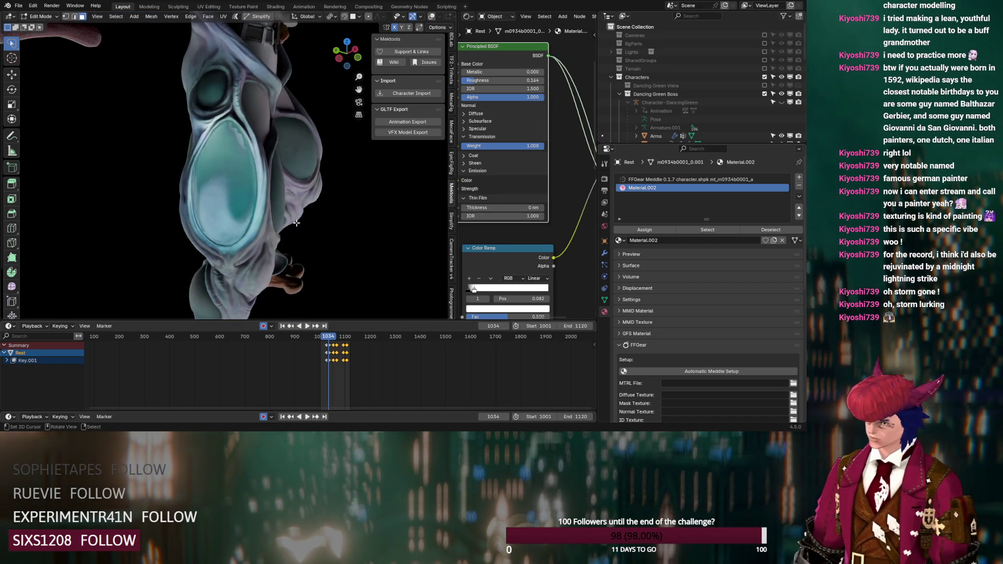
pyautogui.scroll(3, 296, 223)
# - Show the mesh wireframe and statistics overlays and view the torso up close
pyautogui.click(435, 18)
pyautogui.moveTo(225, 151)
pyautogui.mouseDown(button='middle')
pyautogui.moveTo(208, 174)
pyautogui.moveTo(228, 145)
pyautogui.moveTo(224, 173)
pyautogui.mouseUp(button='middle')
pyautogui.scroll(-2, 544, 242)
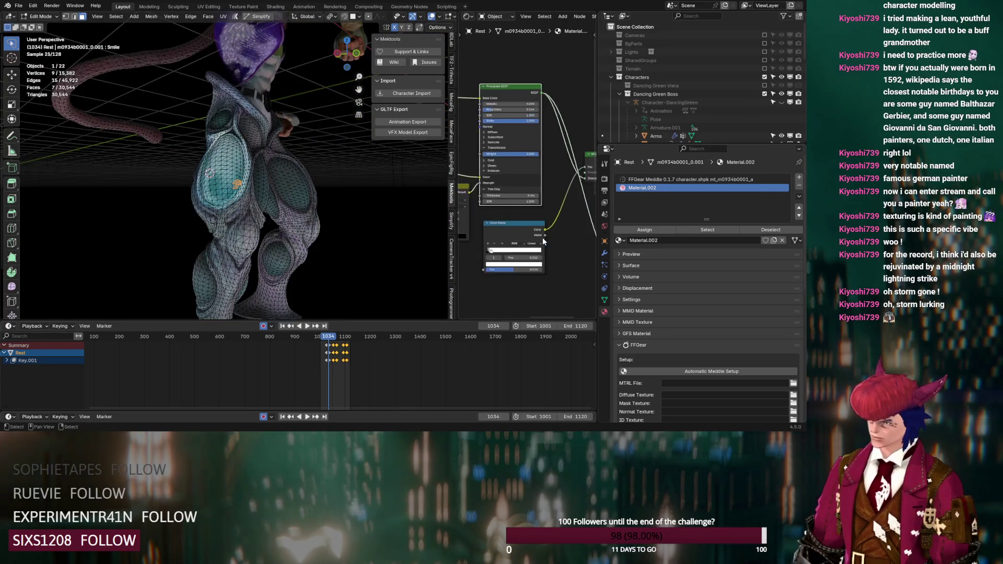
pyautogui.scroll(-2, 543, 242)
# - Pick a starting face on the leg panel and extend the path, undoing an accidental extrusion
pyautogui.click(256, 214)
pyautogui.scroll(5, 595, 213)
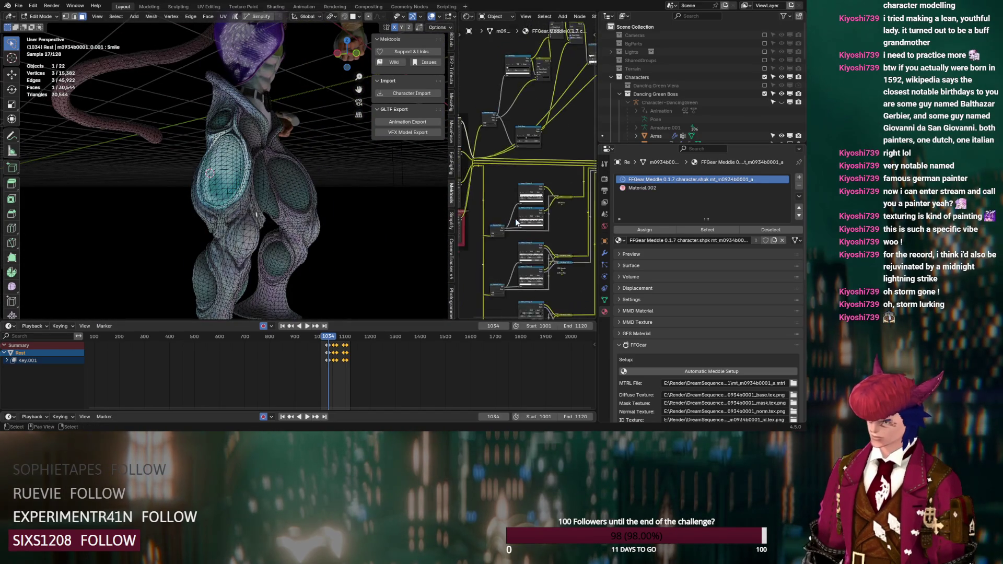
pyautogui.moveTo(595, 213); pyautogui.dragTo(560, 249, button='middle')
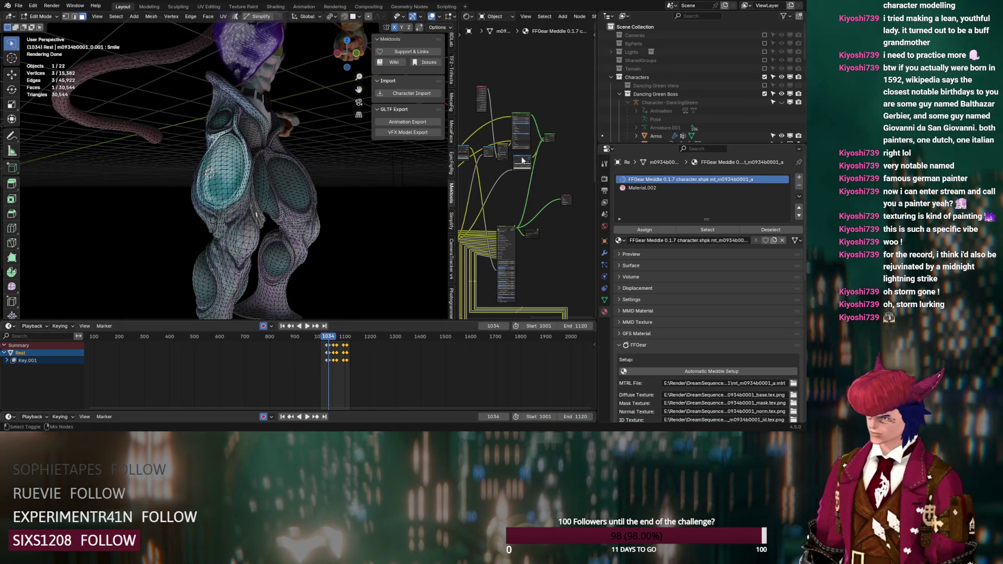
pyautogui.scroll(8, 242, 224)
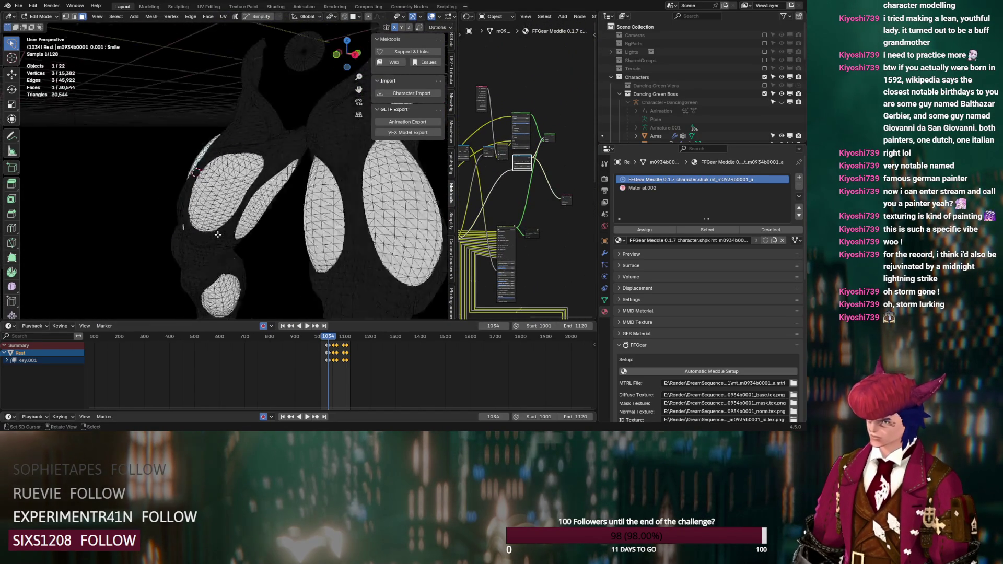
pyautogui.scroll(3, 242, 223)
pyautogui.moveTo(281, 200)
pyautogui.mouseDown(button='middle')
pyautogui.moveTo(293, 180)
pyautogui.moveTo(362, 141)
pyautogui.mouseUp(button='middle')
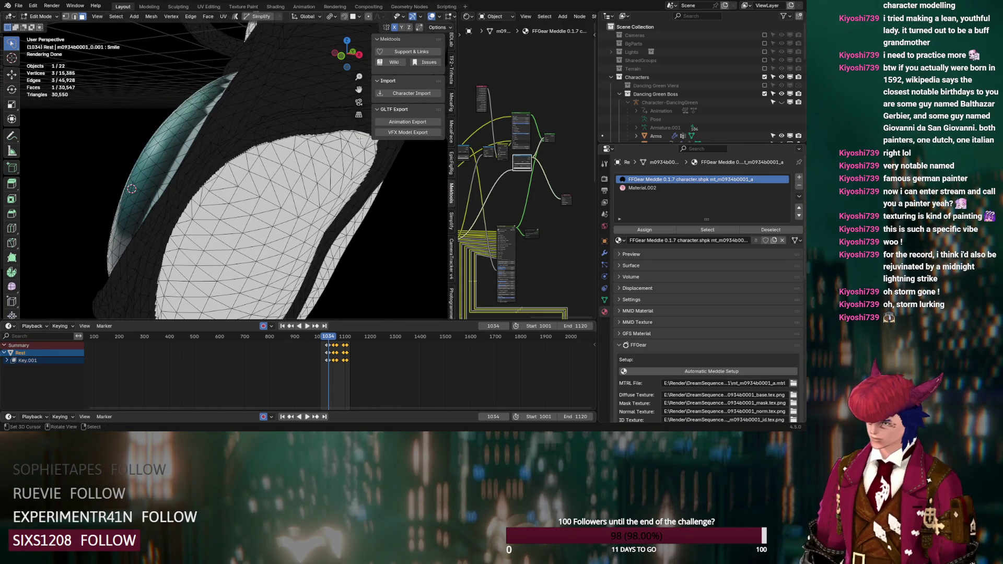
pyautogui.keyDown('ctrl'); pyautogui.rightClick(291, 141); pyautogui.keyUp('ctrl')
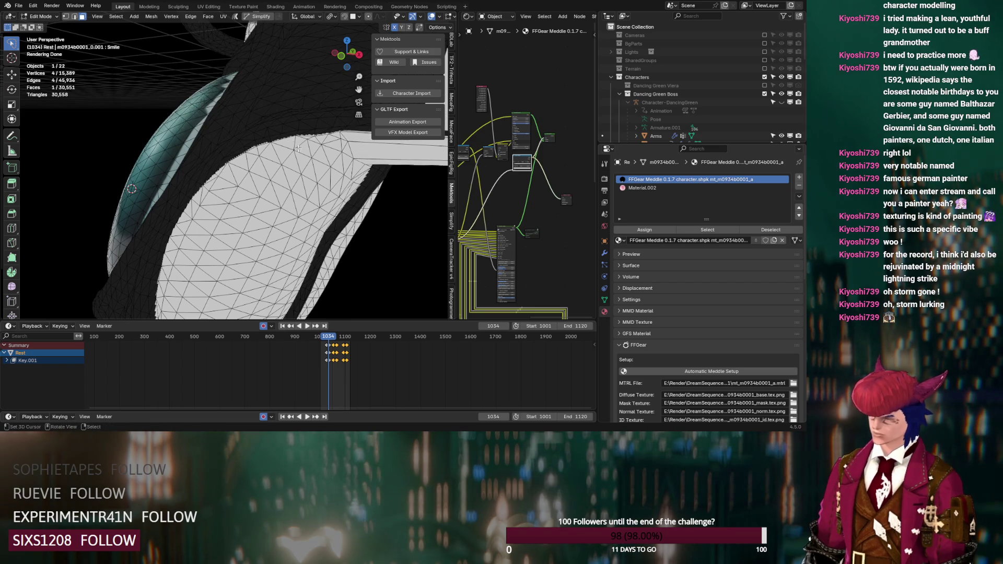
pyautogui.hotkey('ctrl', 'z')
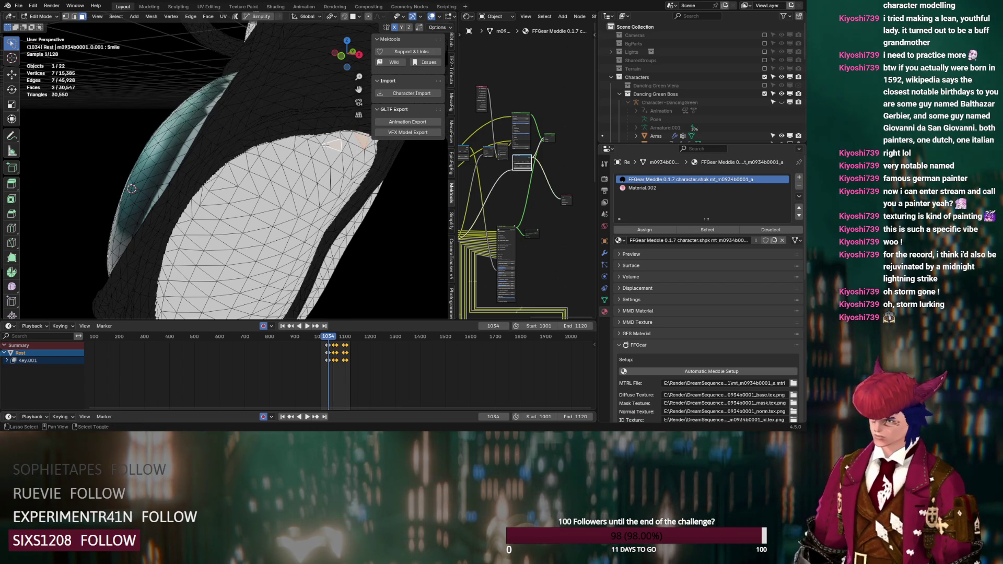
pyautogui.keyDown('ctrl'); pyautogui.click(283, 148); pyautogui.keyUp('ctrl')
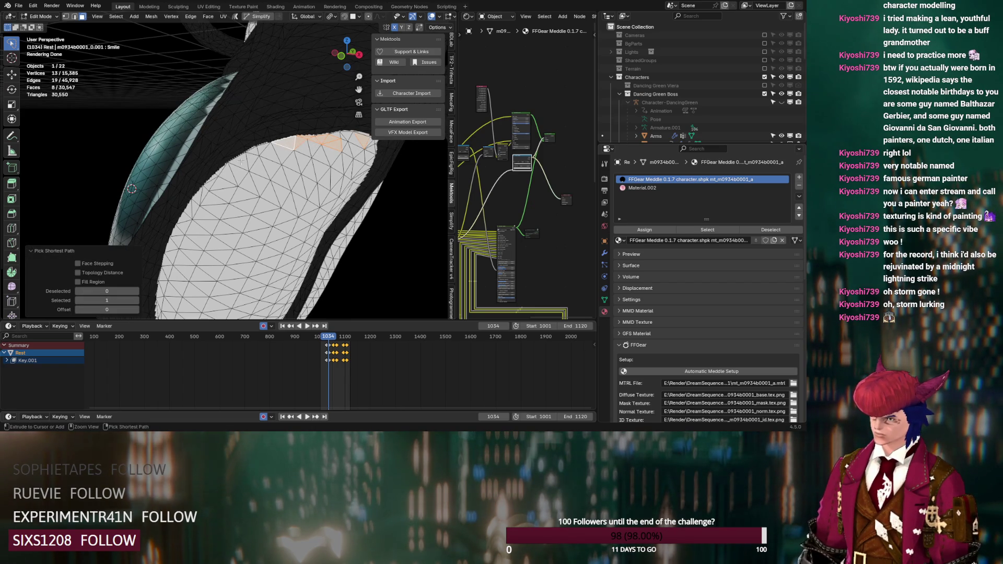
# - Extend the face path along the panel's top, left and lower edges
pyautogui.moveTo(243, 161); pyautogui.dragTo(255, 146, button='middle')
pyautogui.keyDown('ctrl'); pyautogui.click(255, 146); pyautogui.keyUp('ctrl')
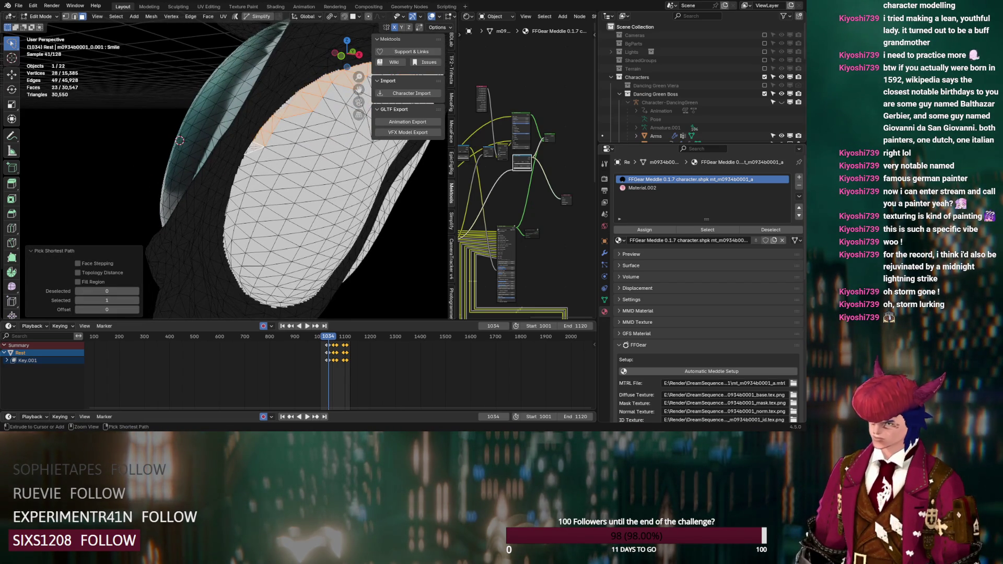
pyautogui.keyDown('ctrl'); pyautogui.click(238, 271); pyautogui.keyUp('ctrl')
pyautogui.moveTo(237, 271); pyautogui.dragTo(268, 234, button='middle')
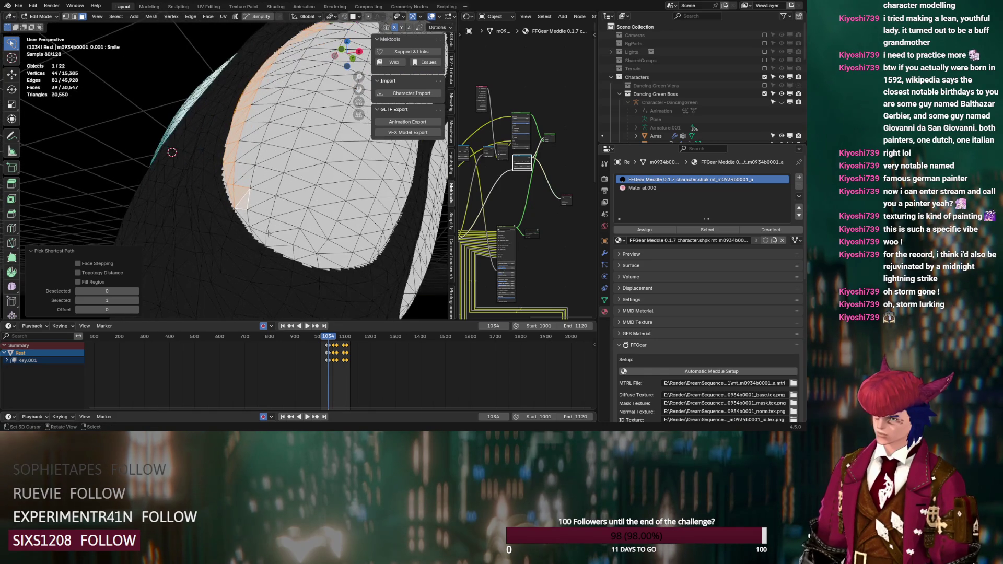
pyautogui.keyDown('ctrl'); pyautogui.click(356, 260); pyautogui.keyUp('ctrl')
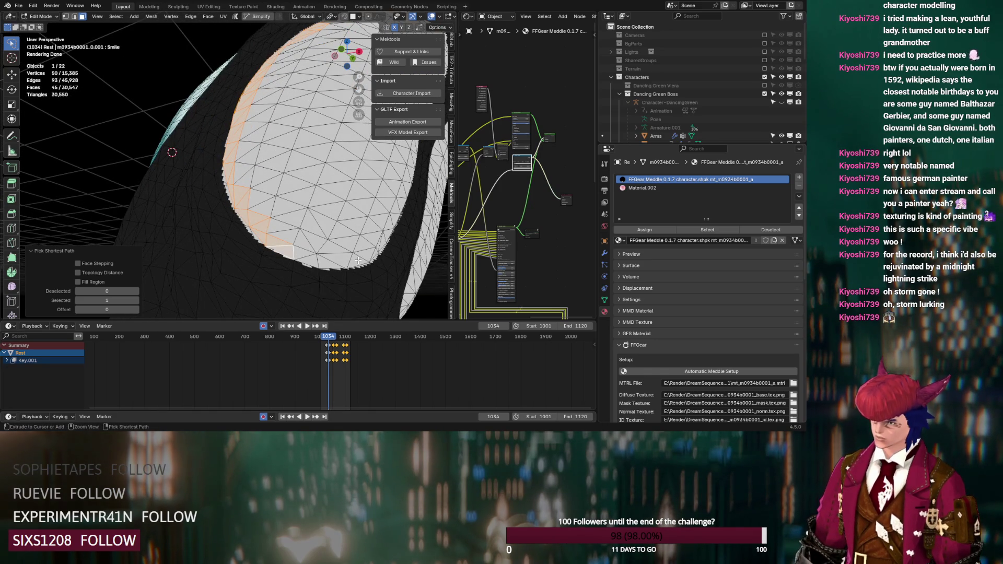
pyautogui.keyDown('ctrl'); pyautogui.click(404, 191); pyautogui.keyUp('ctrl')
pyautogui.moveTo(403, 191); pyautogui.dragTo(360, 197, button='middle')
pyautogui.keyDown('shift'); pyautogui.click(248, 286); pyautogui.keyUp('shift')
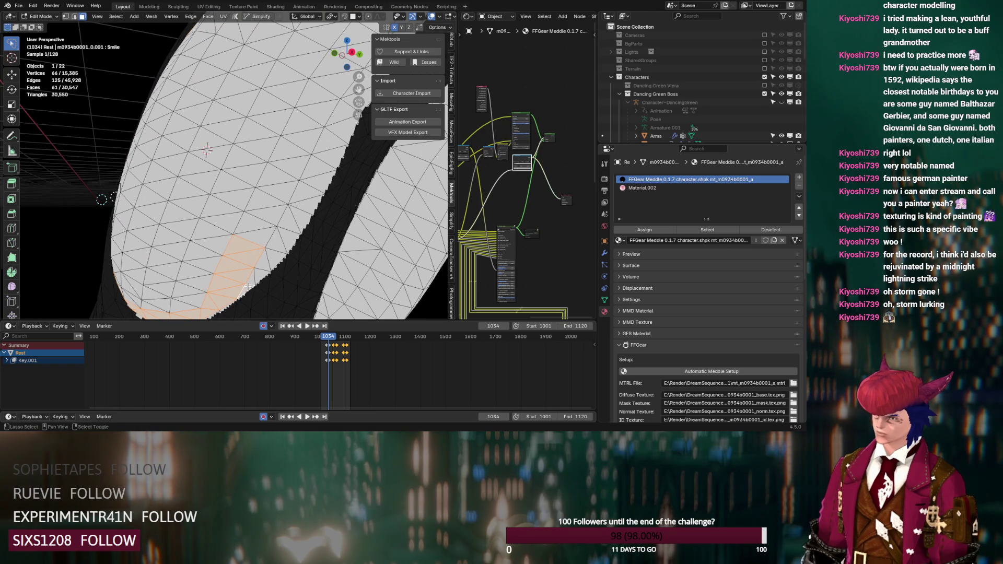
pyautogui.keyDown('ctrl'); pyautogui.click(313, 186); pyautogui.keyUp('ctrl')
pyautogui.keyDown('shift'); pyautogui.moveTo(313, 186); pyautogui.dragTo(277, 185, button='middle'); pyautogui.keyUp('shift')
# - Extend the outline to the panel tip, undoing one wrong pick, and lasso the outlined panel
pyautogui.keyDown('ctrl'); pyautogui.click(293, 90); pyautogui.keyUp('ctrl')
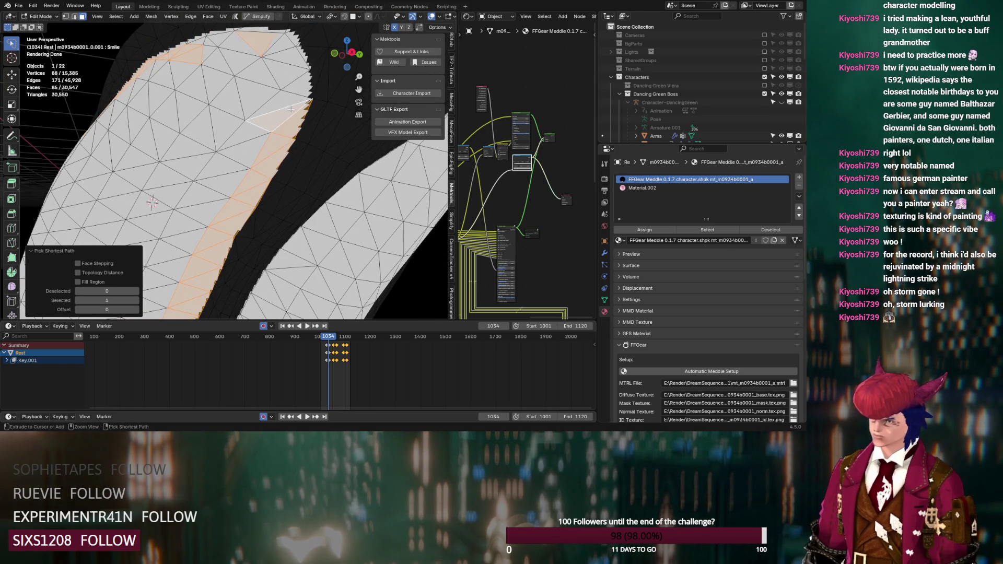
pyautogui.keyDown('ctrl'); pyautogui.click(272, 39); pyautogui.keyUp('ctrl')
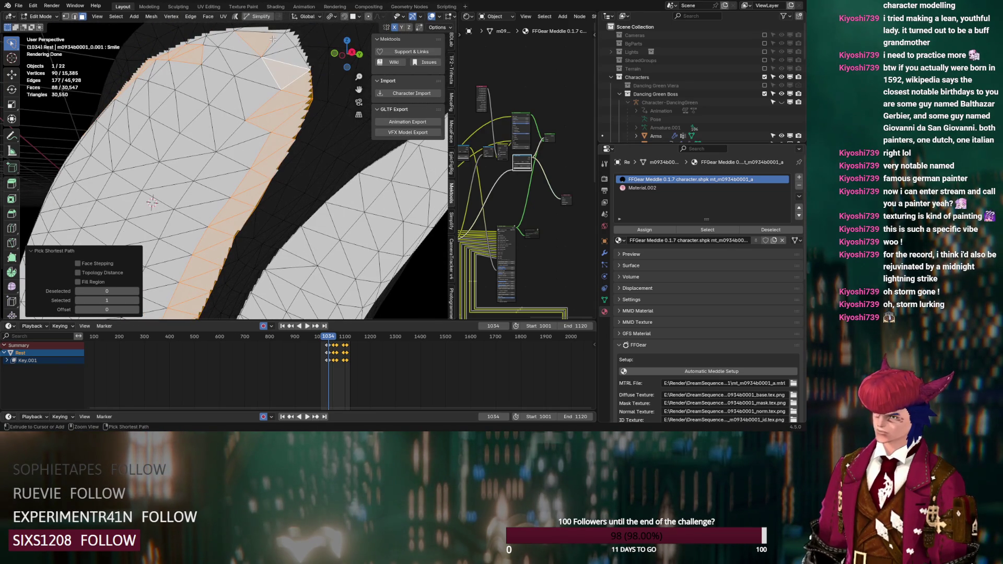
pyautogui.keyDown('ctrl'); pyautogui.click(275, 39); pyautogui.keyUp('ctrl')
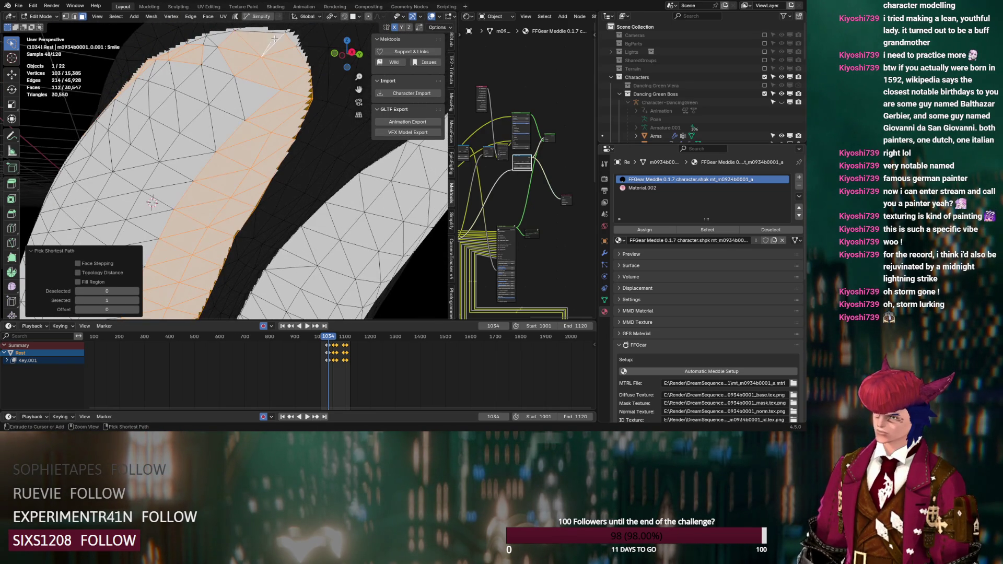
pyautogui.keyDown('ctrl'); pyautogui.click(196, 44); pyautogui.keyUp('ctrl')
pyautogui.hotkey('ctrl', 'z')
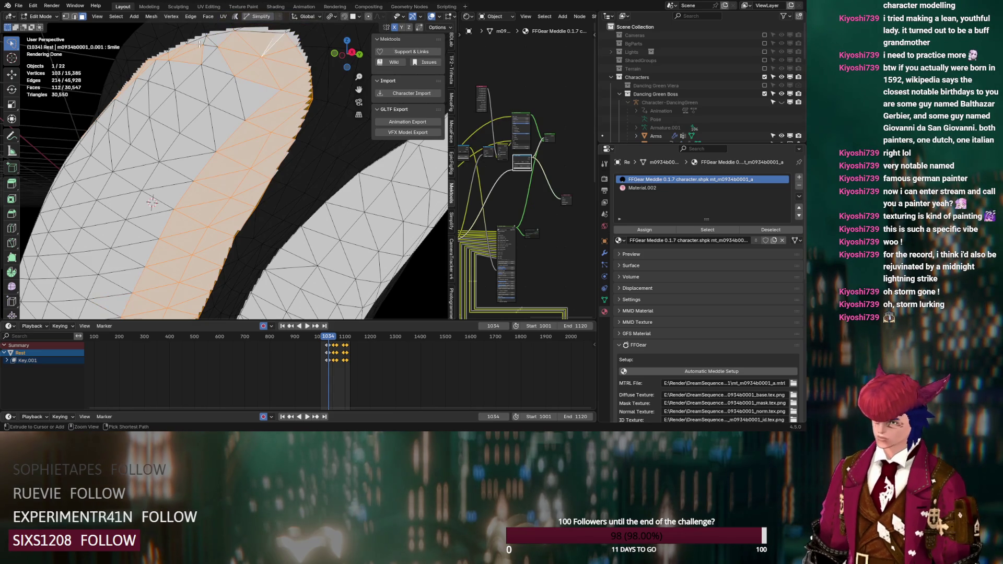
pyautogui.keyDown('ctrl'); pyautogui.click(218, 58); pyautogui.keyUp('ctrl')
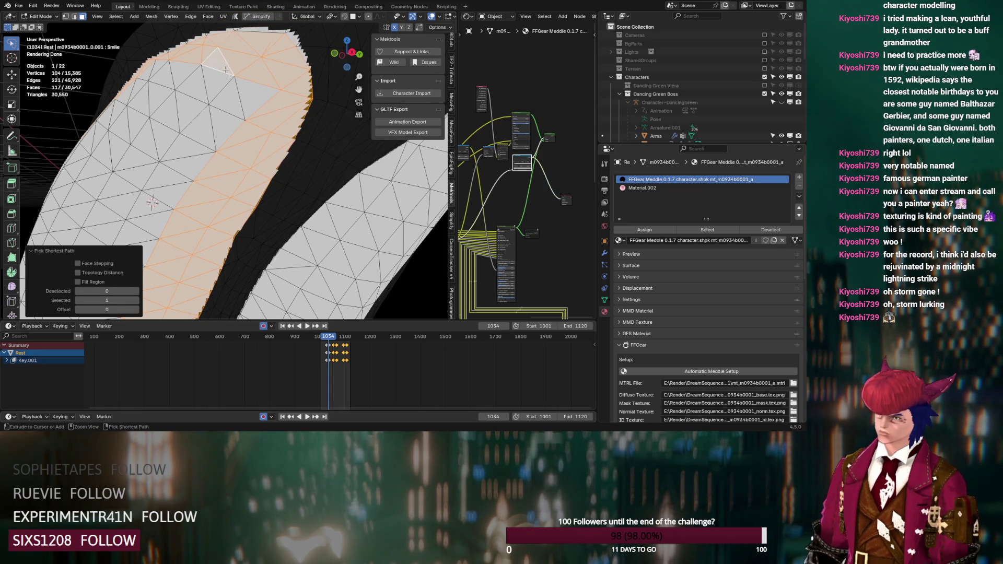
pyautogui.keyDown('ctrl'); pyautogui.click(252, 93); pyautogui.keyUp('ctrl')
pyautogui.scroll(-5, 210, 136)
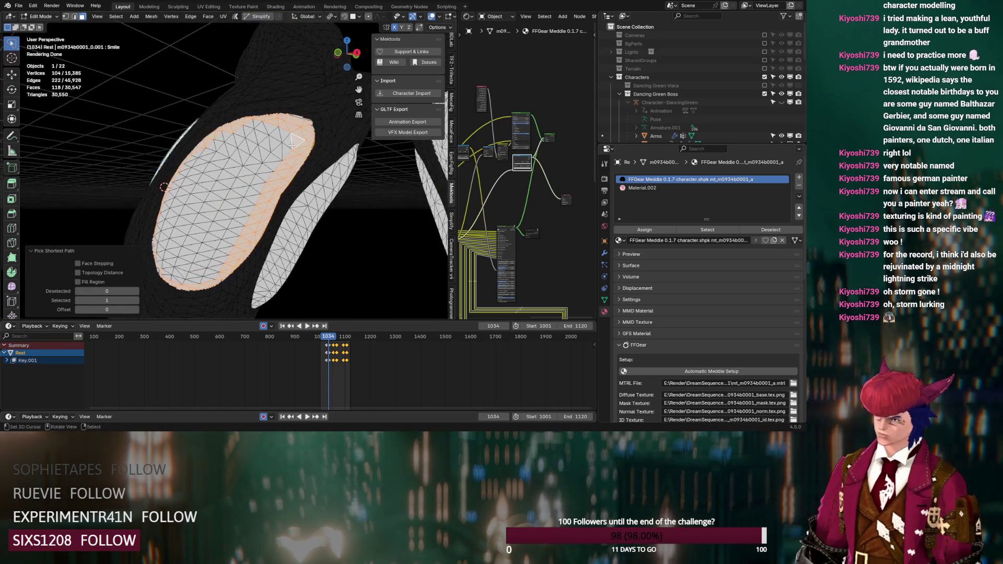
pyautogui.moveTo(298, 140)
pyautogui.keyDown('ctrl'); pyautogui.mouseDown(button='right')
pyautogui.moveTo(243, 128)
pyautogui.moveTo(226, 142)
pyautogui.moveTo(292, 163)
pyautogui.moveTo(290, 139)
pyautogui.moveTo(214, 139)
pyautogui.moveTo(180, 183)
pyautogui.moveTo(163, 273)
pyautogui.moveTo(198, 284)
pyautogui.moveTo(235, 264)
pyautogui.mouseUp(button='right'); pyautogui.keyUp('ctrl')
# - Select the outlined leg panel's faces and assign Material.002 to them
pyautogui.moveTo(235, 264)
pyautogui.mouseDown(button='middle')
pyautogui.moveTo(297, 205)
pyautogui.moveTo(213, 219)
pyautogui.moveTo(223, 209)
pyautogui.mouseUp(button='middle')
pyautogui.click(643, 188)
pyautogui.click(644, 230)
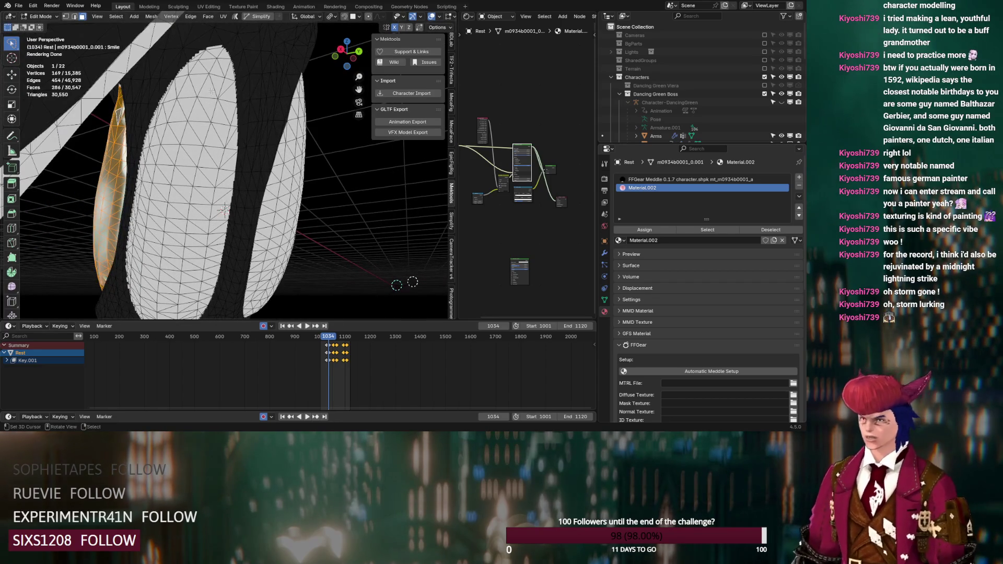
pyautogui.moveTo(223, 77); pyautogui.dragTo(230, 170, button='middle')
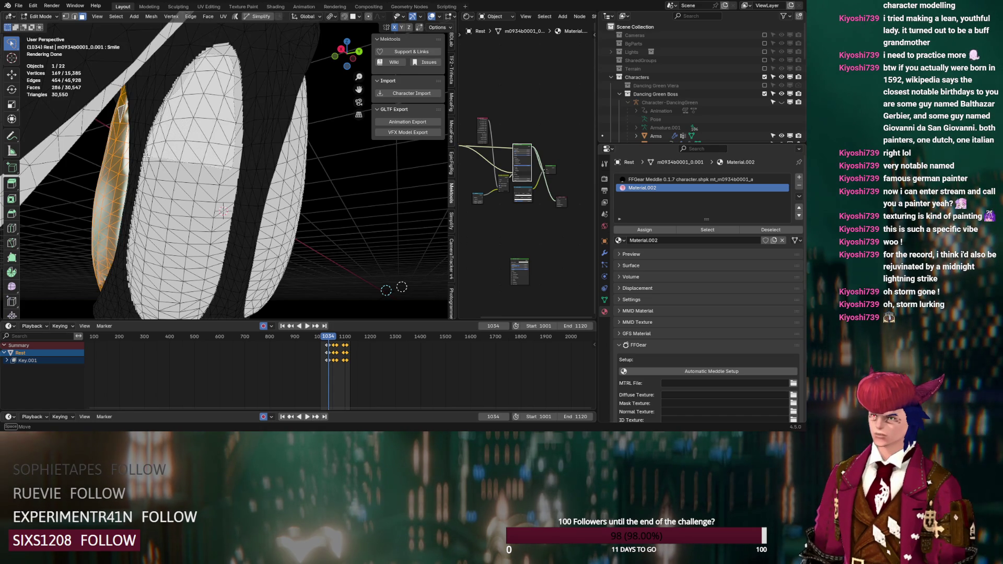
pyautogui.moveTo(141, 201); pyautogui.dragTo(146, 237)
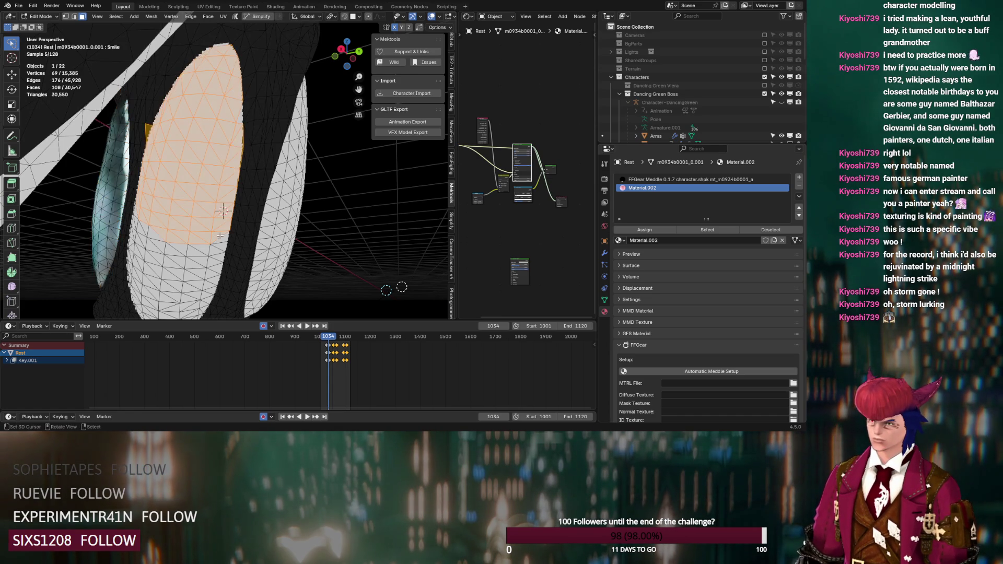
# - Outline-select a whole oval panel and assign Material.002 to it
pyautogui.keyDown('shift'); pyautogui.click(147, 128); pyautogui.keyUp('shift')
pyautogui.moveTo(147, 128); pyautogui.dragTo(192, 147, button='middle')
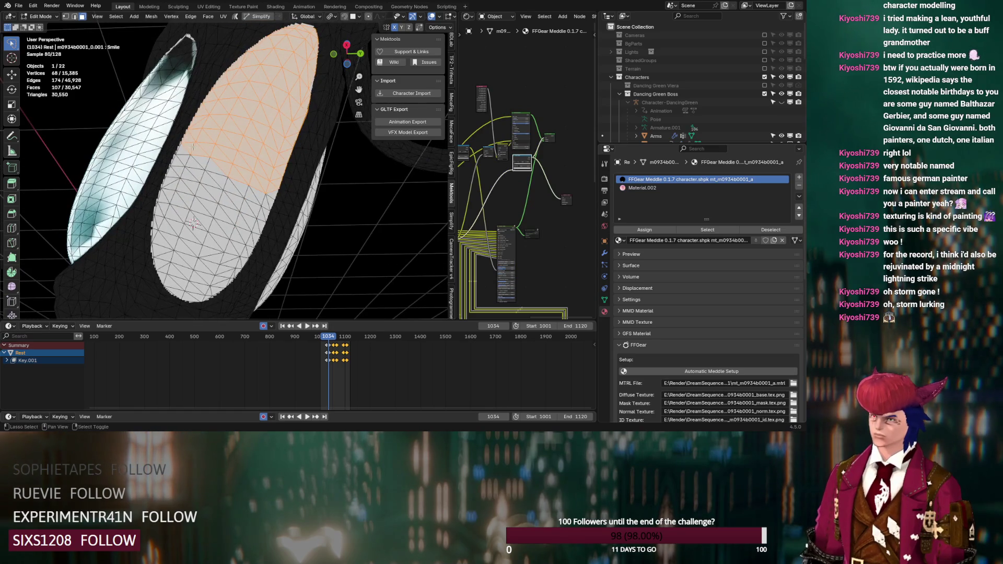
pyautogui.keyDown('shift'); pyautogui.moveTo(190, 148); pyautogui.dragTo(165, 202); pyautogui.keyUp('shift')
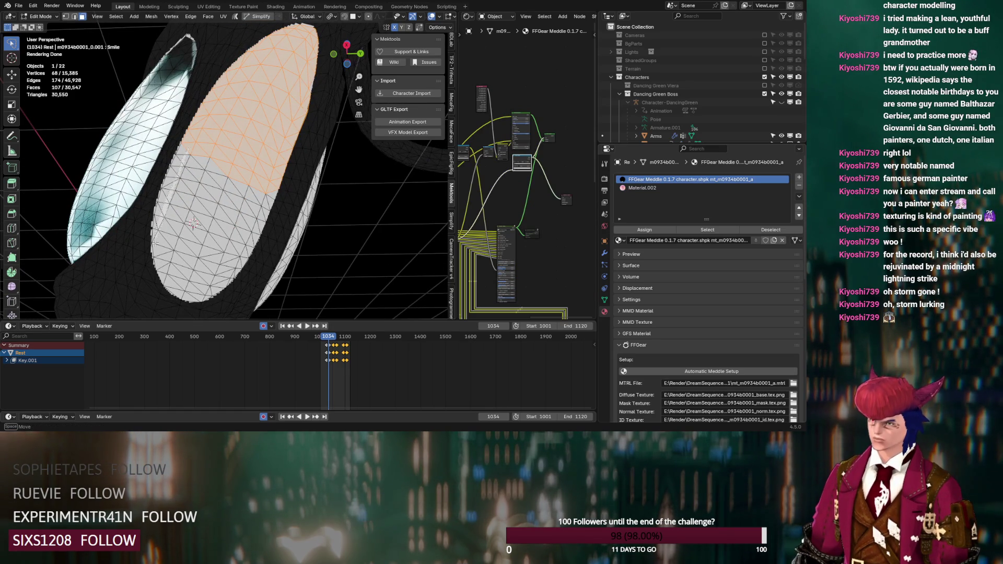
pyautogui.keyDown('shift'); pyautogui.moveTo(158, 268); pyautogui.dragTo(193, 297); pyautogui.keyUp('shift')
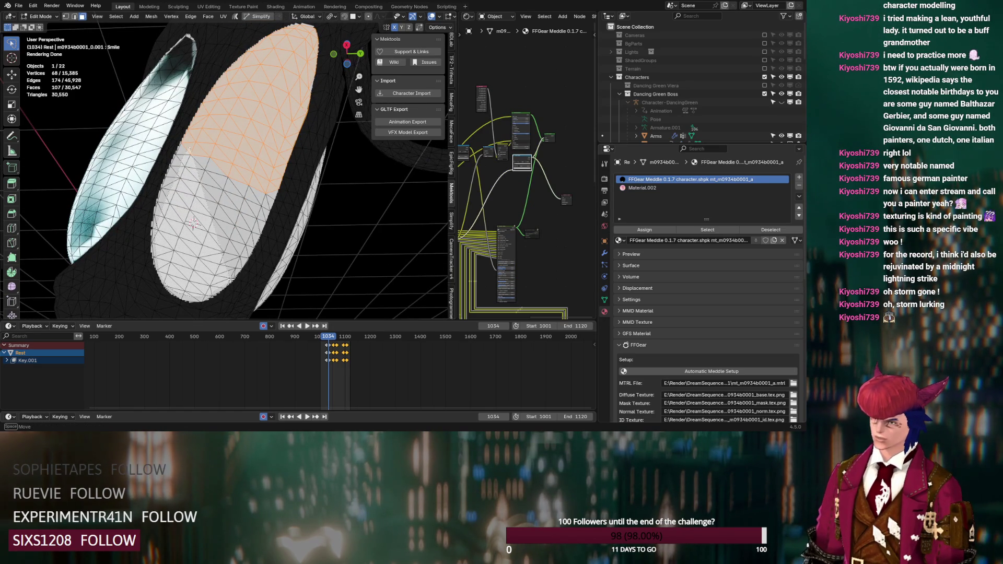
pyautogui.keyDown('shift'); pyautogui.moveTo(236, 272); pyautogui.dragTo(243, 258); pyautogui.keyUp('shift')
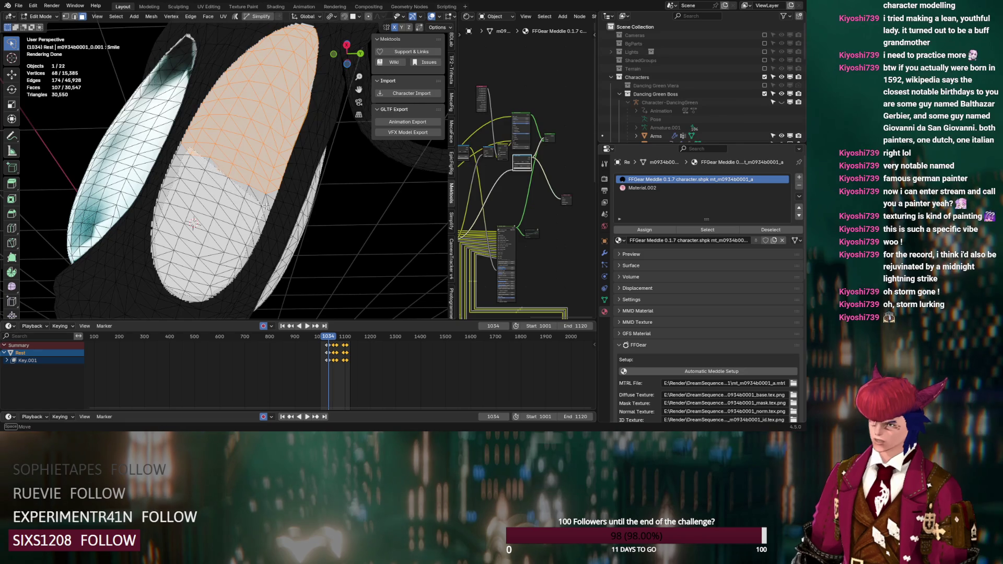
pyautogui.keyDown('shift'); pyautogui.moveTo(274, 185); pyautogui.dragTo(264, 166); pyautogui.keyUp('shift')
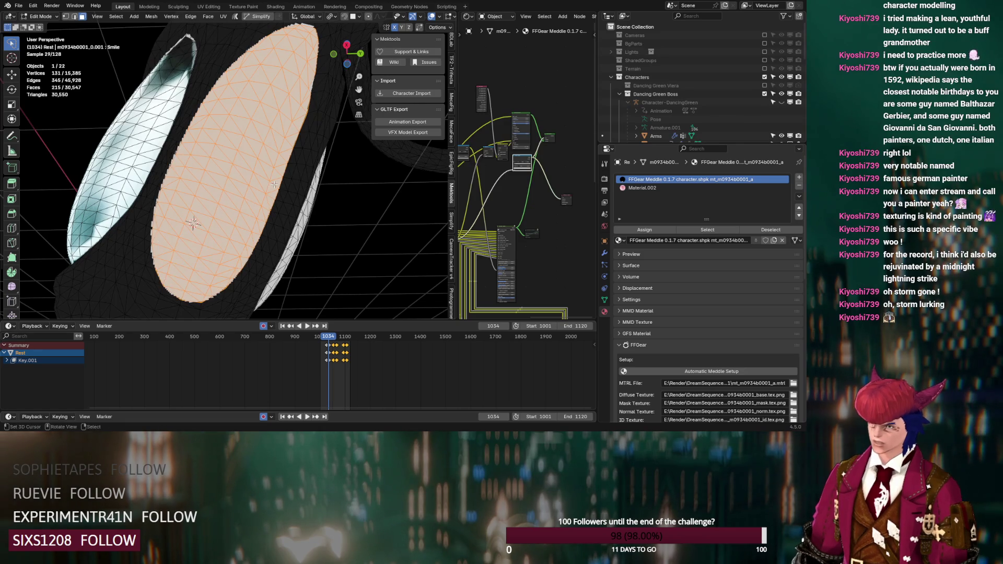
pyautogui.click(643, 188)
pyautogui.click(644, 230)
pyautogui.moveTo(246, 220)
pyautogui.mouseDown(button='middle')
pyautogui.moveTo(284, 232)
pyautogui.moveTo(262, 304)
pyautogui.mouseUp(button='middle')
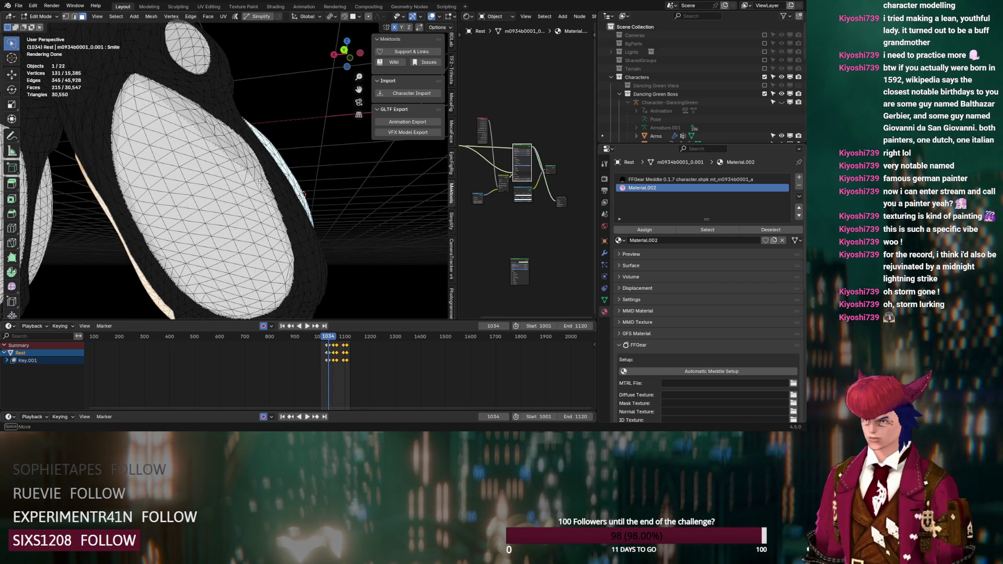
# - Select the connected island plus more large eye patch faces and assign Material.002
pyautogui.press('l')
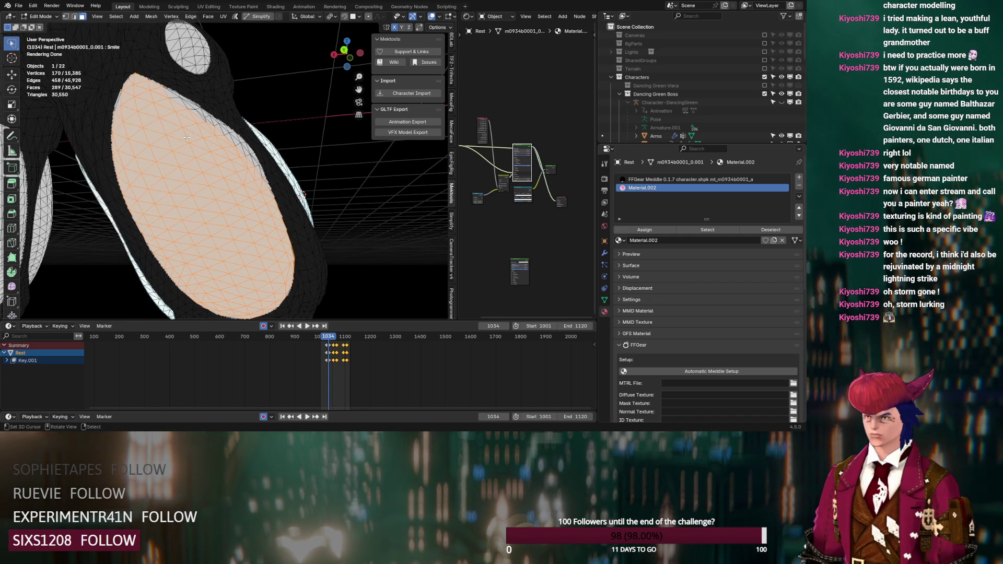
pyautogui.keyDown('shift'); pyautogui.click(127, 109); pyautogui.keyUp('shift')
pyautogui.moveTo(127, 109); pyautogui.dragTo(228, 203, button='middle')
pyautogui.moveTo(244, 268)
pyautogui.mouseDown(button='middle')
pyautogui.moveTo(235, 265)
pyautogui.moveTo(270, 238)
pyautogui.moveTo(262, 223)
pyautogui.moveTo(273, 257)
pyautogui.mouseUp(button='middle')
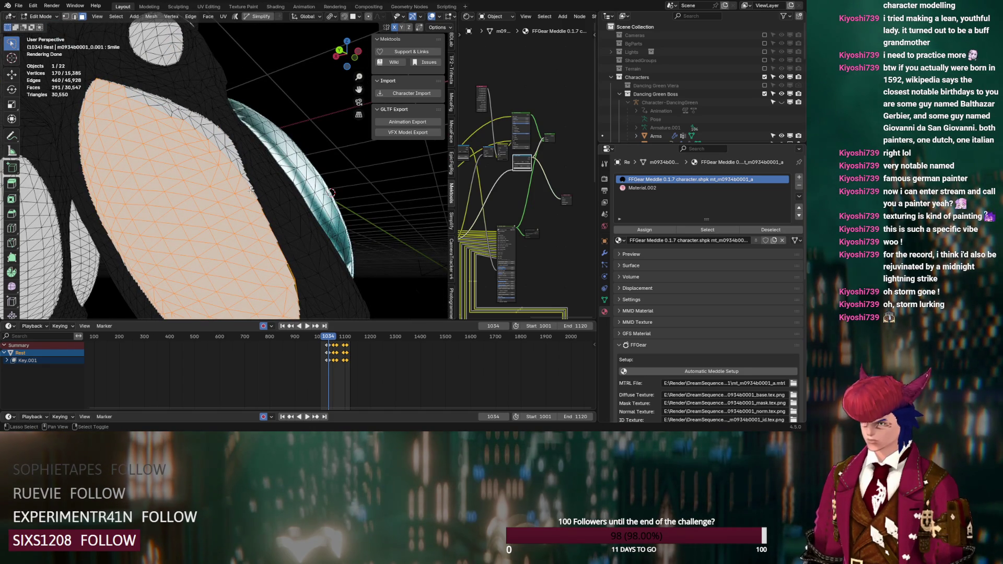
pyautogui.moveTo(253, 191)
pyautogui.mouseDown()
pyautogui.moveTo(232, 148)
pyautogui.moveTo(172, 130)
pyautogui.mouseUp()
pyautogui.moveTo(172, 130); pyautogui.dragTo(165, 168, button='middle')
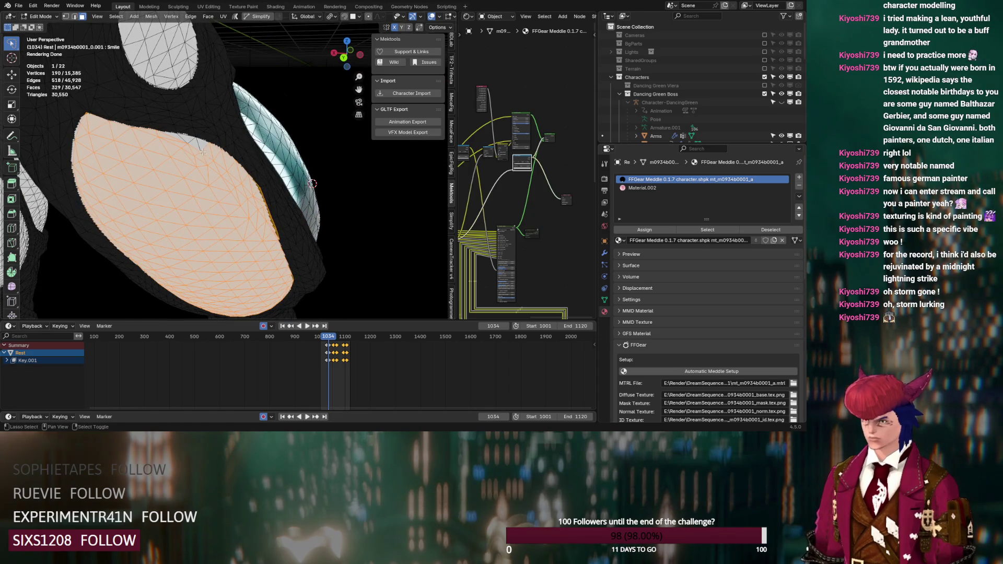
pyautogui.click(642, 188)
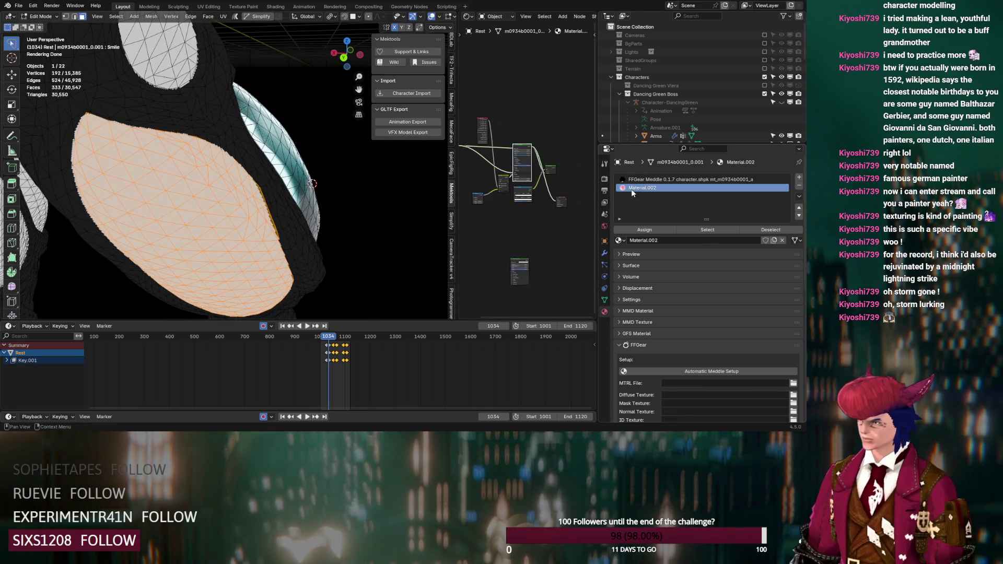
pyautogui.click(644, 230)
pyautogui.moveTo(313, 188)
pyautogui.mouseDown(button='middle')
pyautogui.moveTo(293, 199)
pyautogui.moveTo(355, 222)
pyautogui.moveTo(281, 216)
pyautogui.moveTo(256, 175)
pyautogui.moveTo(264, 202)
pyautogui.mouseUp(button='middle')
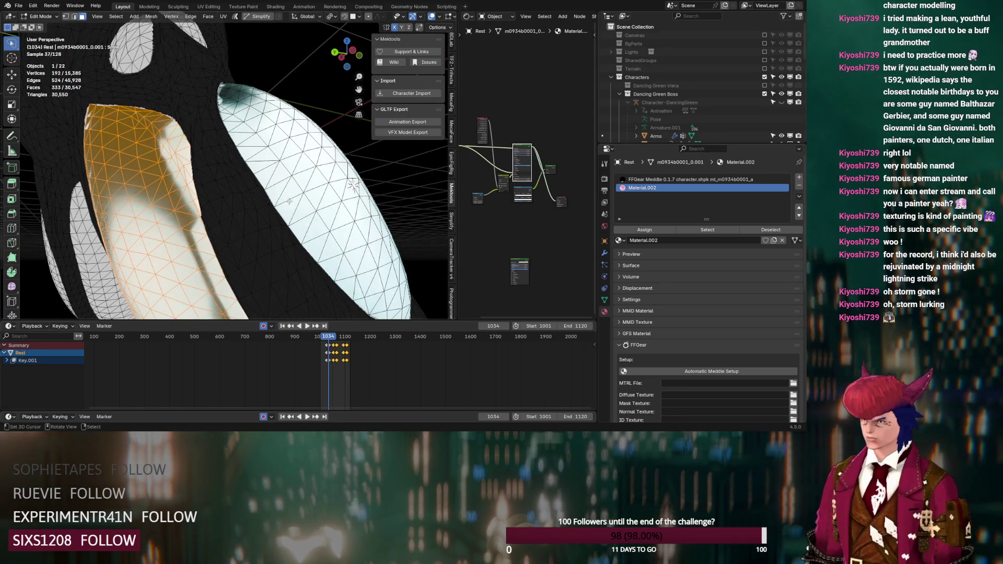
# - Select the small eye island and assign Material.002 to it
pyautogui.scroll(-3, 377, 150)
pyautogui.moveTo(215, 159)
pyautogui.mouseDown(button='middle')
pyautogui.moveTo(246, 185)
pyautogui.moveTo(253, 177)
pyautogui.mouseUp(button='middle')
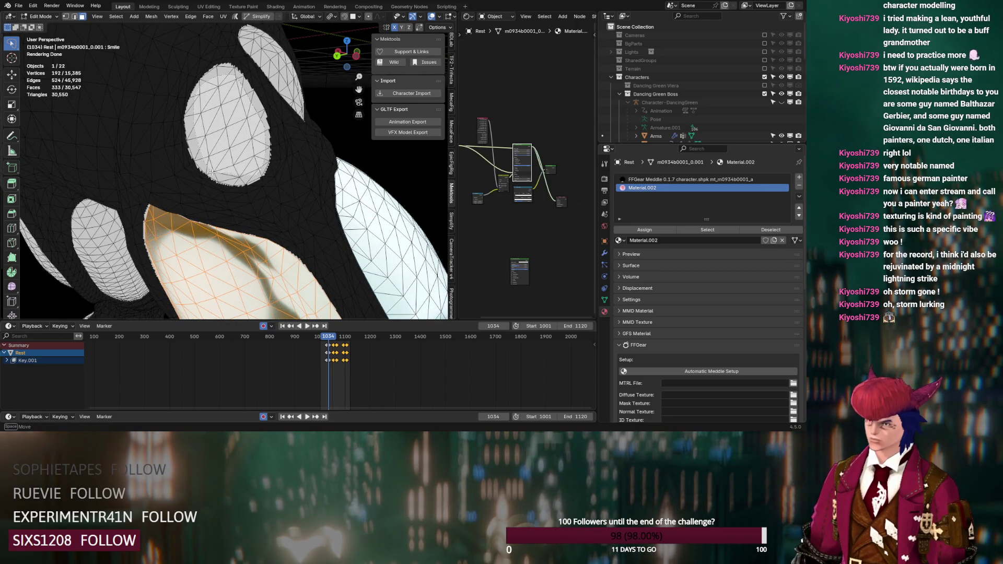
pyautogui.click(241, 183)
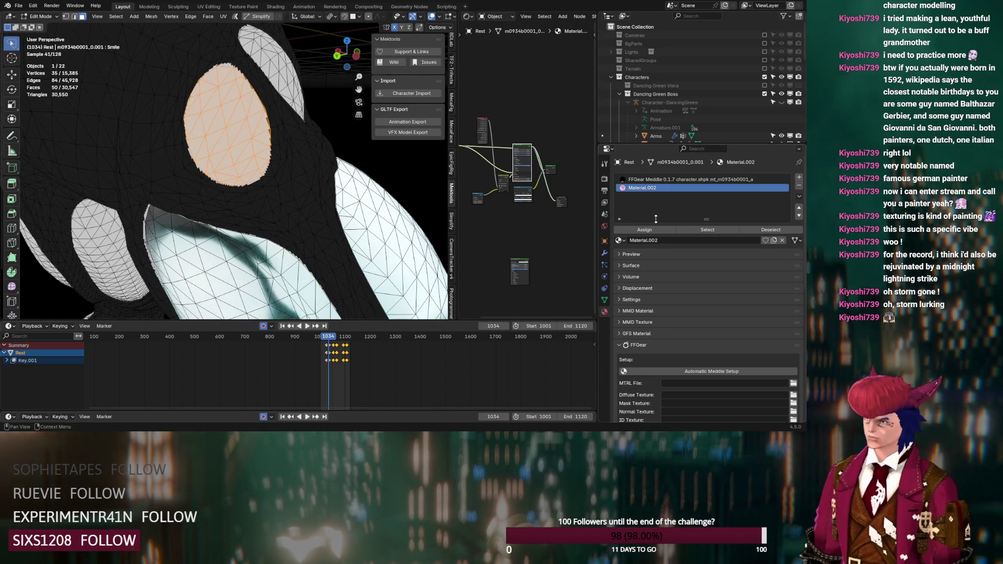
pyautogui.click(645, 230)
pyautogui.moveTo(272, 198); pyautogui.dragTo(296, 217, button='middle')
# - Lasso-select the large oval eye patch's faces and assign Material.002
pyautogui.moveTo(271, 169); pyautogui.dragTo(238, 187)
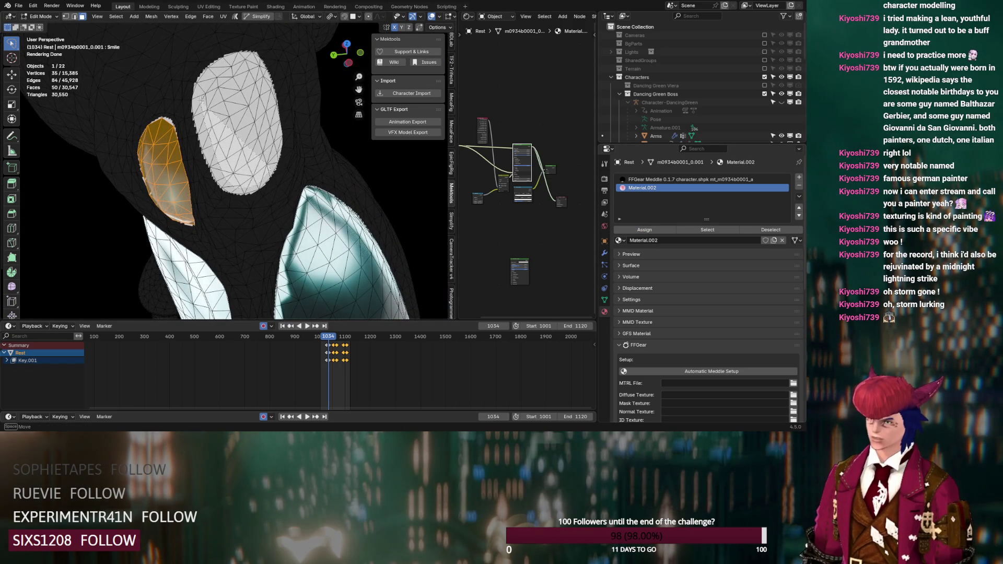
pyautogui.moveTo(208, 79); pyautogui.dragTo(257, 61)
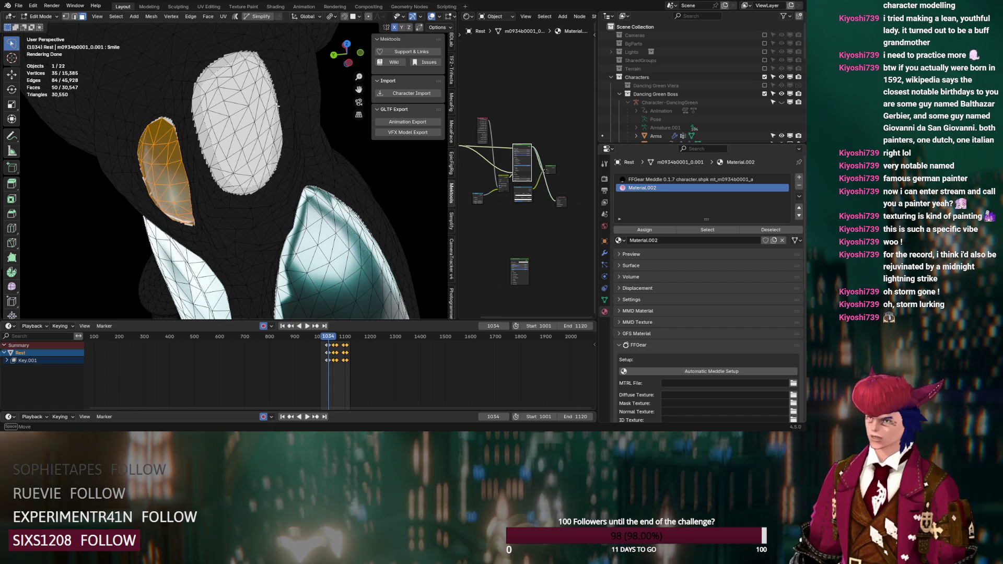
pyautogui.moveTo(276, 105); pyautogui.dragTo(279, 115)
pyautogui.moveTo(276, 149); pyautogui.dragTo(280, 153)
pyautogui.moveTo(280, 153); pyautogui.dragTo(243, 102, button='middle')
pyautogui.moveTo(242, 103); pyautogui.dragTo(238, 166)
pyautogui.click(643, 230)
pyautogui.moveTo(284, 204)
pyautogui.mouseDown(button='middle')
pyautogui.moveTo(291, 188)
pyautogui.moveTo(282, 209)
pyautogui.moveTo(245, 194)
pyautogui.moveTo(304, 209)
pyautogui.mouseUp(button='middle')
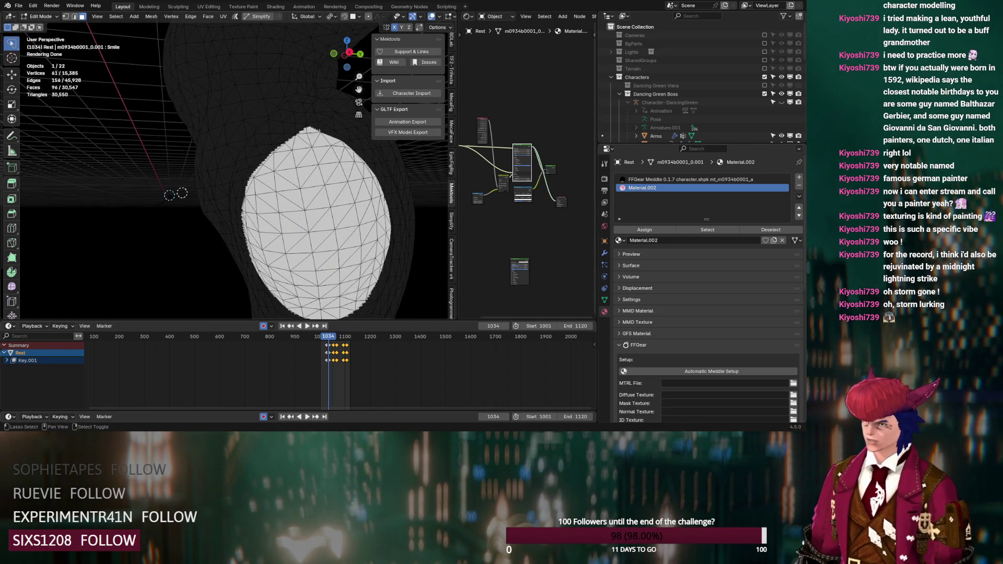
# - Select the eye's face patch and assign Material.002 to it
pyautogui.moveTo(300, 134)
pyautogui.mouseDown()
pyautogui.moveTo(256, 196)
pyautogui.moveTo(269, 247)
pyautogui.moveTo(339, 276)
pyautogui.moveTo(374, 255)
pyautogui.moveTo(387, 221)
pyautogui.moveTo(379, 189)
pyautogui.moveTo(348, 148)
pyautogui.moveTo(313, 131)
pyautogui.moveTo(293, 141)
pyautogui.mouseUp()
pyautogui.moveTo(320, 188)
pyautogui.mouseDown(button='middle')
pyautogui.moveTo(364, 232)
pyautogui.moveTo(299, 149)
pyautogui.mouseUp(button='middle')
pyautogui.moveTo(285, 155); pyautogui.dragTo(289, 209)
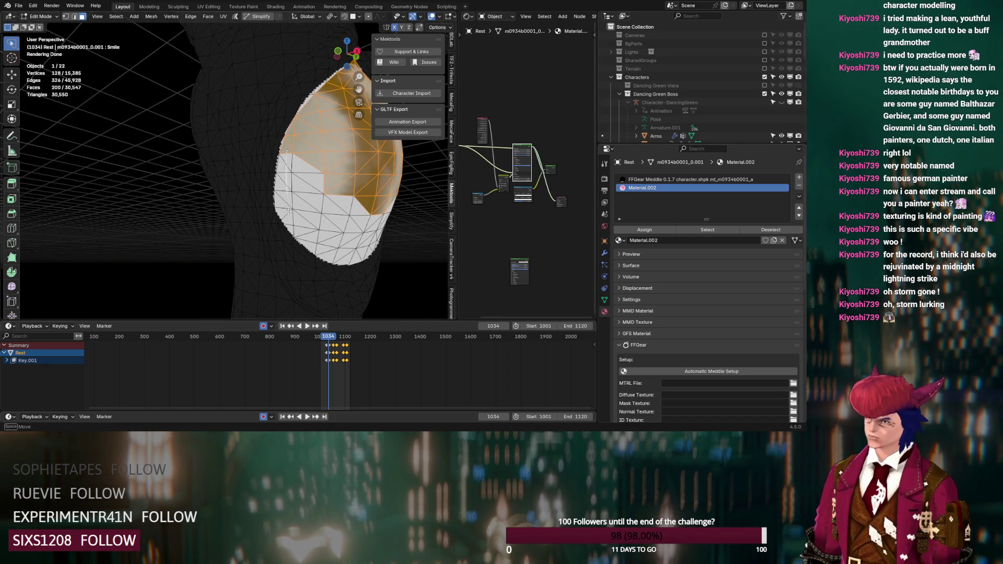
pyautogui.moveTo(304, 242)
pyautogui.mouseDown()
pyautogui.moveTo(330, 253)
pyautogui.moveTo(387, 199)
pyautogui.moveTo(292, 157)
pyautogui.mouseUp()
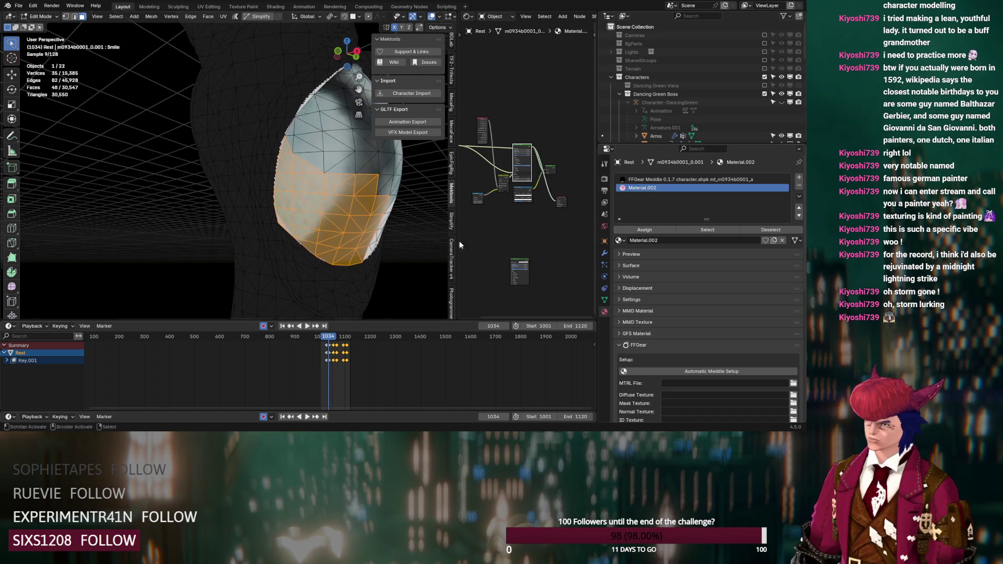
pyautogui.scroll(5, 302, 251)
pyautogui.moveTo(302, 251); pyautogui.dragTo(267, 257, button='middle')
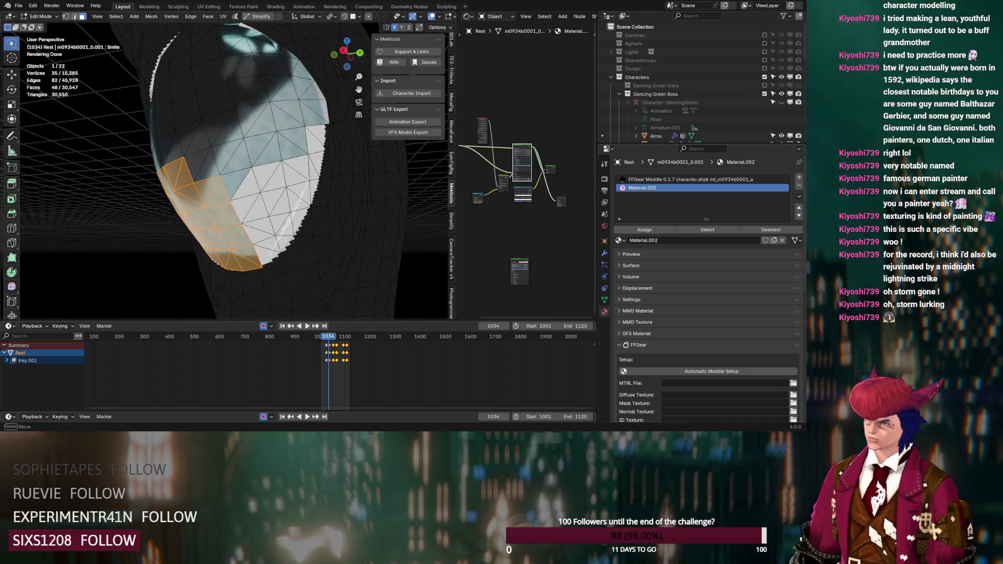
pyautogui.doubleClick(320, 135)
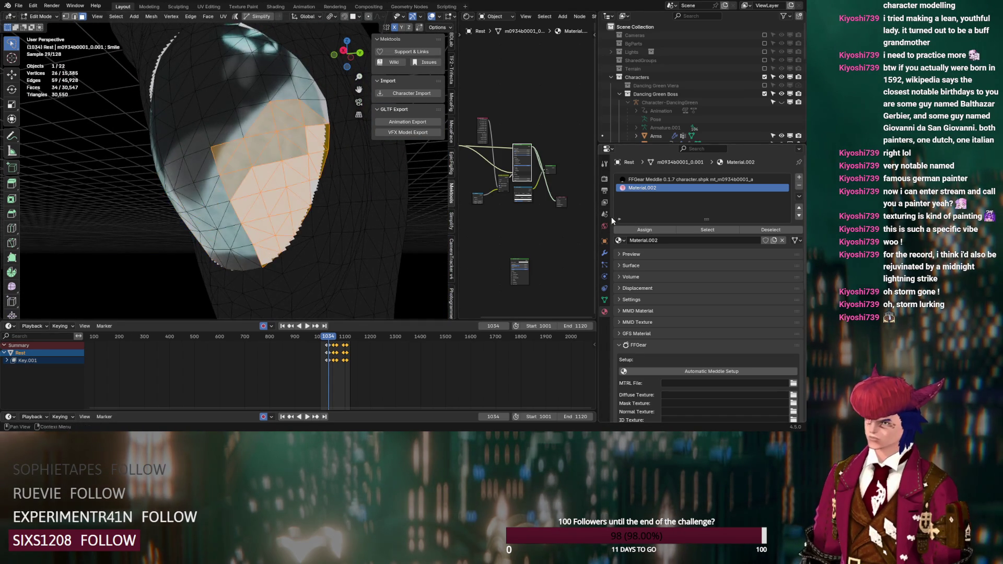
pyautogui.click(636, 232)
pyautogui.scroll(-2, 314, 209)
pyautogui.scroll(5, 353, 199)
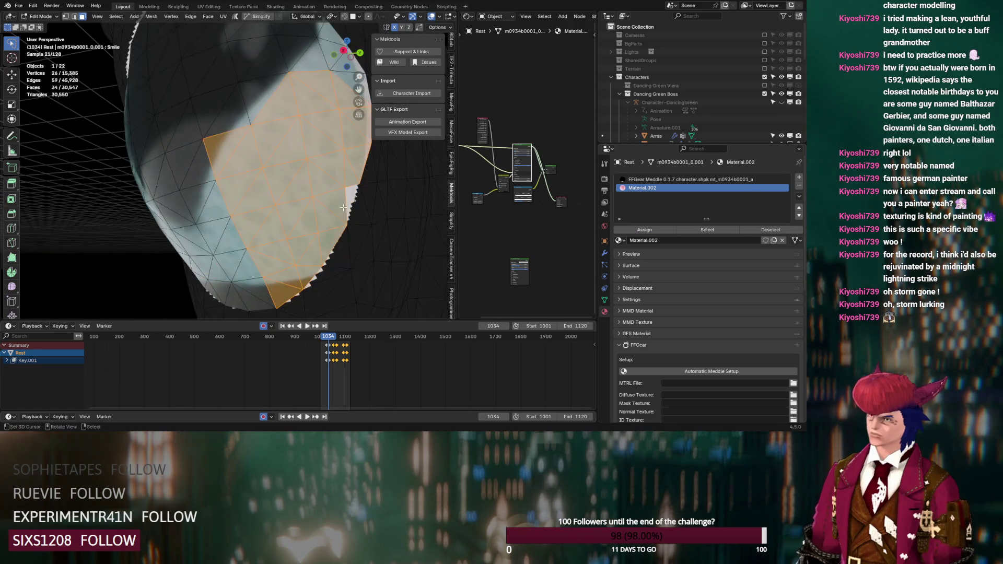
pyautogui.click(353, 198)
pyautogui.click(642, 188)
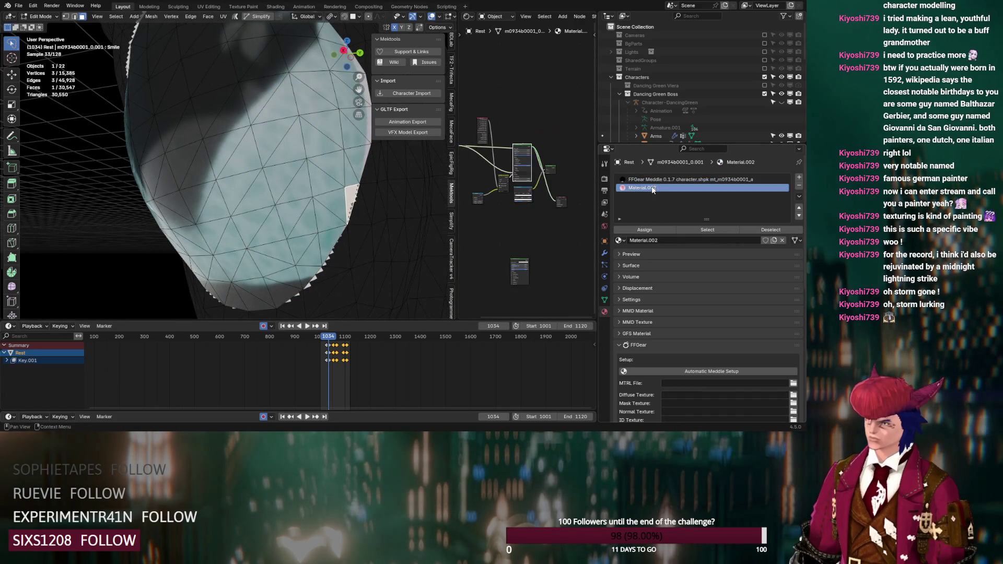
pyautogui.click(646, 231)
# - Outline more faces along the patch's lower edge from a new angle
pyautogui.moveTo(303, 220)
pyautogui.mouseDown(button='middle')
pyautogui.moveTo(259, 266)
pyautogui.moveTo(235, 113)
pyautogui.mouseUp(button='middle')
pyautogui.scroll(3, 253, 213)
pyautogui.moveTo(230, 113)
pyautogui.mouseDown()
pyautogui.moveTo(193, 145)
pyautogui.moveTo(176, 187)
pyautogui.moveTo(180, 236)
pyautogui.moveTo(206, 282)
pyautogui.moveTo(250, 310)
pyautogui.moveTo(279, 269)
pyautogui.moveTo(288, 207)
pyautogui.moveTo(271, 127)
pyautogui.moveTo(255, 116)
pyautogui.mouseUp()
pyautogui.moveTo(251, 215)
pyautogui.keyDown('shift'); pyautogui.mouseDown(button='middle')
pyautogui.moveTo(217, 245)
pyautogui.moveTo(193, 226)
pyautogui.mouseUp(button='middle'); pyautogui.keyUp('shift')
pyautogui.keyDown('shift'); pyautogui.click(219, 245); pyautogui.keyUp('shift')
pyautogui.moveTo(179, 227)
pyautogui.keyDown('shift'); pyautogui.mouseDown()
pyautogui.moveTo(252, 203)
pyautogui.moveTo(269, 142)
pyautogui.moveTo(210, 47)
pyautogui.mouseUp(); pyautogui.keyUp('shift')
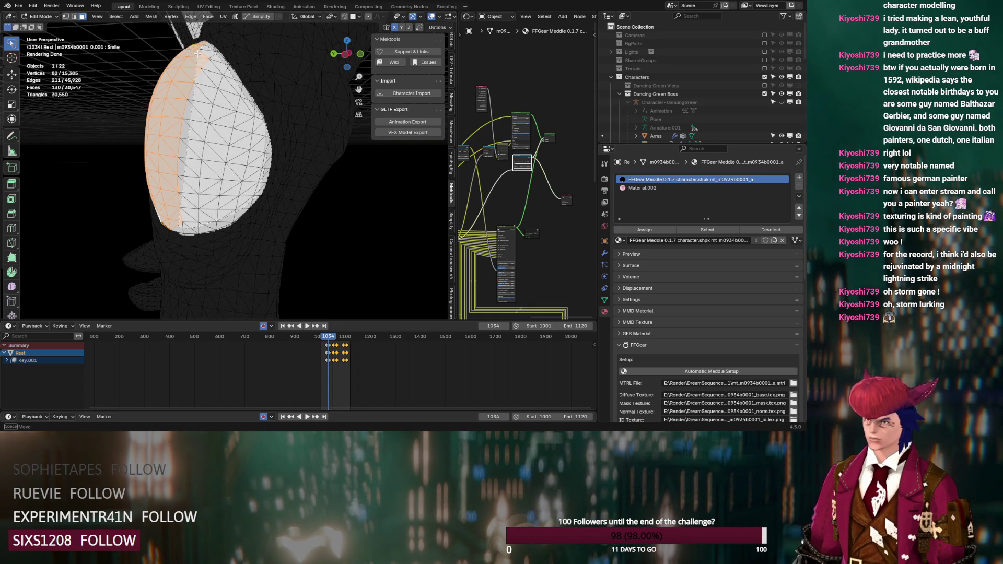
# - Assign Material.002 to the outlined faces
pyautogui.keyDown('shift'); pyautogui.moveTo(176, 168); pyautogui.dragTo(177, 169); pyautogui.keyUp('shift')
pyautogui.click(634, 188)
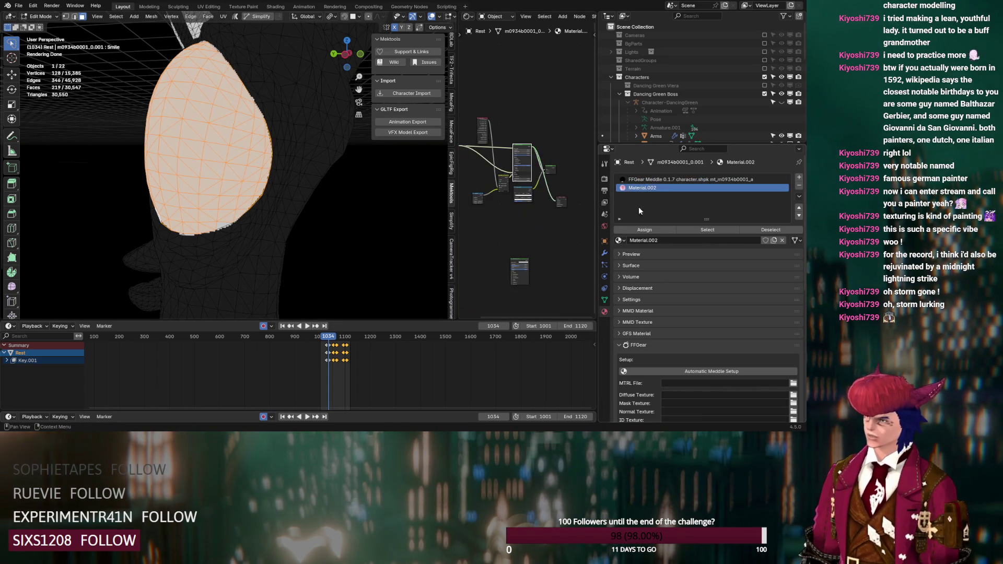
pyautogui.click(645, 230)
# - Select the whole oval face patch and make Material.002 the active slot
pyautogui.moveTo(322, 221)
pyautogui.mouseDown(button='middle')
pyautogui.moveTo(226, 226)
pyautogui.moveTo(329, 215)
pyautogui.moveTo(164, 243)
pyautogui.moveTo(231, 218)
pyautogui.moveTo(281, 228)
pyautogui.moveTo(274, 204)
pyautogui.moveTo(302, 112)
pyautogui.mouseUp(button='middle')
pyautogui.scroll(-2, 279, 123)
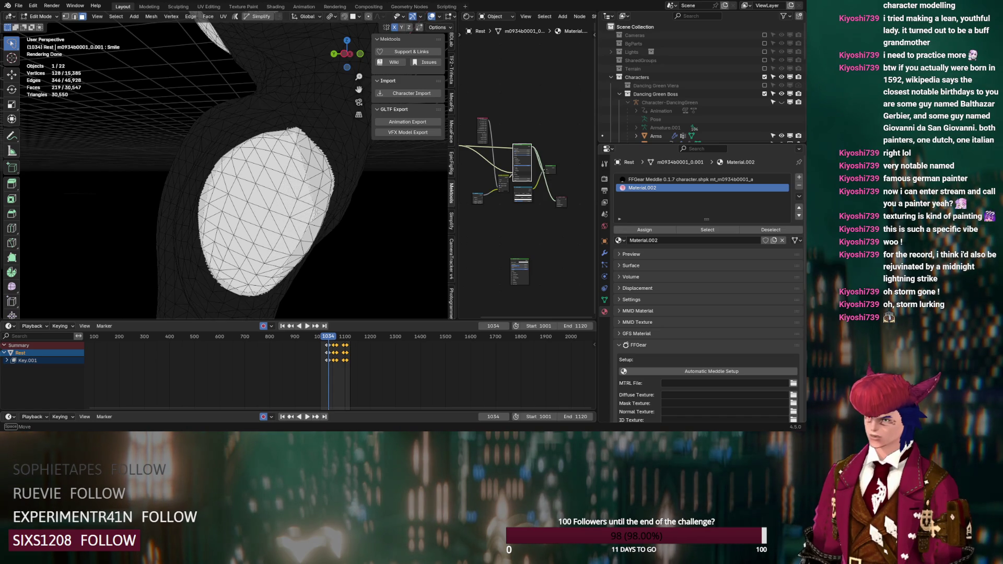
pyautogui.moveTo(322, 157); pyautogui.dragTo(321, 158)
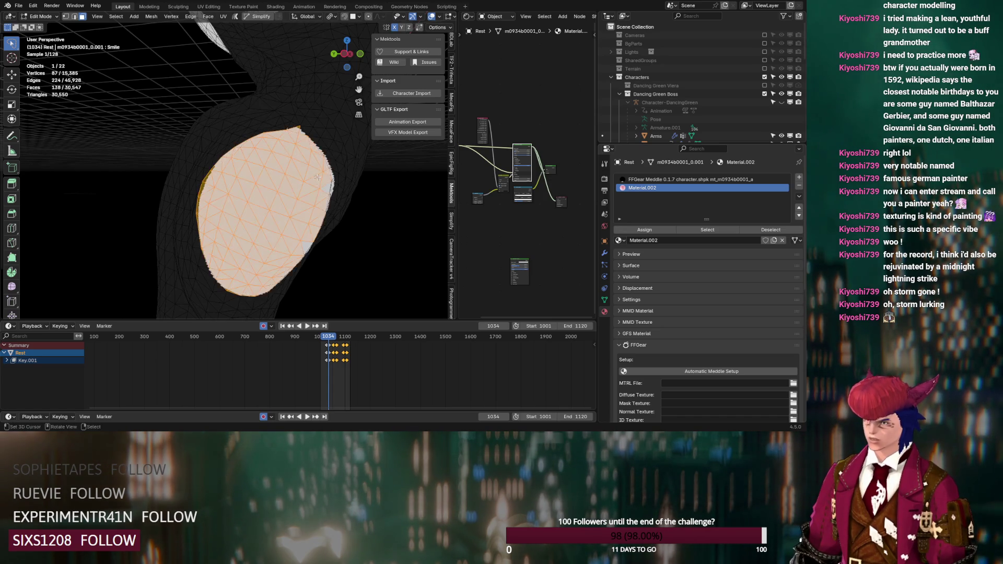
pyautogui.click(690, 179)
pyautogui.moveTo(251, 157); pyautogui.dragTo(232, 147, button='middle')
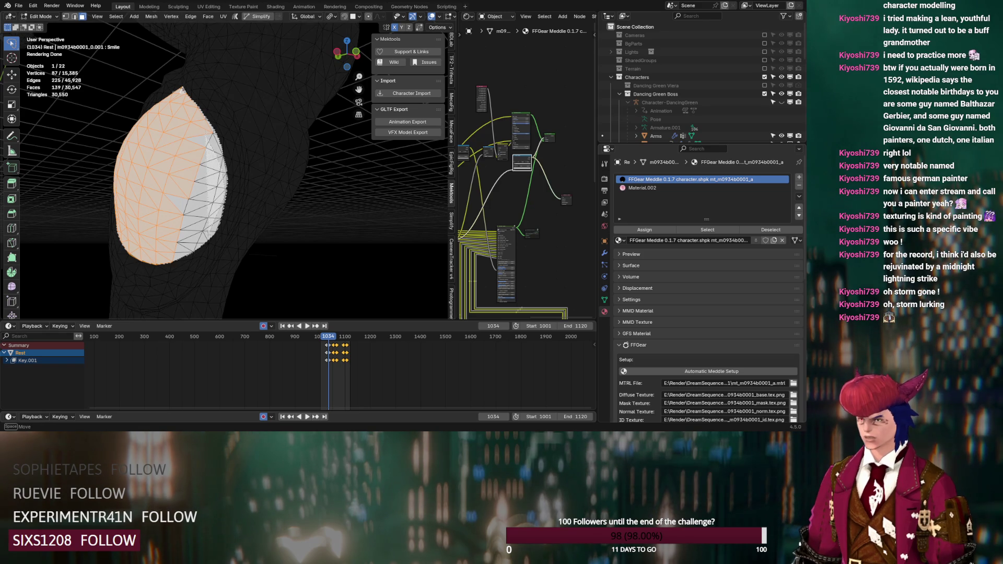
pyautogui.moveTo(166, 253); pyautogui.dragTo(166, 253)
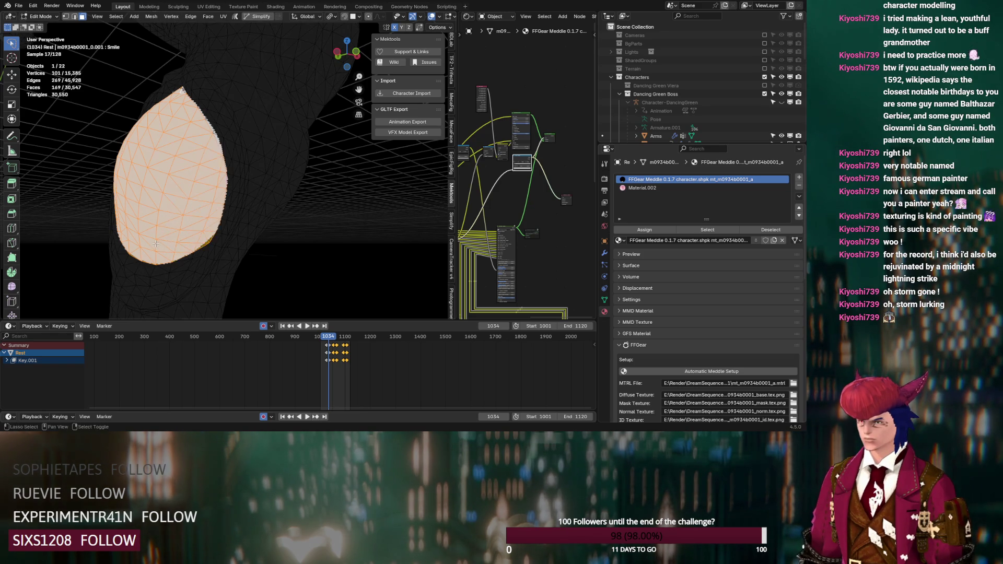
pyautogui.moveTo(167, 253); pyautogui.dragTo(229, 227, button='middle')
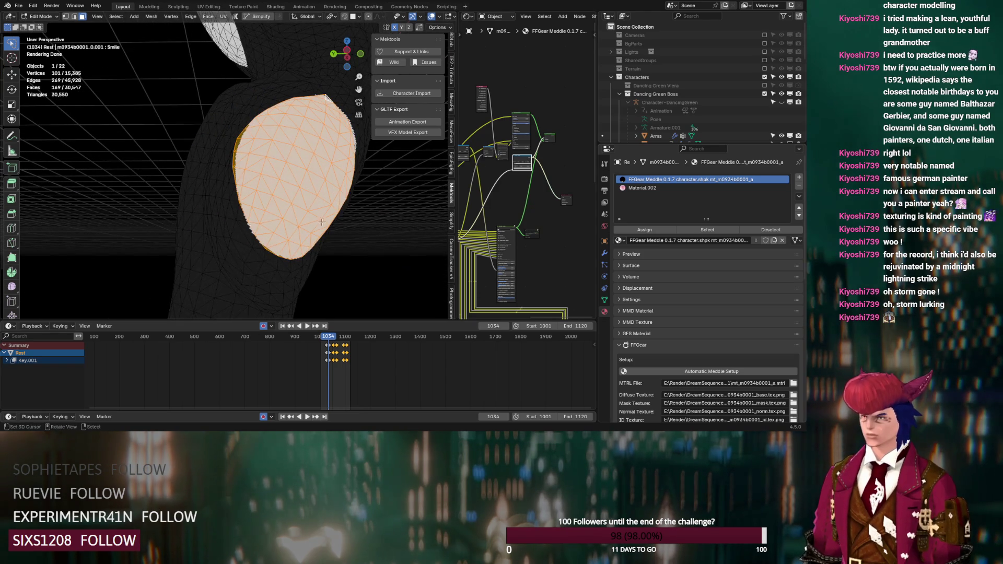
pyautogui.click(643, 188)
pyautogui.moveTo(235, 235)
pyautogui.mouseDown(button='middle')
pyautogui.moveTo(139, 240)
pyautogui.moveTo(202, 224)
pyautogui.moveTo(167, 224)
pyautogui.moveTo(190, 231)
pyautogui.mouseUp(button='middle')
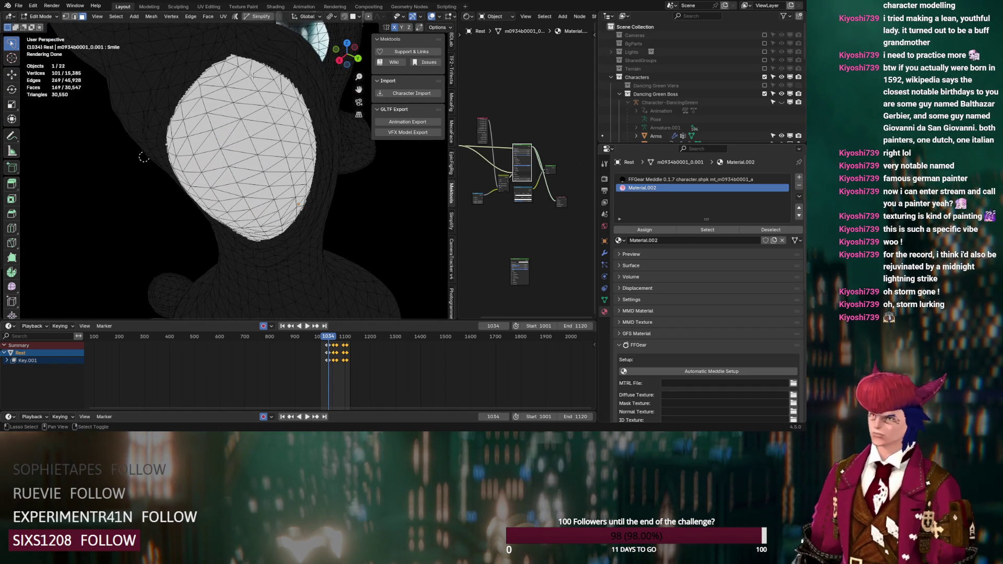
pyautogui.moveTo(266, 75)
pyautogui.mouseDown(button='middle')
pyautogui.moveTo(297, 61)
pyautogui.moveTo(214, 87)
pyautogui.mouseUp(button='middle')
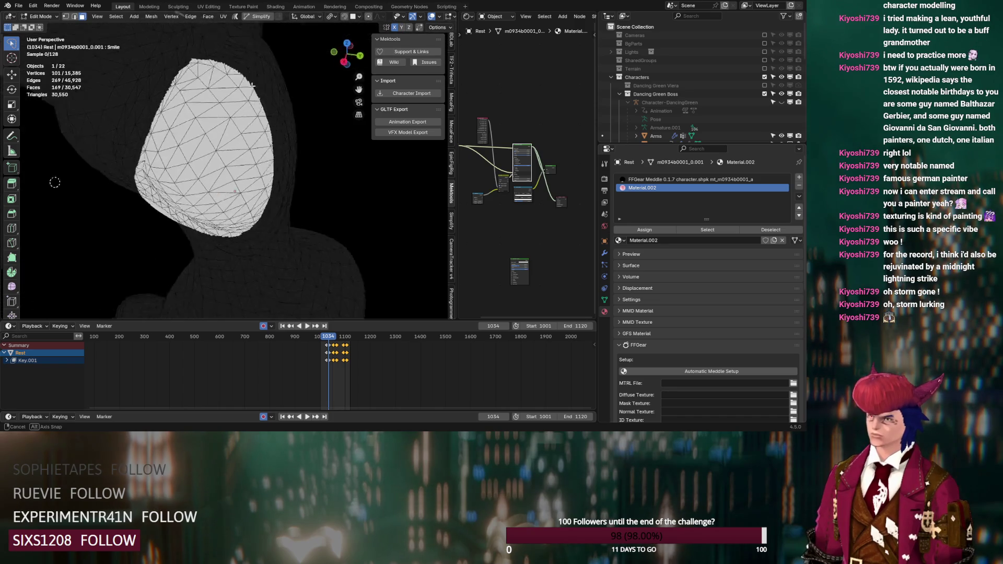
# - Box- and lasso-select faces of both eye patches and assign Material.002
pyautogui.moveTo(291, 79); pyautogui.dragTo(276, 71)
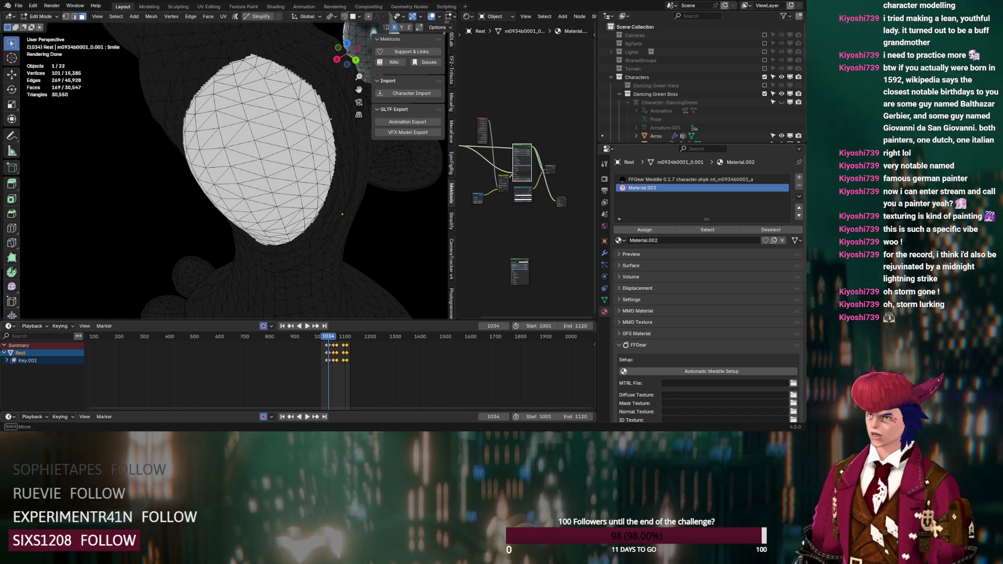
pyautogui.moveTo(193, 109)
pyautogui.mouseDown()
pyautogui.moveTo(205, 180)
pyautogui.moveTo(235, 218)
pyautogui.moveTo(271, 229)
pyautogui.moveTo(299, 212)
pyautogui.moveTo(322, 174)
pyautogui.mouseUp()
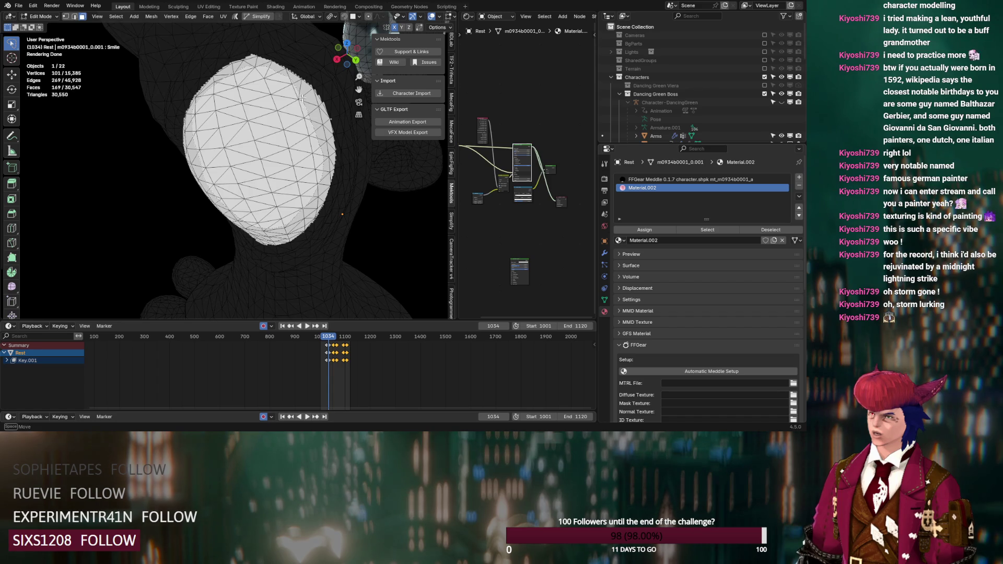
pyautogui.moveTo(302, 98); pyautogui.dragTo(302, 98)
pyautogui.moveTo(302, 98); pyautogui.dragTo(317, 154, button='middle')
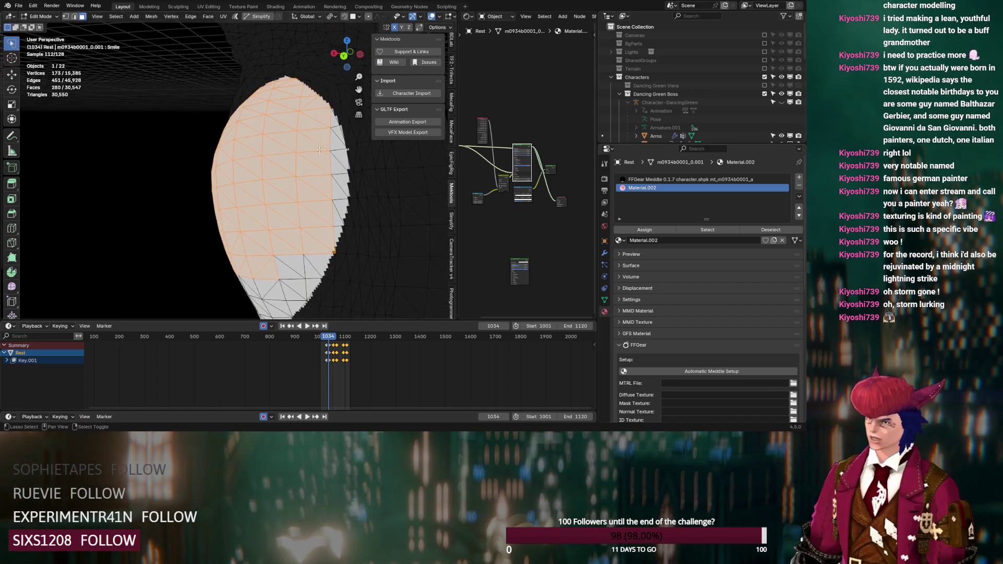
pyautogui.moveTo(328, 122); pyautogui.dragTo(340, 157)
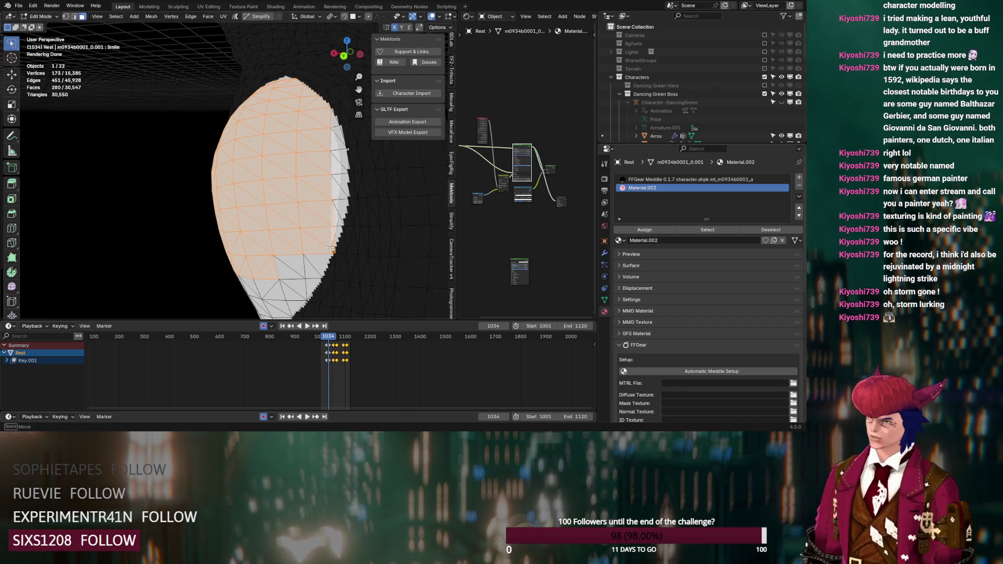
pyautogui.moveTo(331, 245); pyautogui.dragTo(331, 245)
pyautogui.moveTo(332, 244)
pyautogui.mouseDown(button='middle')
pyautogui.moveTo(304, 243)
pyautogui.moveTo(343, 179)
pyautogui.mouseUp(button='middle')
pyautogui.moveTo(298, 243)
pyautogui.mouseDown()
pyautogui.moveTo(256, 235)
pyautogui.moveTo(215, 151)
pyautogui.mouseUp()
pyautogui.moveTo(214, 151)
pyautogui.mouseDown(button='middle')
pyautogui.moveTo(292, 194)
pyautogui.moveTo(250, 258)
pyautogui.mouseUp(button='middle')
pyautogui.moveTo(249, 259)
pyautogui.mouseDown()
pyautogui.moveTo(179, 249)
pyautogui.moveTo(144, 186)
pyautogui.moveTo(146, 126)
pyautogui.moveTo(171, 93)
pyautogui.moveTo(214, 75)
pyautogui.moveTo(243, 157)
pyautogui.moveTo(245, 251)
pyautogui.mouseUp()
pyautogui.moveTo(245, 251)
pyautogui.mouseDown(button='middle')
pyautogui.moveTo(339, 176)
pyautogui.moveTo(303, 175)
pyautogui.mouseUp(button='middle')
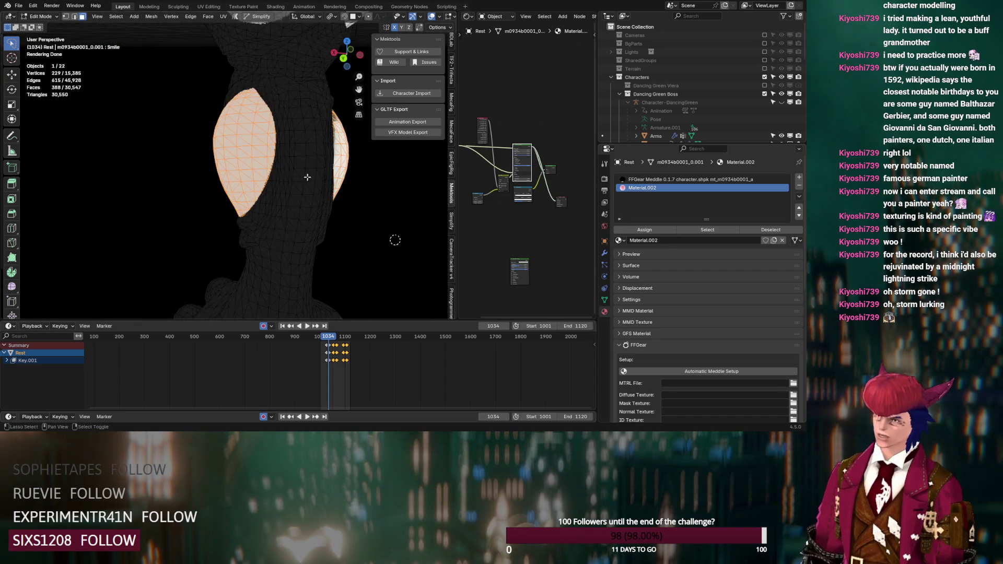
pyautogui.click(666, 231)
# - Select the large oval face island
pyautogui.moveTo(293, 209); pyautogui.dragTo(257, 213, button='middle')
pyautogui.scroll(3, 252, 214)
pyautogui.moveTo(264, 95); pyautogui.dragTo(269, 121, button='middle')
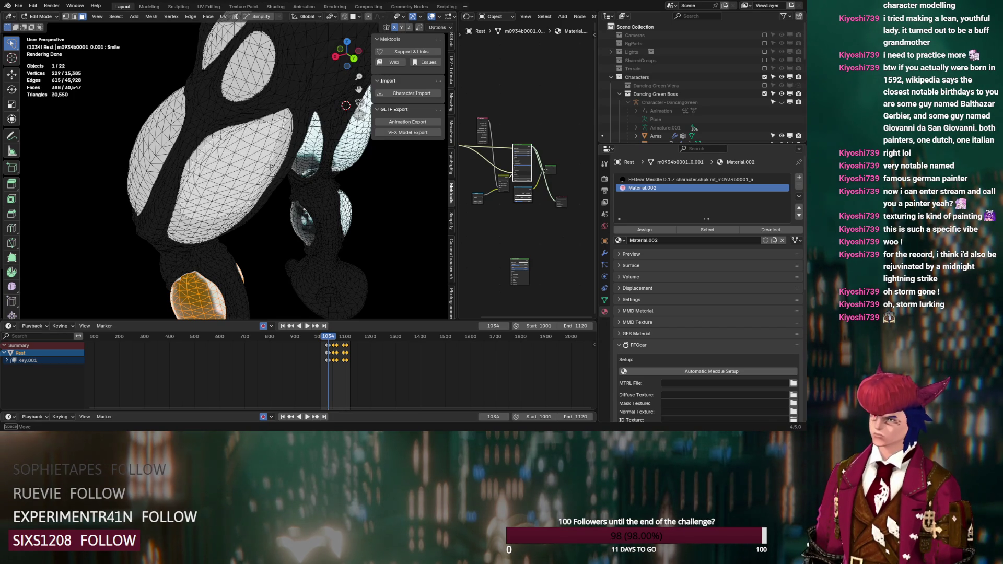
pyautogui.doubleClick(279, 146)
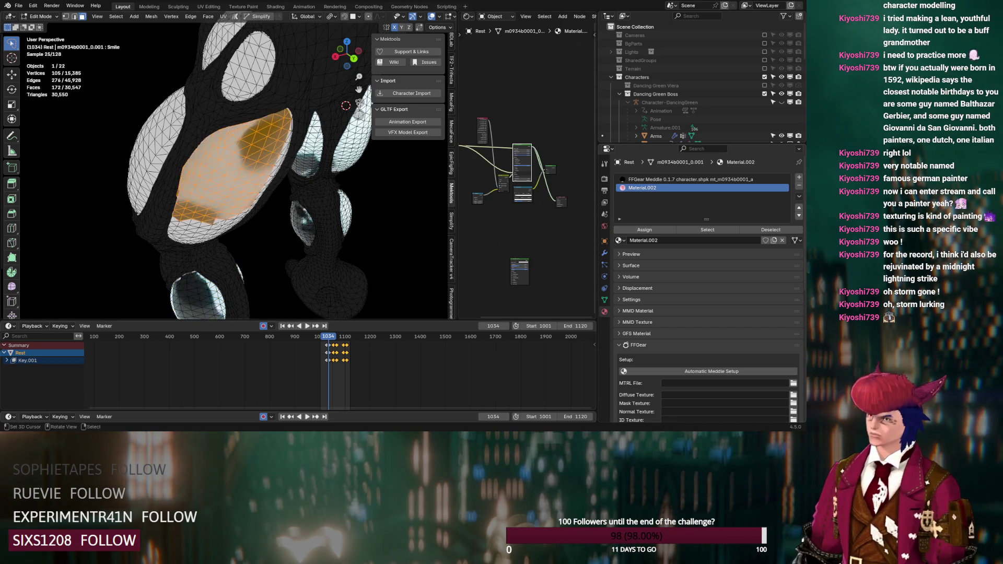
# - Lasso the oval's faces, including its left edge, and assign Material.002
pyautogui.scroll(2, 189, 226)
pyautogui.moveTo(190, 225); pyautogui.dragTo(230, 200, button='middle')
pyautogui.scroll(2, 230, 201)
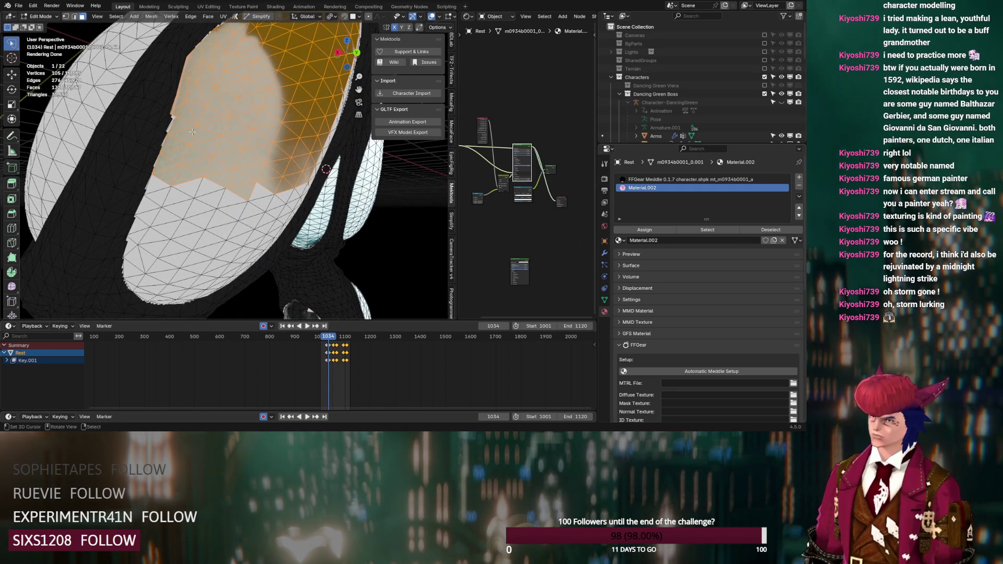
pyautogui.keyDown('shift'); pyautogui.click(172, 126); pyautogui.keyUp('shift')
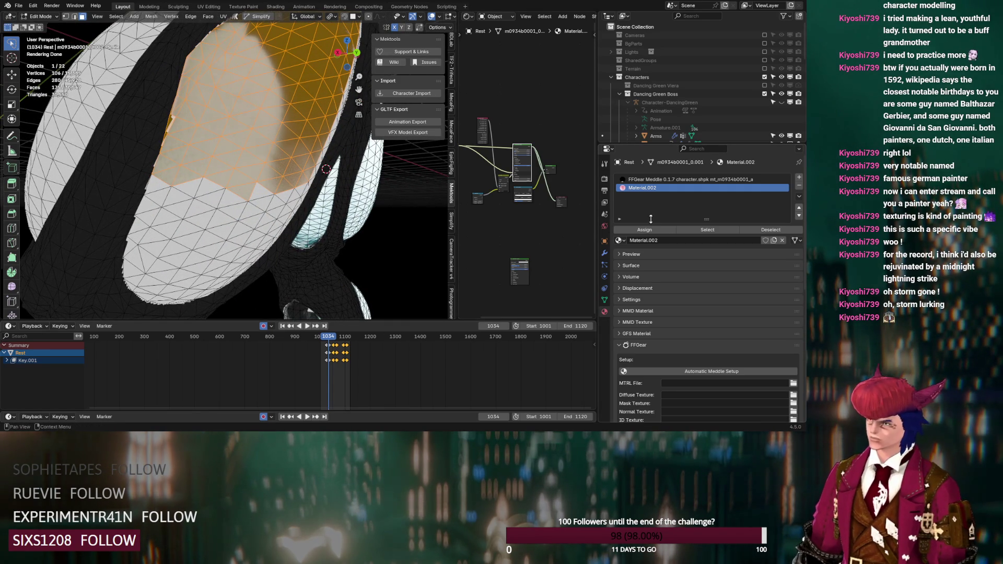
pyautogui.moveTo(225, 209); pyautogui.dragTo(232, 187, button='middle')
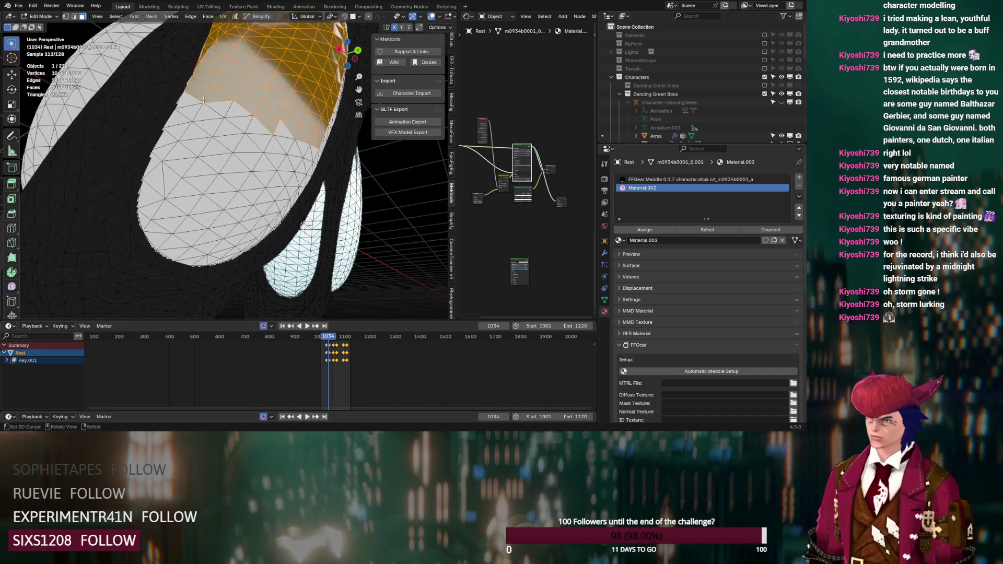
pyautogui.moveTo(199, 87); pyautogui.dragTo(166, 144)
pyautogui.moveTo(151, 180)
pyautogui.mouseDown()
pyautogui.moveTo(157, 222)
pyautogui.moveTo(206, 259)
pyautogui.moveTo(277, 230)
pyautogui.moveTo(313, 136)
pyautogui.mouseUp()
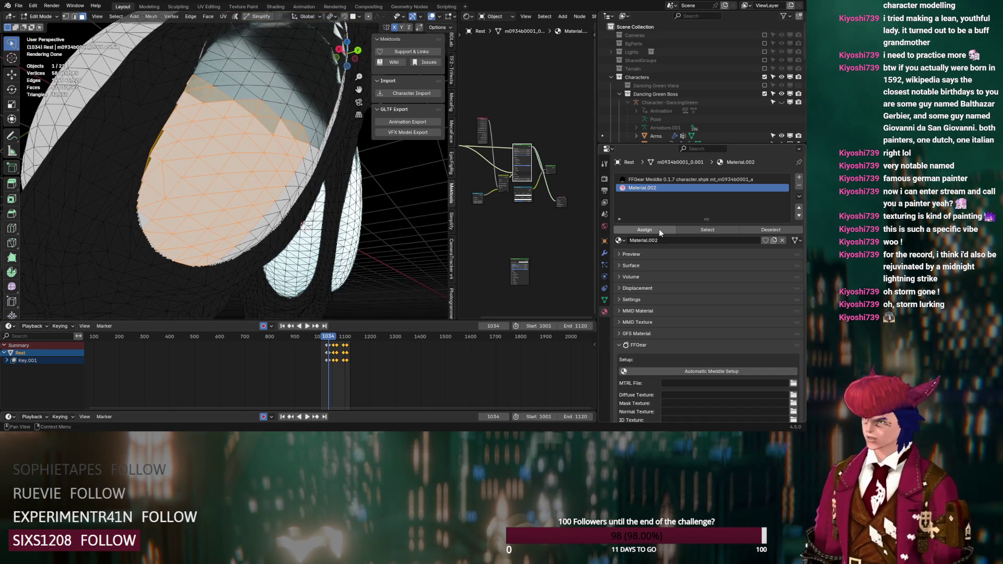
pyautogui.click(645, 229)
# - Select the right region and top patch faces and assign Material.002
pyautogui.moveTo(293, 198)
pyautogui.mouseDown(button='middle')
pyautogui.moveTo(253, 208)
pyautogui.moveTo(186, 184)
pyautogui.mouseUp(button='middle')
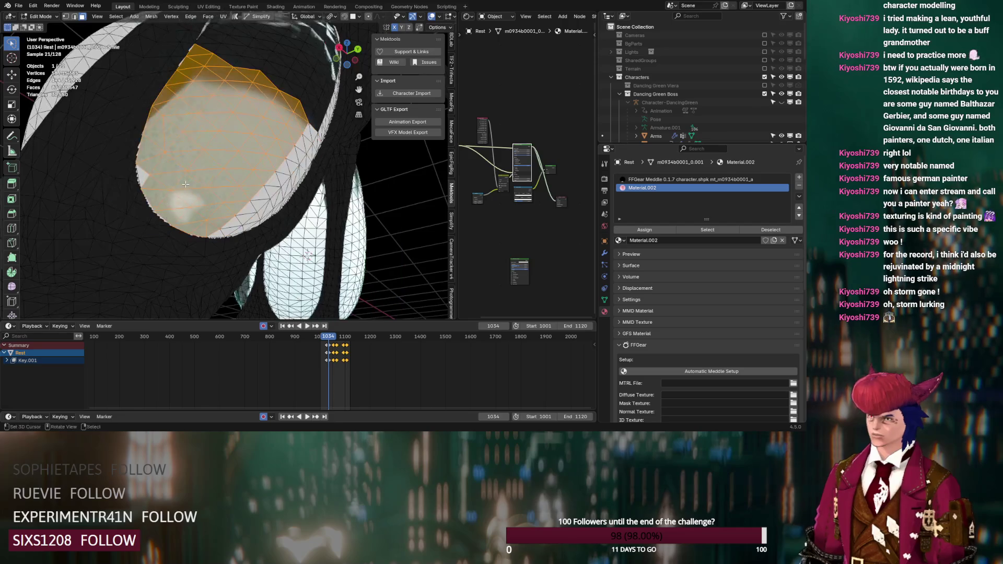
pyautogui.click(690, 179)
pyautogui.click(644, 188)
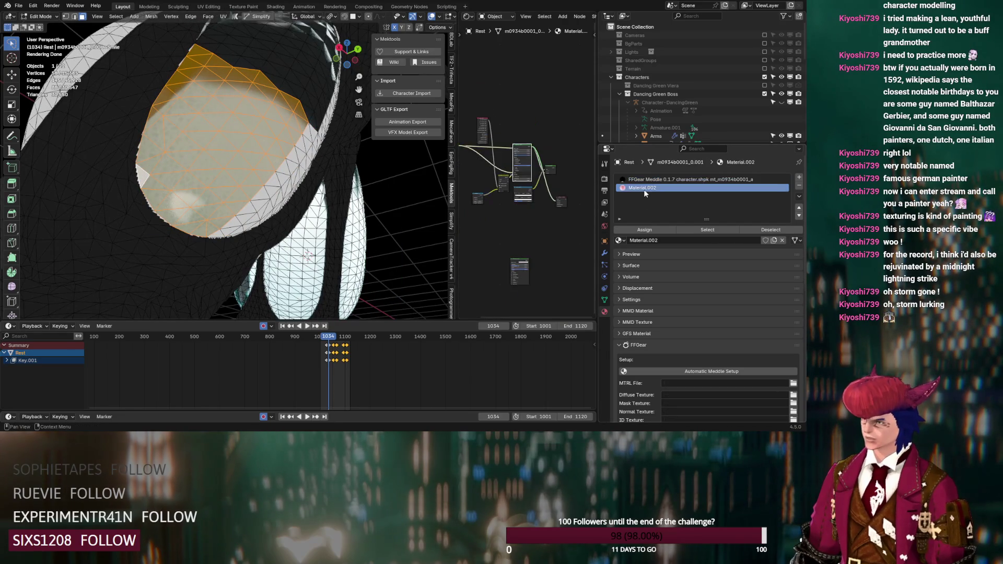
pyautogui.moveTo(251, 220); pyautogui.dragTo(187, 218, button='middle')
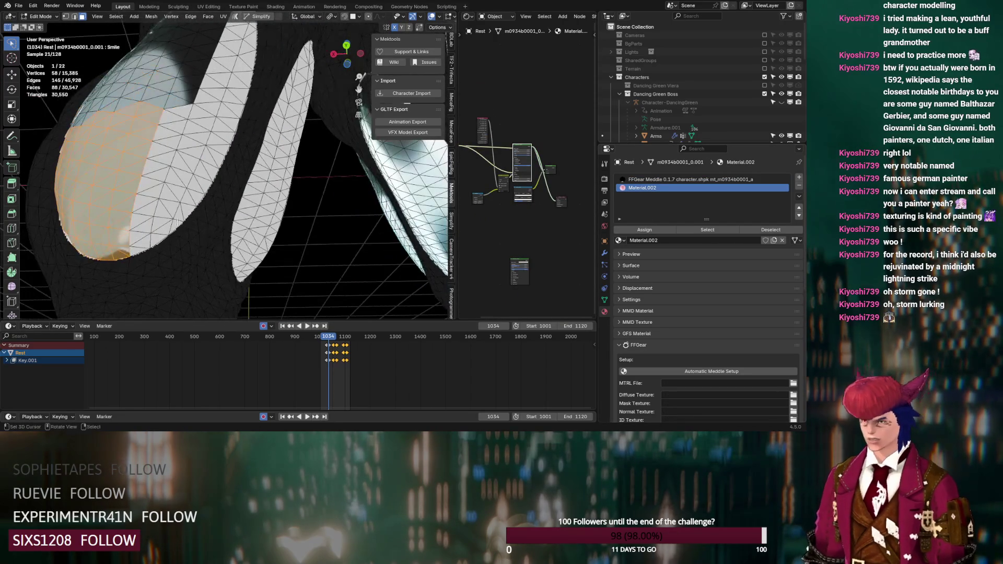
pyautogui.moveTo(193, 197)
pyautogui.mouseDown()
pyautogui.moveTo(230, 79)
pyautogui.moveTo(138, 52)
pyautogui.mouseUp()
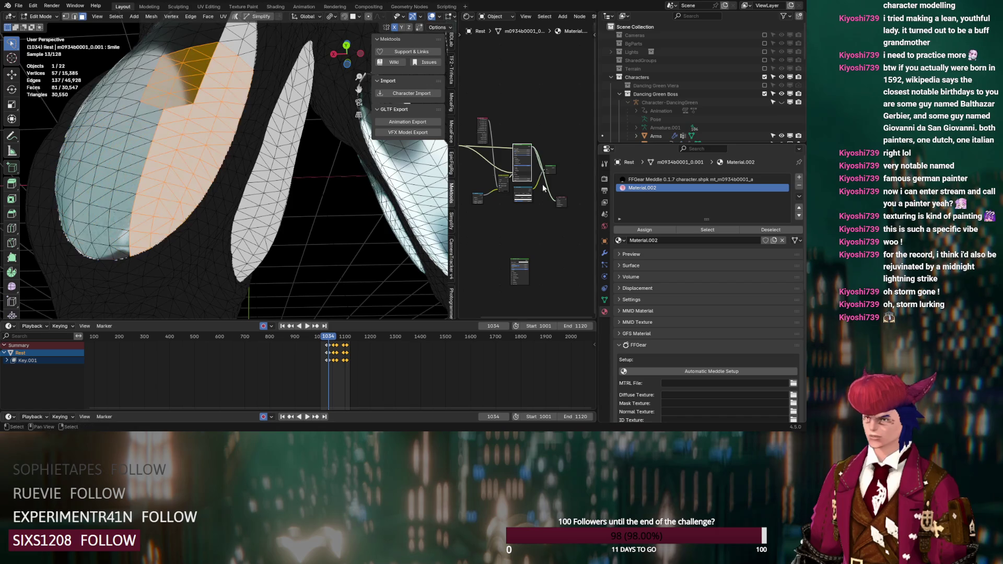
pyautogui.click(652, 232)
# - Select the edge strip, faces across the white eye and its top rim
pyautogui.moveTo(141, 244); pyautogui.dragTo(193, 257, button='middle')
pyautogui.moveTo(193, 256); pyautogui.dragTo(196, 208)
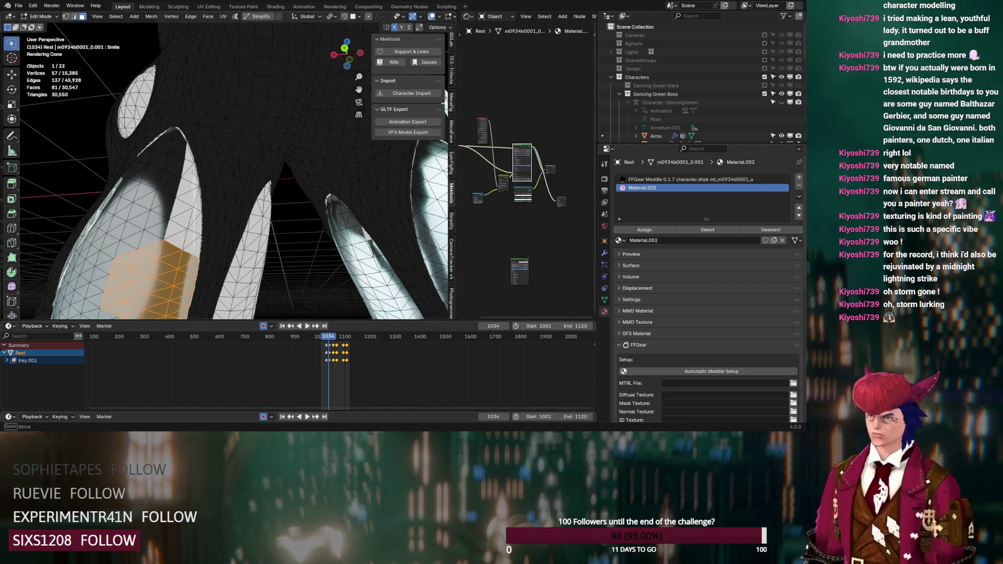
pyautogui.moveTo(182, 153); pyautogui.dragTo(183, 153)
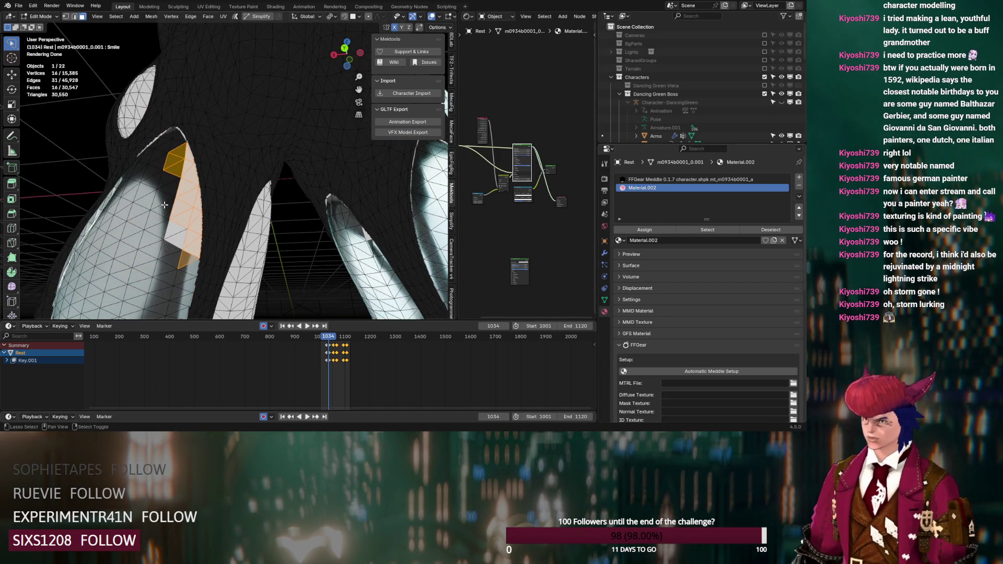
pyautogui.moveTo(185, 247); pyautogui.dragTo(180, 157)
pyautogui.moveTo(180, 157)
pyautogui.mouseDown(button='middle')
pyautogui.moveTo(207, 244)
pyautogui.moveTo(224, 202)
pyautogui.mouseUp(button='middle')
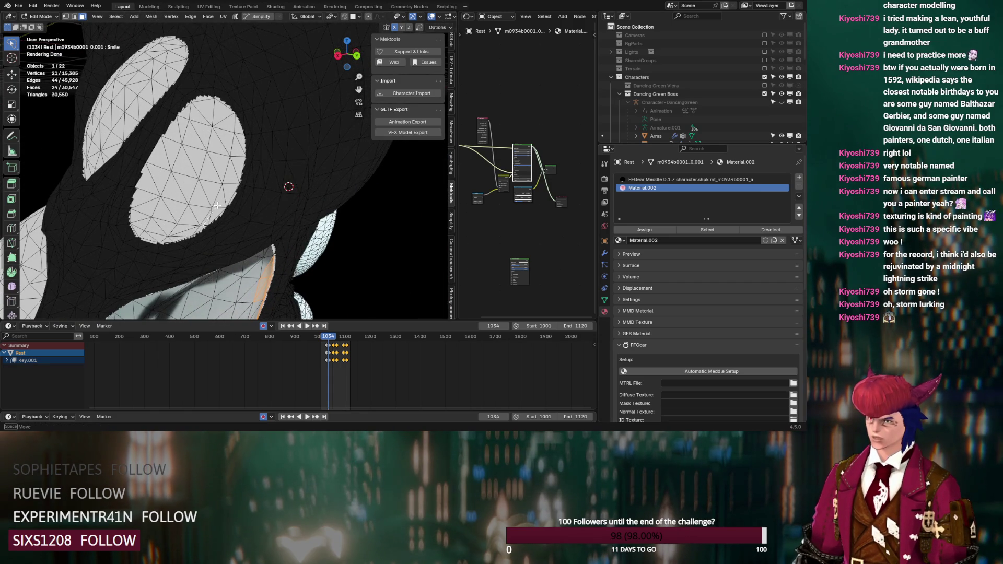
pyautogui.moveTo(236, 137)
pyautogui.mouseDown()
pyautogui.moveTo(172, 138)
pyautogui.moveTo(154, 204)
pyautogui.moveTo(135, 227)
pyautogui.moveTo(143, 237)
pyautogui.mouseUp()
pyautogui.moveTo(293, 173); pyautogui.dragTo(275, 157, button='middle')
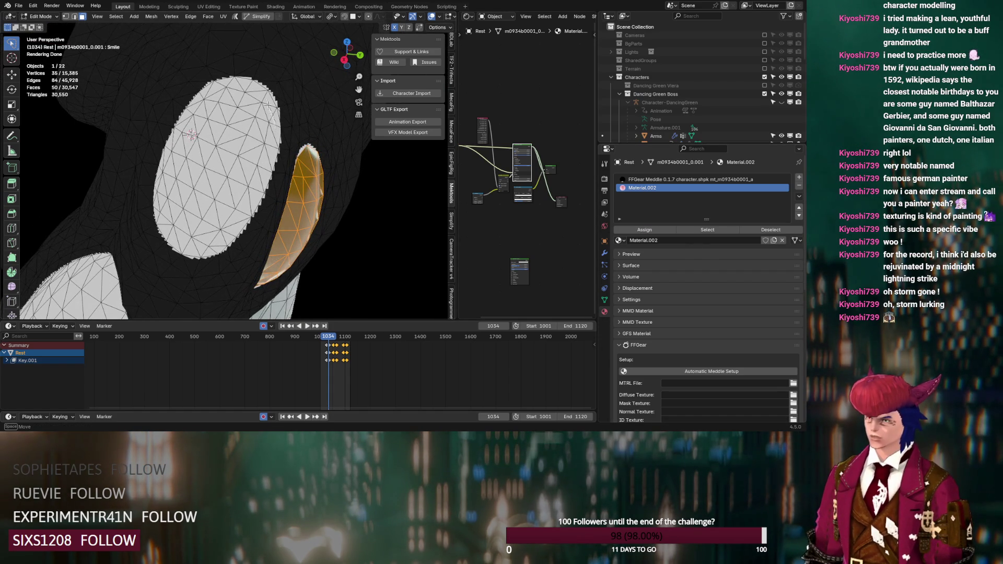
pyautogui.moveTo(276, 121)
pyautogui.mouseDown()
pyautogui.moveTo(211, 89)
pyautogui.moveTo(180, 128)
pyautogui.moveTo(155, 206)
pyautogui.moveTo(190, 250)
pyautogui.moveTo(227, 243)
pyautogui.moveTo(272, 141)
pyautogui.moveTo(220, 83)
pyautogui.mouseUp()
pyautogui.moveTo(227, 230)
pyautogui.mouseDown(button='middle')
pyautogui.moveTo(271, 223)
pyautogui.moveTo(219, 178)
pyautogui.moveTo(208, 90)
pyautogui.mouseUp(button='middle')
pyautogui.moveTo(208, 89)
pyautogui.mouseDown()
pyautogui.moveTo(163, 125)
pyautogui.moveTo(145, 242)
pyautogui.moveTo(209, 266)
pyautogui.moveTo(240, 264)
pyautogui.moveTo(255, 241)
pyautogui.moveTo(249, 167)
pyautogui.mouseUp()
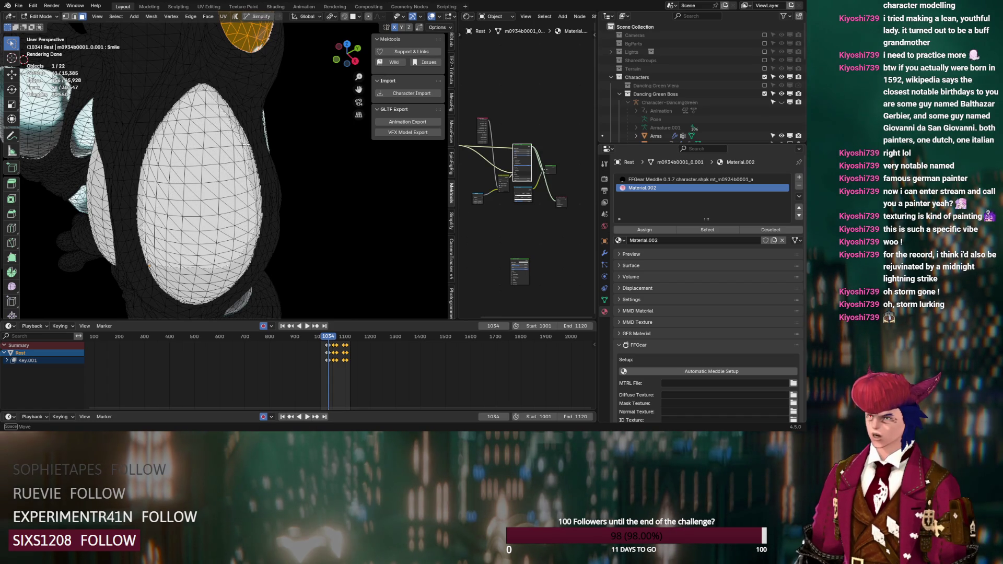
pyautogui.moveTo(233, 118); pyautogui.dragTo(228, 102)
# - Extend the selection to the remaining white faces of the eye
pyautogui.moveTo(228, 102); pyautogui.dragTo(180, 109, button='middle')
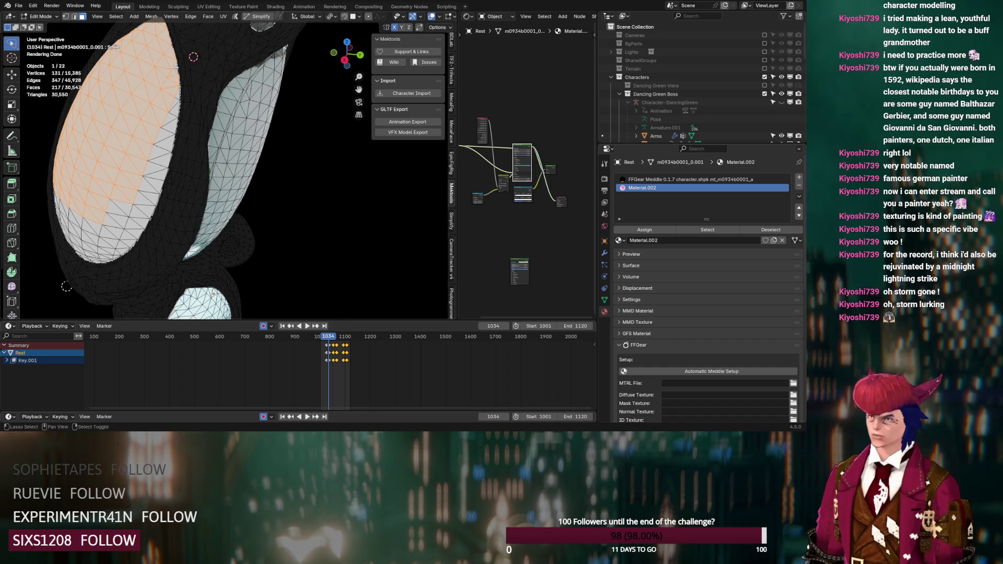
pyautogui.moveTo(165, 152)
pyautogui.mouseDown()
pyautogui.moveTo(119, 248)
pyautogui.moveTo(99, 246)
pyautogui.mouseUp()
pyautogui.moveTo(99, 245); pyautogui.dragTo(142, 200, button='middle')
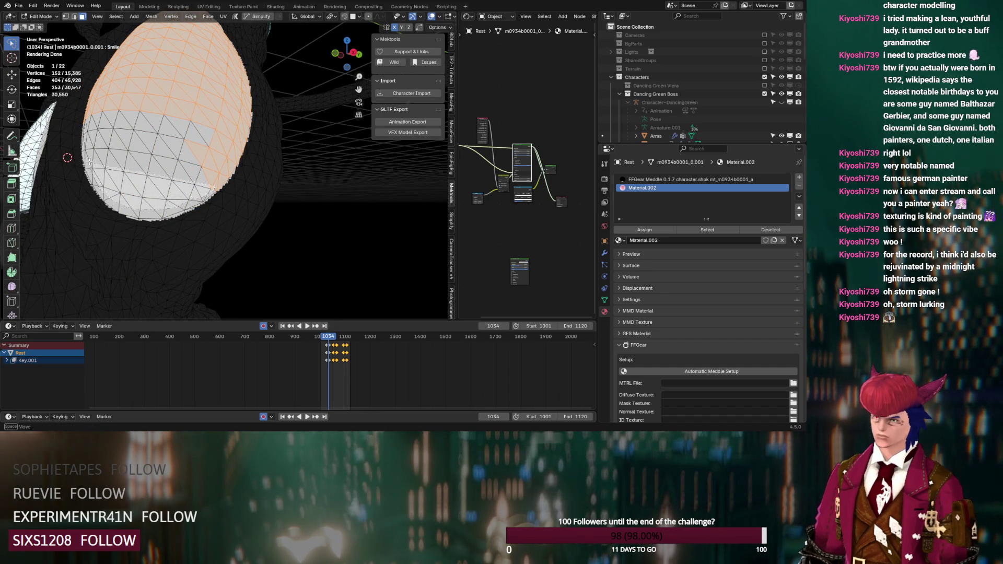
pyautogui.moveTo(90, 164); pyautogui.dragTo(91, 162)
pyautogui.moveTo(92, 162); pyautogui.dragTo(227, 128, button='middle')
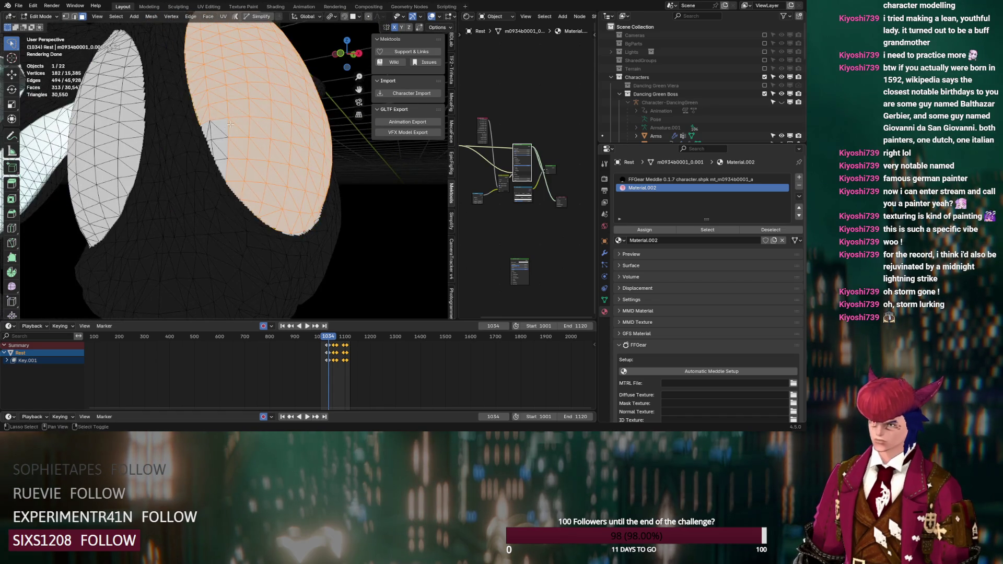
pyautogui.moveTo(230, 110); pyautogui.dragTo(209, 110)
pyautogui.moveTo(215, 155)
pyautogui.mouseDown()
pyautogui.moveTo(222, 178)
pyautogui.moveTo(230, 111)
pyautogui.mouseUp()
# - Lasso-select the other eye's faces, including the grey upper-left ones
pyautogui.moveTo(239, 202); pyautogui.dragTo(288, 222, button='middle')
pyautogui.moveTo(328, 287); pyautogui.dragTo(275, 267, button='middle')
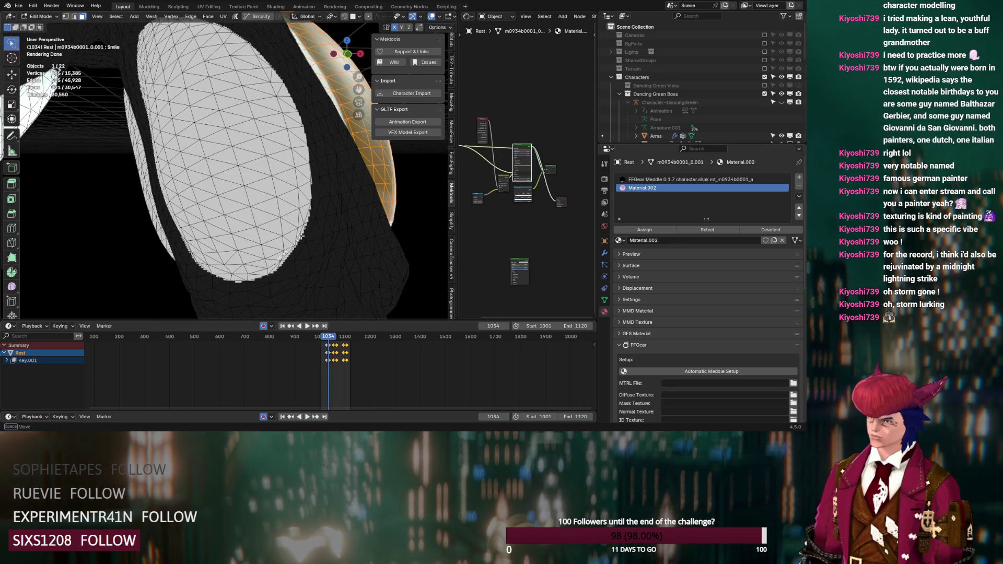
pyautogui.moveTo(302, 225); pyautogui.dragTo(305, 187)
pyautogui.moveTo(295, 126)
pyautogui.mouseDown()
pyautogui.moveTo(243, 42)
pyautogui.moveTo(193, 22)
pyautogui.moveTo(149, 29)
pyautogui.moveTo(162, 193)
pyautogui.moveTo(209, 261)
pyautogui.moveTo(228, 275)
pyautogui.moveTo(263, 275)
pyautogui.mouseUp()
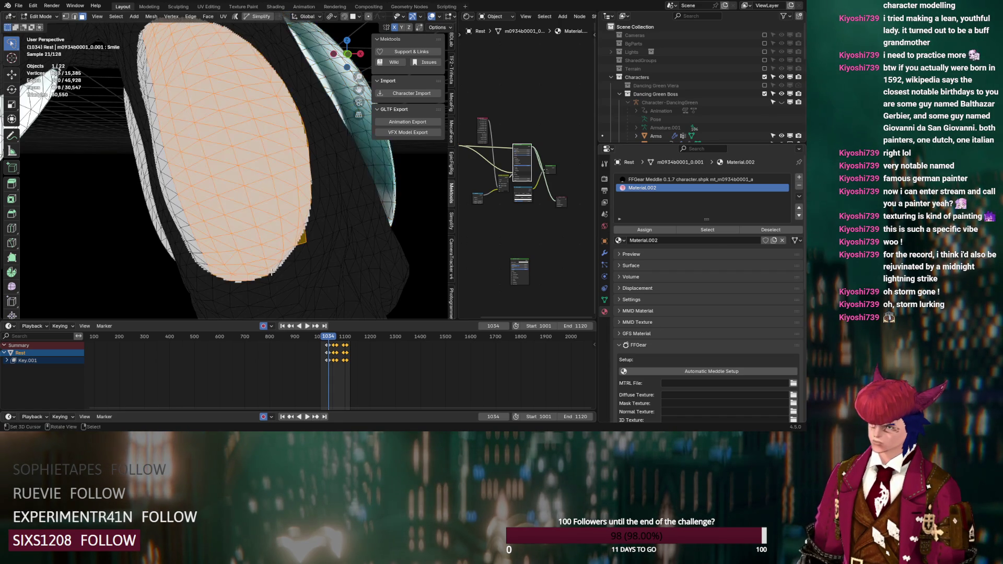
pyautogui.moveTo(305, 242); pyautogui.dragTo(282, 243, button='middle')
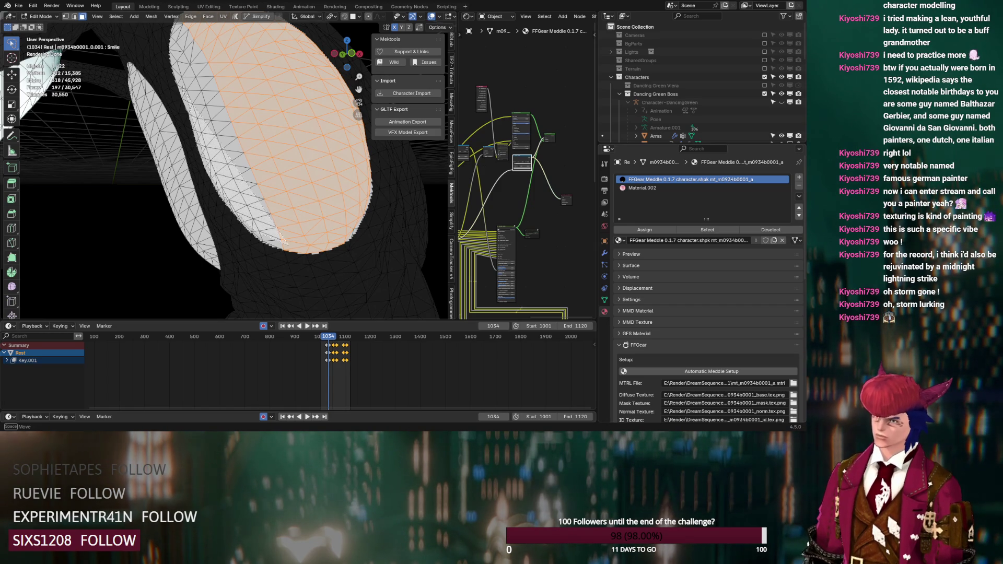
pyautogui.moveTo(230, 88)
pyautogui.mouseDown(button='middle')
pyautogui.moveTo(246, 85)
pyautogui.moveTo(244, 114)
pyautogui.mouseUp(button='middle')
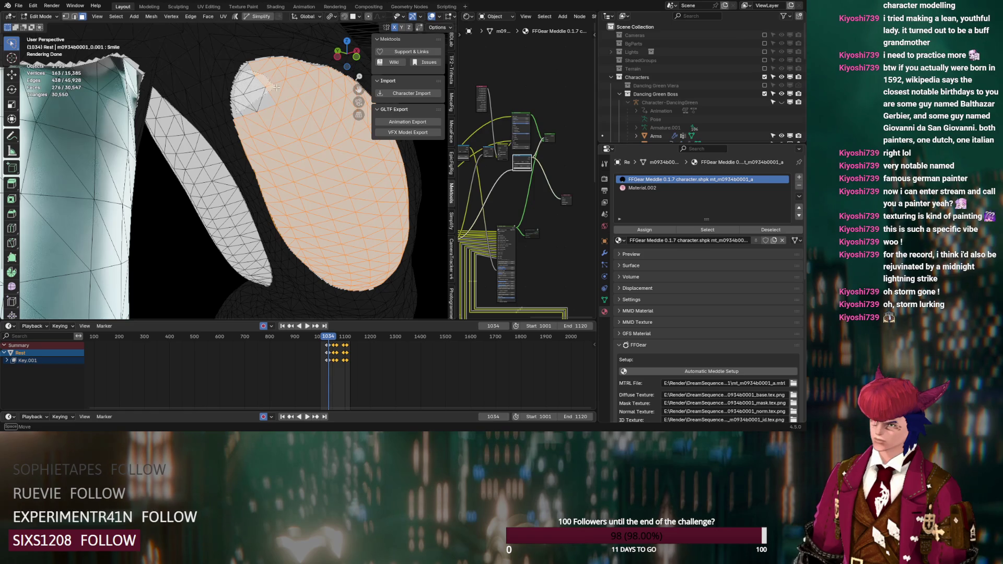
pyautogui.keyDown('shift'); pyautogui.moveTo(271, 83); pyautogui.dragTo(273, 83); pyautogui.keyUp('shift')
# - Make Material.002 the active slot and return to Object Mode
pyautogui.click(651, 187)
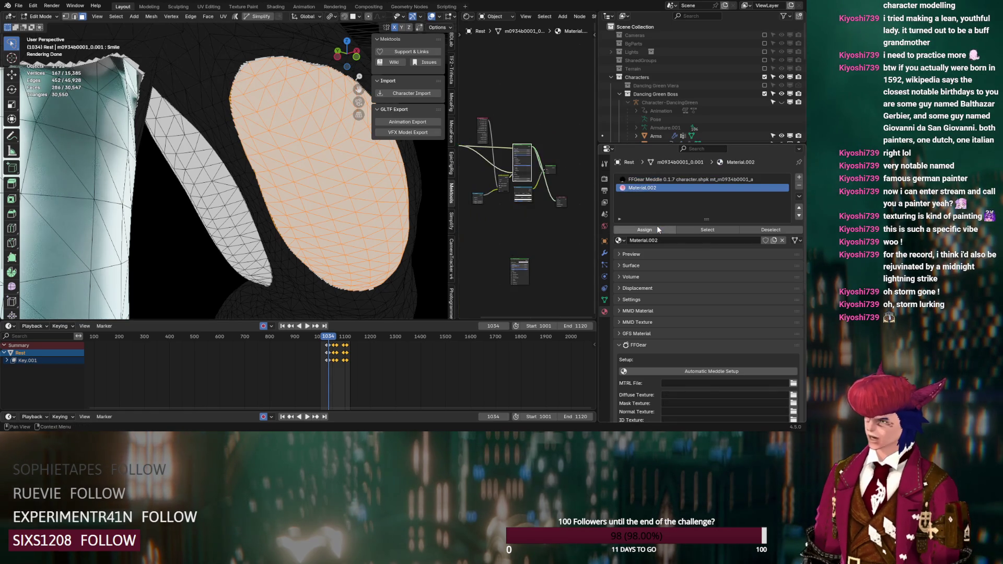
pyautogui.moveTo(335, 220)
pyautogui.mouseDown(button='middle')
pyautogui.moveTo(321, 261)
pyautogui.moveTo(261, 238)
pyautogui.moveTo(234, 226)
pyautogui.moveTo(224, 175)
pyautogui.mouseUp(button='middle')
pyautogui.scroll(-5, 321, 261)
pyautogui.scroll(3, 224, 175)
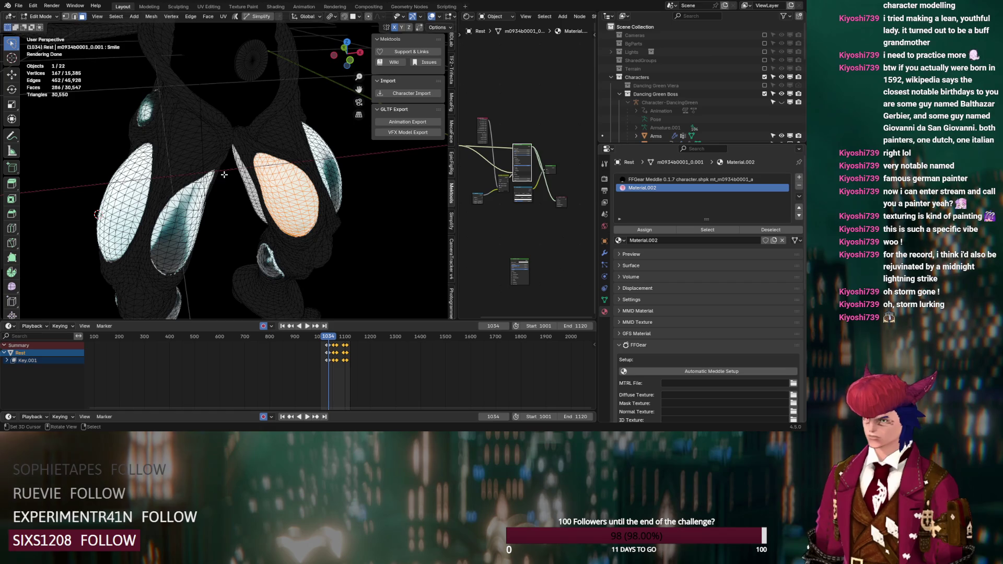
pyautogui.press('Tab')
# - Inspect the FFGear Meddle material's nodes and view the full lower body
pyautogui.click(690, 179)
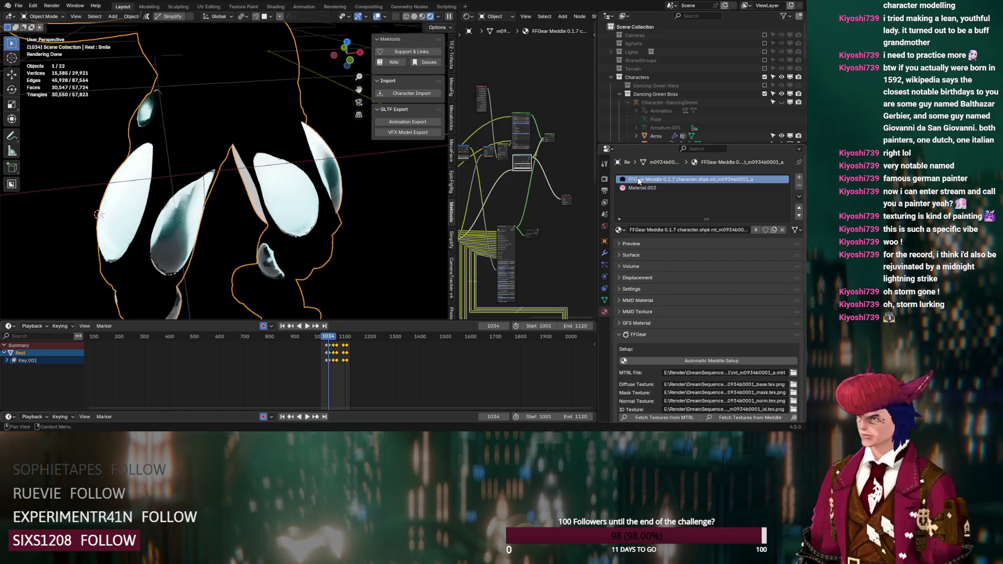
pyautogui.click(511, 229)
pyautogui.moveTo(366, 230)
pyautogui.mouseDown(button='middle')
pyautogui.moveTo(320, 222)
pyautogui.moveTo(262, 183)
pyautogui.mouseUp(button='middle')
pyautogui.scroll(-2, 199, 186)
pyautogui.moveTo(200, 186)
pyautogui.mouseDown(button='middle')
pyautogui.moveTo(241, 180)
pyautogui.moveTo(226, 185)
pyautogui.moveTo(207, 220)
pyautogui.mouseUp(button='middle')
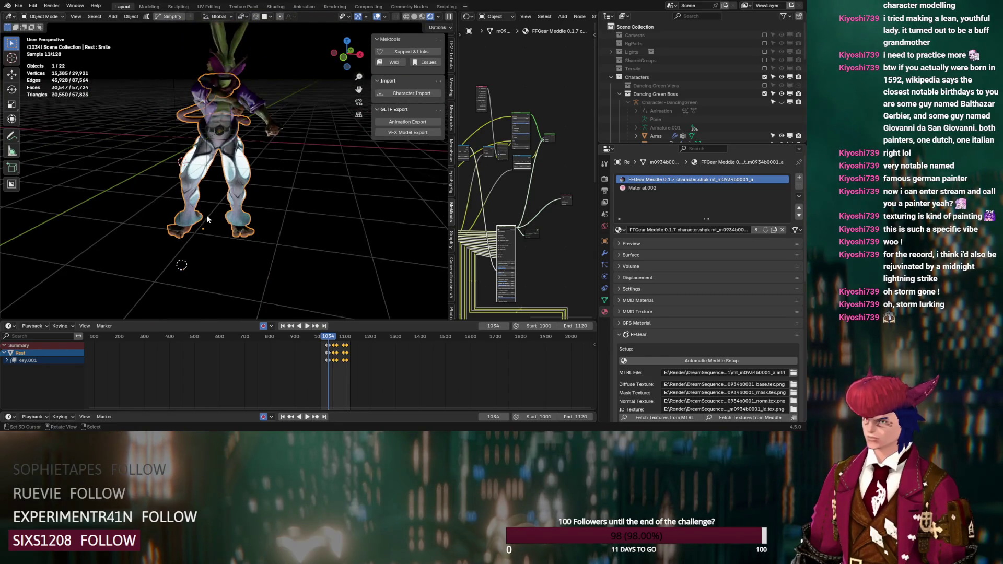
# - In Material.002's node tree, set the Multiply value to 59 and adjust Roughness
pyautogui.click(641, 188)
pyautogui.moveTo(501, 215)
pyautogui.mouseDown(button='middle')
pyautogui.moveTo(533, 223)
pyautogui.moveTo(540, 277)
pyautogui.mouseUp(button='middle')
pyautogui.scroll(2, 541, 267)
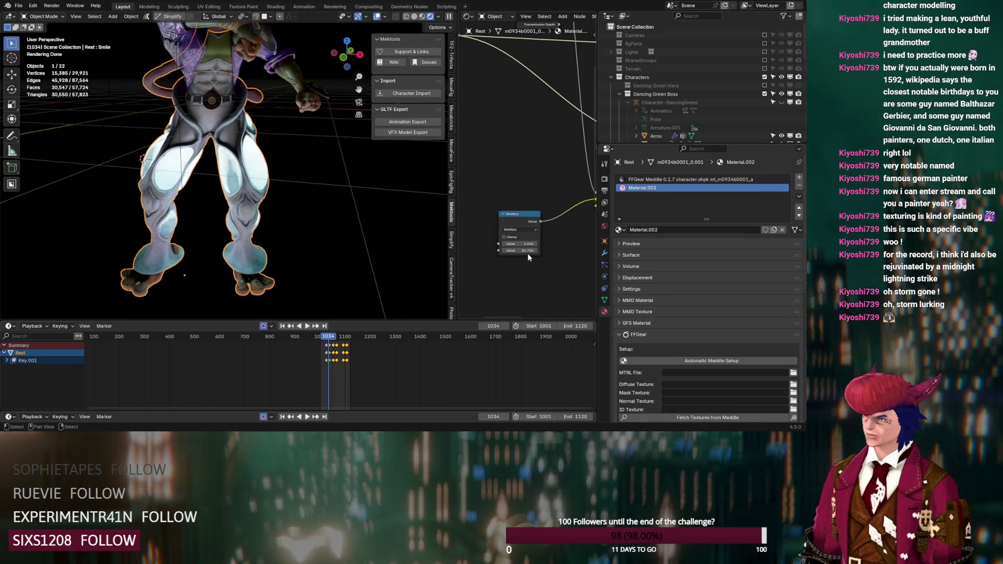
pyautogui.press('Return')
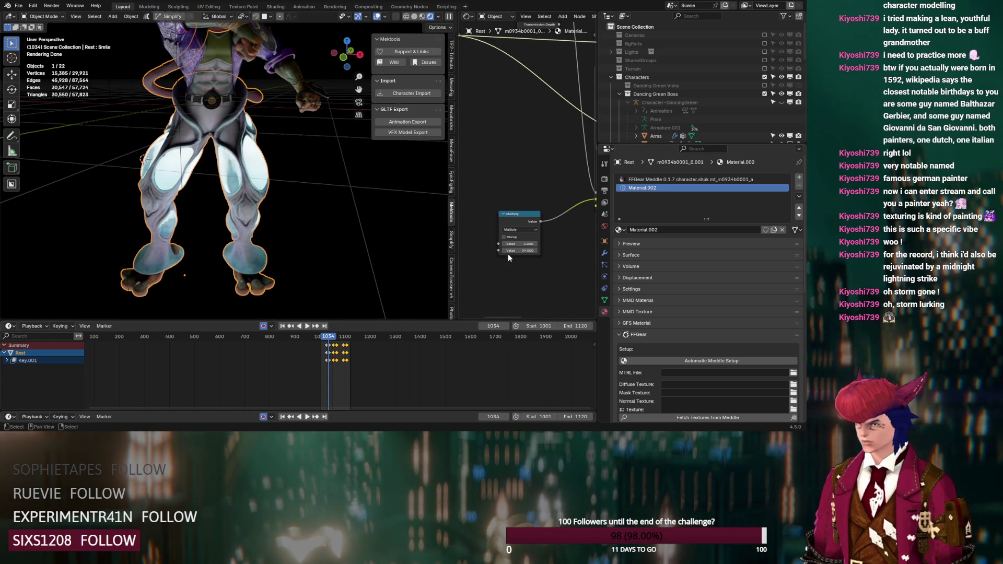
pyautogui.scroll(-5, 528, 158)
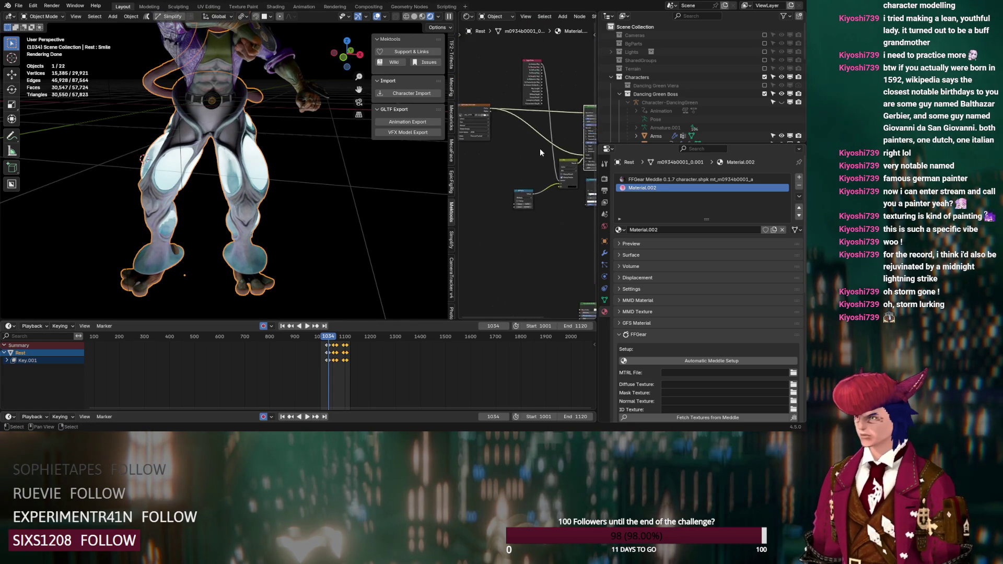
pyautogui.scroll(2, 535, 178)
pyautogui.moveTo(559, 144); pyautogui.dragTo(559, 144)
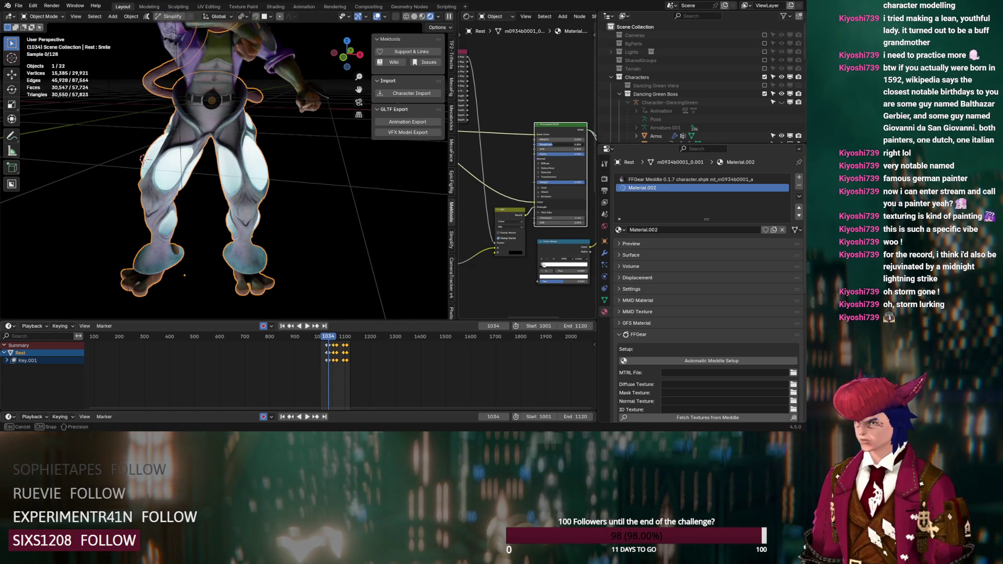
# - Change the Multiply node's second value to 2, then settle on 15
pyautogui.scroll(-3, 565, 209)
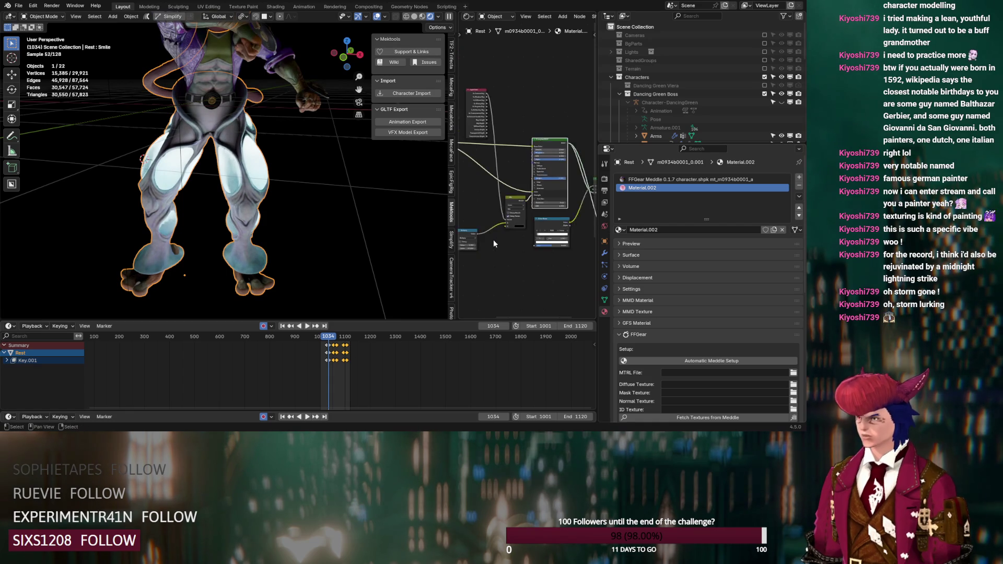
pyautogui.scroll(4, 565, 209)
pyautogui.click(553, 264)
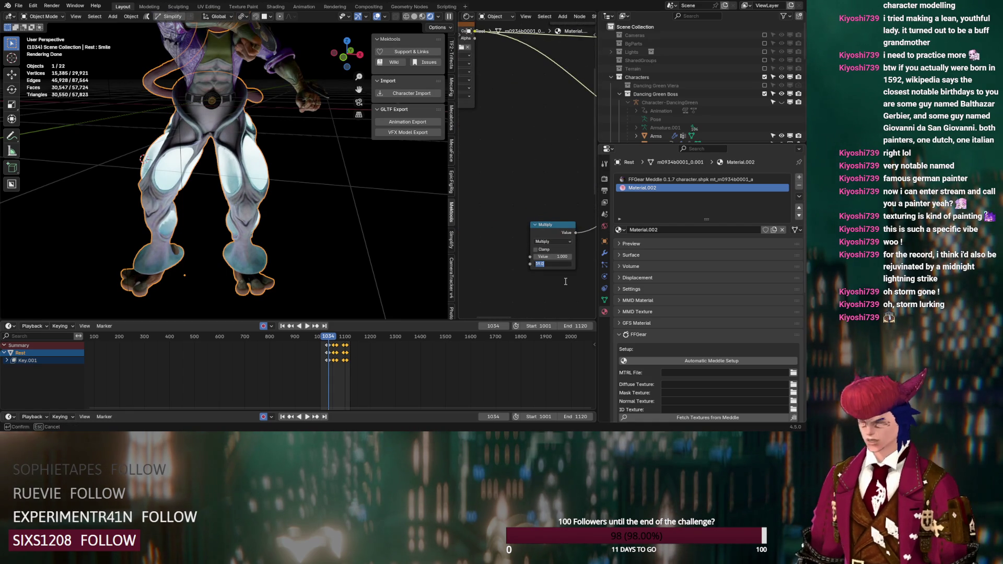
pyautogui.press('Return')
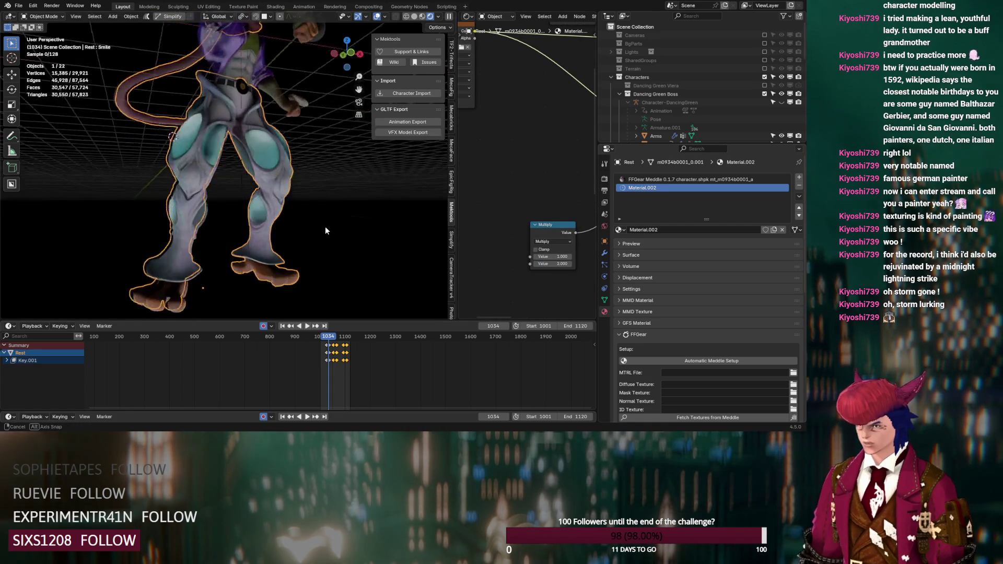
pyautogui.moveTo(567, 265); pyautogui.dragTo(568, 264)
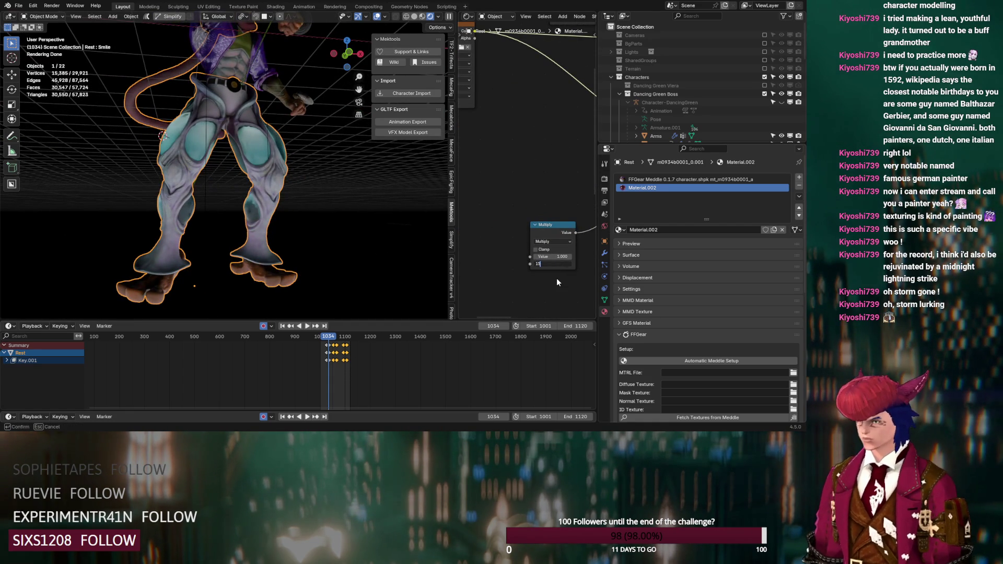
pyautogui.press('Return')
pyautogui.moveTo(412, 243)
pyautogui.mouseDown(button='middle')
pyautogui.moveTo(240, 242)
pyautogui.moveTo(282, 225)
pyautogui.moveTo(340, 237)
pyautogui.moveTo(346, 249)
pyautogui.moveTo(312, 262)
pyautogui.moveTo(273, 256)
pyautogui.moveTo(273, 240)
pyautogui.moveTo(196, 236)
pyautogui.moveTo(243, 219)
pyautogui.moveTo(367, 236)
pyautogui.moveTo(366, 259)
pyautogui.moveTo(424, 252)
pyautogui.moveTo(414, 230)
pyautogui.moveTo(304, 239)
pyautogui.moveTo(331, 255)
pyautogui.moveTo(330, 225)
pyautogui.mouseUp(button='middle')
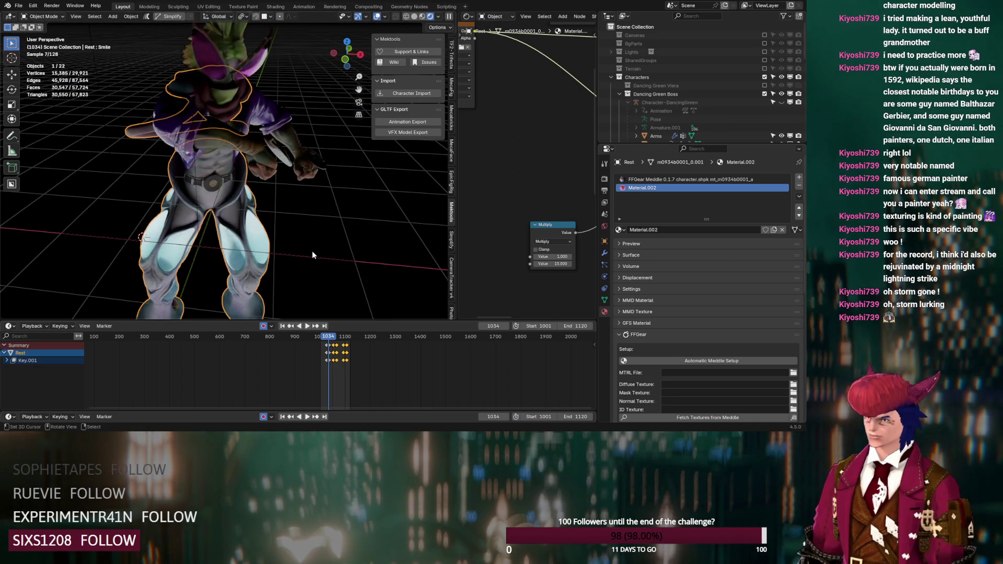
pyautogui.click(604, 226)
pyautogui.moveTo(743, 241); pyautogui.dragTo(731, 241)
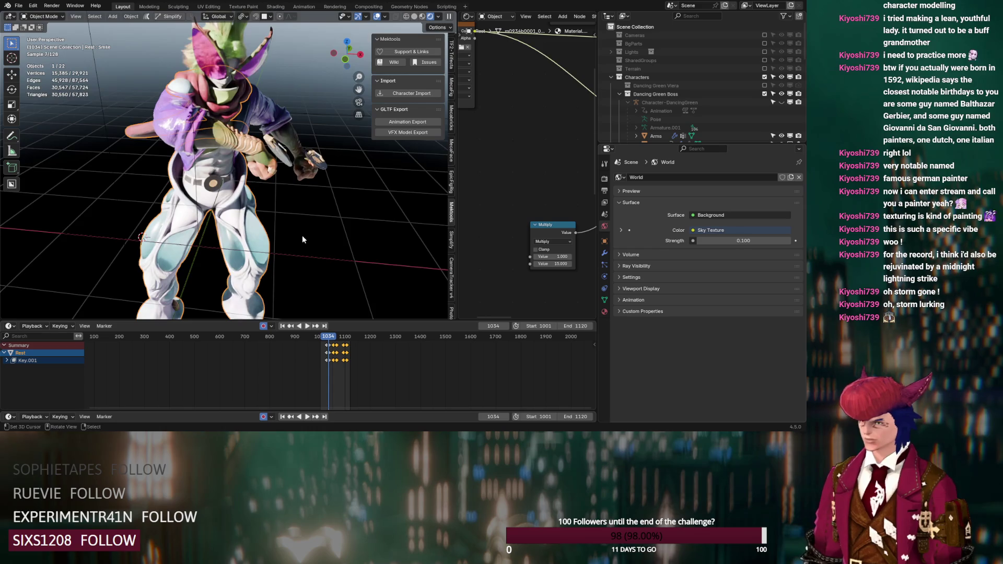
pyautogui.moveTo(294, 213)
pyautogui.mouseDown(button='middle')
pyautogui.moveTo(222, 209)
pyautogui.moveTo(296, 258)
pyautogui.moveTo(307, 221)
pyautogui.moveTo(273, 270)
pyautogui.moveTo(236, 208)
pyautogui.moveTo(278, 268)
pyautogui.moveTo(298, 236)
pyautogui.mouseUp(button='middle')
pyautogui.scroll(5, 296, 258)
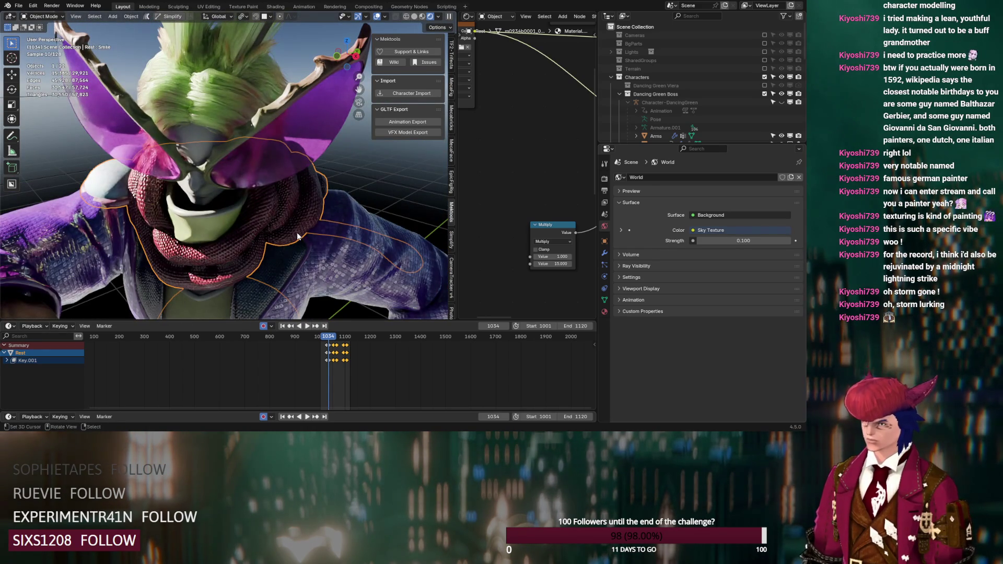
pyautogui.scroll(-6, 298, 231)
pyautogui.moveTo(326, 225)
pyautogui.mouseDown(button='middle')
pyautogui.moveTo(209, 216)
pyautogui.moveTo(245, 217)
pyautogui.mouseUp(button='middle')
pyautogui.scroll(4, 254, 217)
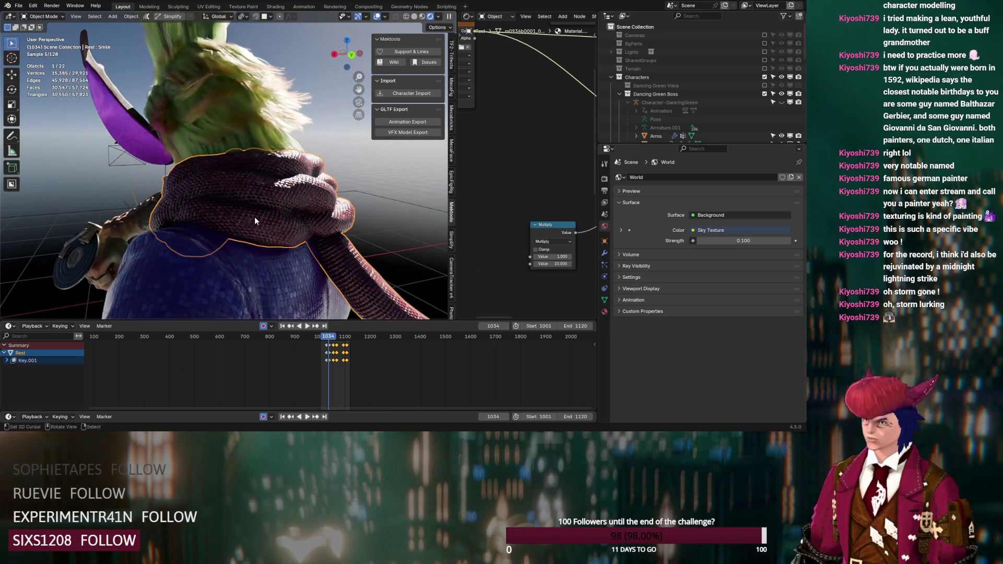
pyautogui.scroll(-5, 255, 217)
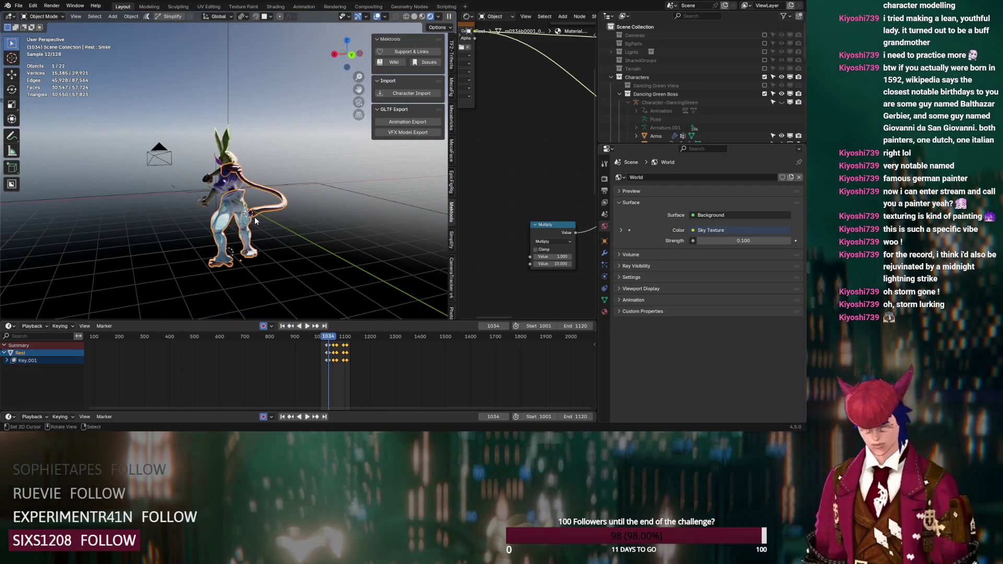
pyautogui.click(620, 94)
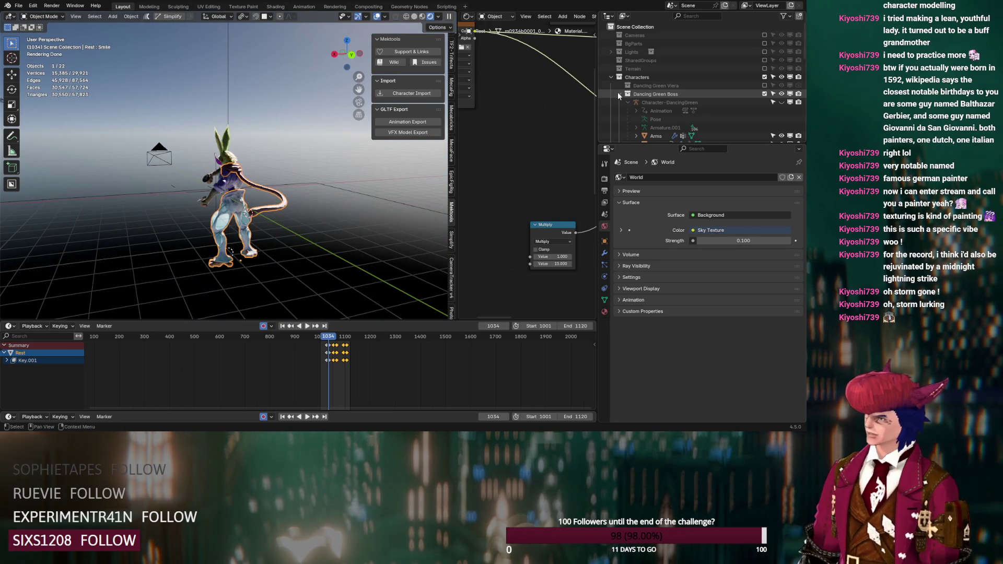
# - Exclude Dancing Green Boss, show World shader nodes, and re-enable SharedGroups
pyautogui.click(765, 94)
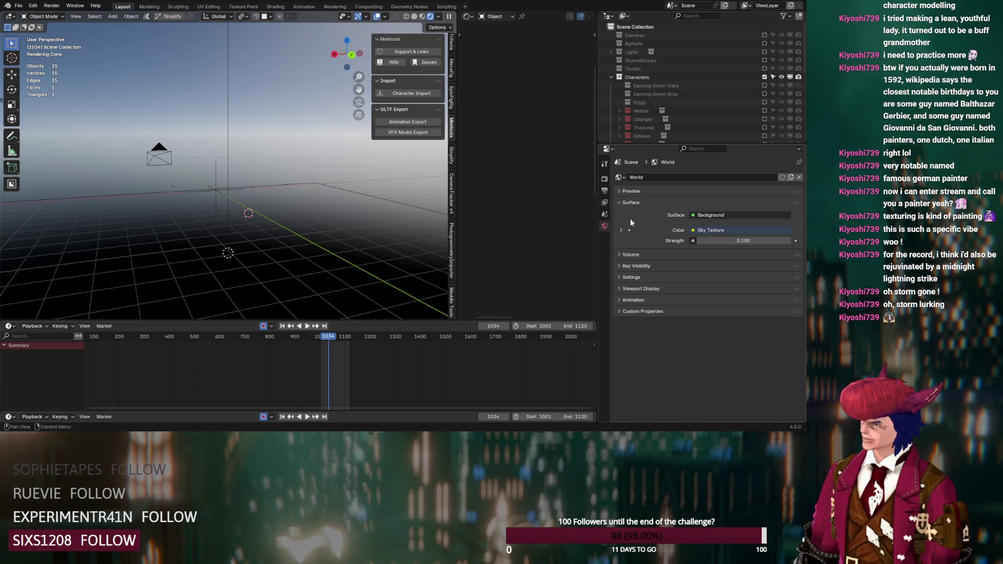
pyautogui.click(495, 16)
pyautogui.click(496, 47)
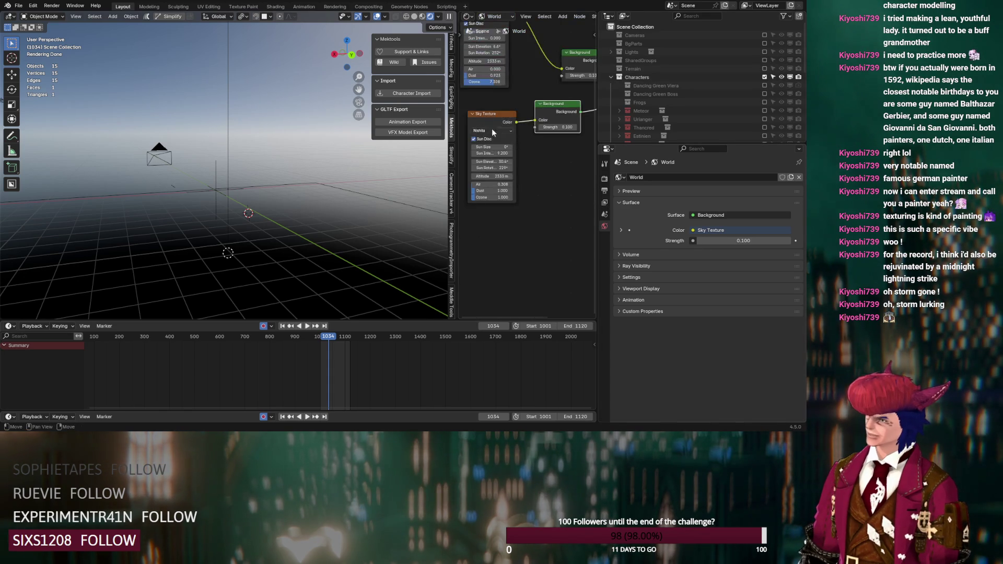
pyautogui.keyDown('ctrl'); pyautogui.keyDown('shift'); pyautogui.click(551, 126); pyautogui.keyUp('shift'); pyautogui.keyUp('ctrl')
pyautogui.click(764, 60)
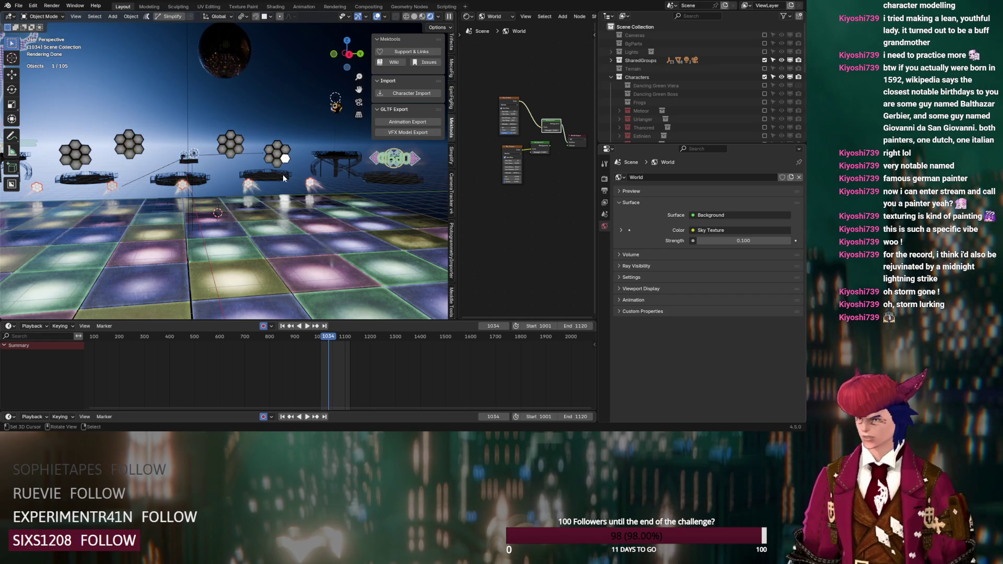
# - Frame the white hexagon, select its lamp, and show Object shader nodes
pyautogui.scroll(2, 287, 174)
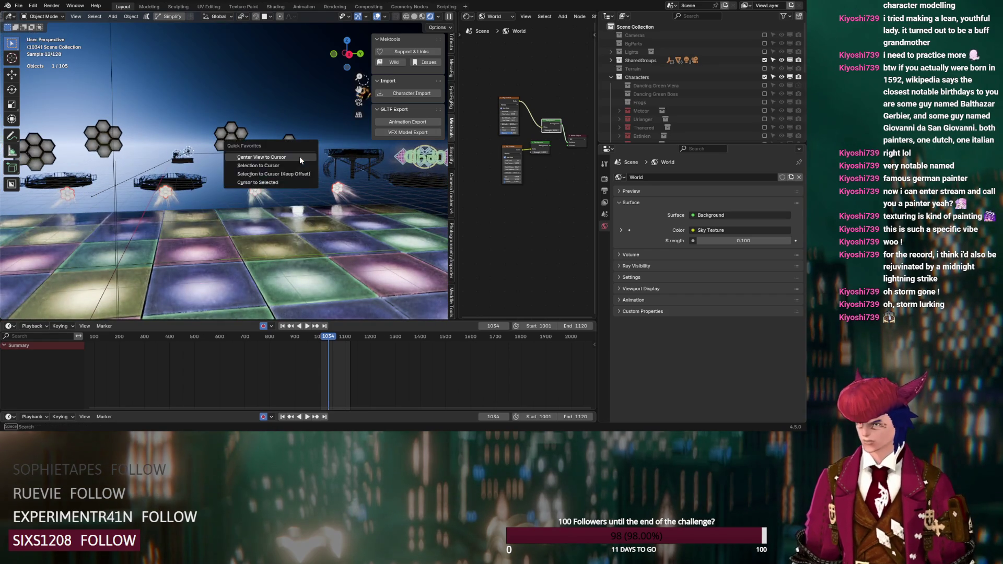
pyautogui.press('KP_Decimal')
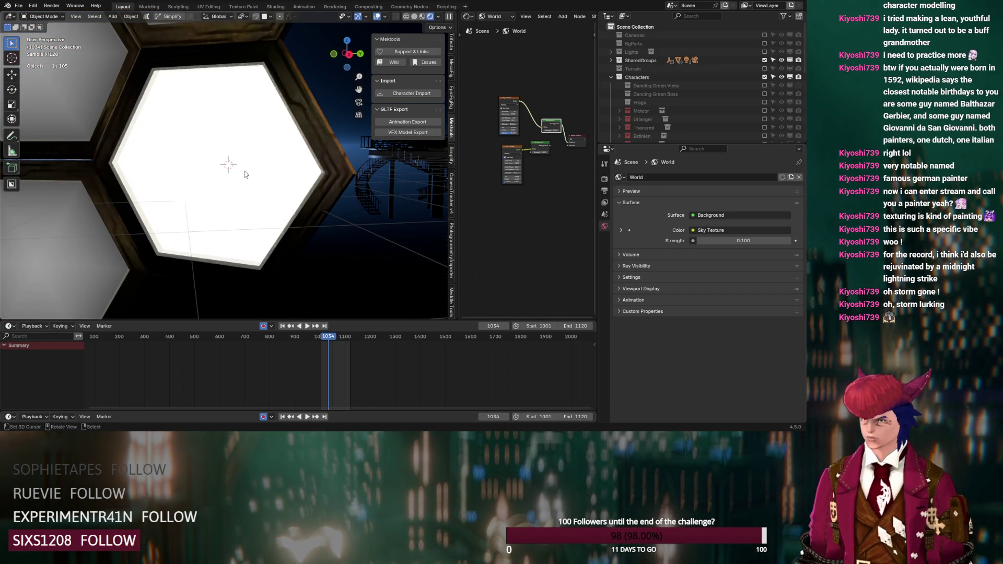
pyautogui.click(245, 174)
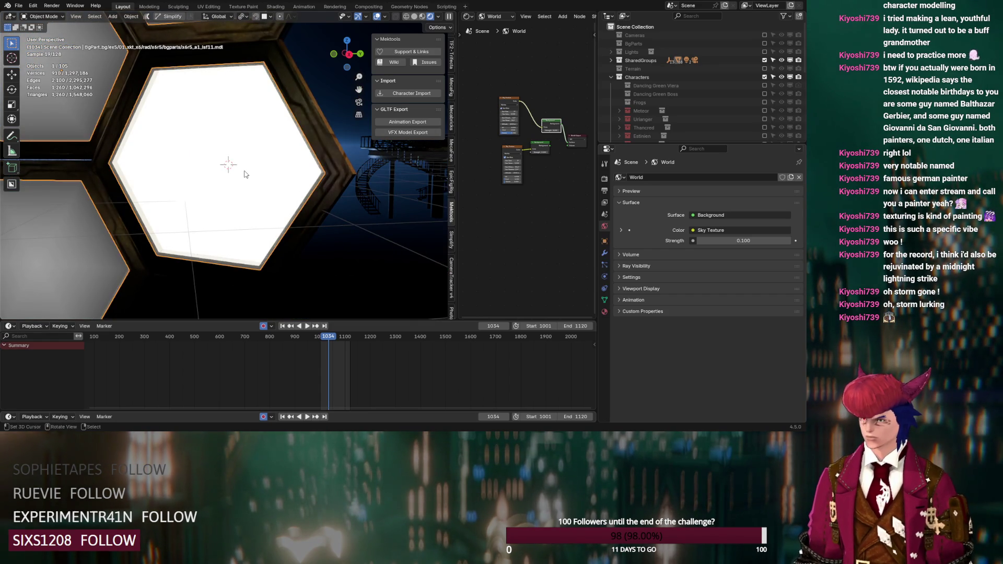
pyautogui.click(150, 222)
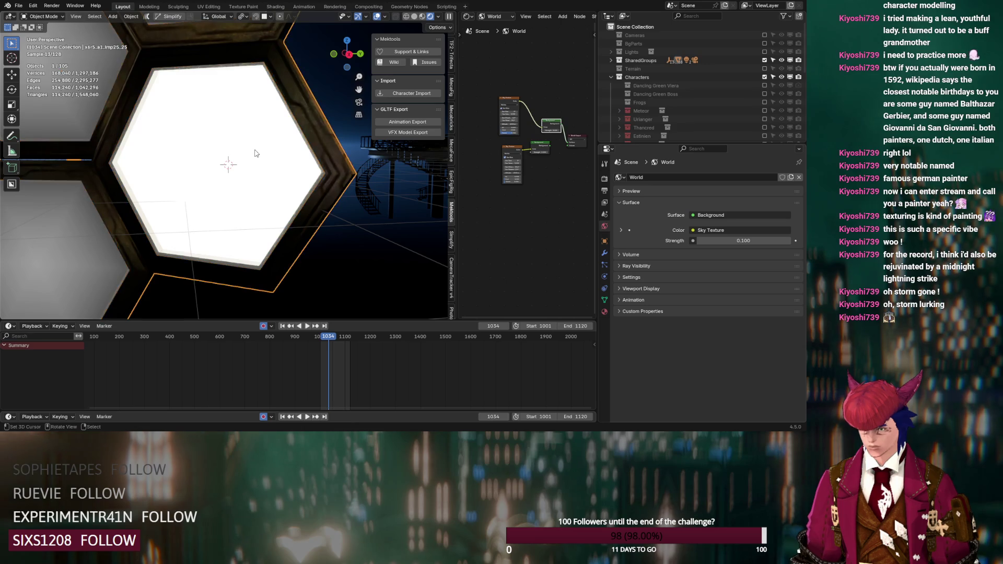
pyautogui.press('Tab')
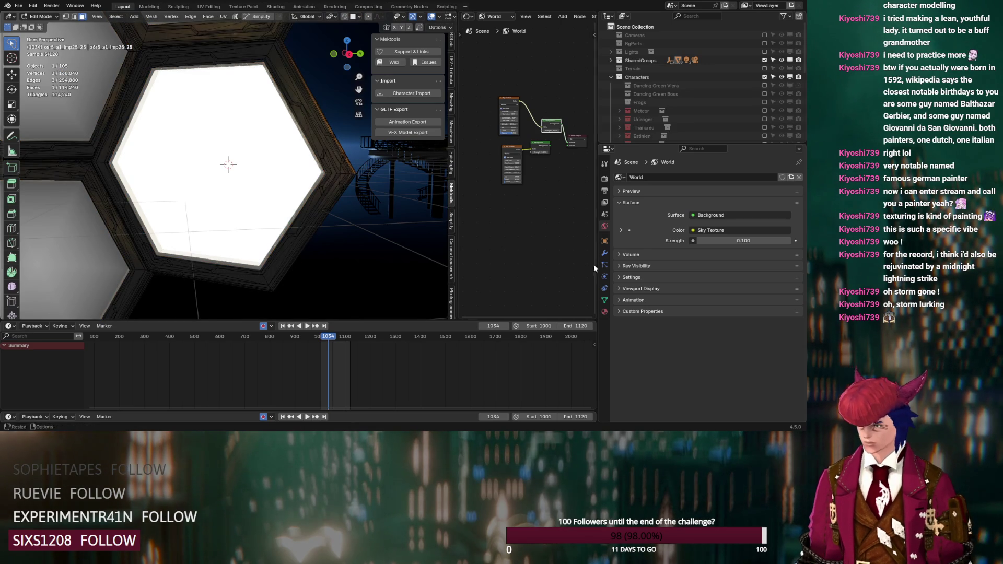
pyautogui.click(494, 16)
pyautogui.click(506, 36)
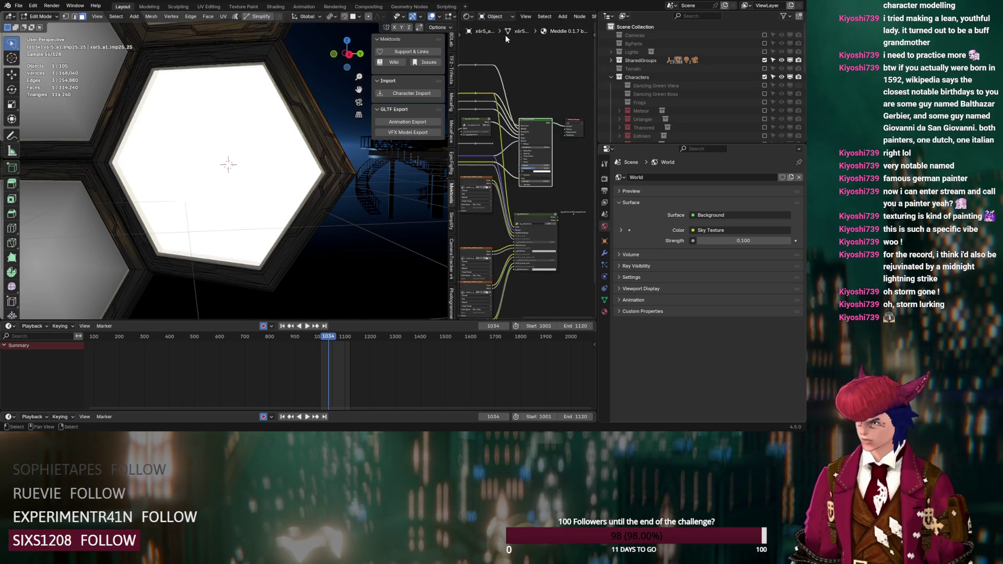
# - Select the hexagon frame object and hide it in the SharedGroups collection
pyautogui.moveTo(257, 174)
pyautogui.mouseDown(button='middle')
pyautogui.moveTo(235, 162)
pyautogui.moveTo(264, 192)
pyautogui.mouseUp(button='middle')
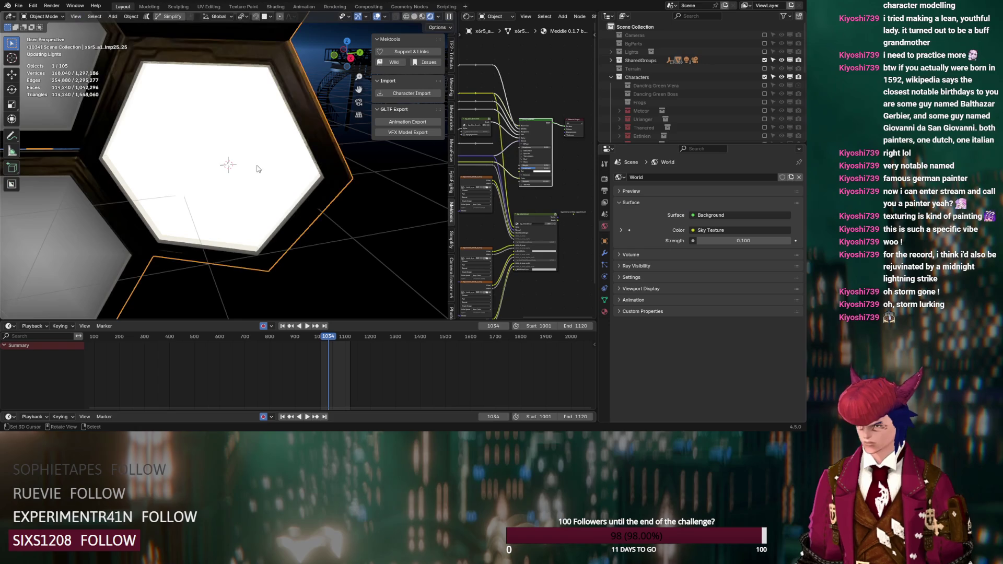
pyautogui.press('Tab')
pyautogui.click(264, 192)
pyautogui.click(611, 60)
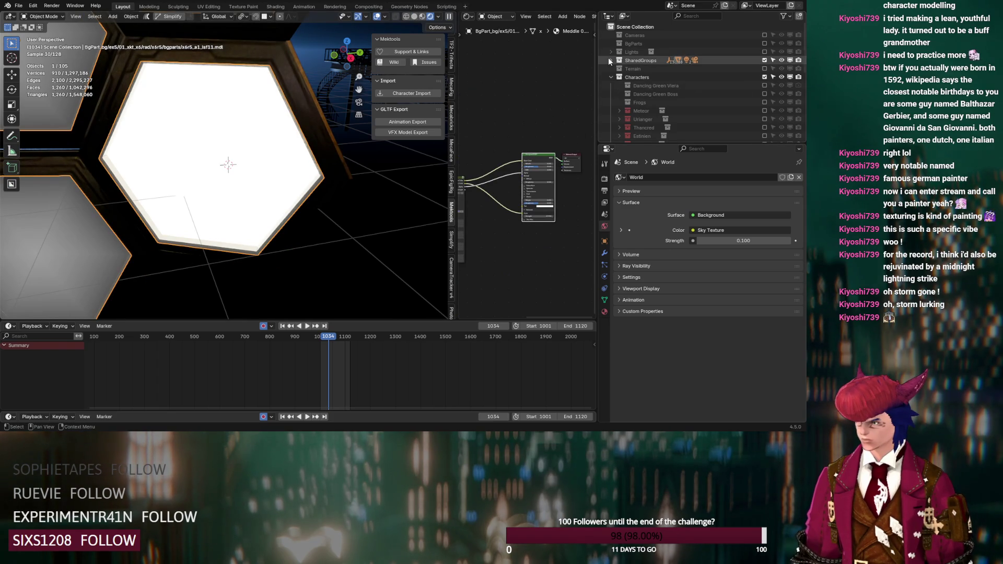
pyautogui.scroll(-1, 679, 68)
pyautogui.click(782, 52)
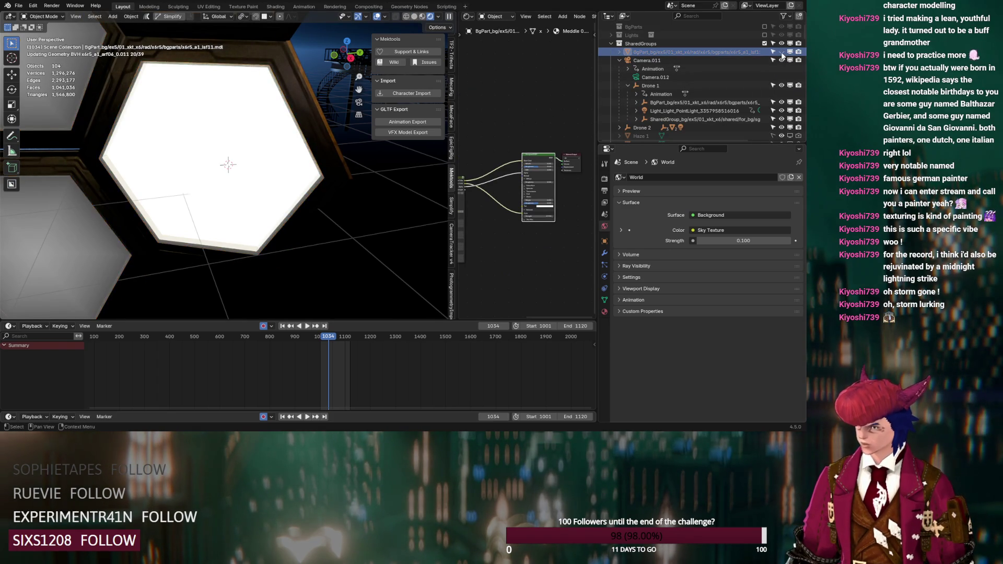
# - Set the hexagon glass's Emission Strength to 0, then select the BgPart panel
pyautogui.click(217, 124)
pyautogui.press('Tab')
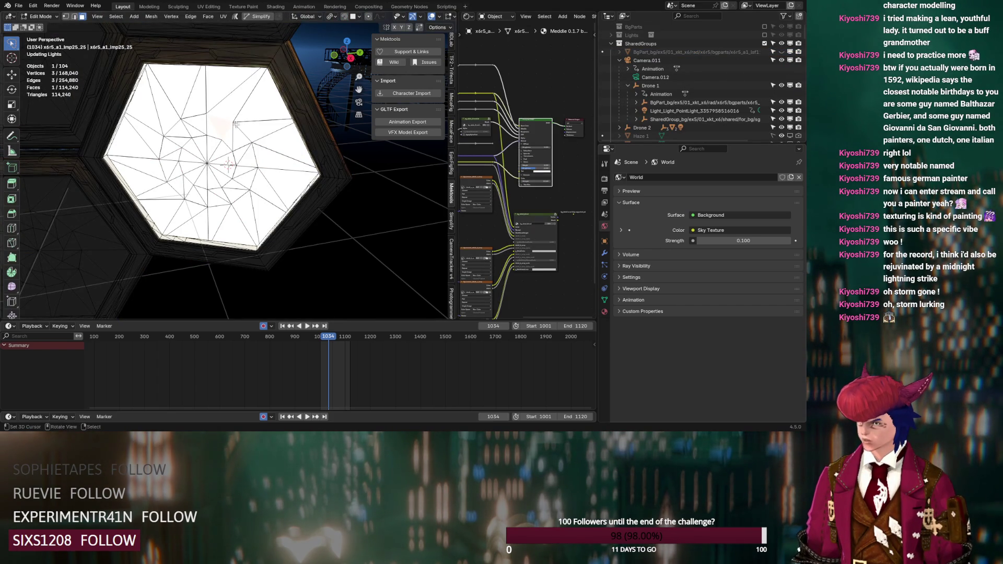
pyautogui.scroll(2, 537, 202)
pyautogui.scroll(2, 538, 203)
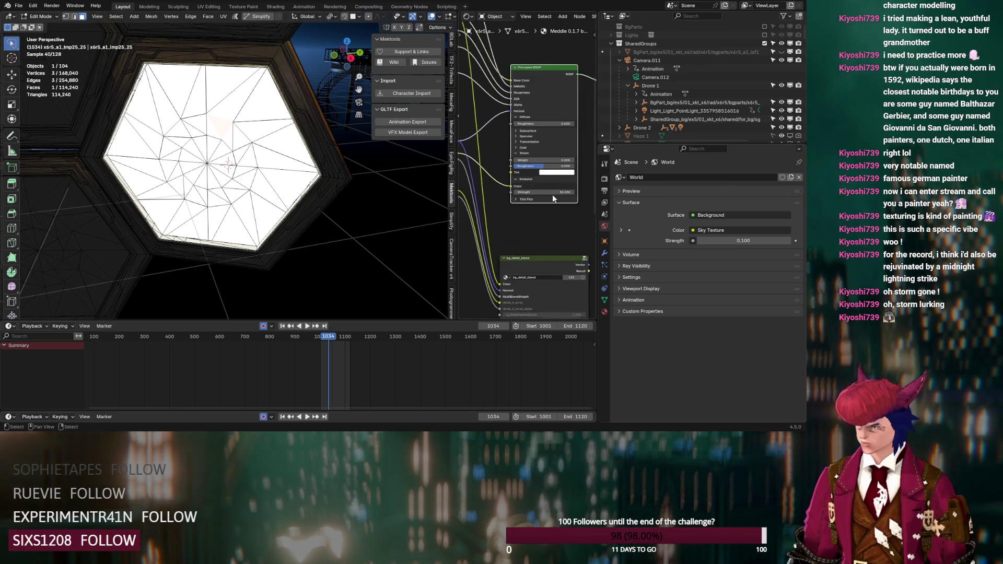
pyautogui.moveTo(553, 191); pyautogui.dragTo(528, 192)
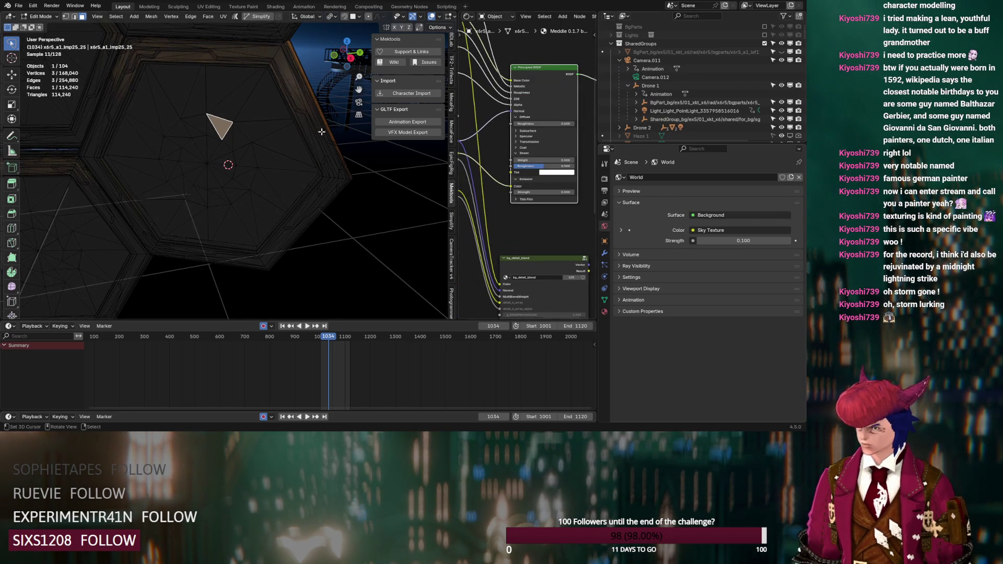
pyautogui.press('Tab')
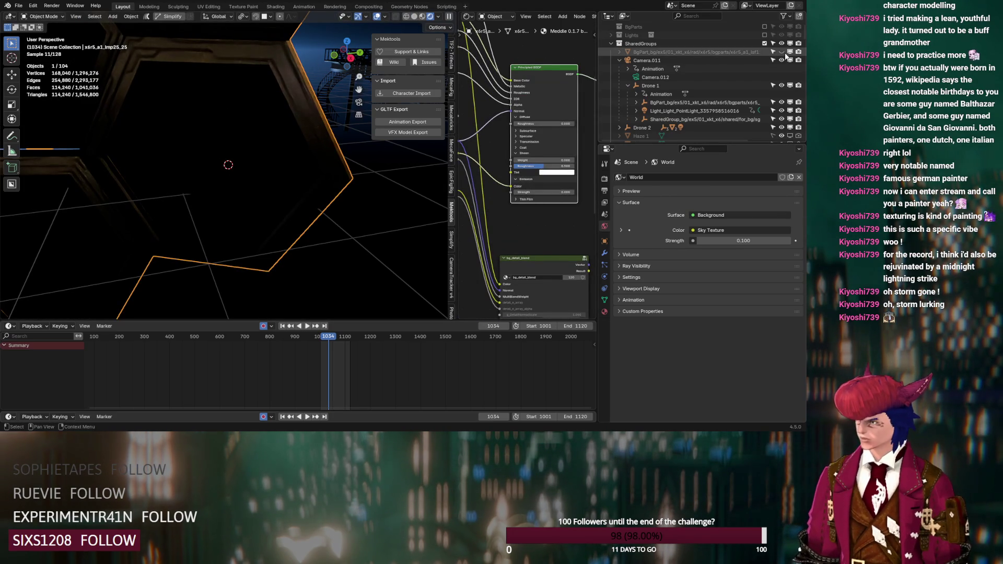
pyautogui.click(754, 53)
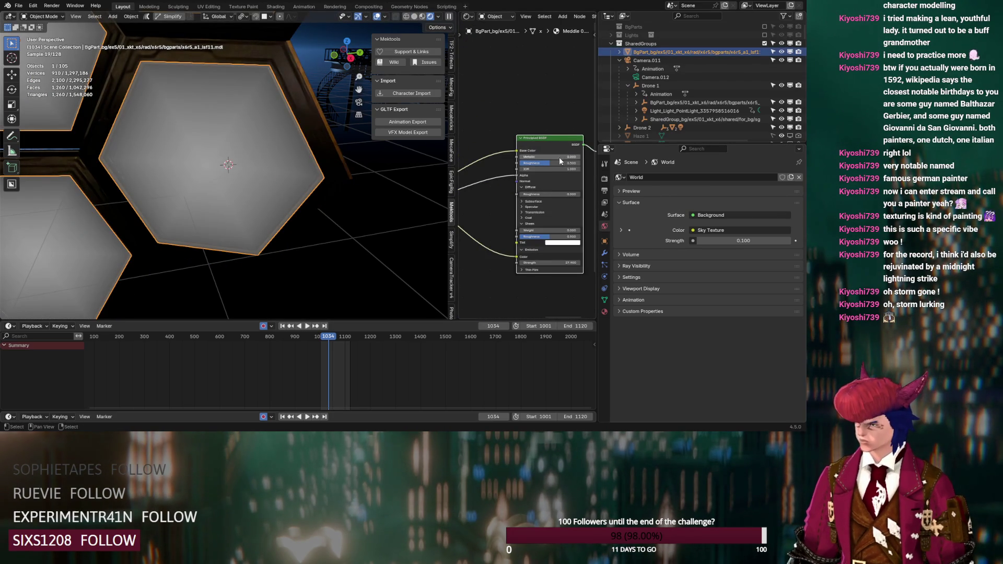
# - Raise the panels' emission strength to 119.9
pyautogui.moveTo(546, 259); pyautogui.dragTo(586, 260)
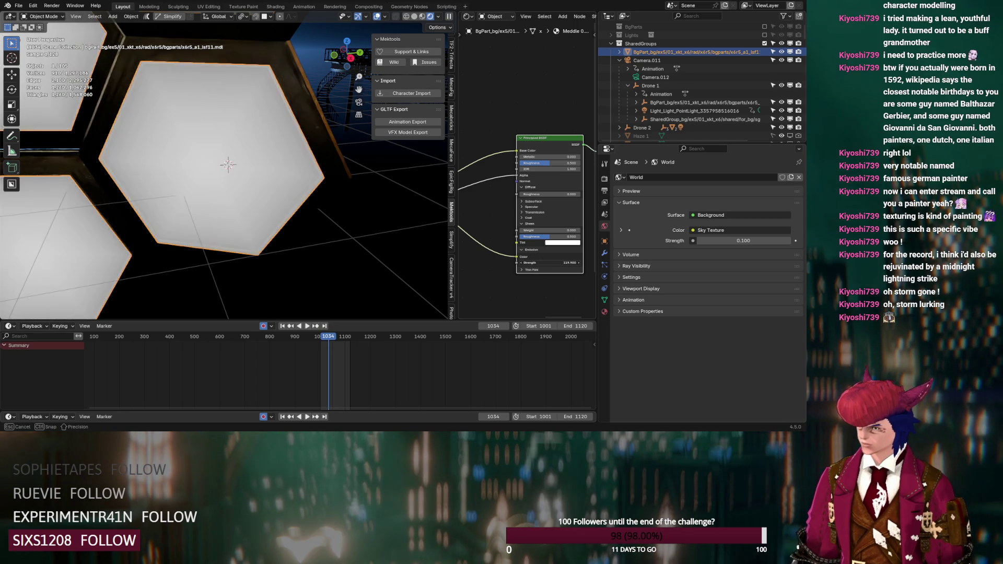
pyautogui.scroll(-2, 528, 254)
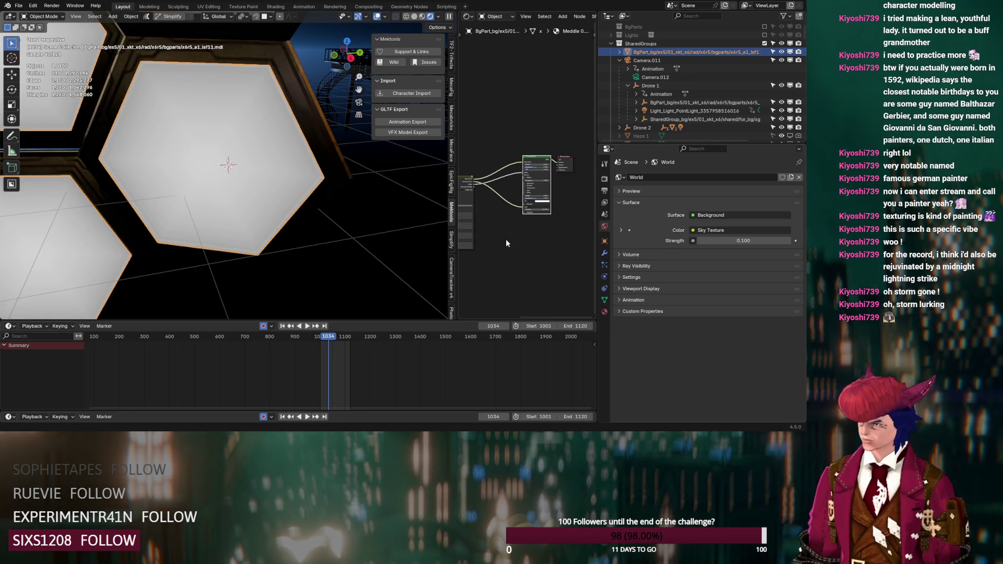
pyautogui.scroll(-1, 506, 239)
# - Detach the old emission-colour link and wire the left colour node into the Principled BSDF
pyautogui.moveTo(521, 239); pyautogui.dragTo(492, 216)
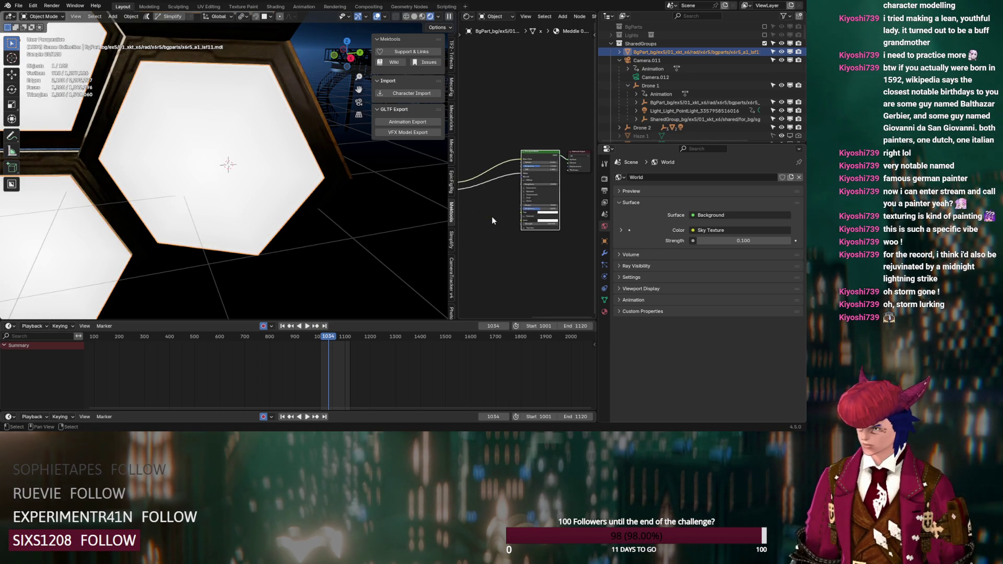
pyautogui.moveTo(492, 220); pyautogui.dragTo(548, 221, button='middle')
pyautogui.keyDown('ctrl'); pyautogui.keyDown('shift'); pyautogui.click(504, 197); pyautogui.keyUp('shift'); pyautogui.keyUp('ctrl')
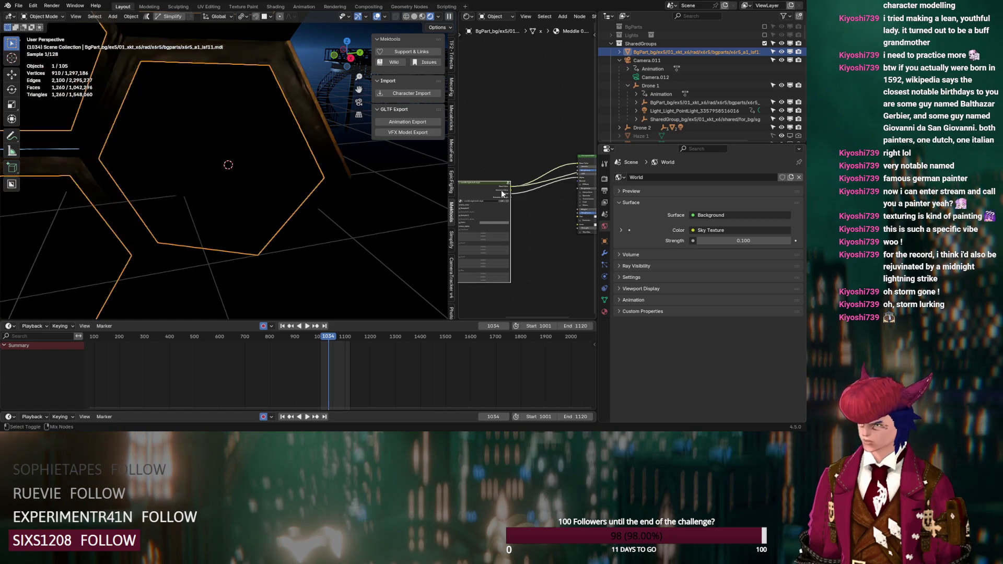
pyautogui.moveTo(511, 192); pyautogui.dragTo(567, 229)
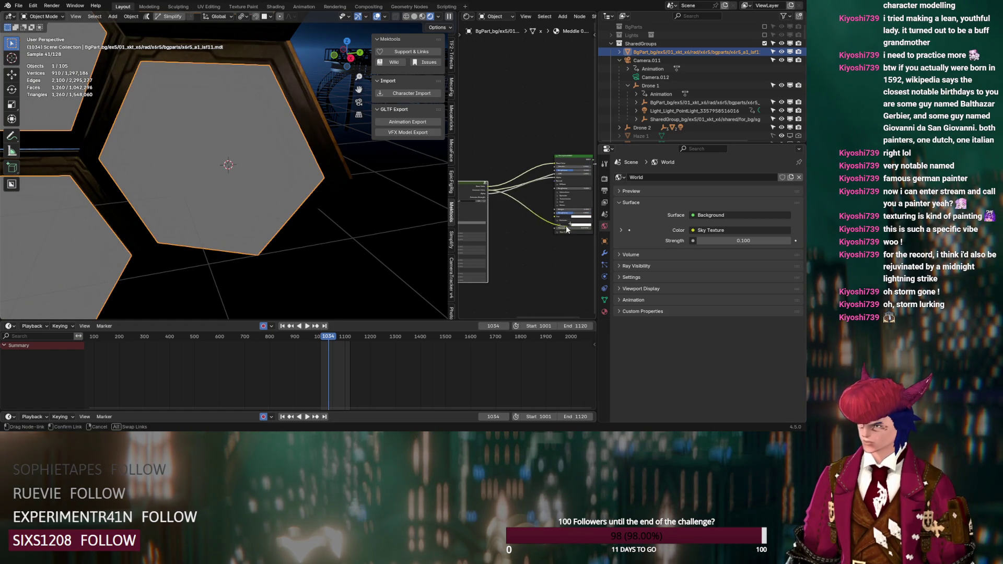
# - Try blue, pink and finally salmon pink for the node's colour in the picker
pyautogui.click(475, 223)
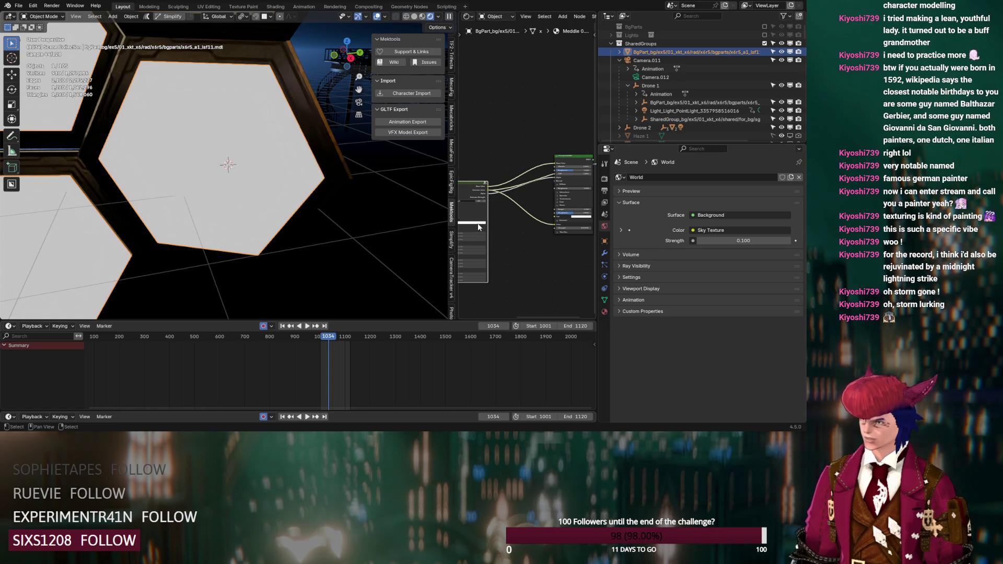
pyautogui.click(477, 174)
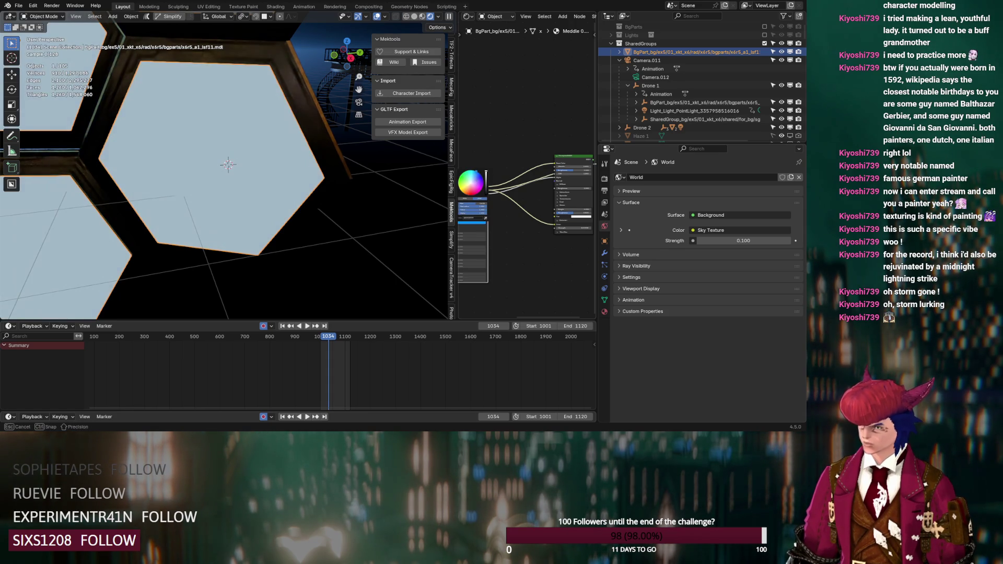
pyautogui.click(478, 188)
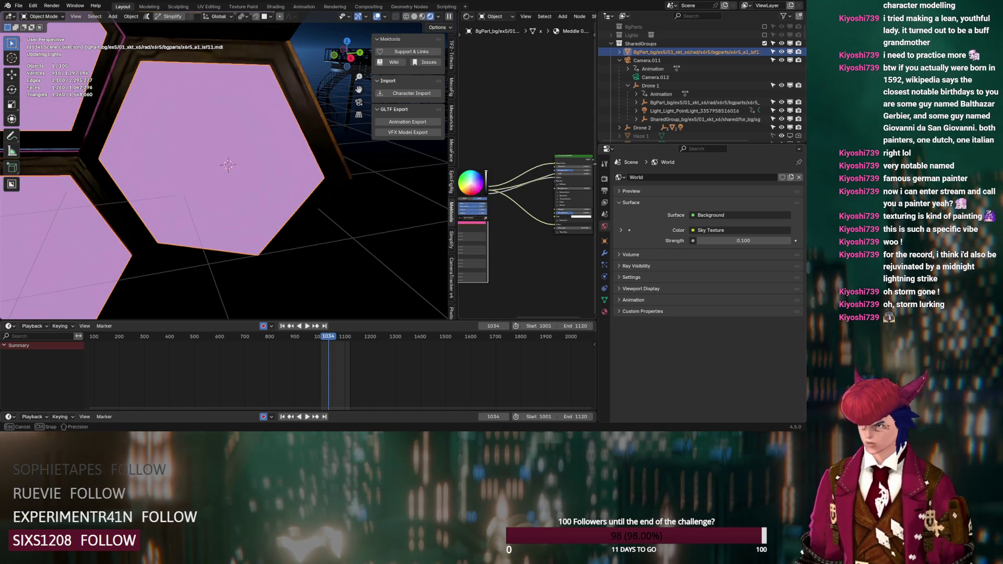
pyautogui.click(469, 195)
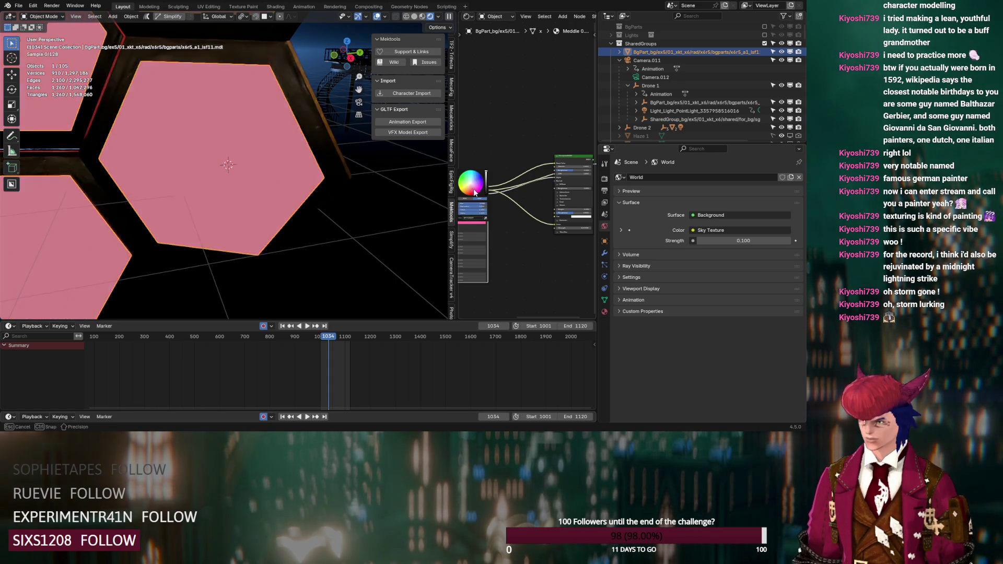
pyautogui.click(583, 238)
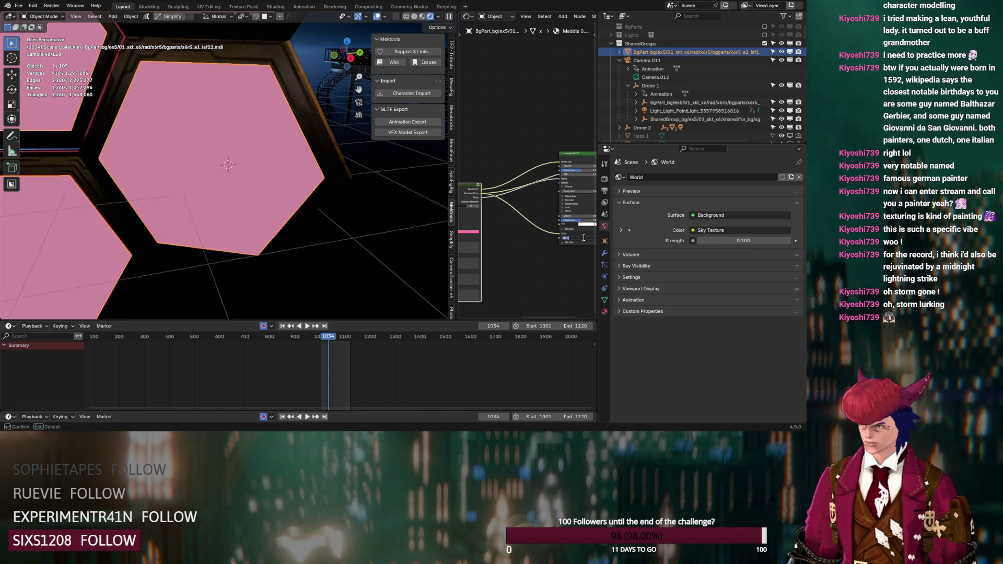
# - Set the hexagon panels' emission colour to a lighter blue
pyautogui.moveTo(566, 262); pyautogui.dragTo(536, 260, button='middle')
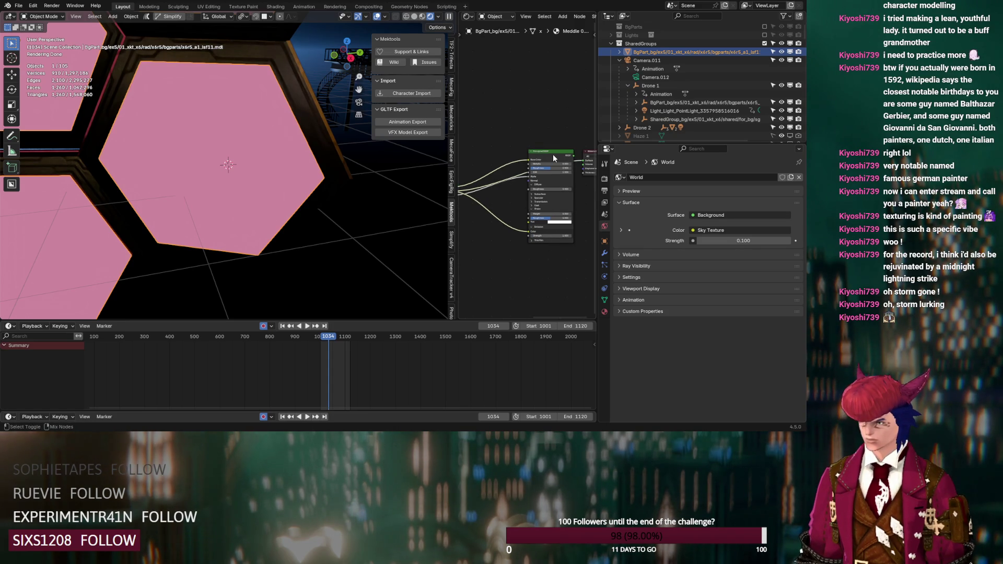
pyautogui.moveTo(504, 219); pyautogui.dragTo(559, 219, button='middle')
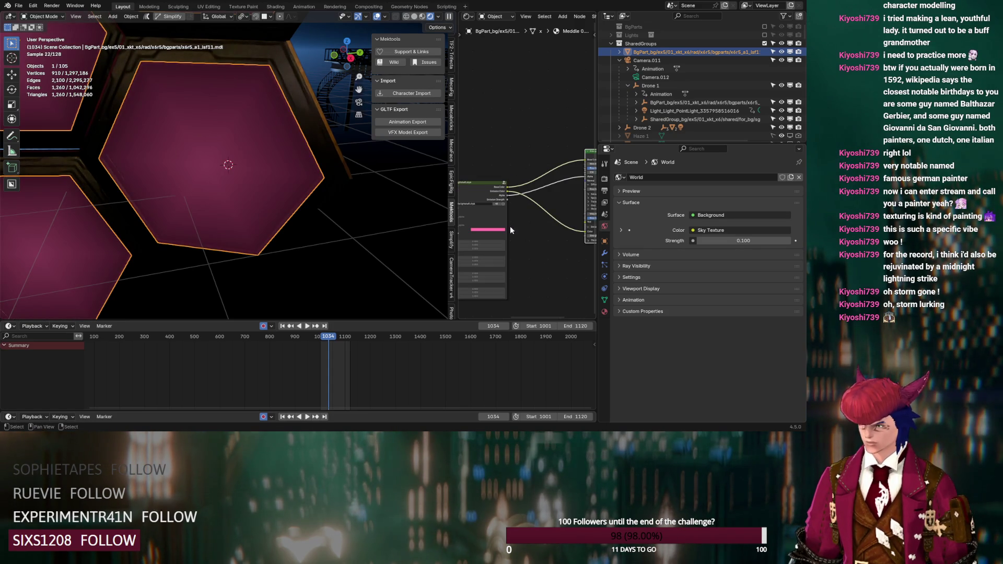
pyautogui.click(492, 233)
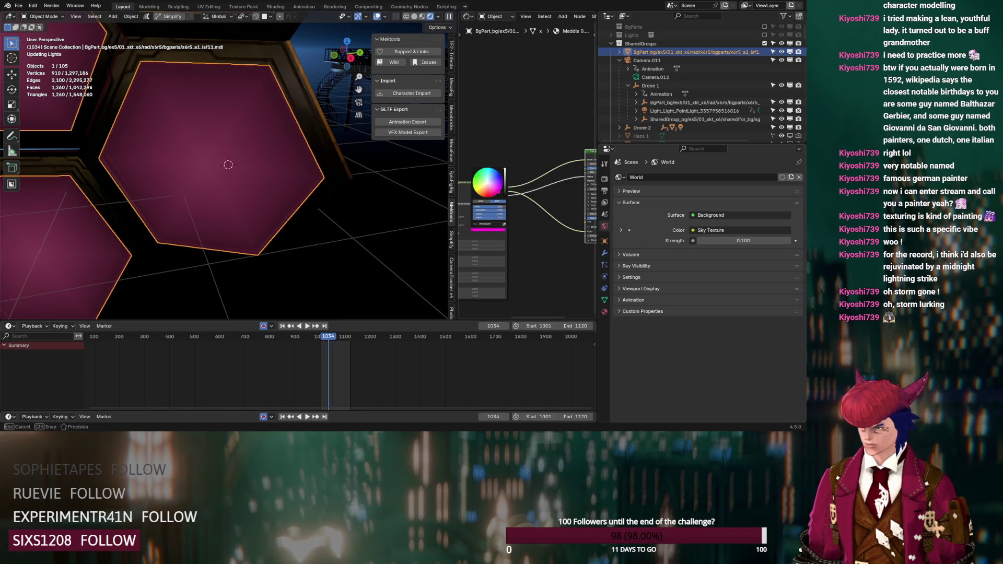
pyautogui.click(498, 194)
pyautogui.moveTo(499, 195); pyautogui.dragTo(490, 176)
pyautogui.moveTo(573, 244); pyautogui.dragTo(523, 243, button='middle')
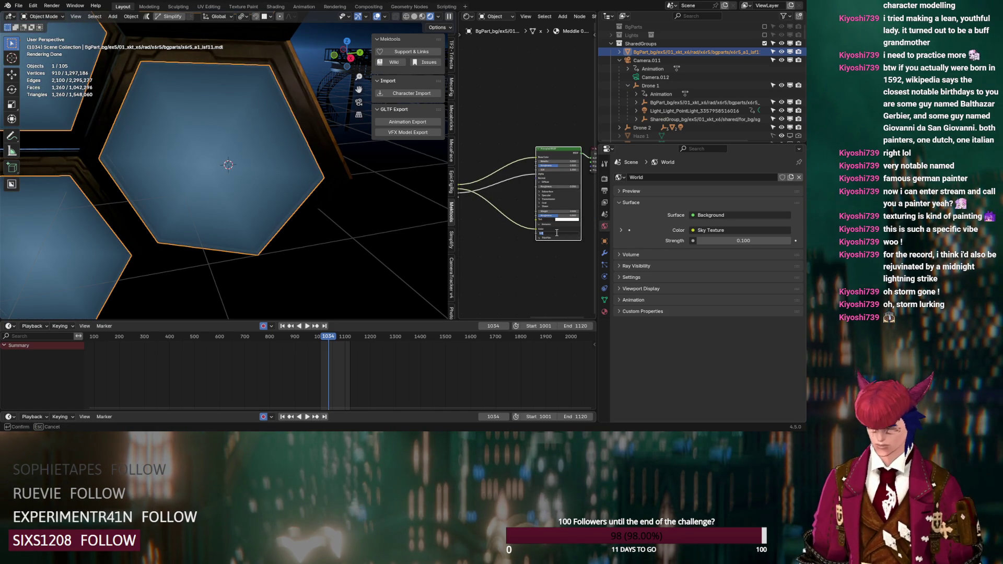
# - Set the node's Strength to 1.000 and view the stage through the scene camera at frame 1066
pyautogui.scroll(-10, 241, 186)
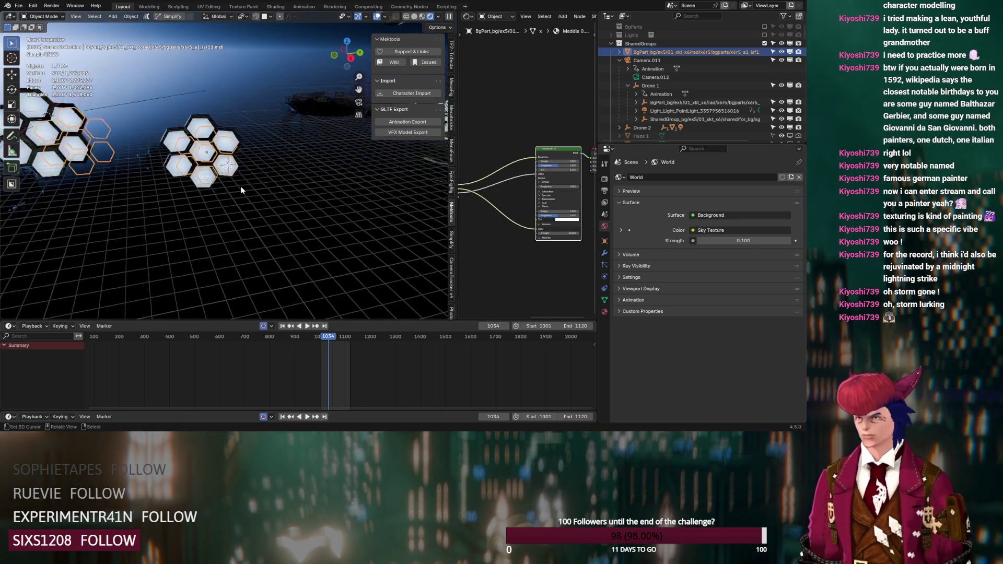
pyautogui.scroll(8, 221, 209)
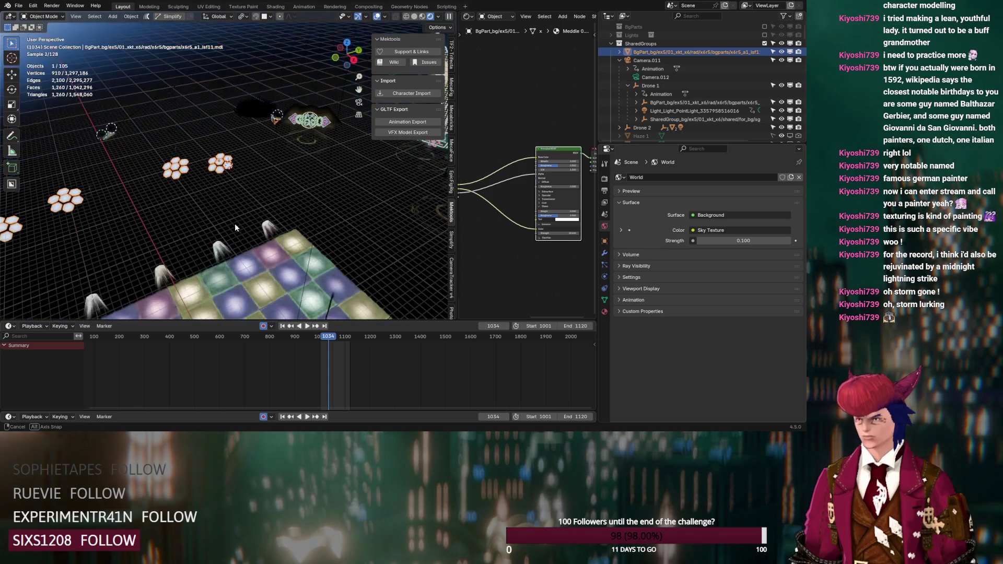
pyautogui.scroll(2, 207, 216)
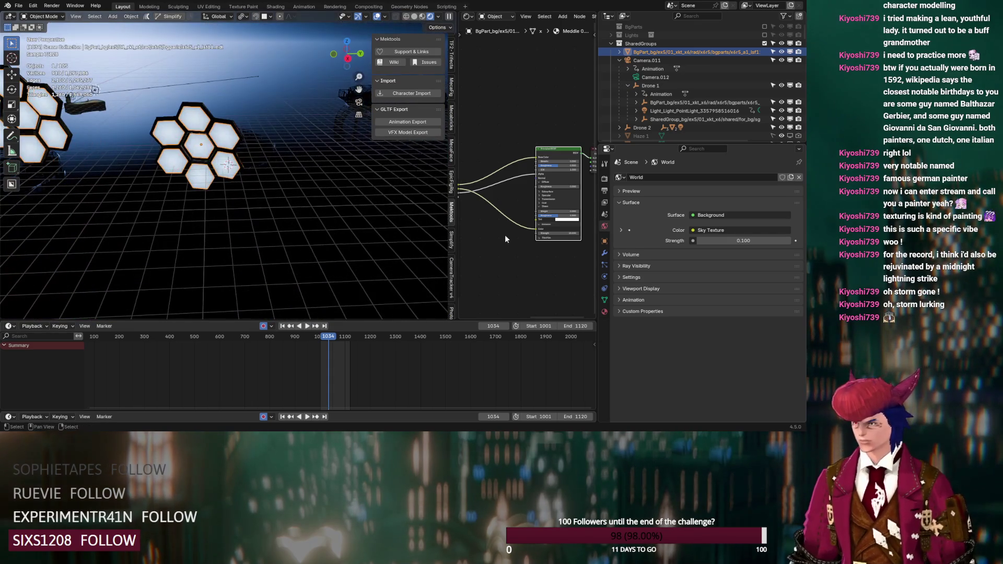
pyautogui.click(548, 232)
pyautogui.press('Return')
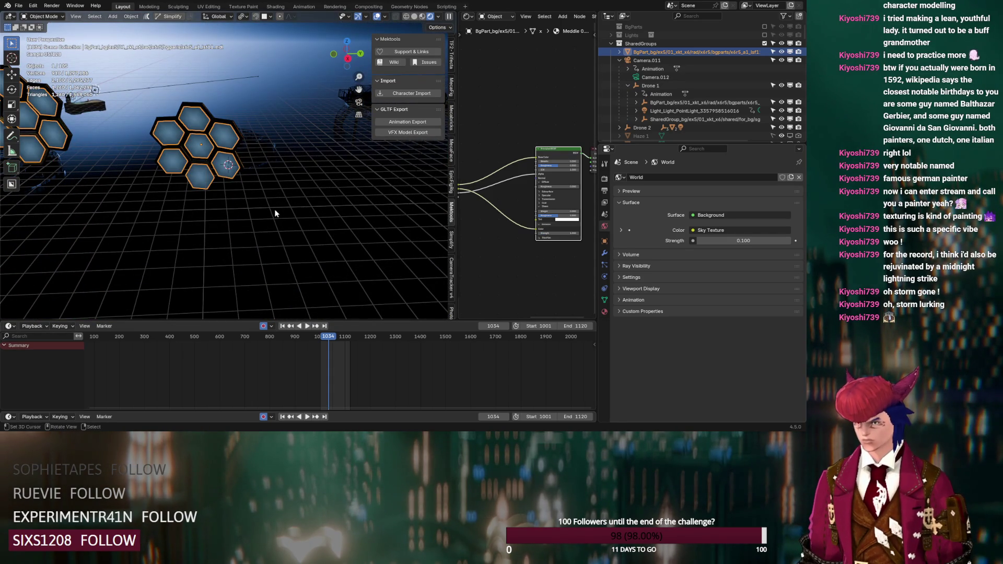
pyautogui.press('KP_0')
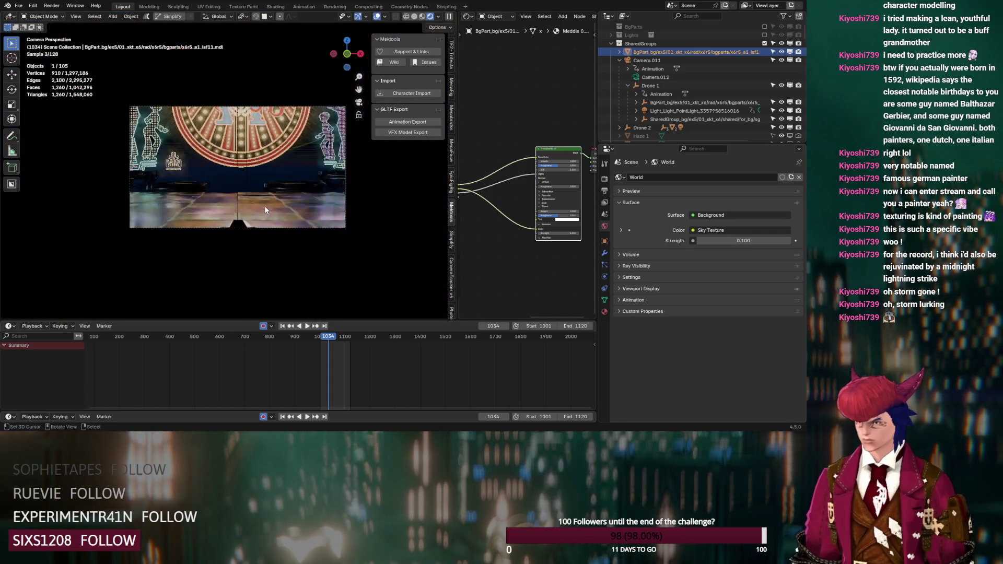
pyautogui.press('Up')
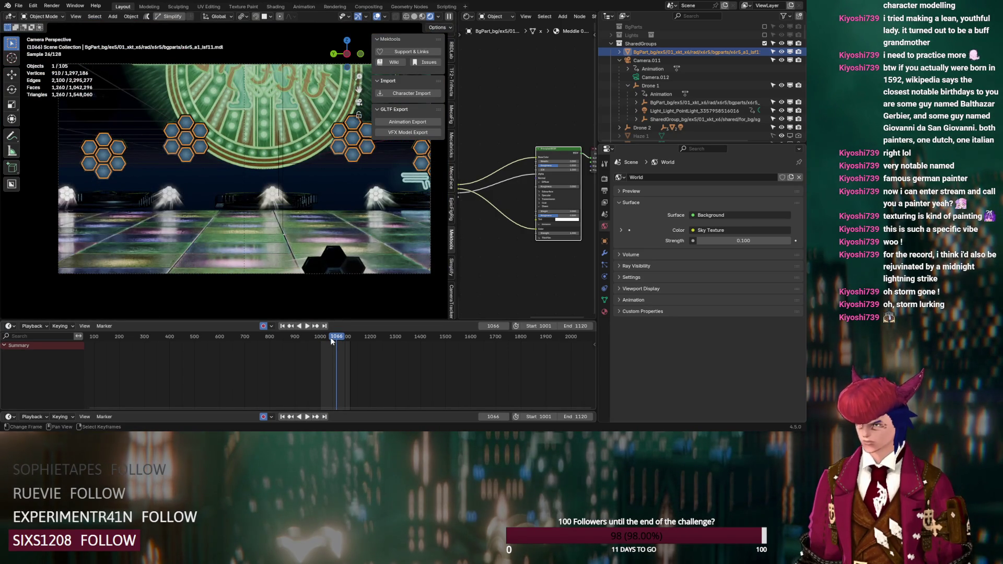
# - Select the circular wheel emblem and inspect its EmissiveColor in the colour picker
pyautogui.click(266, 141)
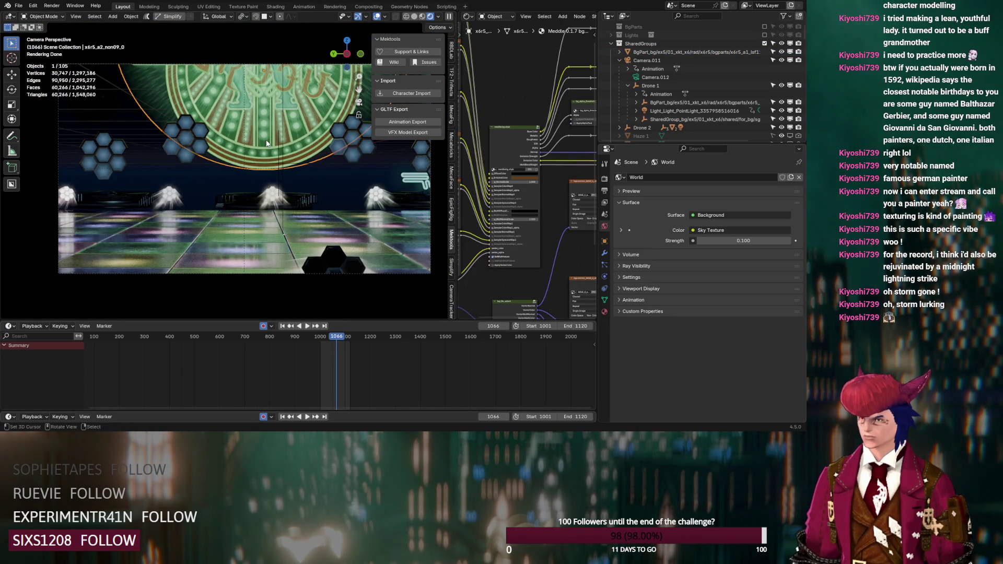
pyautogui.scroll(5, 522, 193)
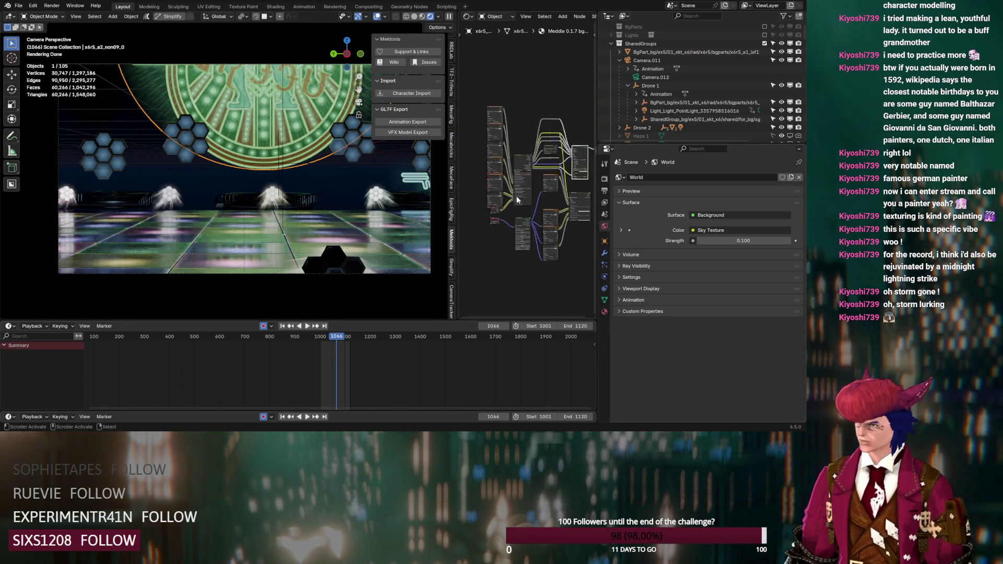
pyautogui.click(525, 186)
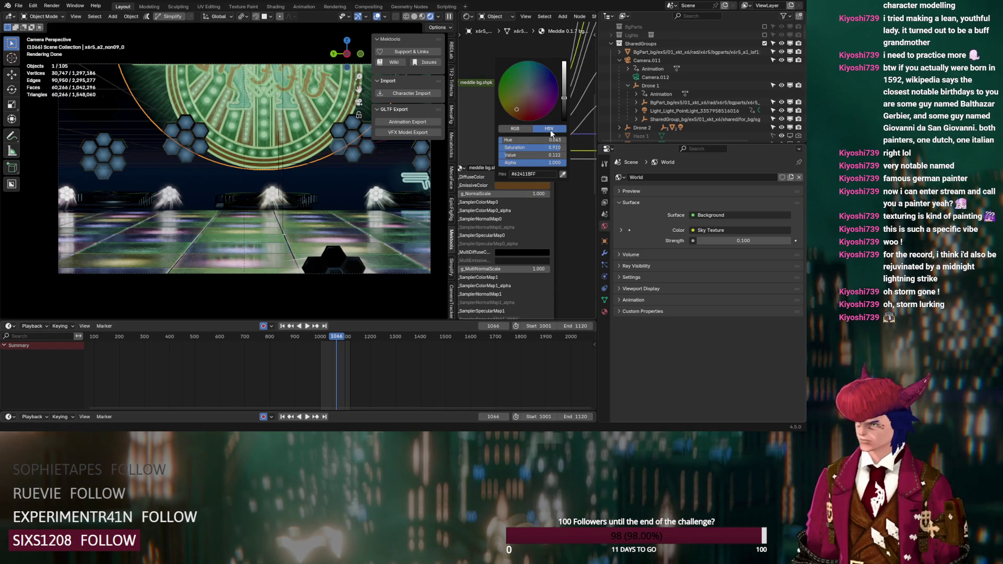
pyautogui.moveTo(555, 148); pyautogui.dragTo(559, 155)
# - Zoom in on the wheel, select the larger part behind the emblem and inspect its mesh in Edit Mode
pyautogui.scroll(5, 291, 136)
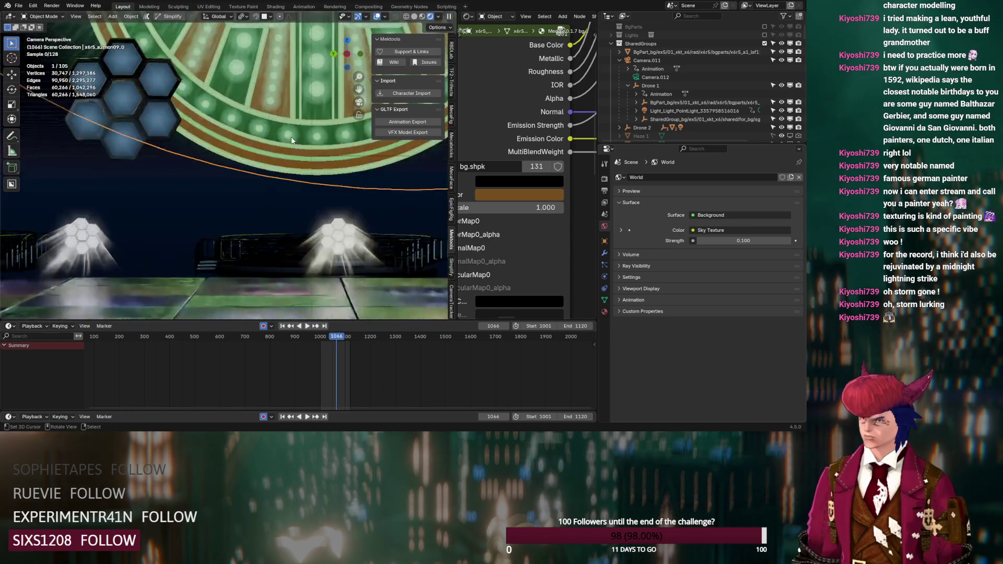
pyautogui.moveTo(306, 96)
pyautogui.keyDown('shift'); pyautogui.mouseDown(button='middle')
pyautogui.moveTo(230, 230)
pyautogui.moveTo(271, 176)
pyautogui.mouseUp(button='middle'); pyautogui.keyUp('shift')
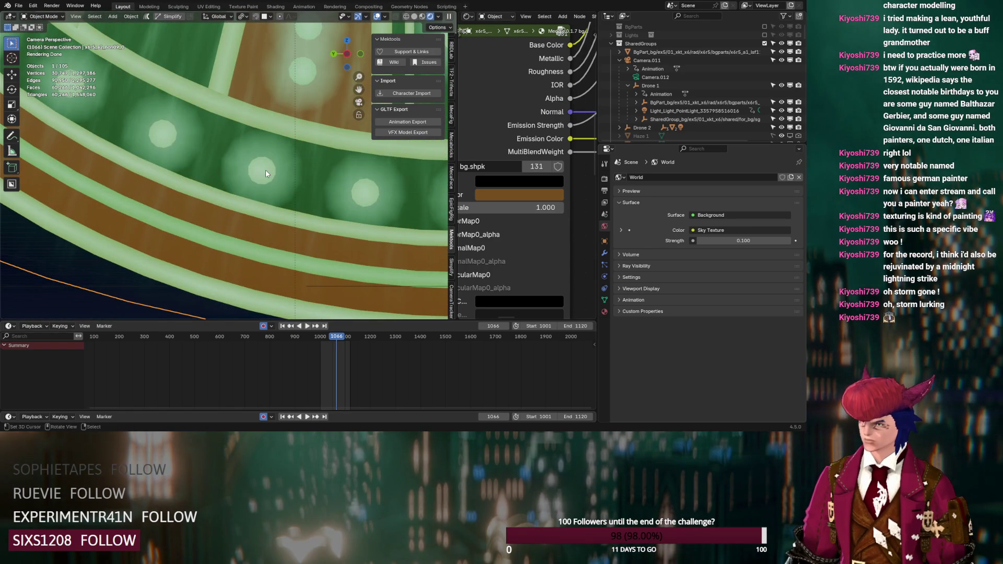
pyautogui.click(266, 171)
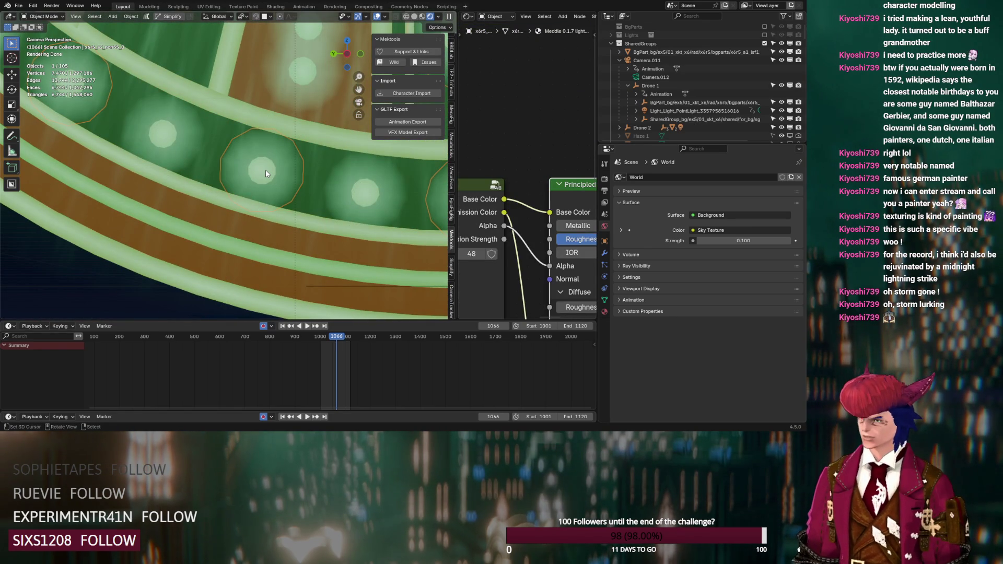
pyautogui.click(265, 171)
pyautogui.press('Tab')
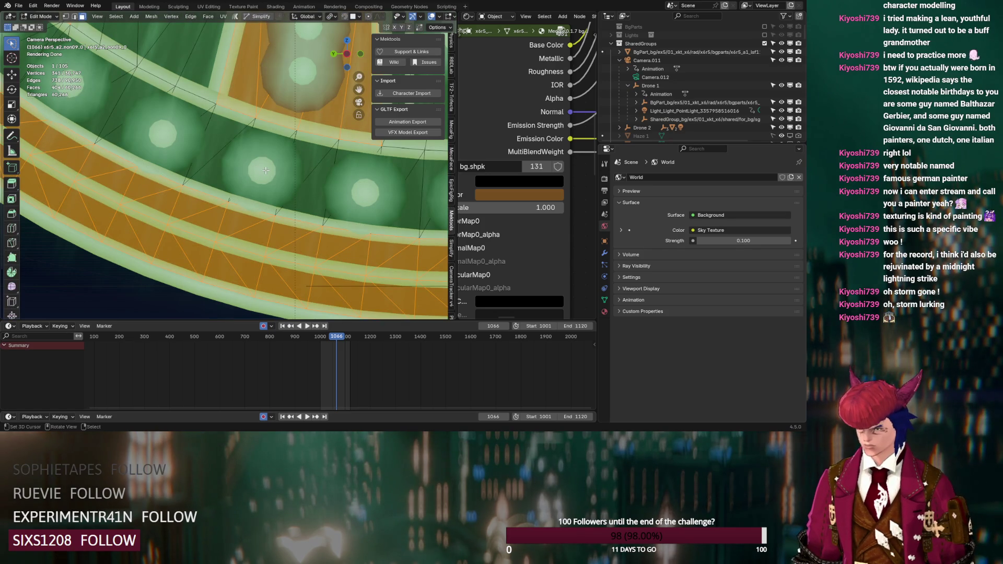
pyautogui.press('Tab')
pyautogui.scroll(-10, 629, 71)
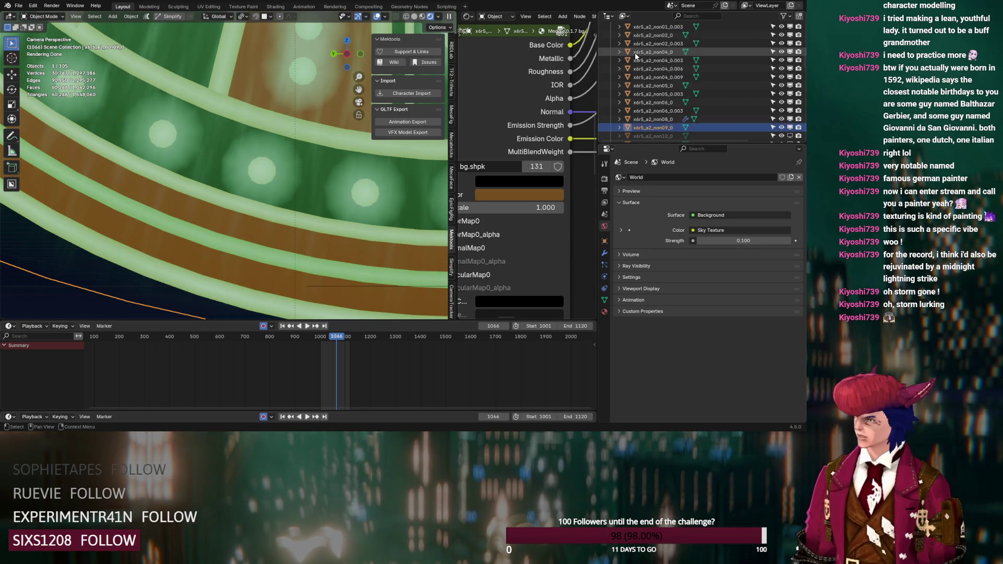
# - Hide and reshow x6r5_a2_non09_0, then select wheel piece x6r5_a2_non35_0 in the viewport
pyautogui.scroll(-3, 643, 57)
pyautogui.click(781, 78)
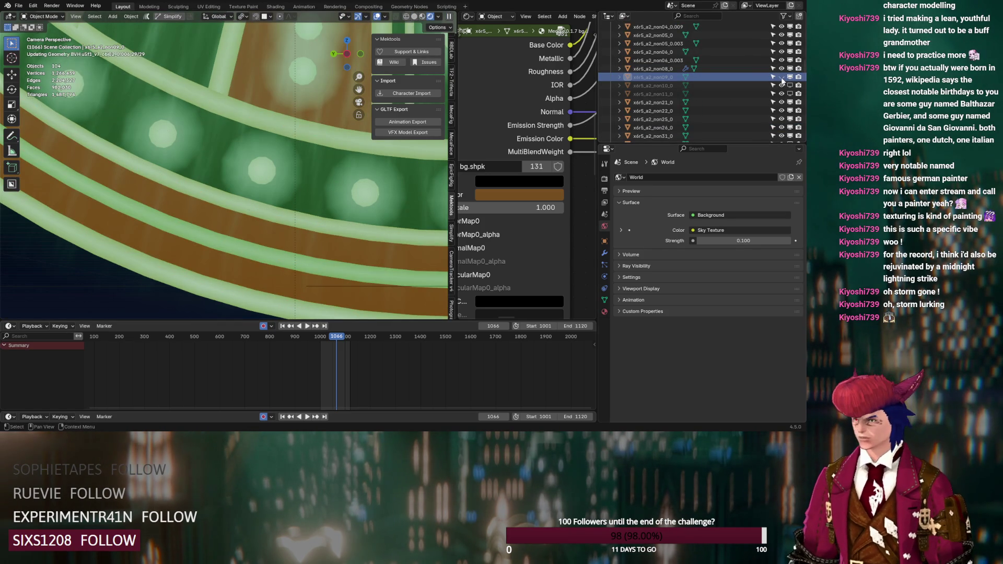
pyautogui.click(782, 77)
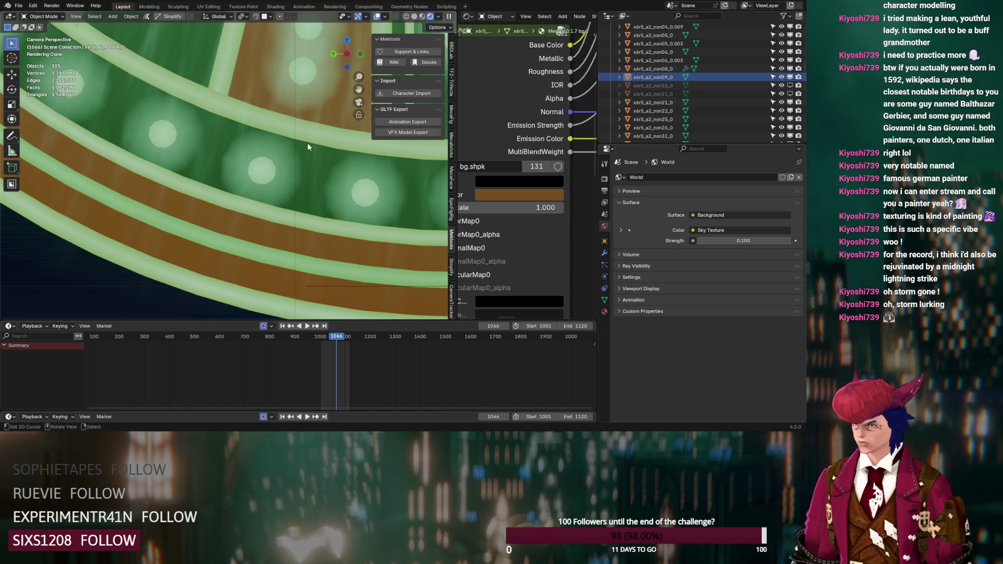
pyautogui.click(268, 172)
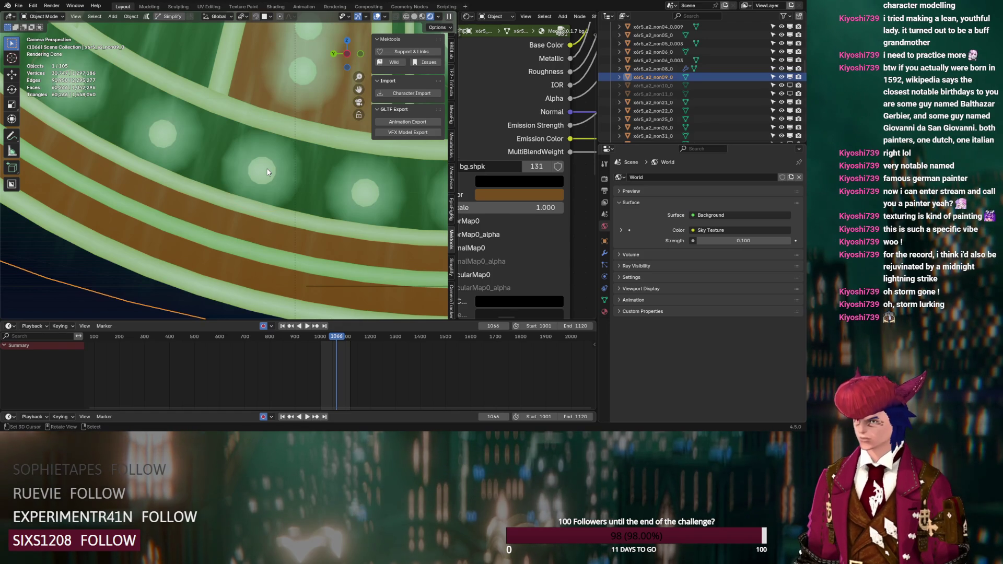
pyautogui.click(268, 172)
pyautogui.scroll(-5, 726, 103)
# - Toggle x6r5_a2_non35_0's visibility, make it the active object, and widen the node editor
pyautogui.click(782, 69)
pyautogui.click(782, 69)
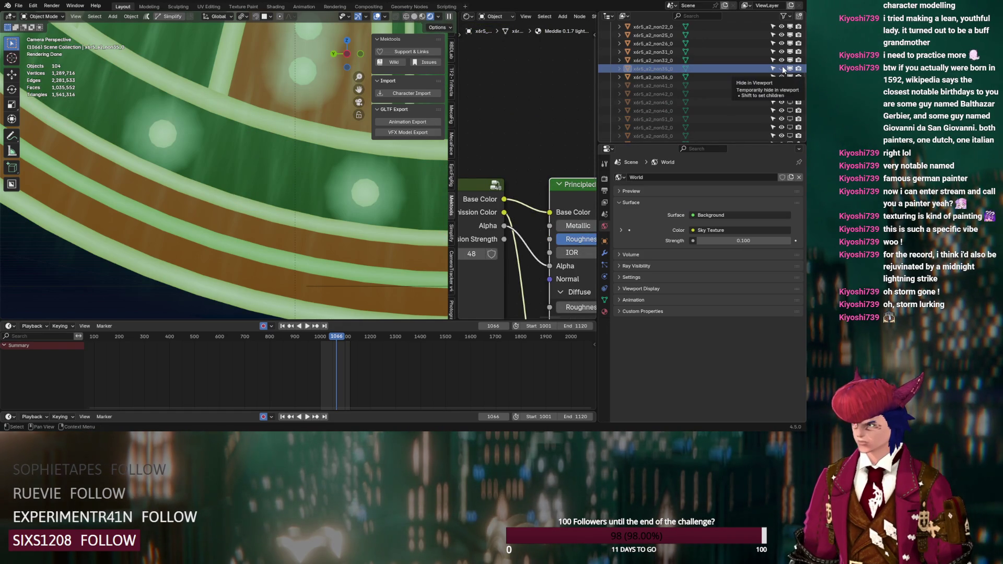
pyautogui.click(653, 71)
pyautogui.scroll(-3, 280, 181)
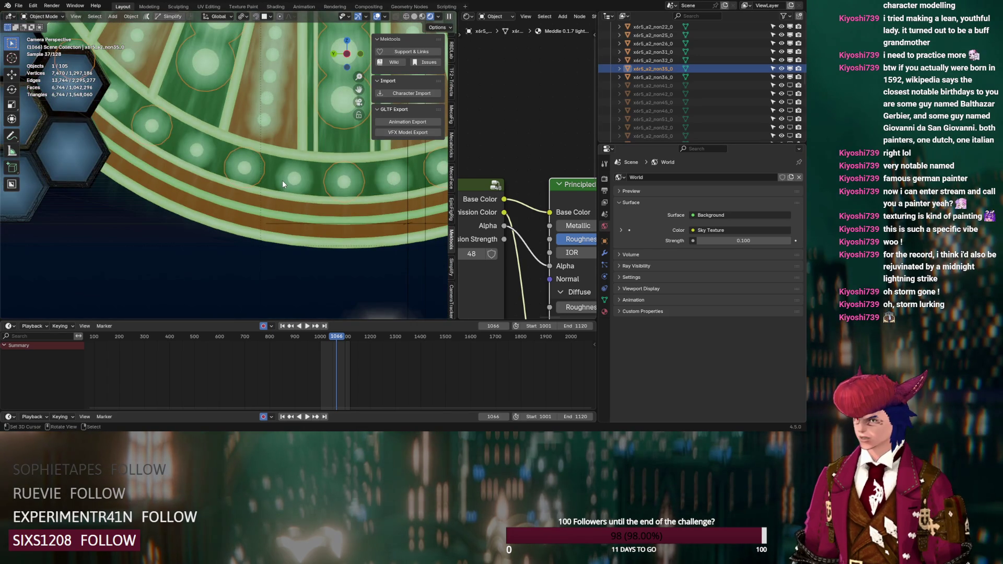
pyautogui.scroll(-8, 512, 167)
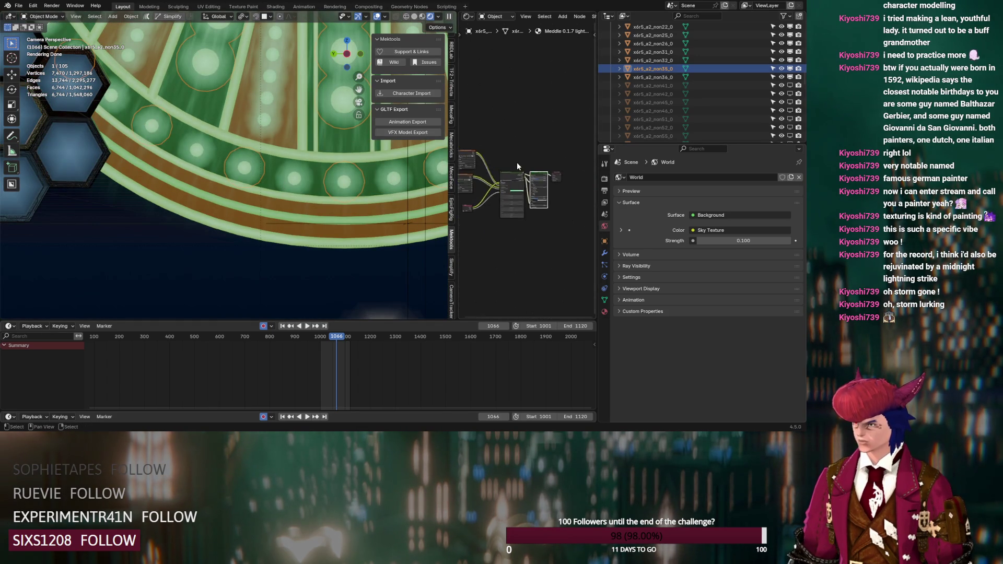
pyautogui.scroll(3, 570, 218)
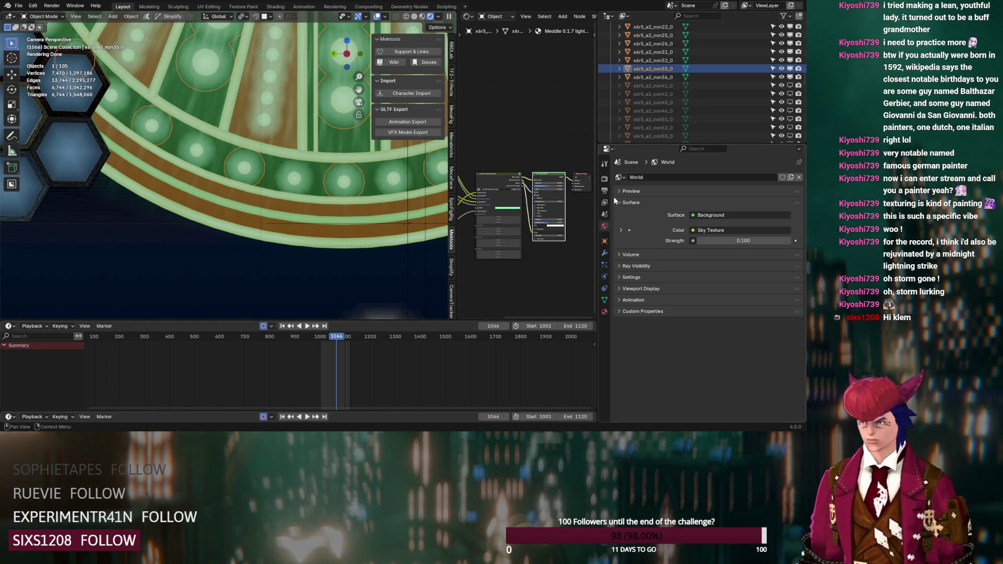
pyautogui.moveTo(598, 164); pyautogui.dragTo(675, 162)
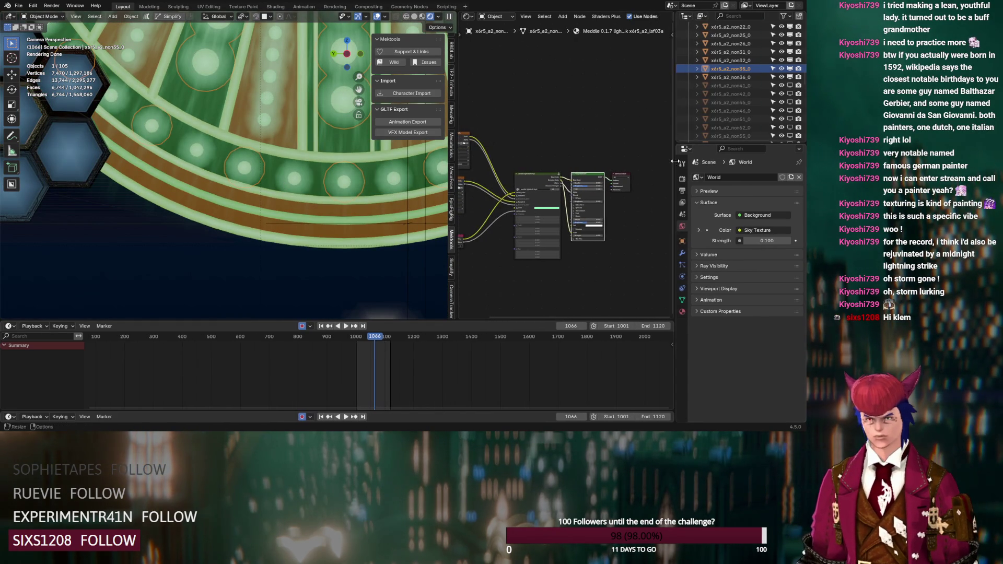
# - Box-select nodes in the wheel piece's Meddle material graph
pyautogui.scroll(2, 626, 161)
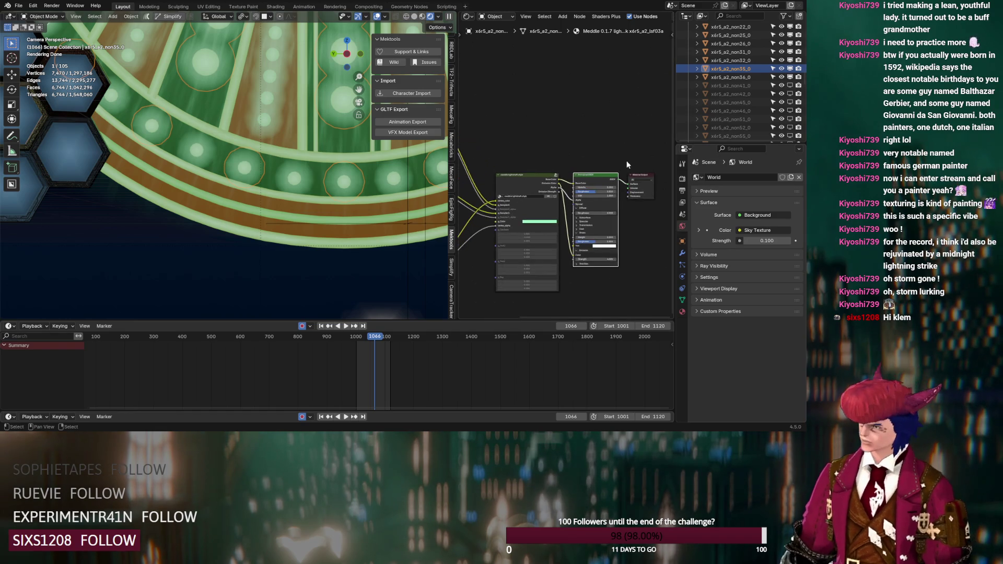
pyautogui.moveTo(602, 131)
pyautogui.mouseDown()
pyautogui.moveTo(557, 153)
pyautogui.moveTo(582, 149)
pyautogui.mouseUp()
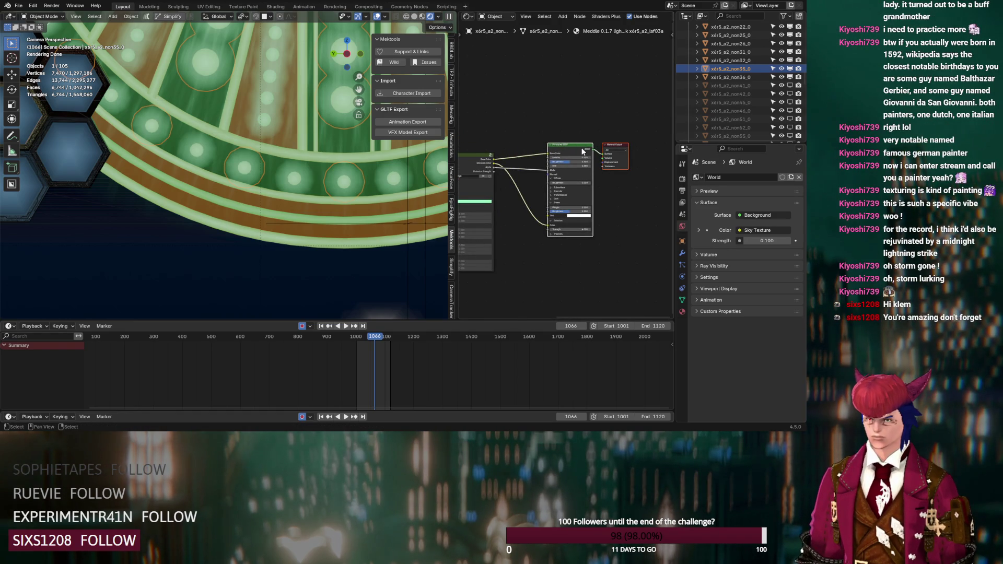
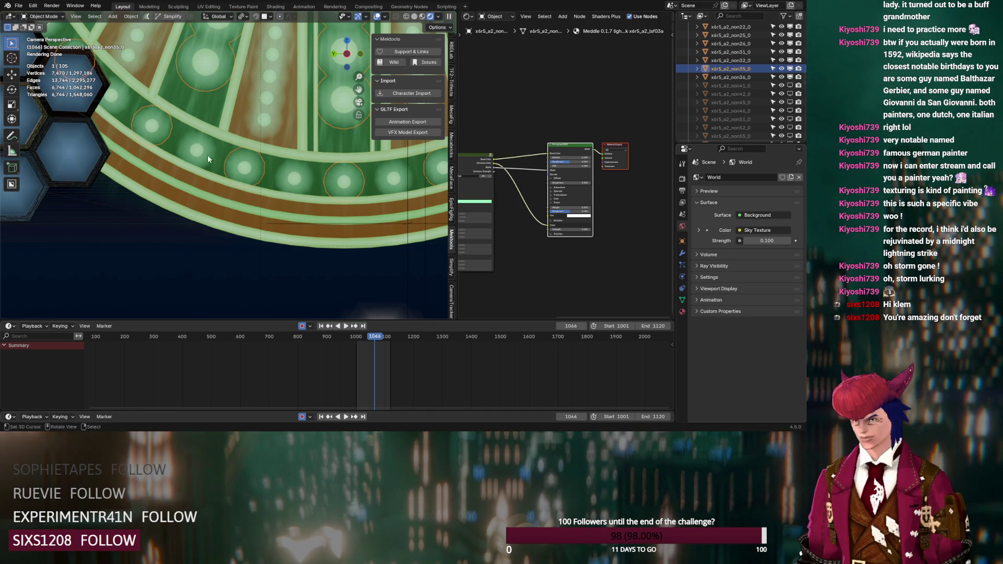
# - Zoom and orbit over the hexagon frames, then select panel object x6r5_a1_lmp25_25 to show its material
pyautogui.scroll(5, 200, 172)
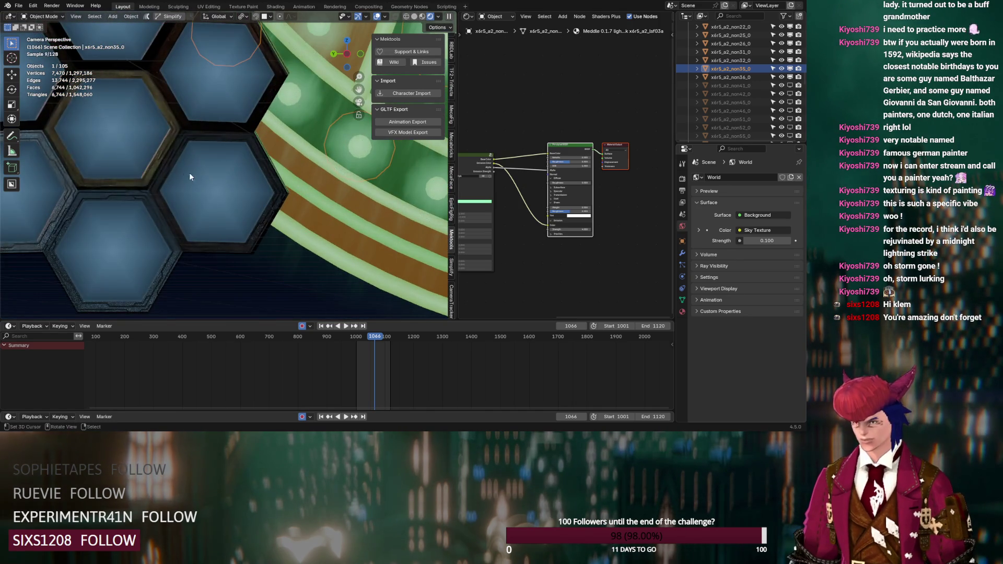
pyautogui.scroll(-3, 265, 178)
pyautogui.scroll(5, 265, 177)
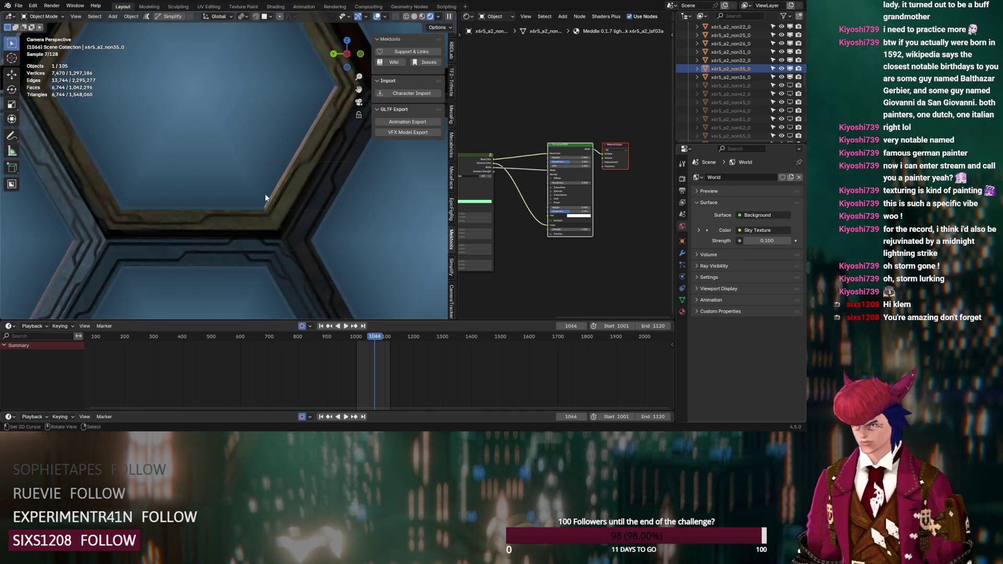
pyautogui.scroll(3, 240, 181)
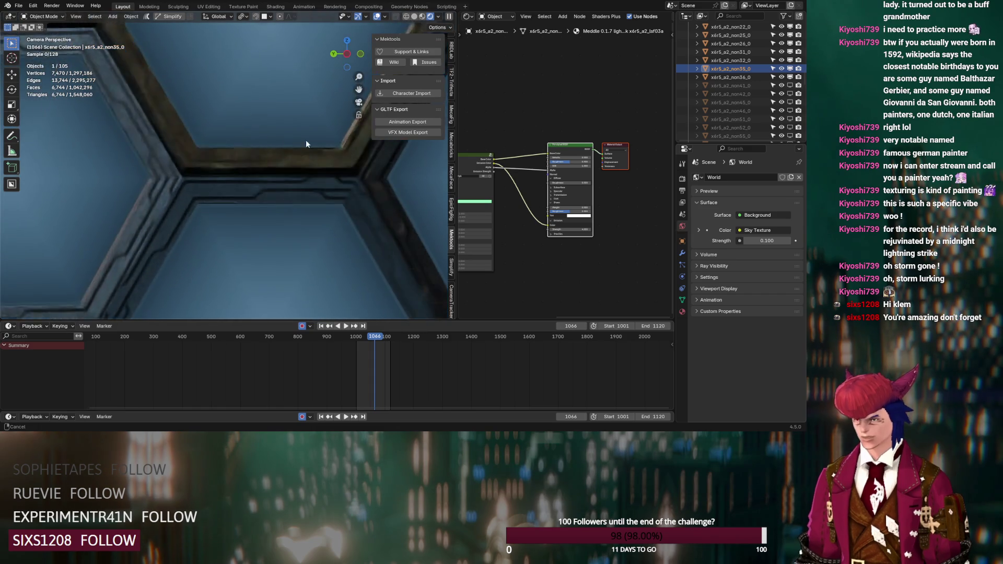
pyautogui.scroll(2, 170, 208)
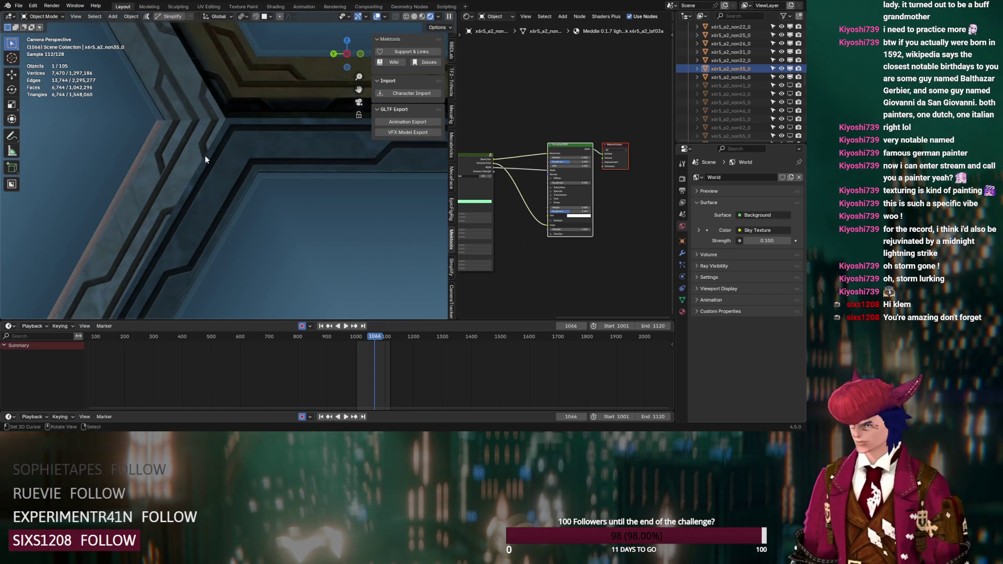
pyautogui.scroll(-5, 205, 155)
pyautogui.moveTo(261, 156)
pyautogui.mouseDown(button='middle')
pyautogui.moveTo(180, 270)
pyautogui.moveTo(282, 151)
pyautogui.mouseUp(button='middle')
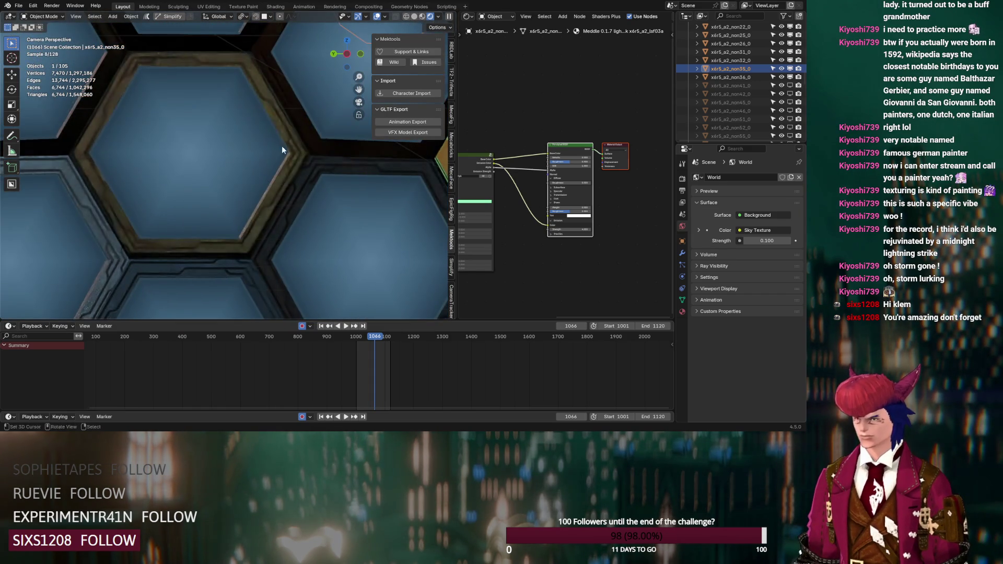
pyautogui.scroll(5, 290, 149)
pyautogui.scroll(-5, 243, 167)
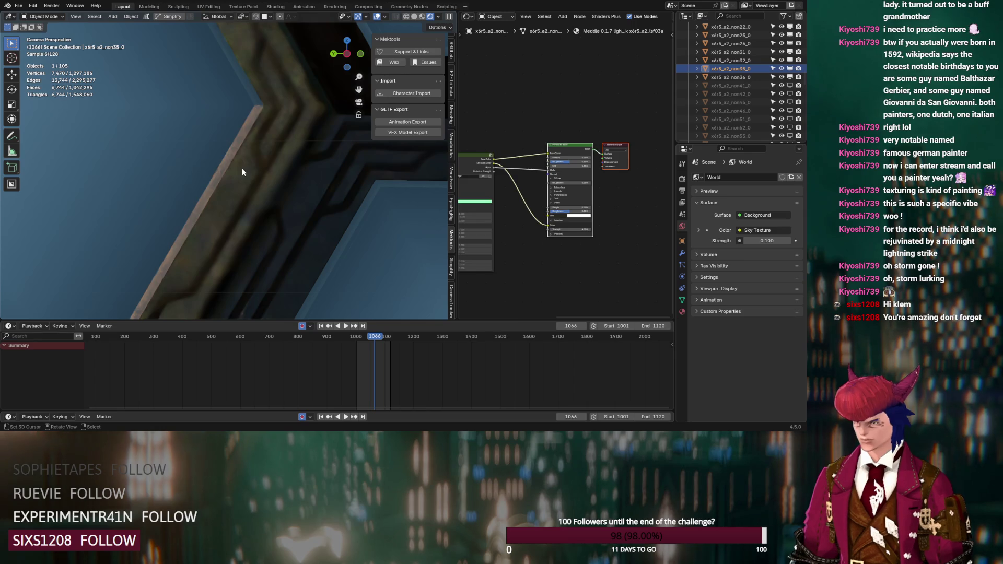
pyautogui.click(242, 168)
pyautogui.scroll(2, 306, 186)
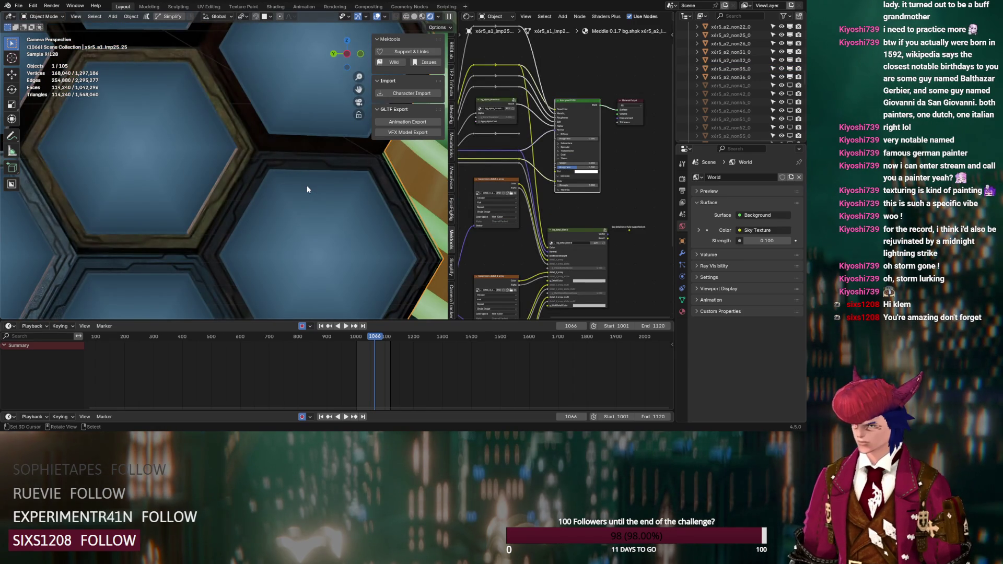
# - Check a hexagon frame edge in Edit Mode, then preview the Color Ramp mask in the viewport
pyautogui.press('Tab')
pyautogui.click(243, 164)
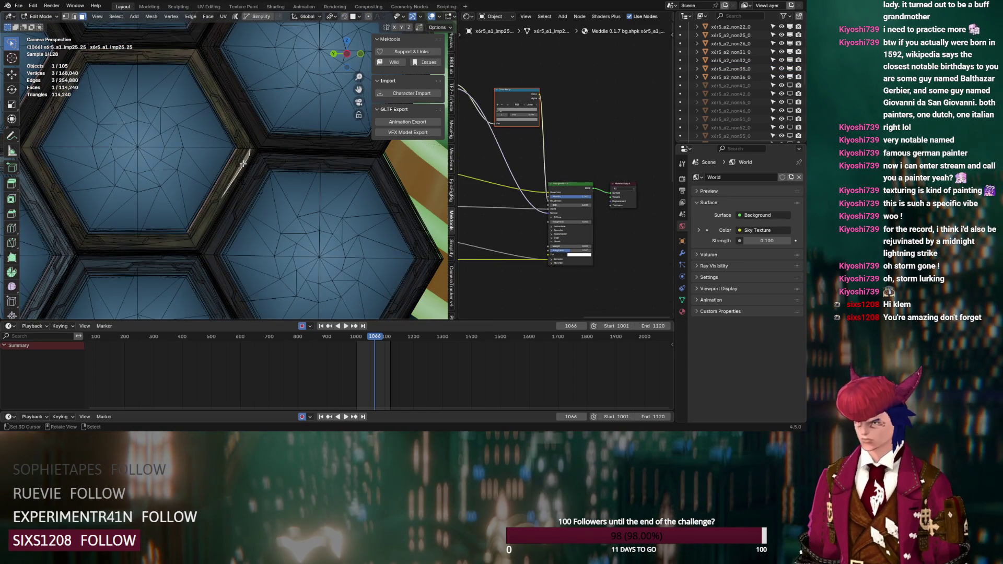
pyautogui.press('Tab')
pyautogui.moveTo(483, 161); pyautogui.dragTo(578, 213, button='middle')
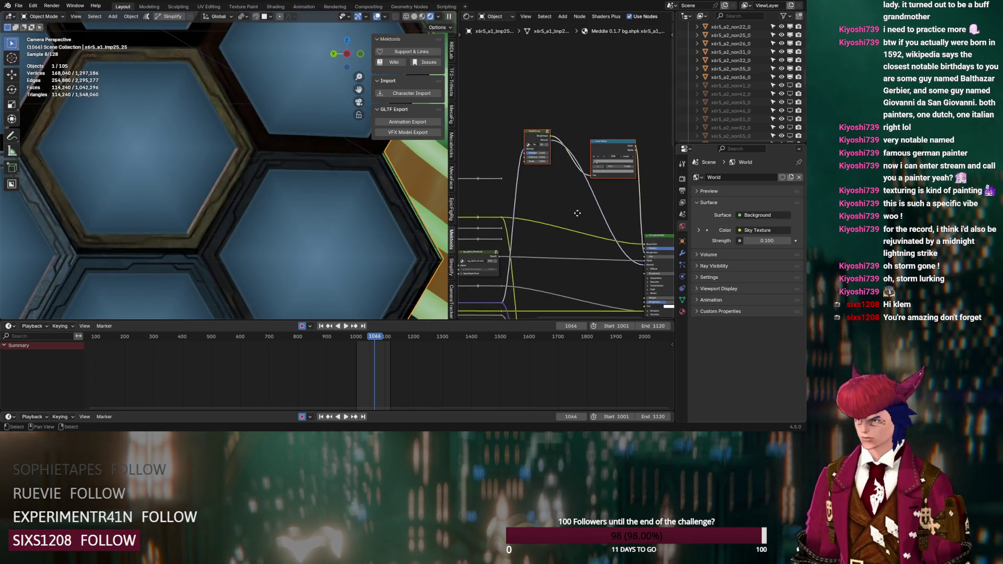
pyautogui.keyDown('ctrl'); pyautogui.keyDown('shift'); pyautogui.click(617, 155); pyautogui.keyUp('shift'); pyautogui.keyUp('ctrl')
# - Lower the node group pattern Scale from 5.800 to 3.200 and restore the Principled BSDF preview
pyautogui.scroll(3, 514, 180)
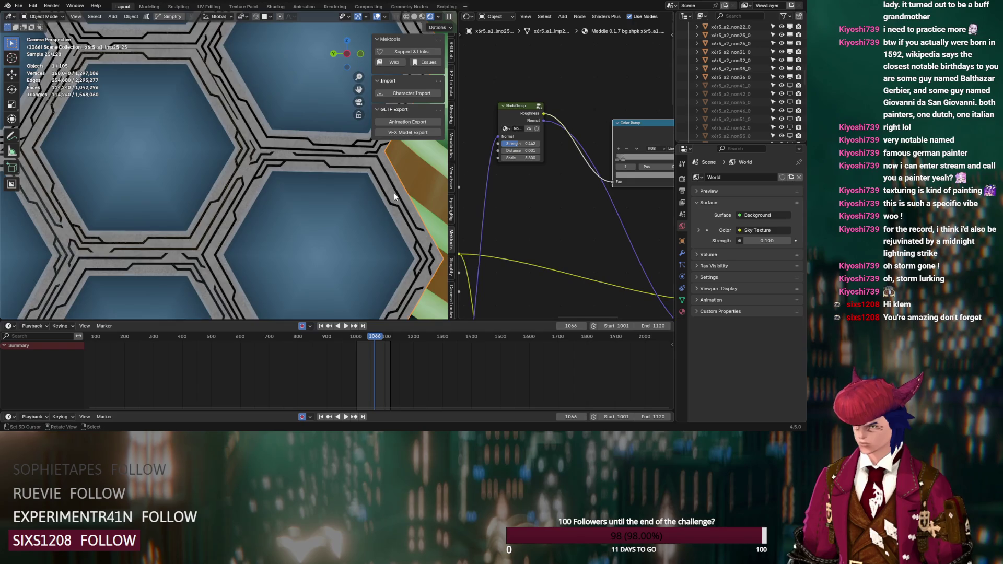
pyautogui.scroll(8, 235, 196)
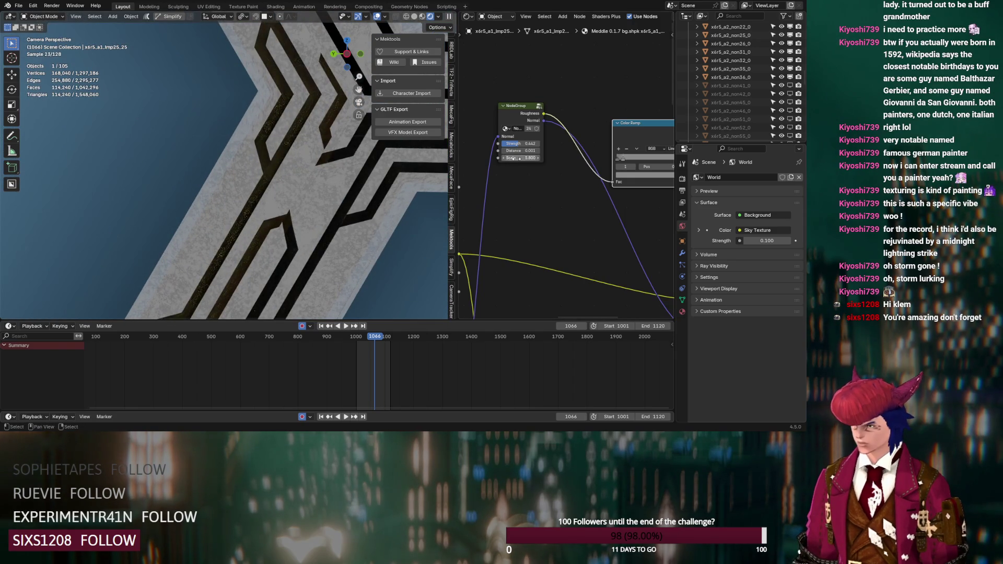
pyautogui.moveTo(516, 158)
pyautogui.mouseDown()
pyautogui.moveTo(483, 158)
pyautogui.moveTo(492, 158)
pyautogui.mouseUp()
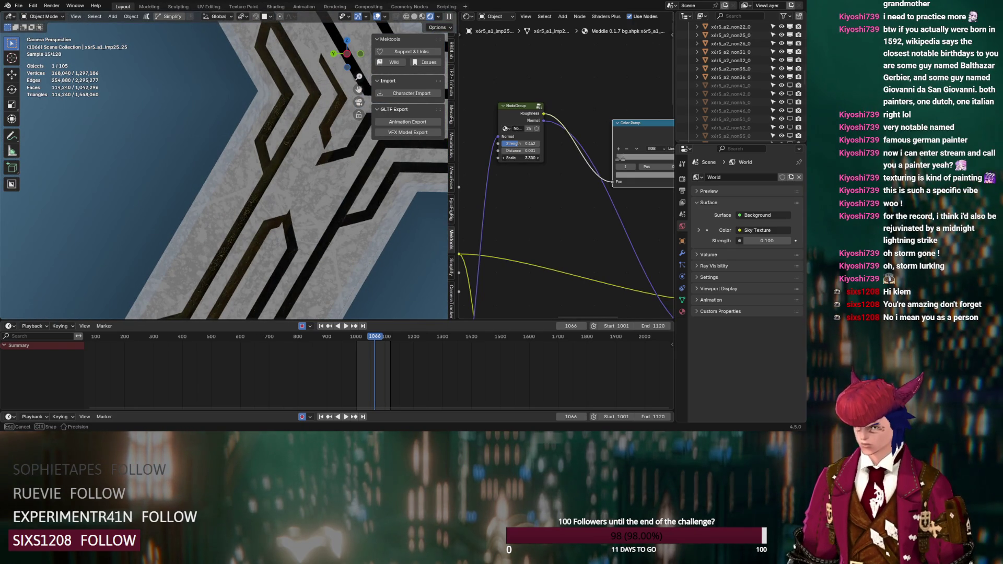
pyautogui.moveTo(492, 158); pyautogui.dragTo(491, 158)
pyautogui.scroll(-6, 533, 249)
pyautogui.moveTo(595, 245); pyautogui.dragTo(525, 215, button='middle')
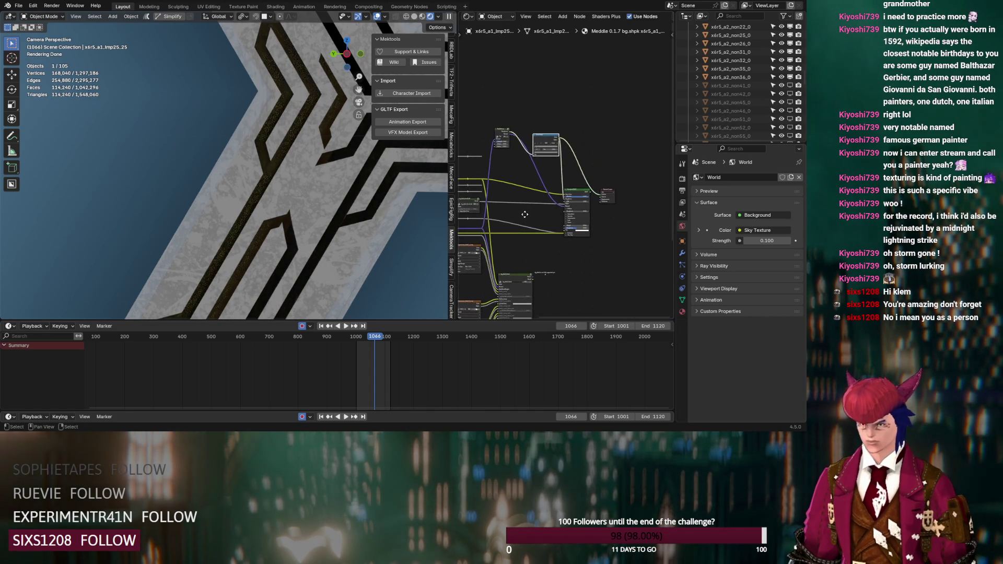
pyautogui.keyDown('ctrl'); pyautogui.keyDown('shift'); pyautogui.click(579, 190); pyautogui.keyUp('shift'); pyautogui.keyUp('ctrl')
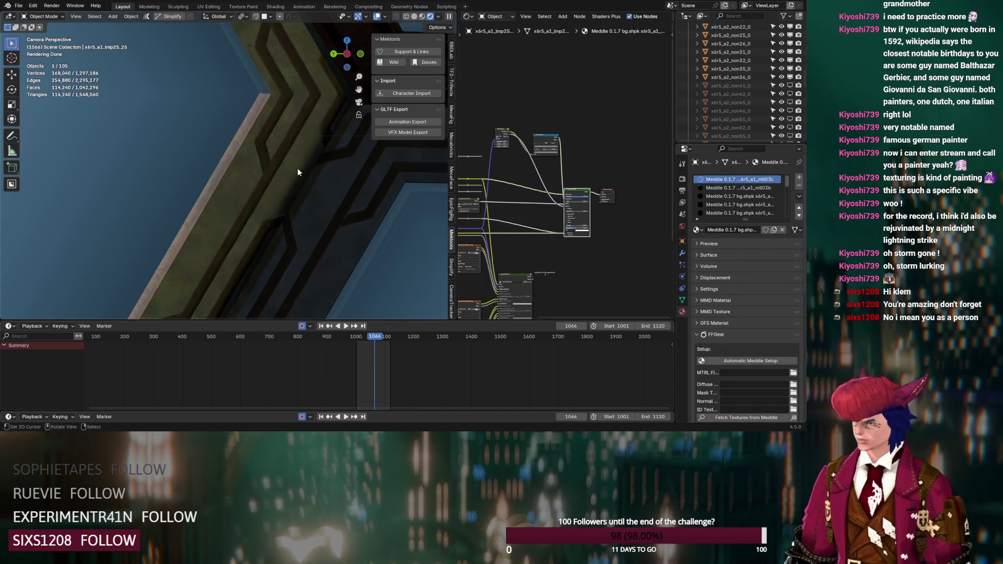
# - In Edit Mode, select thin frame faces to find the one using the other frame material
pyautogui.press('Tab')
pyautogui.click(294, 147)
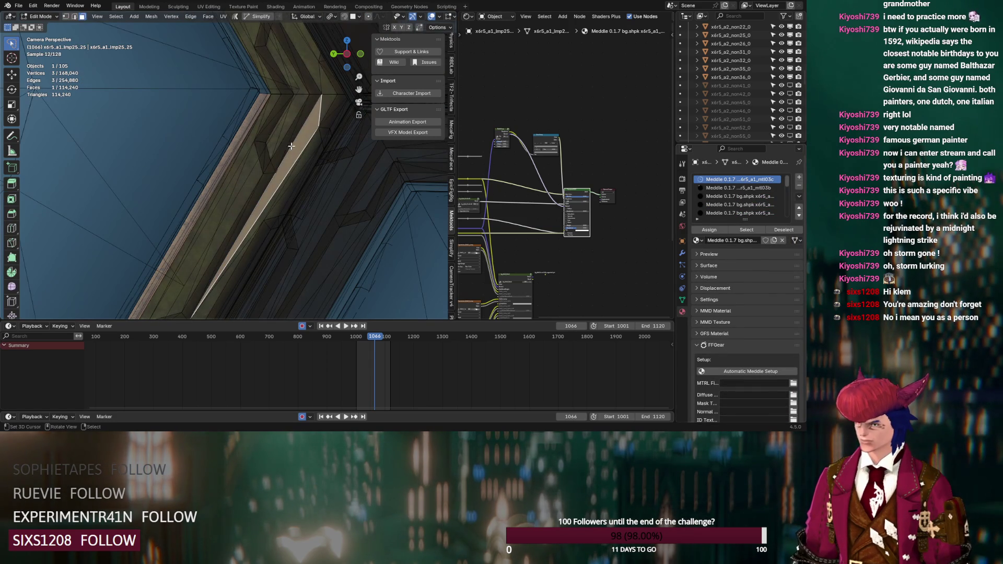
pyautogui.click(294, 148)
pyautogui.scroll(2, 597, 233)
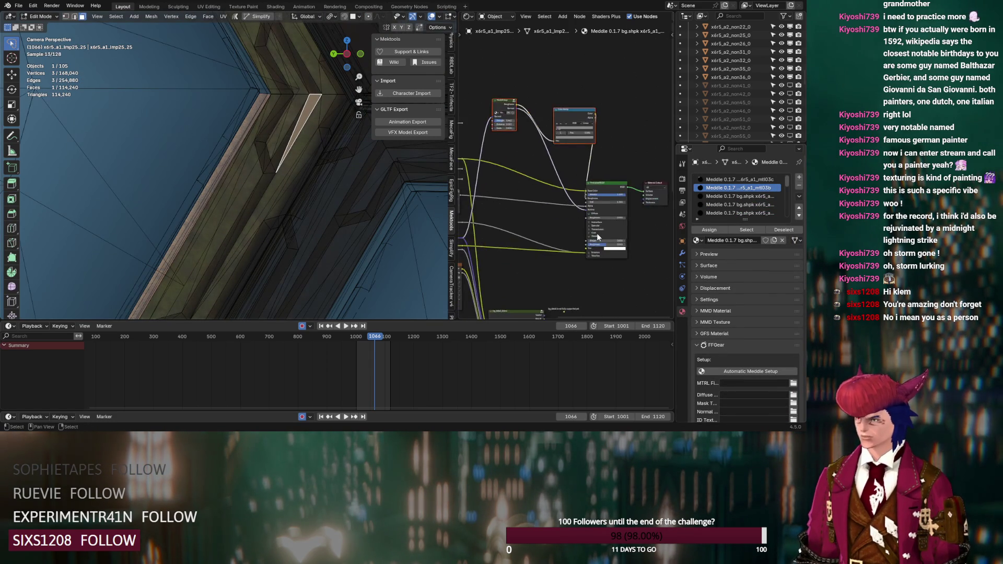
pyautogui.scroll(2, 597, 233)
pyautogui.click(294, 147)
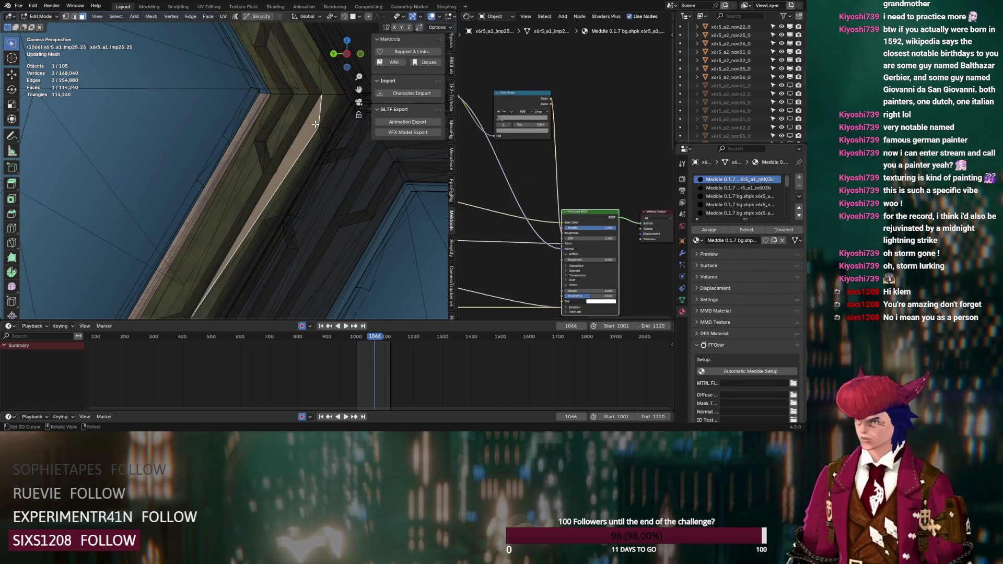
pyautogui.scroll(2, 570, 186)
pyautogui.hscroll(-2, 569, 185)
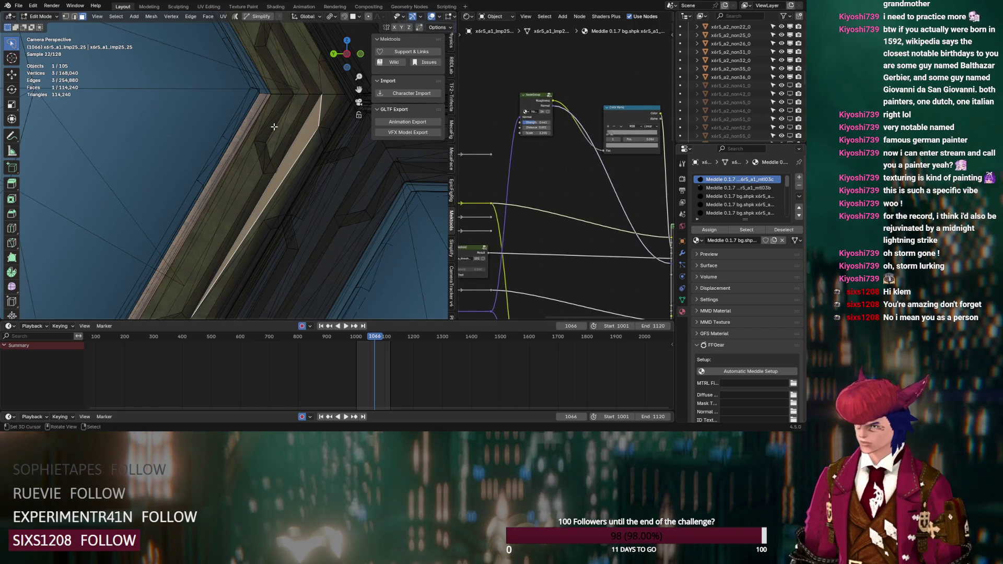
pyautogui.click(294, 129)
pyautogui.scroll(4, 537, 193)
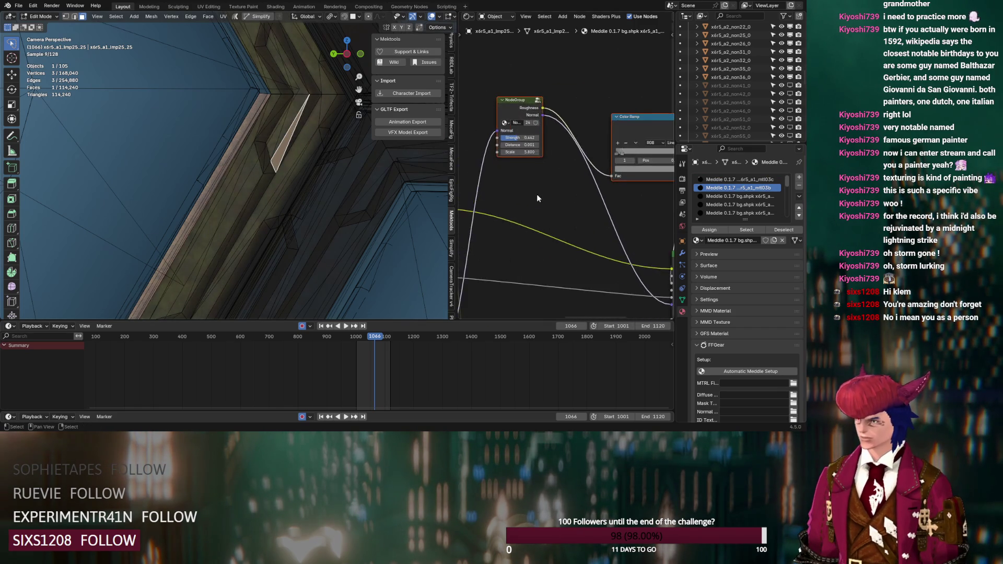
# - Set that material's node group pattern Scale to 3.000 and return to Object Mode
pyautogui.moveTo(514, 184); pyautogui.dragTo(563, 190, button='middle')
pyautogui.doubleClick(544, 152)
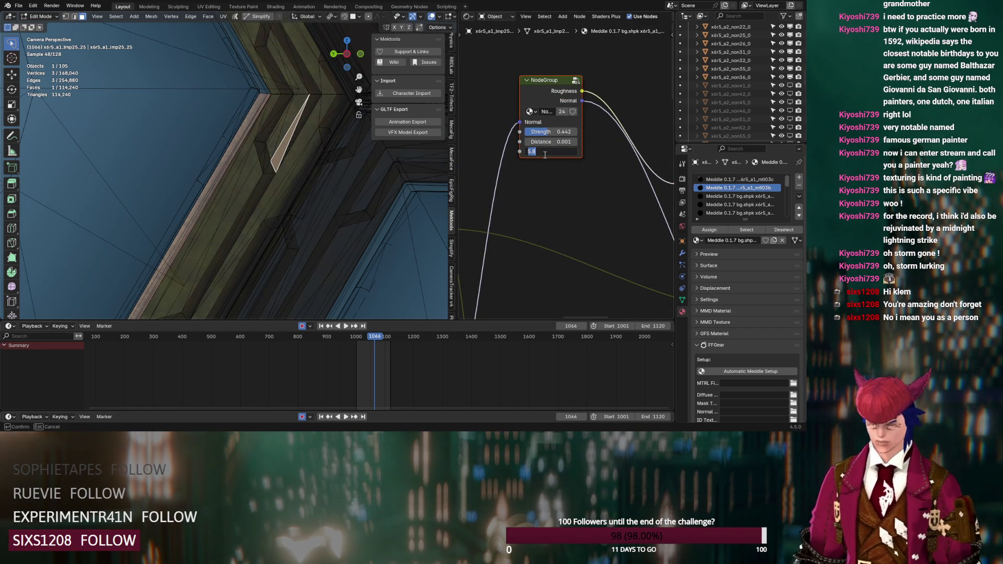
pyautogui.write('3')
pyautogui.press('Return')
pyautogui.scroll(-3, 547, 183)
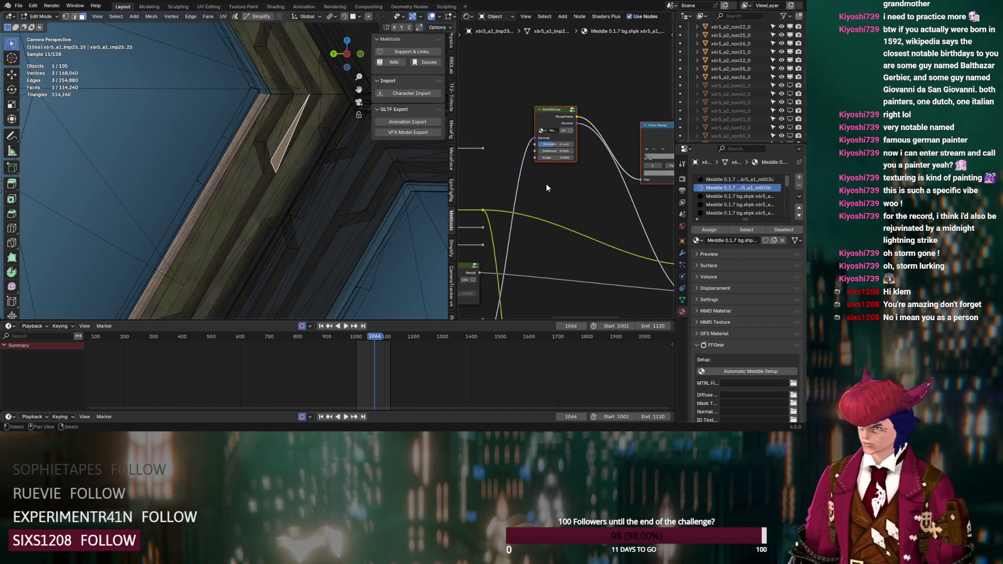
pyautogui.moveTo(579, 201)
pyautogui.mouseDown(button='middle')
pyautogui.moveTo(512, 162)
pyautogui.moveTo(622, 175)
pyautogui.mouseUp(button='middle')
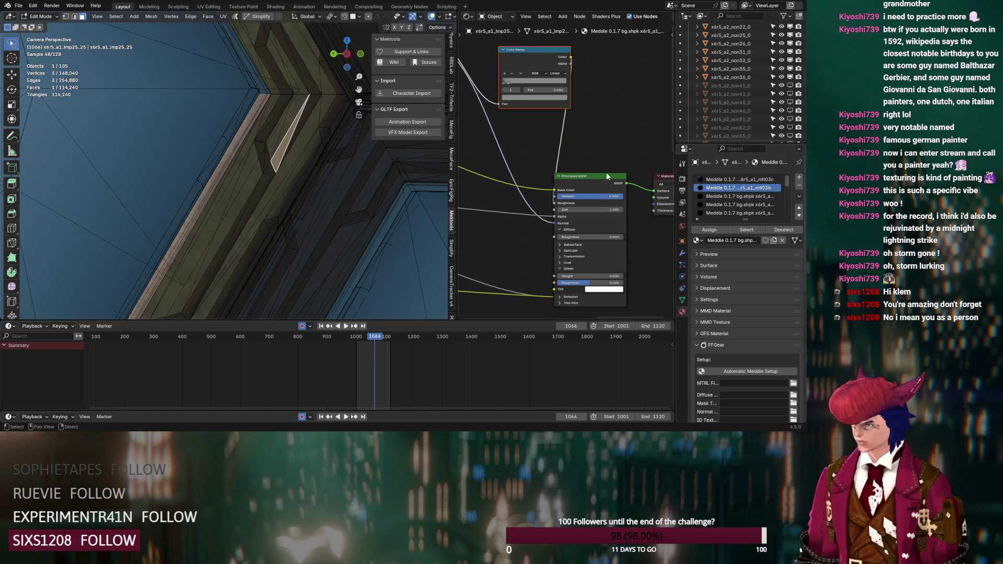
pyautogui.press('Tab')
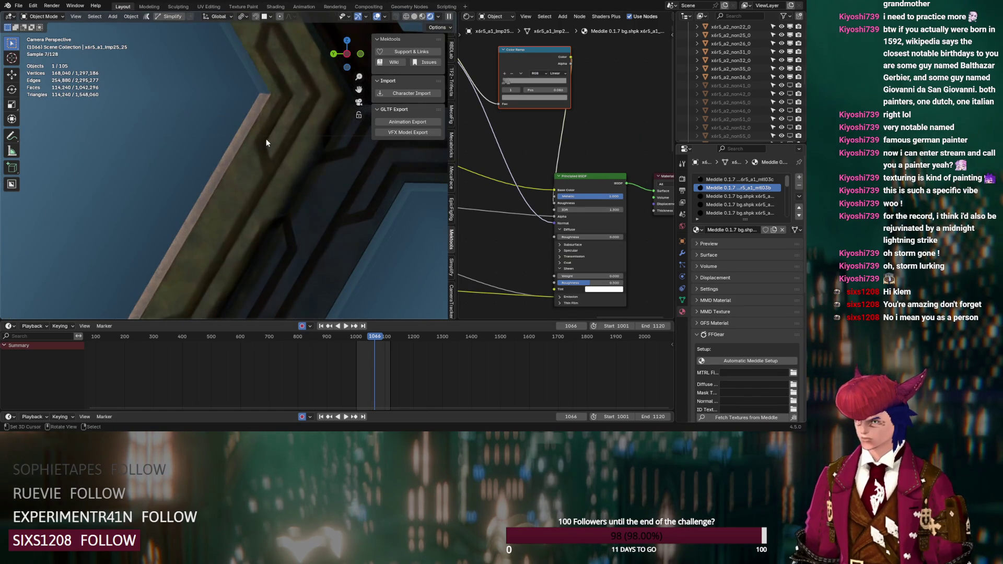
pyautogui.scroll(-5, 266, 139)
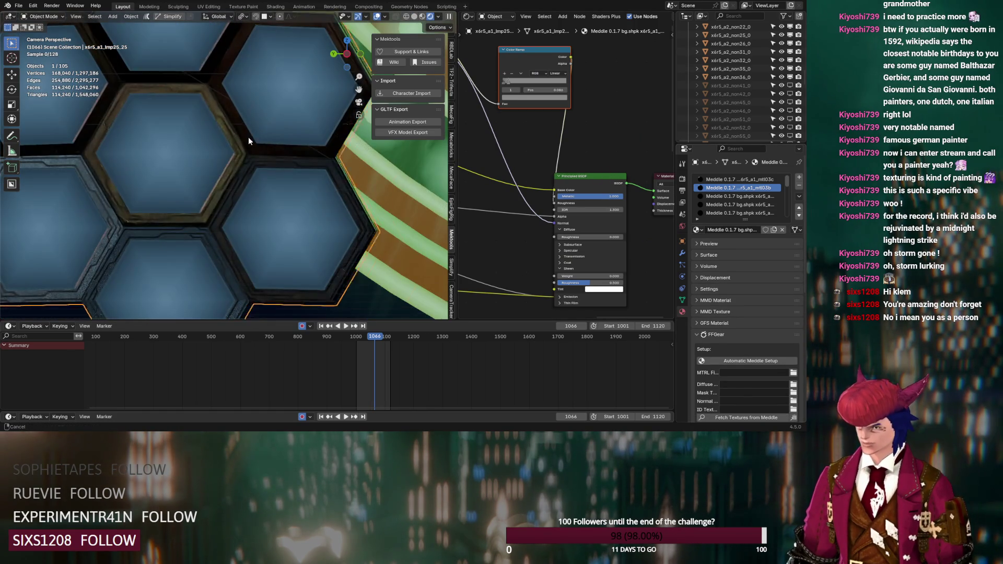
pyautogui.scroll(2, 315, 206)
pyautogui.moveTo(125, 115)
pyautogui.mouseDown(button='middle')
pyautogui.moveTo(257, 125)
pyautogui.moveTo(184, 106)
pyautogui.mouseUp(button='middle')
pyautogui.scroll(8, 184, 108)
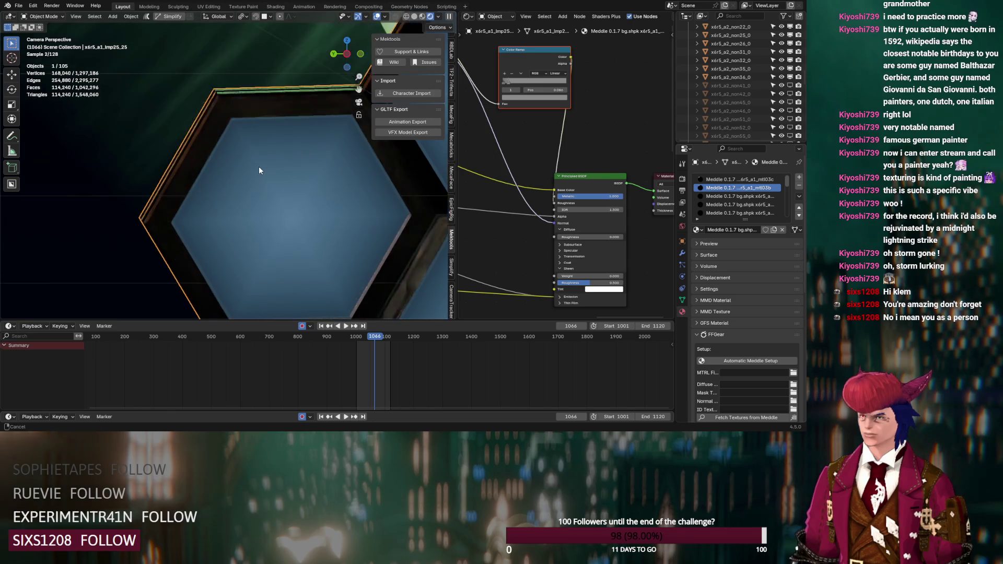
pyautogui.scroll(-4, 261, 210)
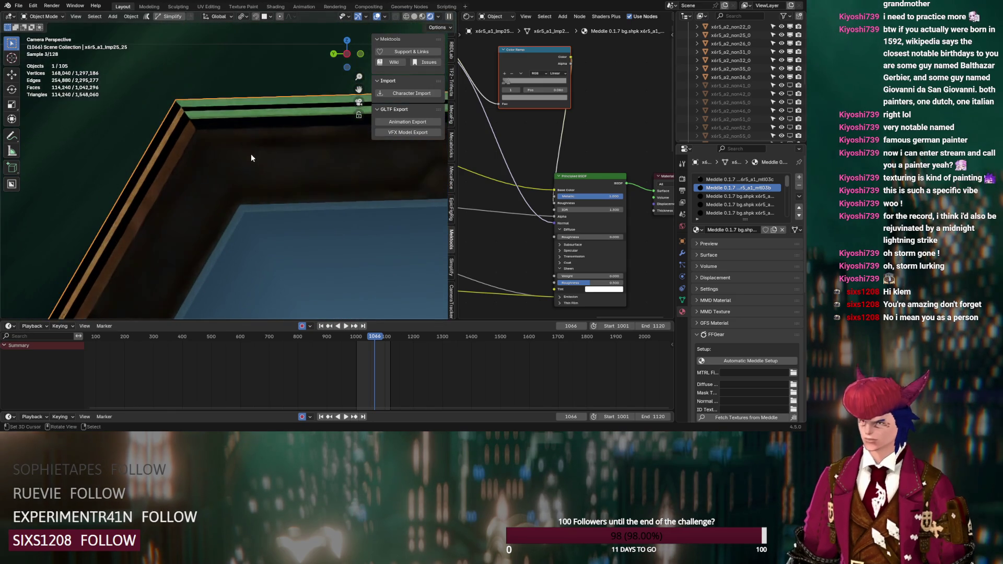
pyautogui.scroll(-6, 252, 155)
pyautogui.moveTo(252, 155); pyautogui.dragTo(226, 131, button='middle')
pyautogui.scroll(8, 227, 135)
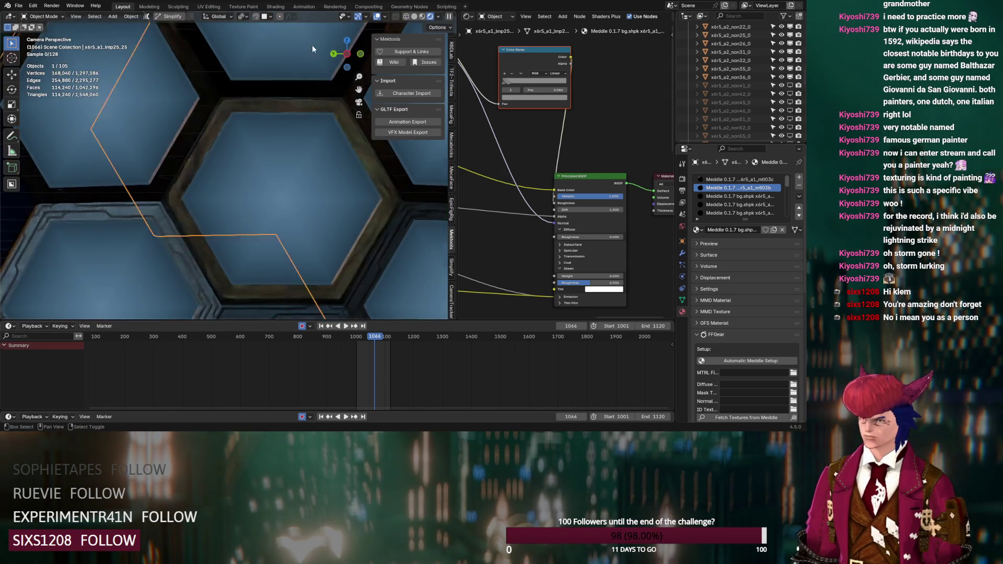
pyautogui.scroll(5, 228, 219)
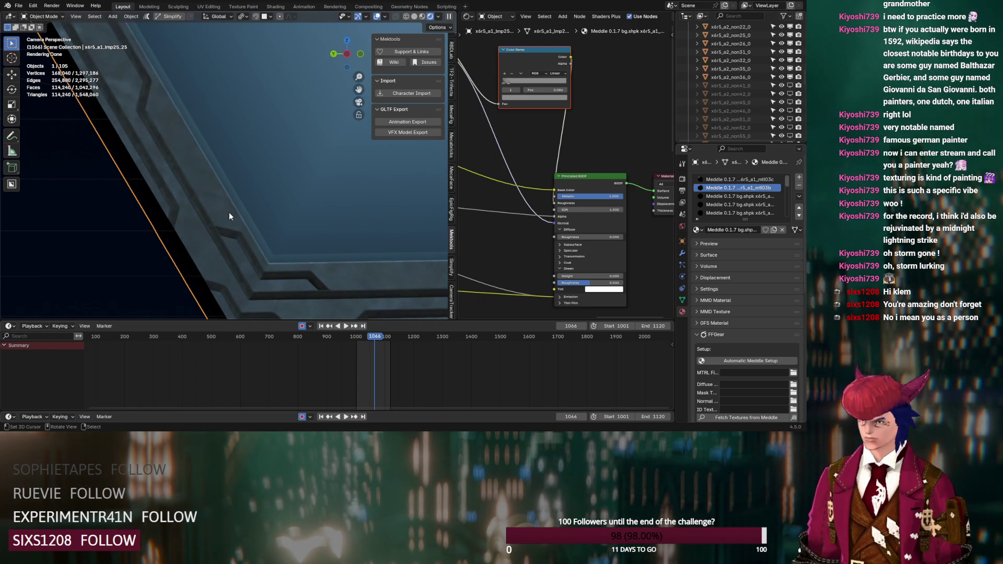
pyautogui.scroll(-5, 229, 212)
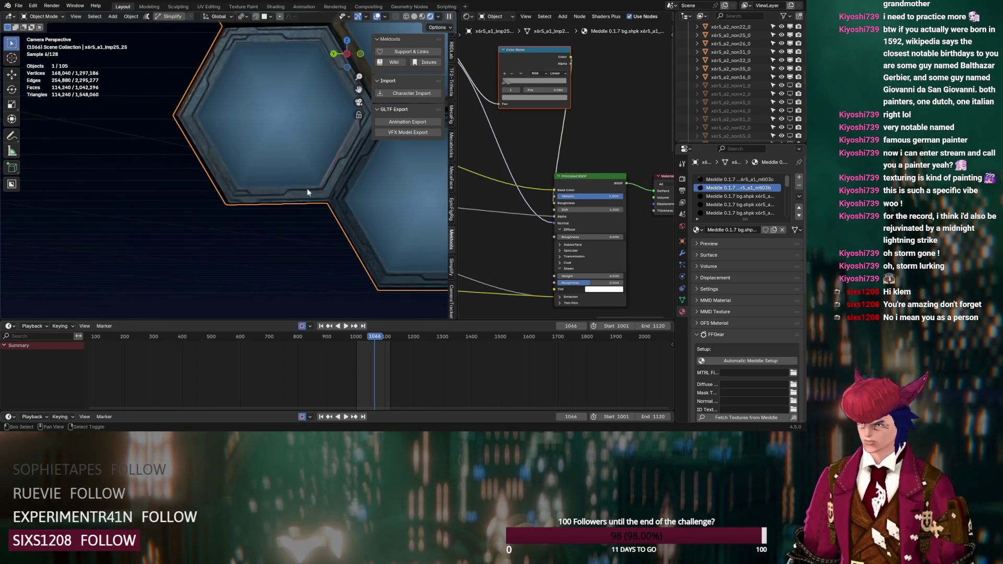
pyautogui.scroll(-2, 326, 179)
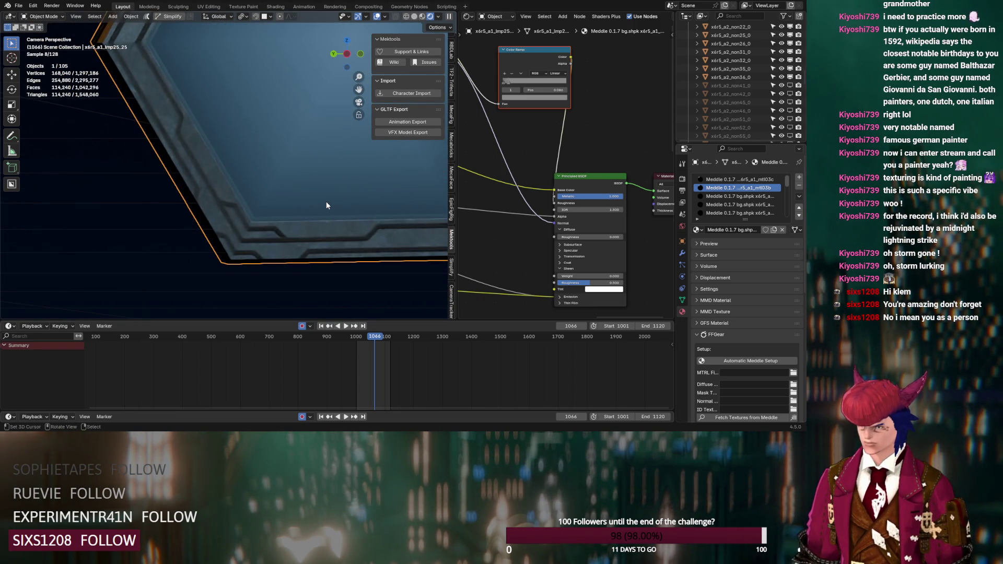
pyautogui.scroll(-4, 326, 202)
pyautogui.scroll(-3, 344, 191)
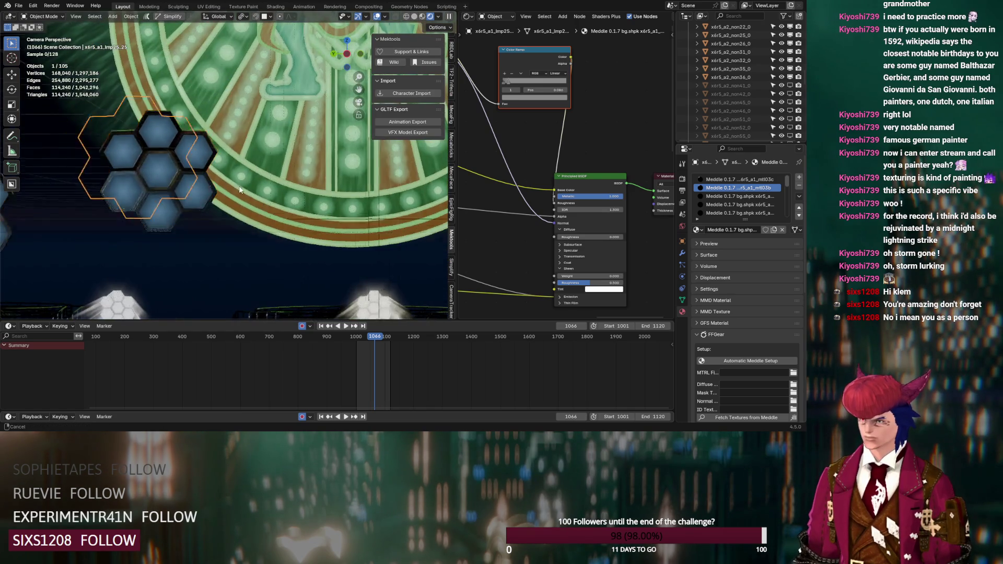
pyautogui.scroll(5, 275, 208)
# - Compare floor pieces x6r5_a2_non09_0 and x6r5_a2_non35_0, then make x6r5_a2_non36_0 active
pyautogui.click(293, 208)
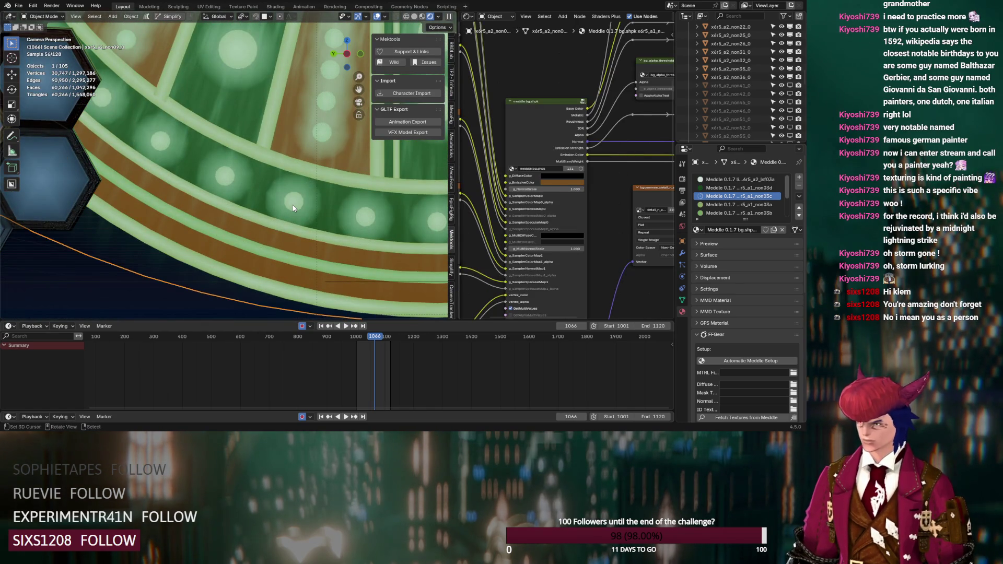
pyautogui.click(292, 208)
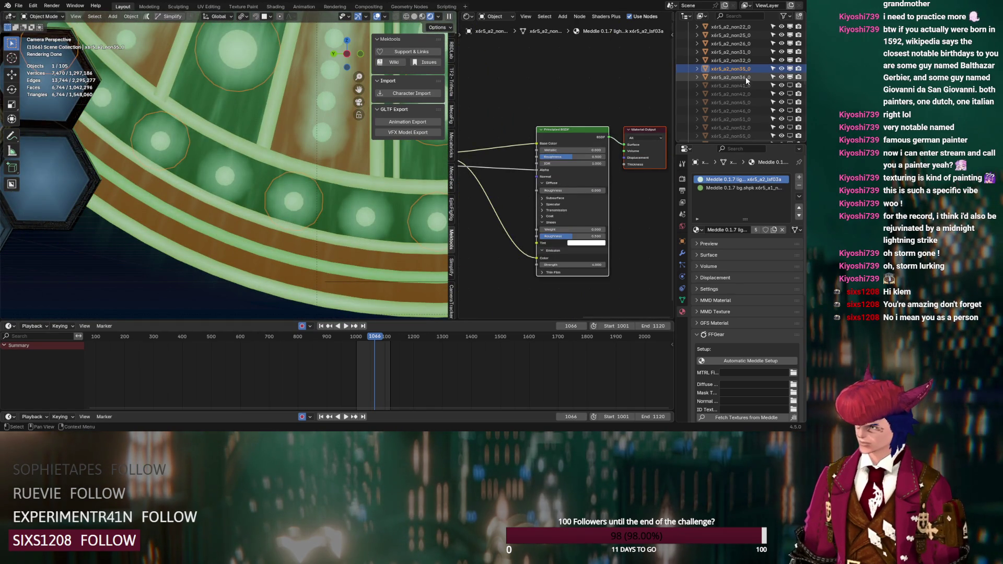
pyautogui.click(213, 181)
pyautogui.scroll(4, 783, 53)
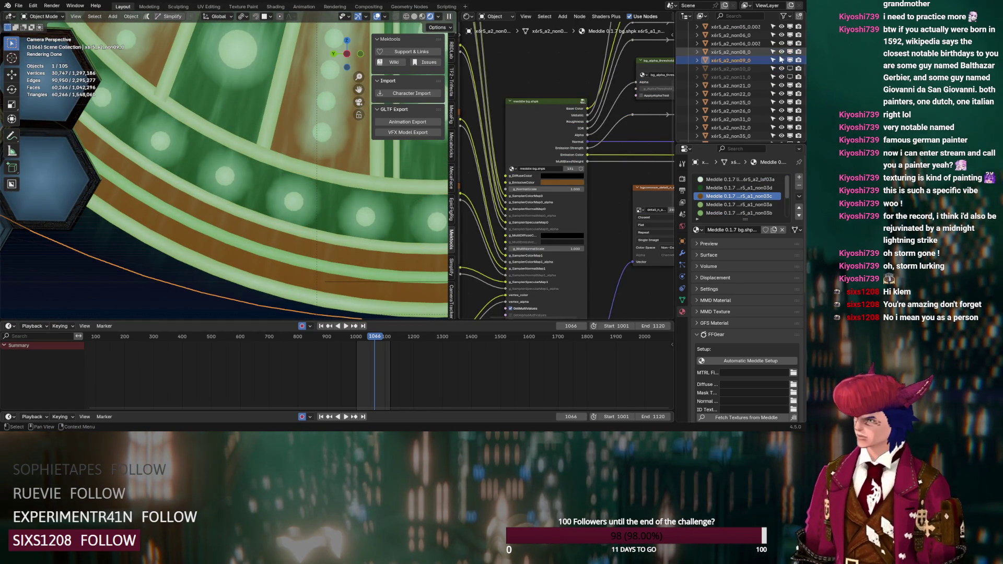
pyautogui.click(292, 182)
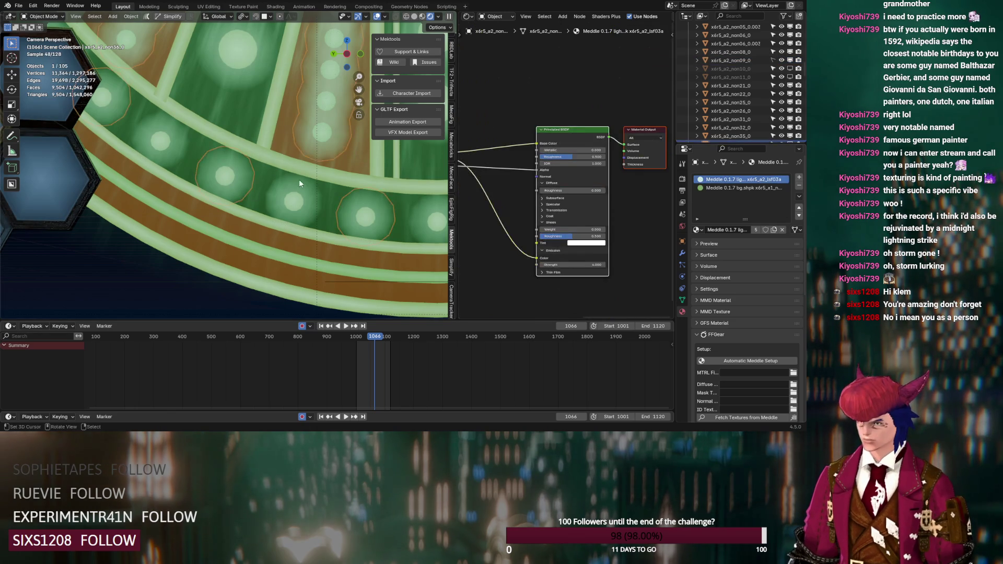
pyautogui.keyDown('shift'); pyautogui.moveTo(293, 182); pyautogui.dragTo(220, 182, button='middle'); pyautogui.keyUp('shift')
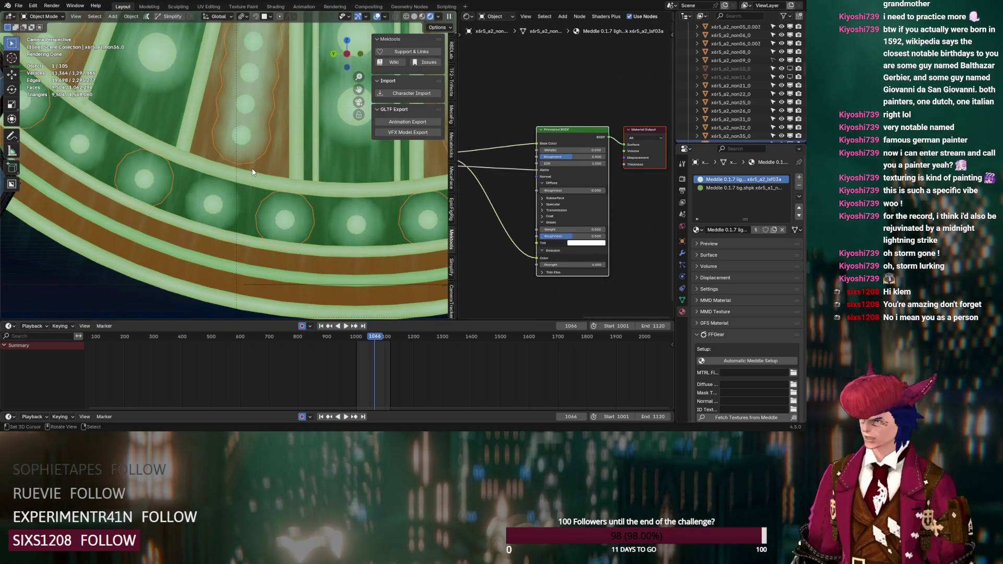
pyautogui.scroll(-2, 526, 177)
# - Preview the lightshaft node's outputs, including Emission Strength, then restore the Principled BSDF preview
pyautogui.moveTo(526, 176); pyautogui.dragTo(578, 181, button='middle')
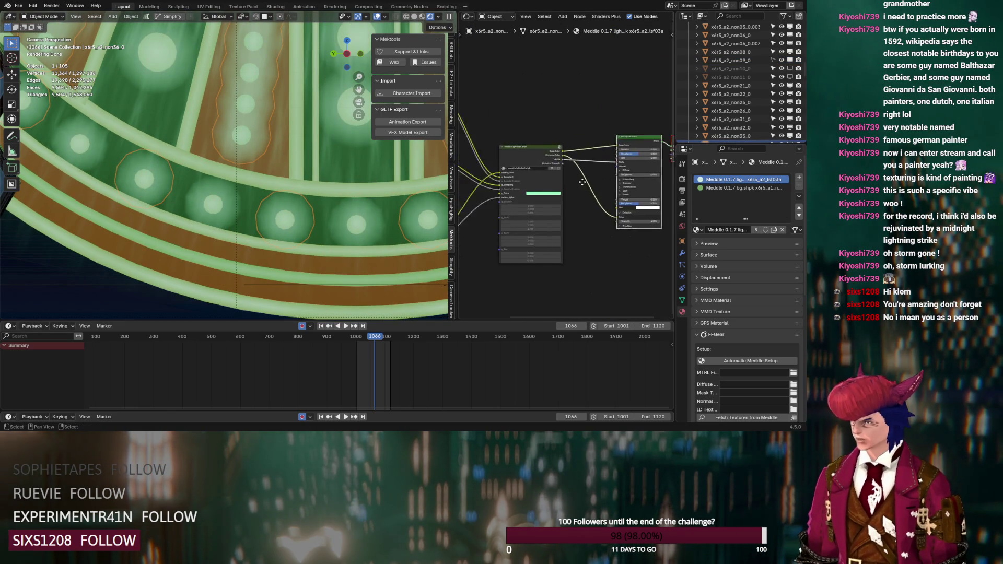
pyautogui.scroll(3, 578, 182)
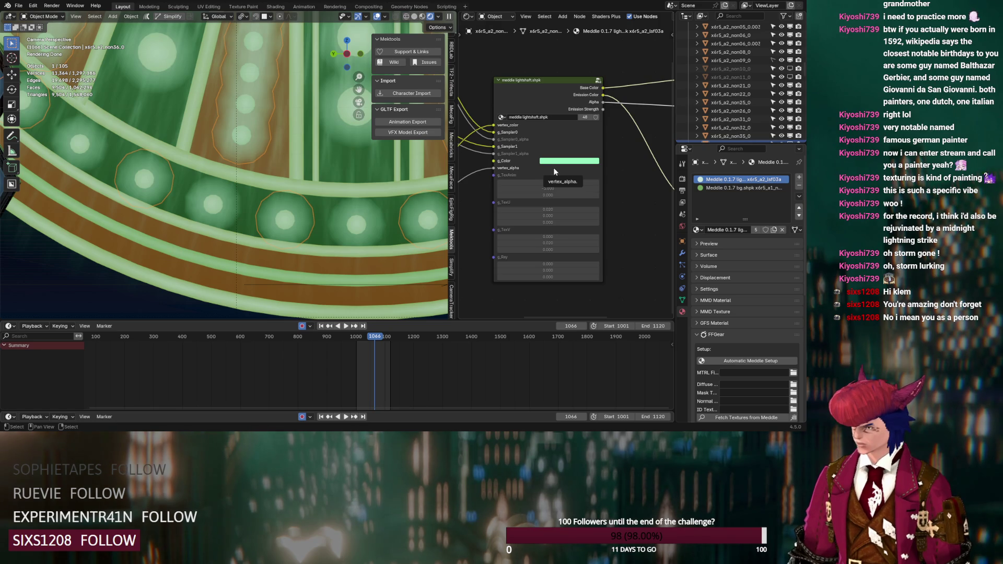
pyautogui.keyDown('ctrl'); pyautogui.keyDown('shift'); pyautogui.click(567, 92); pyautogui.keyUp('shift'); pyautogui.keyUp('ctrl')
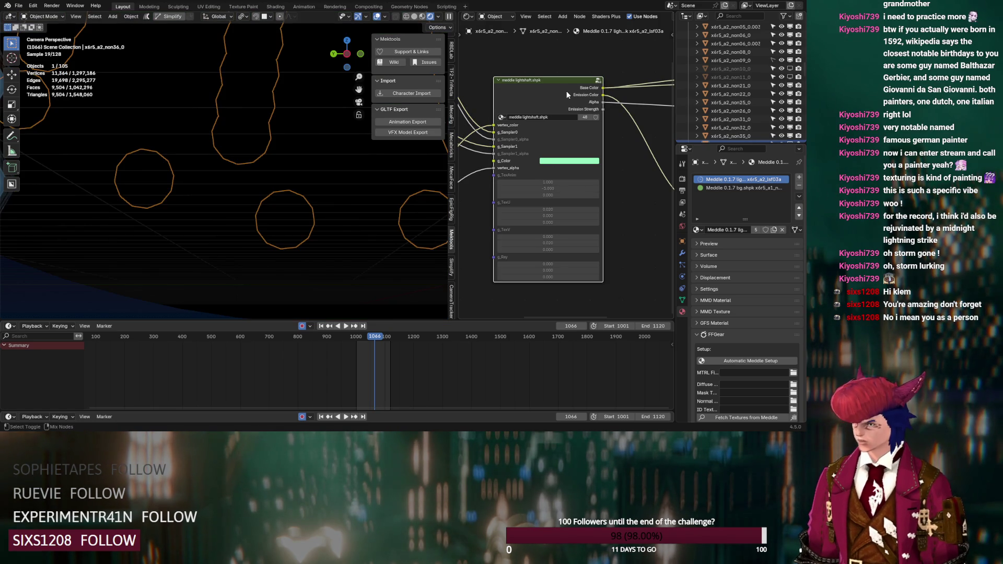
pyautogui.keyDown('ctrl'); pyautogui.keyDown('shift'); pyautogui.click(567, 91); pyautogui.keyUp('shift'); pyautogui.keyUp('ctrl')
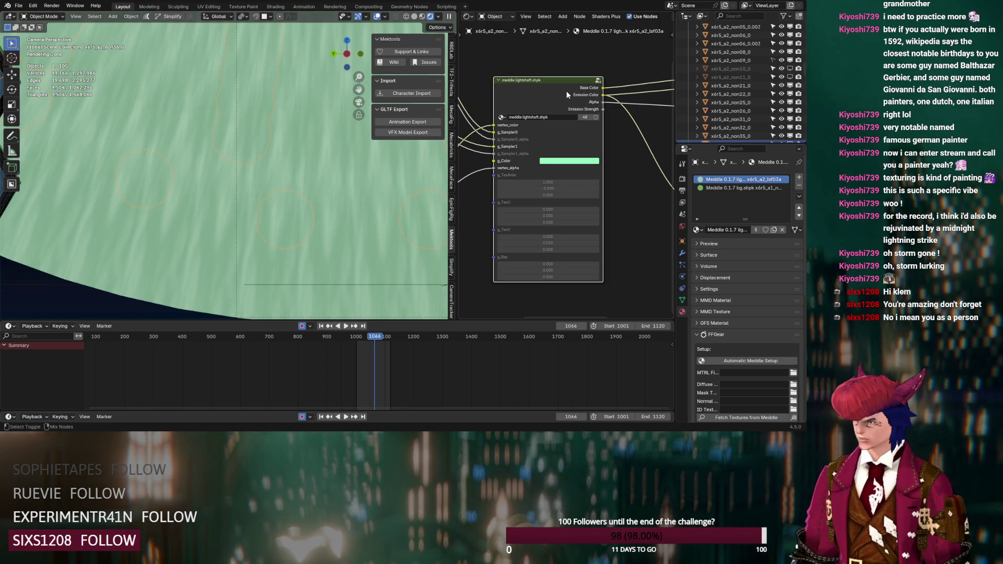
pyautogui.keyDown('ctrl'); pyautogui.keyDown('shift'); pyautogui.click(566, 91); pyautogui.keyUp('shift'); pyautogui.keyUp('ctrl')
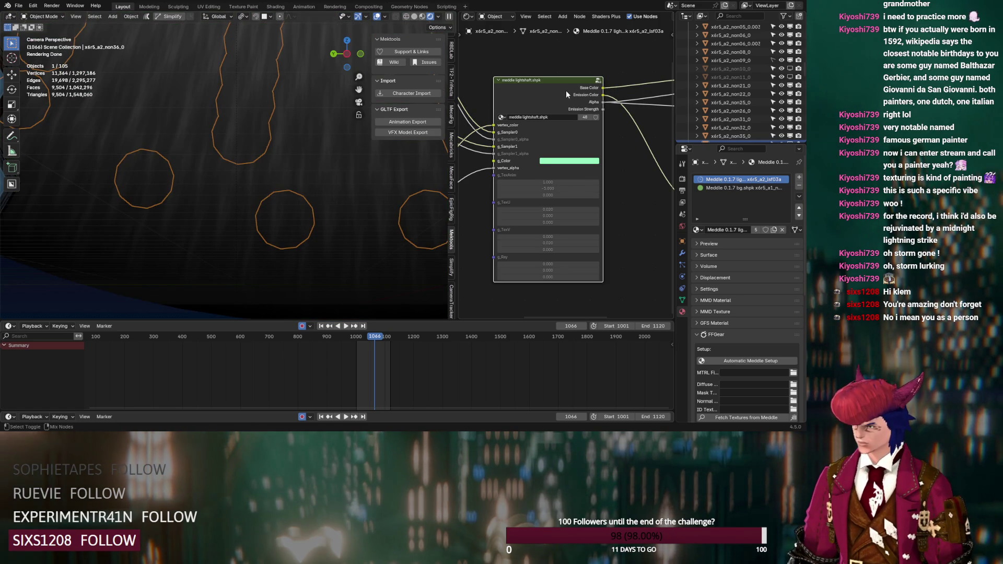
pyautogui.keyDown('ctrl'); pyautogui.keyDown('shift'); pyautogui.click(566, 89); pyautogui.keyUp('shift'); pyautogui.keyUp('ctrl')
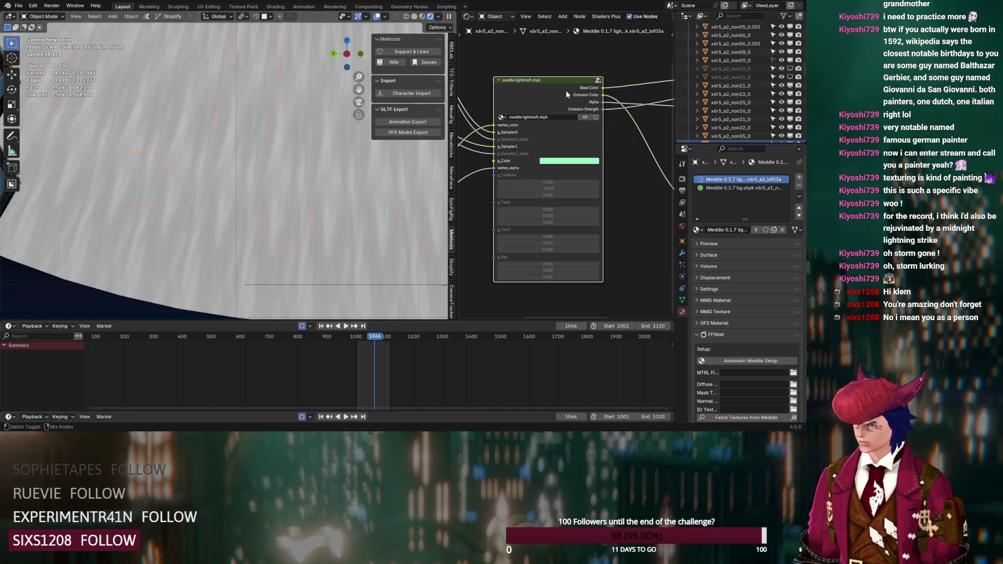
pyautogui.scroll(-2, 575, 94)
pyautogui.keyDown('ctrl'); pyautogui.scroll(-4, 600, 111); pyautogui.keyUp('ctrl')
pyautogui.keyDown('ctrl'); pyautogui.keyDown('shift'); pyautogui.click(600, 112); pyautogui.keyUp('shift'); pyautogui.keyUp('ctrl')
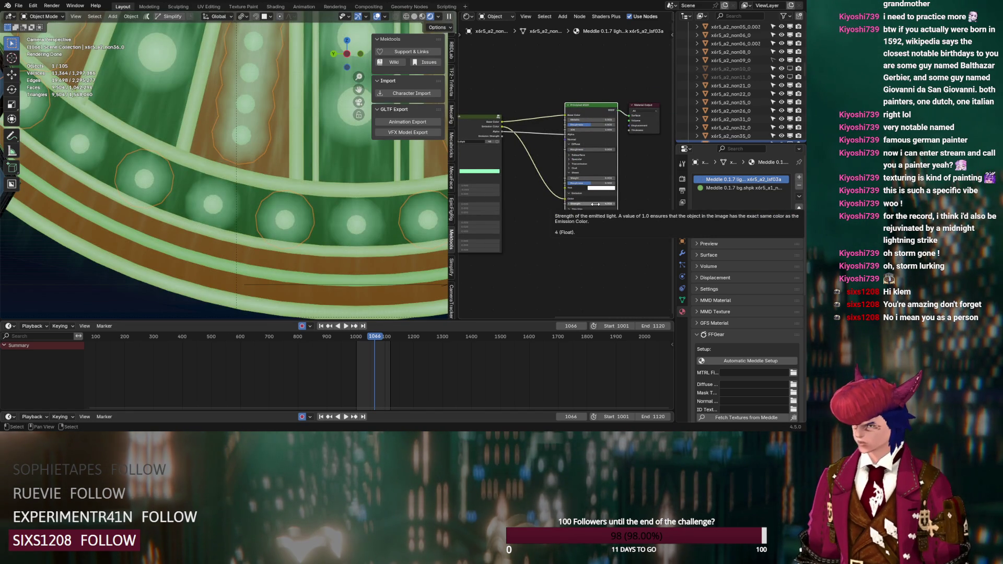
# - Switch to the Meddle 0.1.7 bg.shpk material and preview its white-stripe node, then the Principled BSDF
pyautogui.click(731, 187)
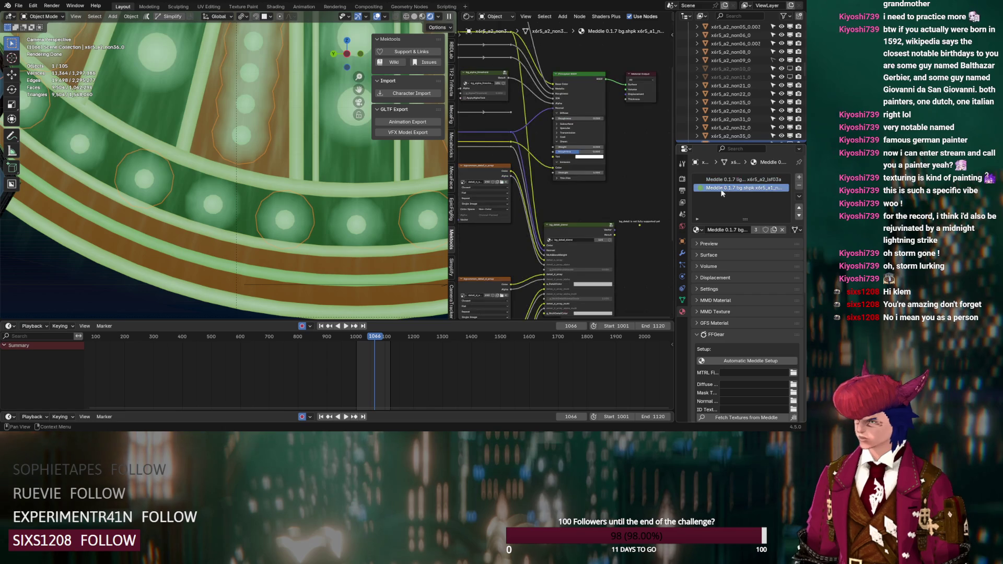
pyautogui.click(763, 180)
pyautogui.click(756, 187)
pyautogui.moveTo(563, 201); pyautogui.dragTo(586, 308, button='middle')
pyautogui.moveTo(540, 154)
pyautogui.mouseDown(button='middle')
pyautogui.moveTo(544, 122)
pyautogui.moveTo(585, 194)
pyautogui.mouseUp(button='middle')
pyautogui.click(548, 170)
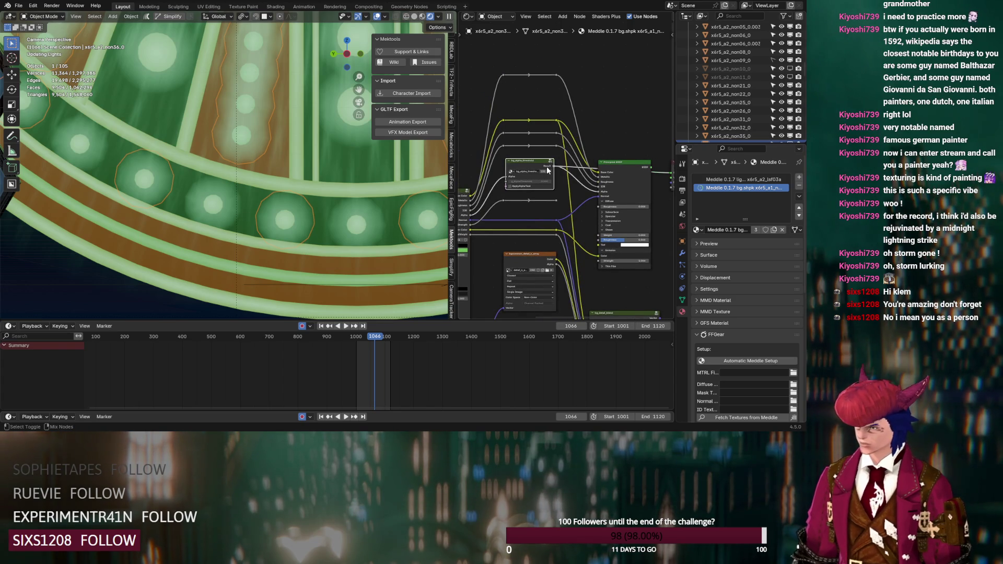
pyautogui.keyDown('ctrl'); pyautogui.keyDown('shift'); pyautogui.click(635, 168); pyautogui.keyUp('shift'); pyautogui.keyUp('ctrl')
pyautogui.scroll(3, 635, 167)
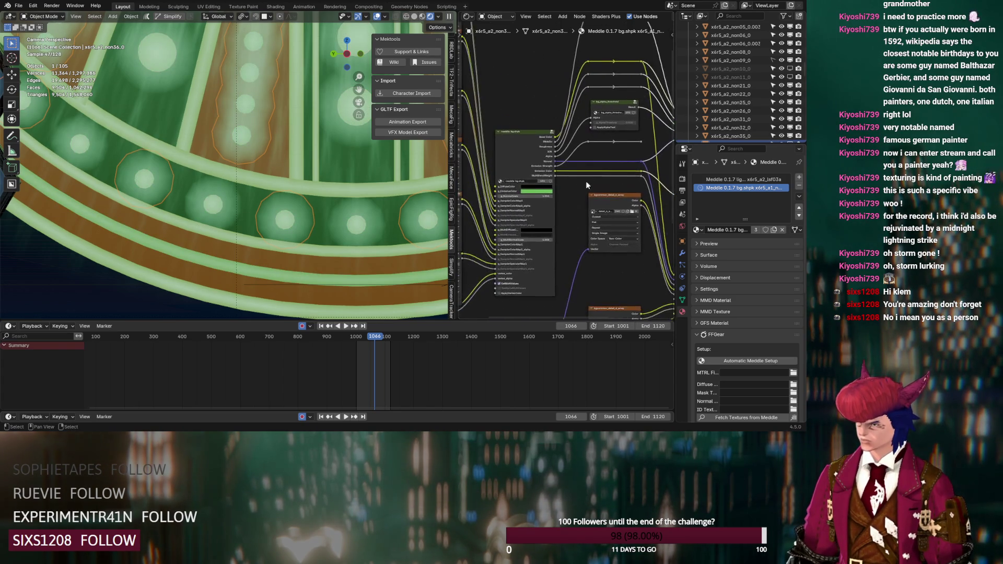
# - Raise the g_EmissiveColor value to 1.0 and frame the whole node tree
pyautogui.moveTo(575, 219); pyautogui.dragTo(519, 203, button='middle')
pyautogui.click(519, 203)
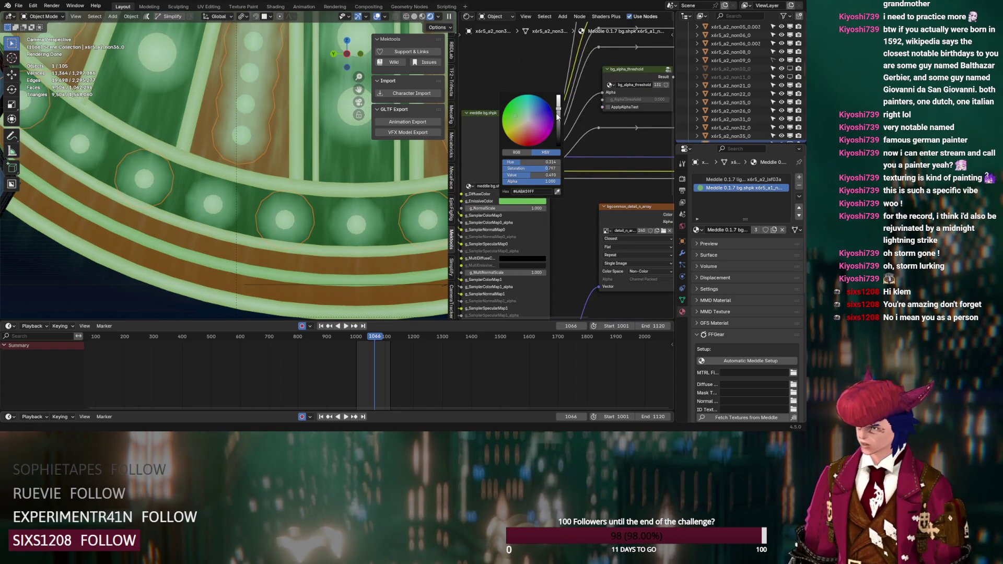
pyautogui.moveTo(559, 120); pyautogui.dragTo(558, 97)
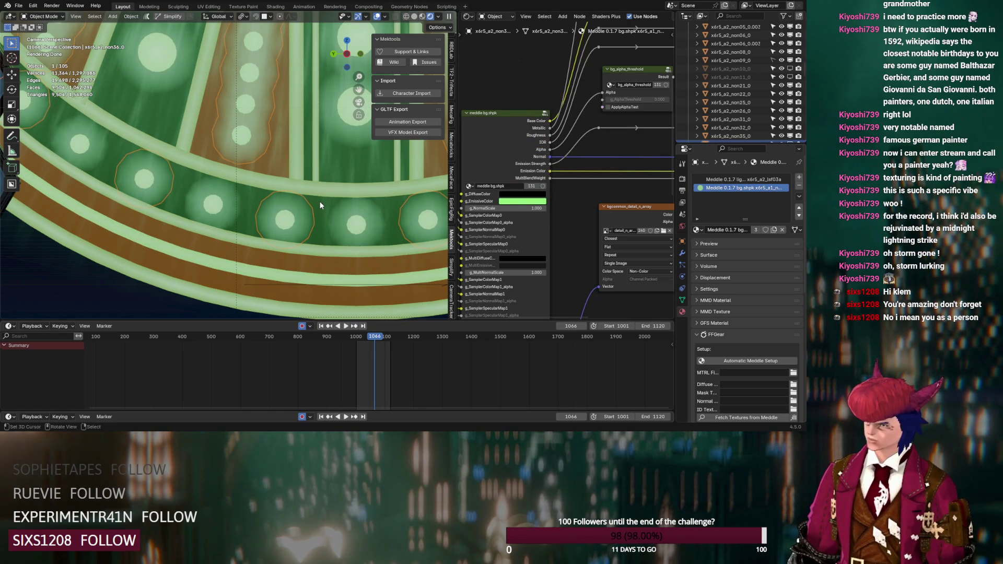
pyautogui.press('Home')
pyautogui.moveTo(555, 147); pyautogui.dragTo(491, 202, button='middle')
# - Add a Fresnel node, link it into the shader, and adjust its IOR
pyautogui.hotkey('shift', 'a')
pyautogui.write('fre')
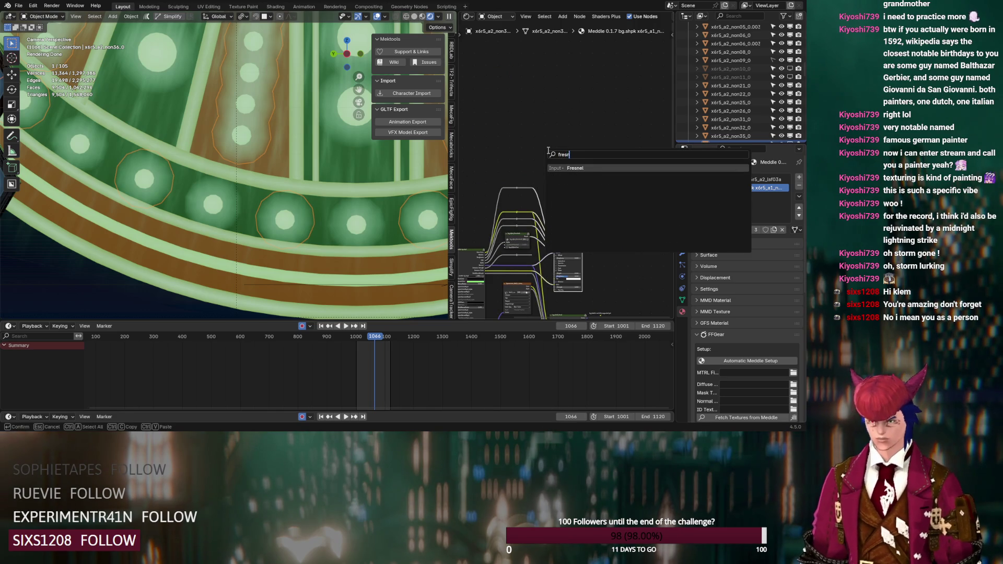
pyautogui.press('Return')
pyautogui.click(491, 158)
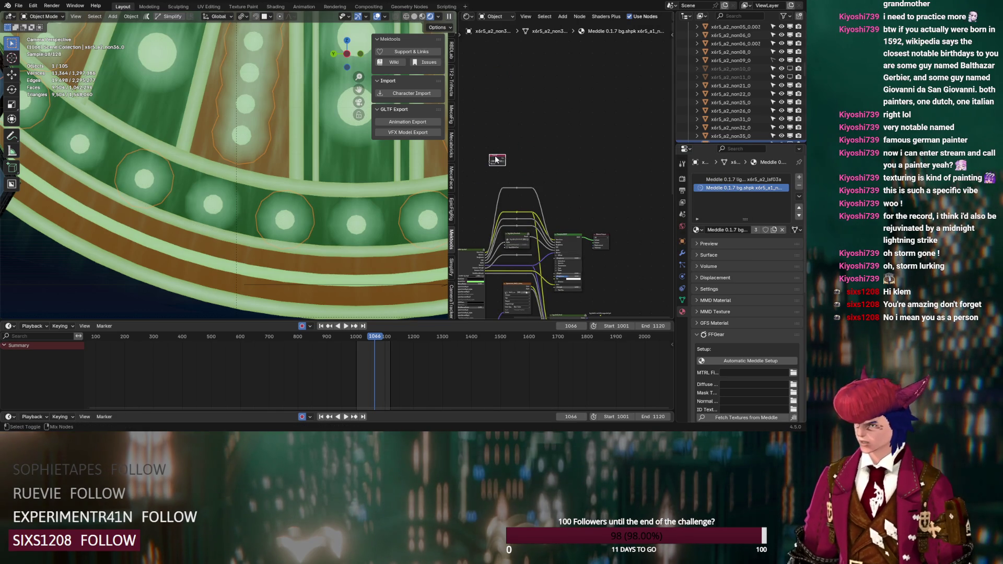
pyautogui.moveTo(506, 159); pyautogui.dragTo(576, 233)
pyautogui.scroll(4, 497, 188)
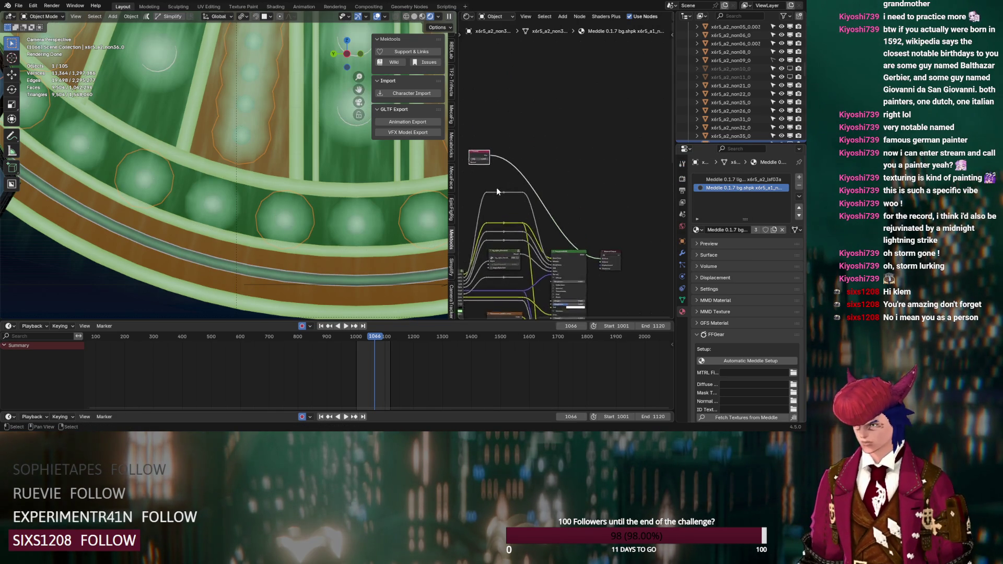
pyautogui.scroll(2, 565, 202)
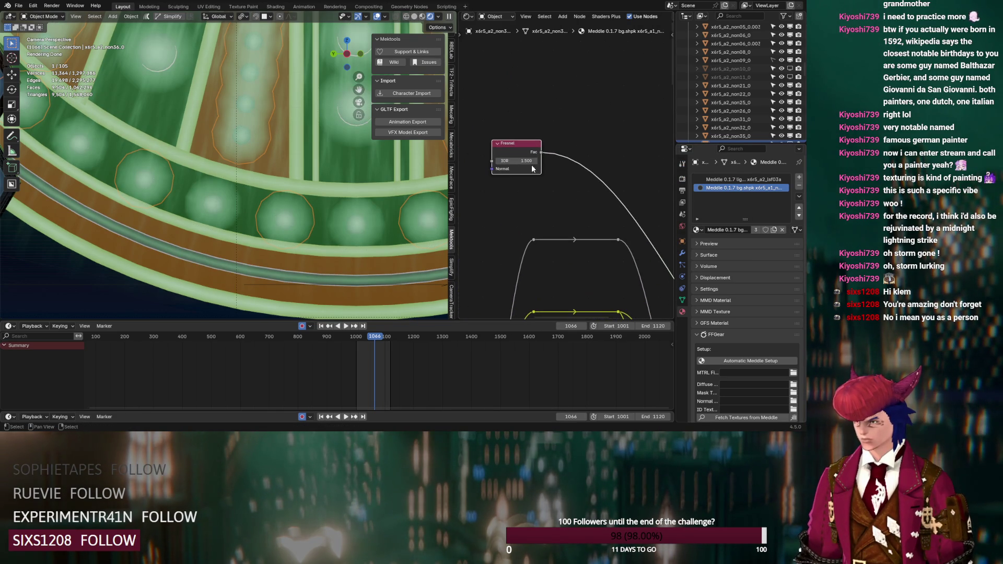
pyautogui.moveTo(518, 160); pyautogui.dragTo(518, 161)
# - Add a flipped Color Ramp after the Fresnel, with stops moved to about 0.59 and 0.268
pyautogui.hotkey('shift', 'a')
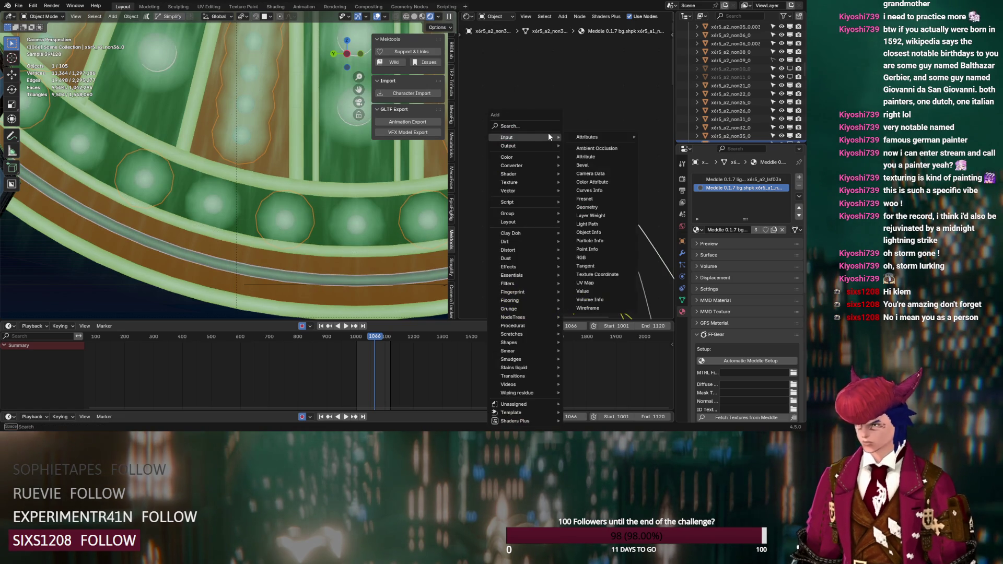
pyautogui.write('col')
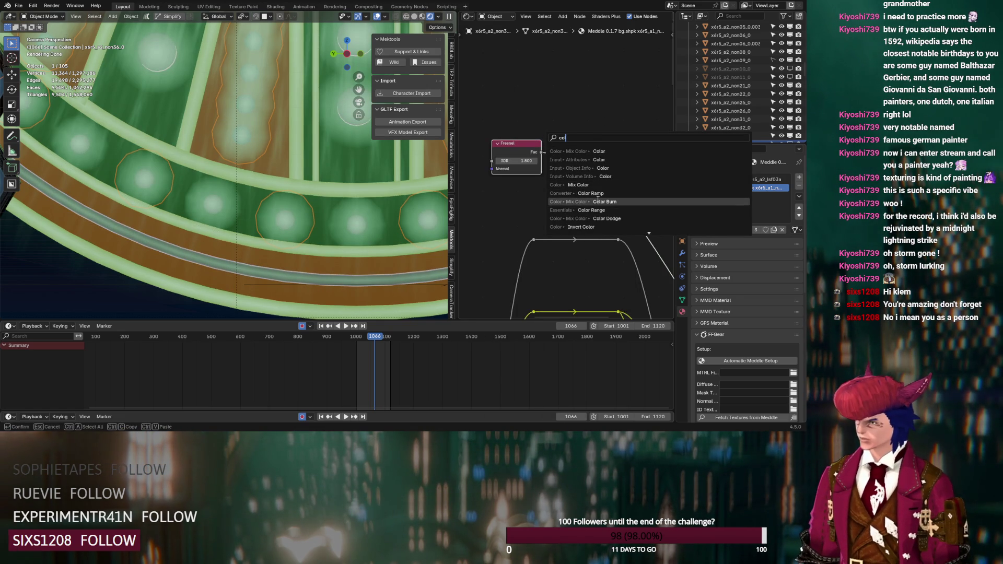
pyautogui.click(601, 192)
pyautogui.click(566, 163)
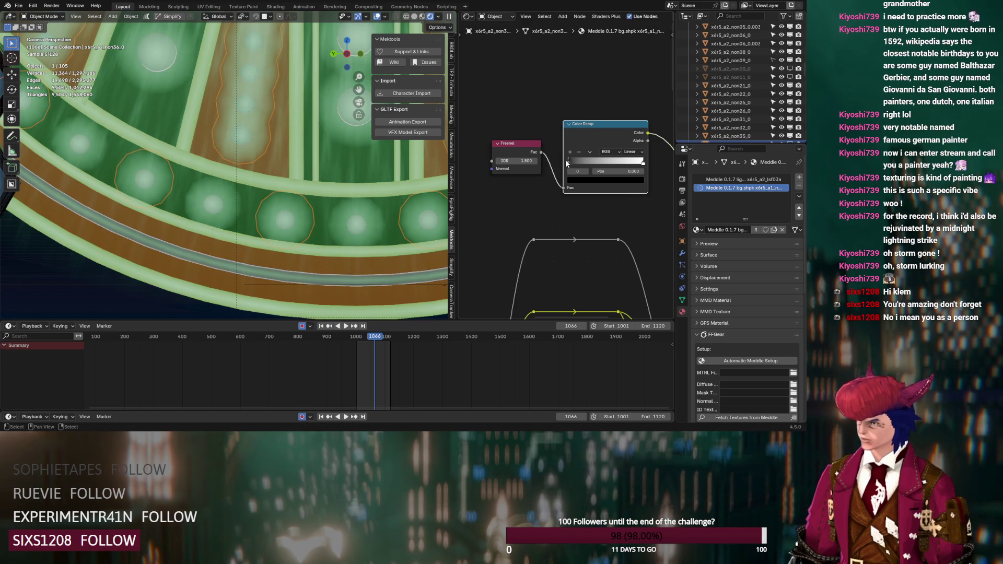
pyautogui.moveTo(631, 166); pyautogui.dragTo(620, 165)
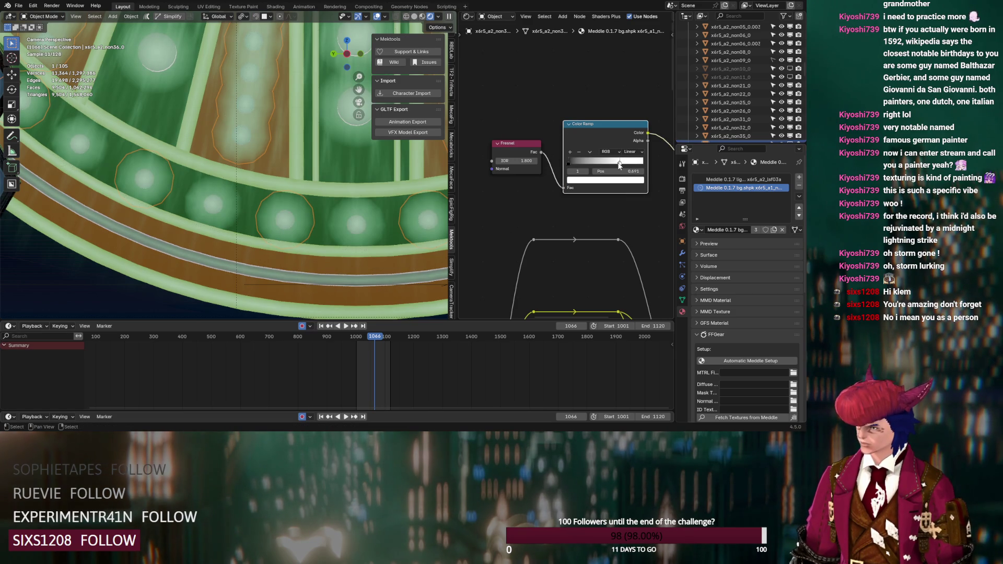
pyautogui.click(590, 152)
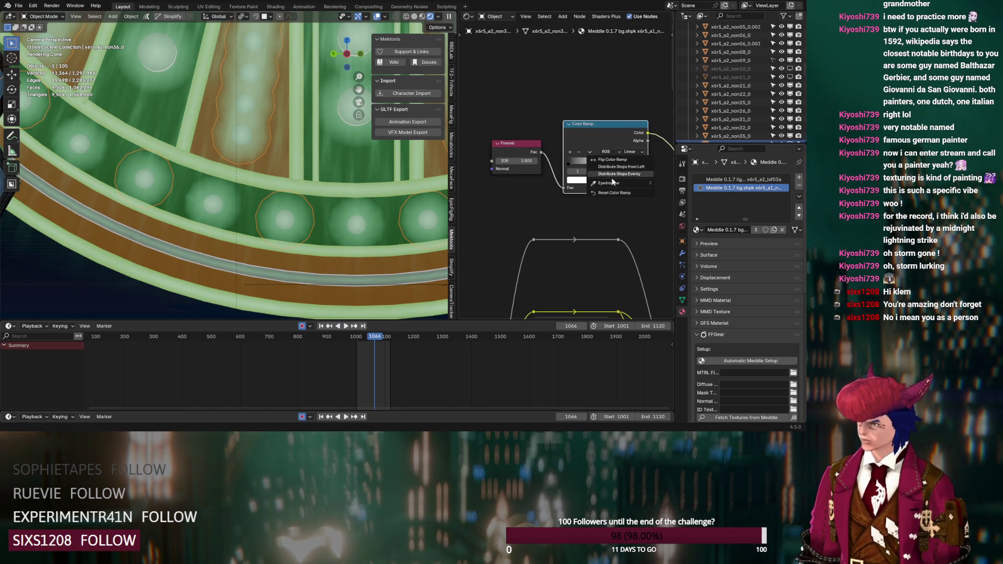
pyautogui.click(591, 152)
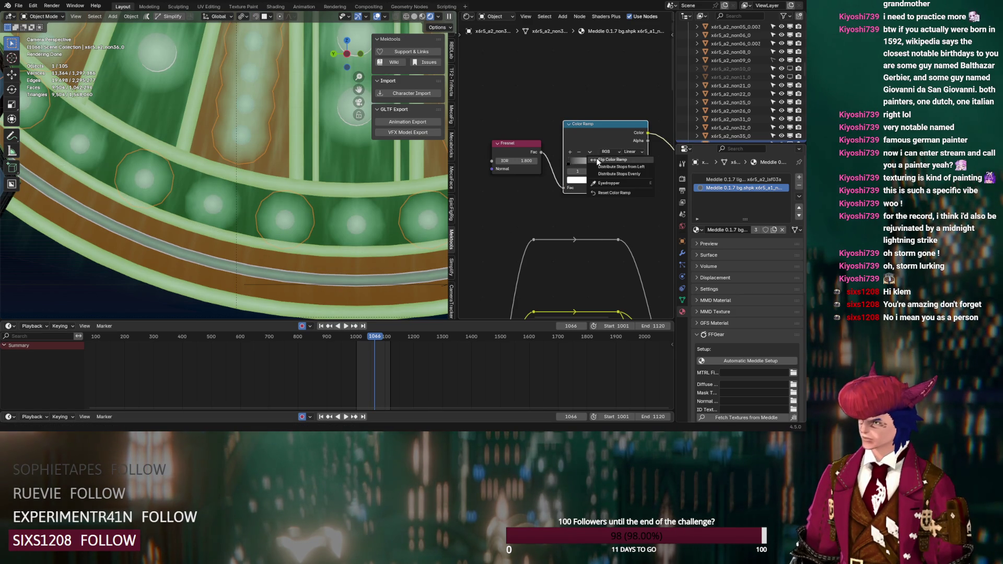
pyautogui.click(600, 160)
pyautogui.moveTo(643, 165); pyautogui.dragTo(612, 163)
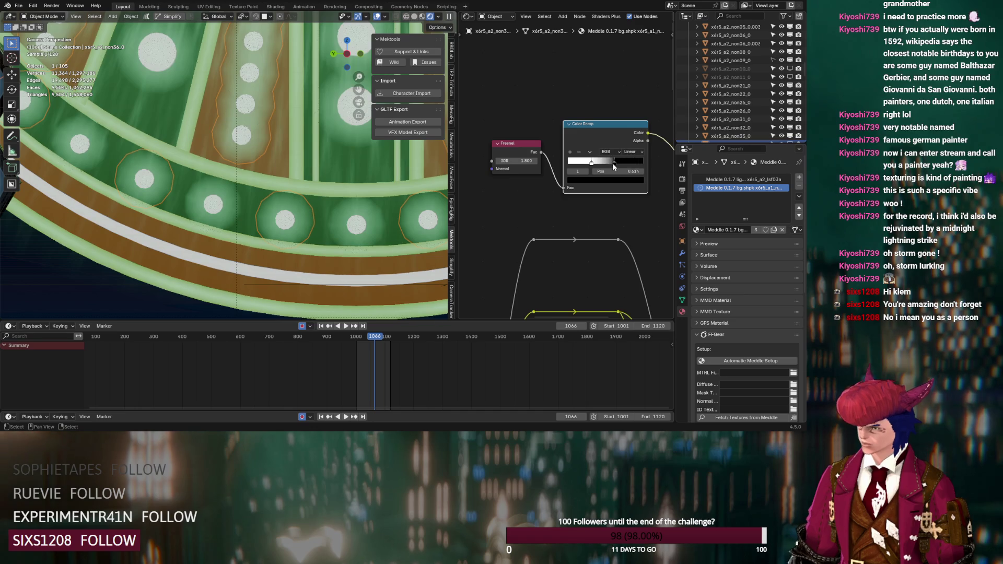
pyautogui.click(591, 163)
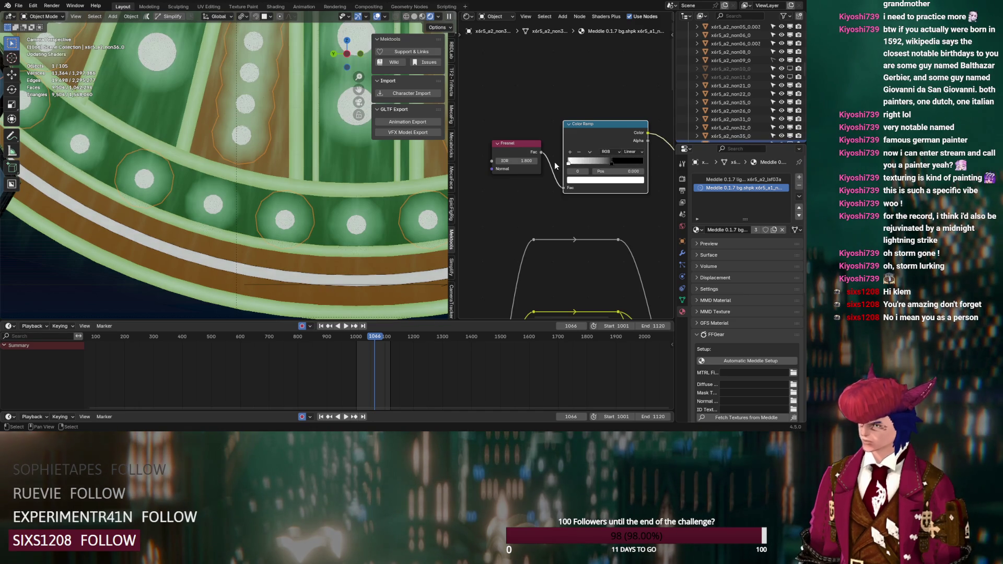
pyautogui.moveTo(614, 162)
pyautogui.mouseDown()
pyautogui.moveTo(572, 164)
pyautogui.moveTo(580, 164)
pyautogui.mouseUp()
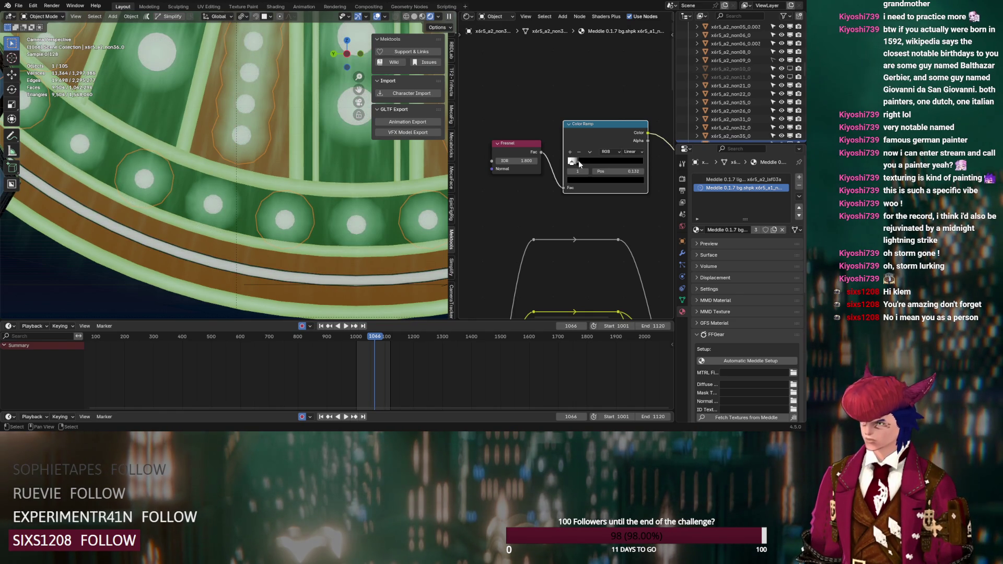
pyautogui.scroll(-5, 566, 206)
pyautogui.moveTo(588, 205); pyautogui.dragTo(610, 169, button='middle')
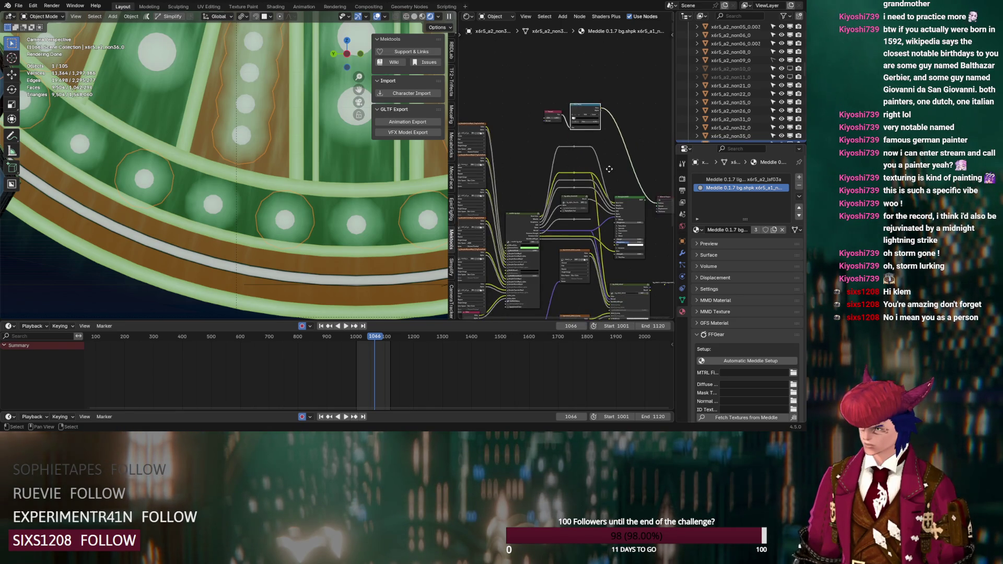
# - Connect the Color Ramp's Color output to the Principled BSDF
pyautogui.scroll(2, 609, 169)
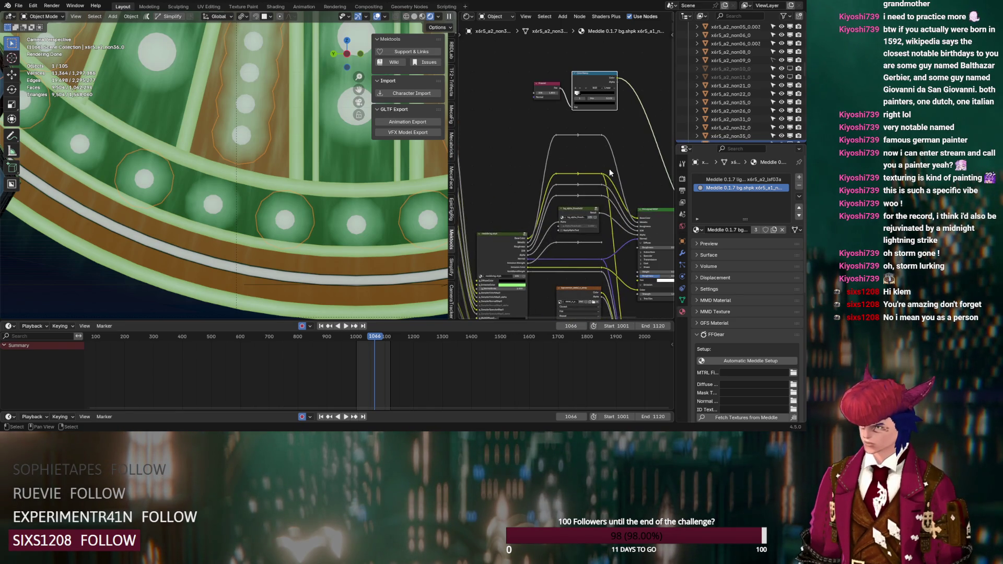
pyautogui.click(591, 212)
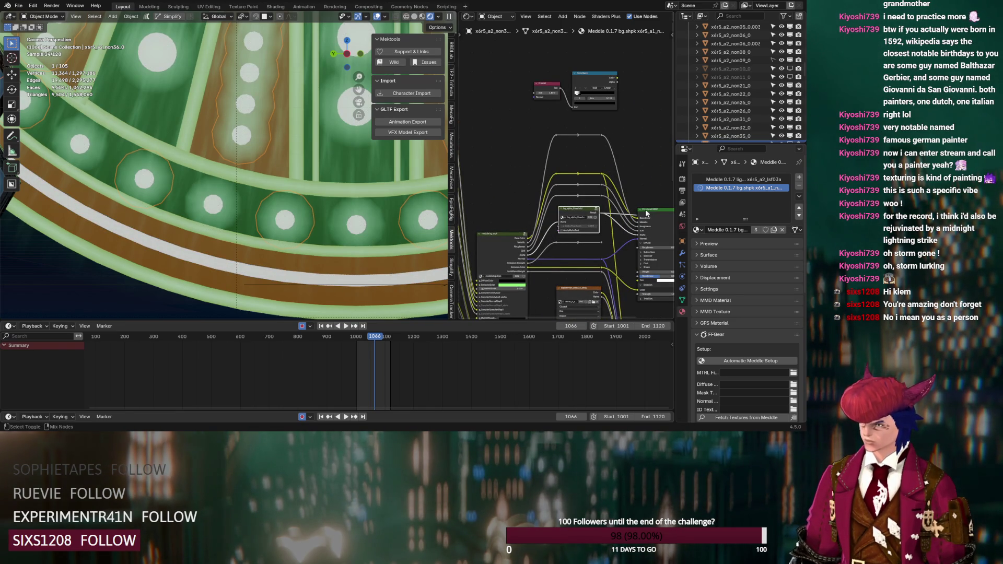
pyautogui.moveTo(617, 78); pyautogui.dragTo(642, 238)
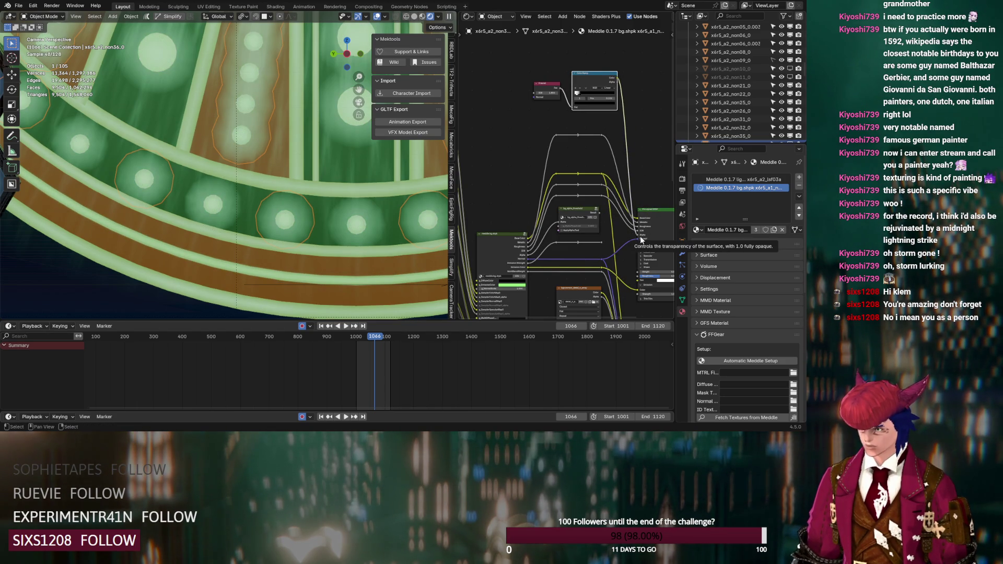
pyautogui.moveTo(628, 260); pyautogui.dragTo(572, 207, button='middle')
# - Try emission strengths of 15 and 2, settling the Principled BSDF Emission Strength at 5
pyautogui.scroll(2, 572, 207)
pyautogui.click(622, 267)
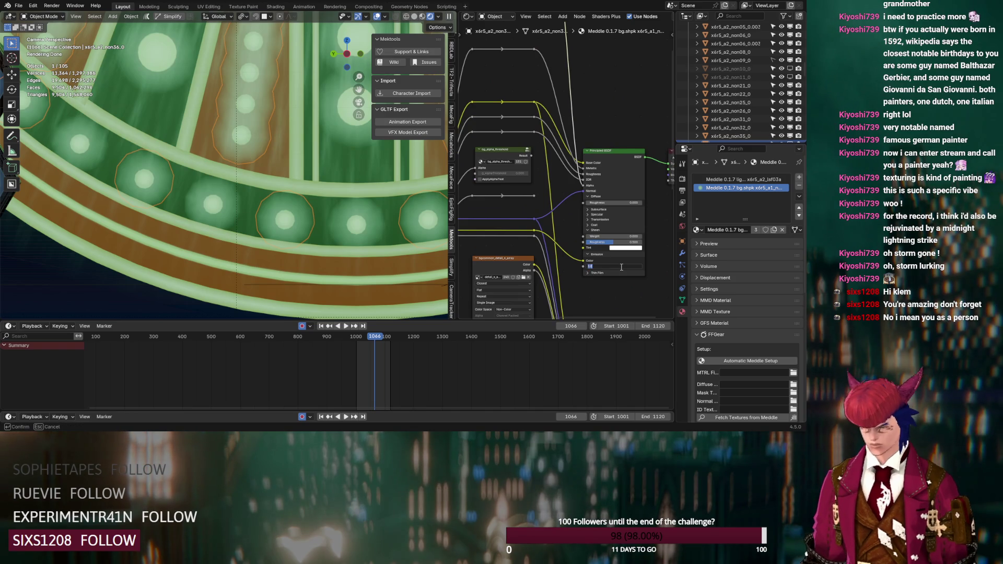
pyautogui.press('Return')
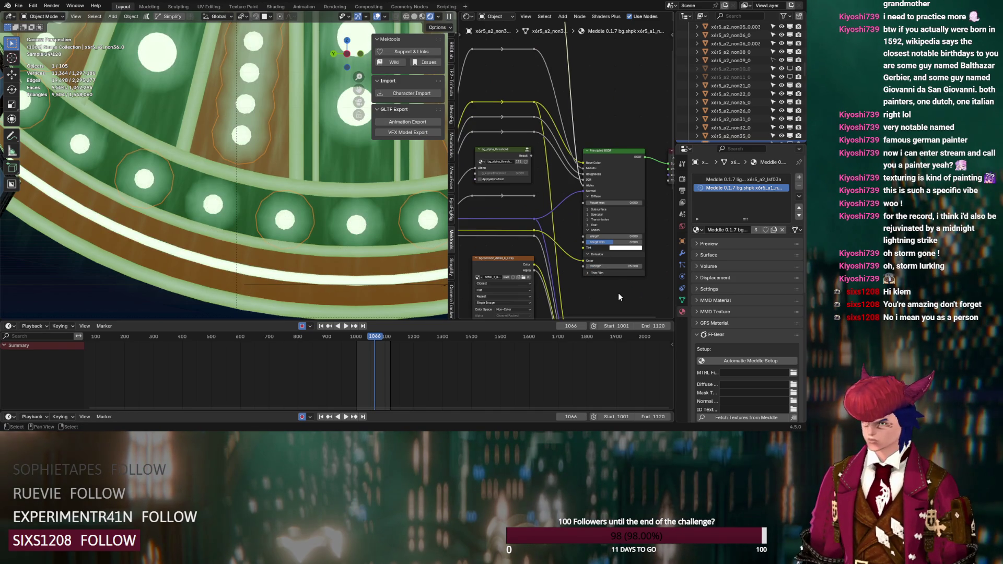
pyautogui.moveTo(617, 266); pyautogui.dragTo(625, 266)
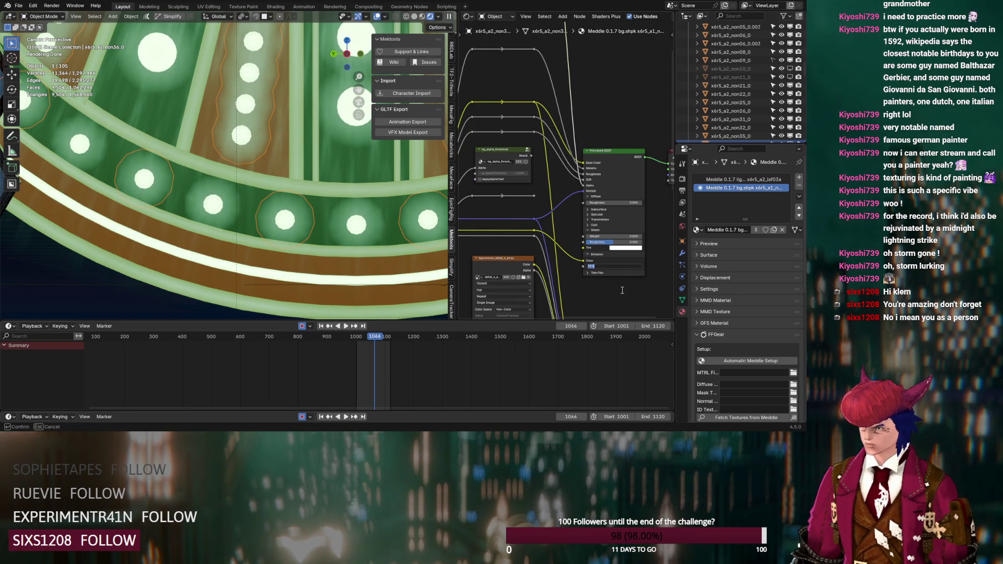
pyautogui.press('Return')
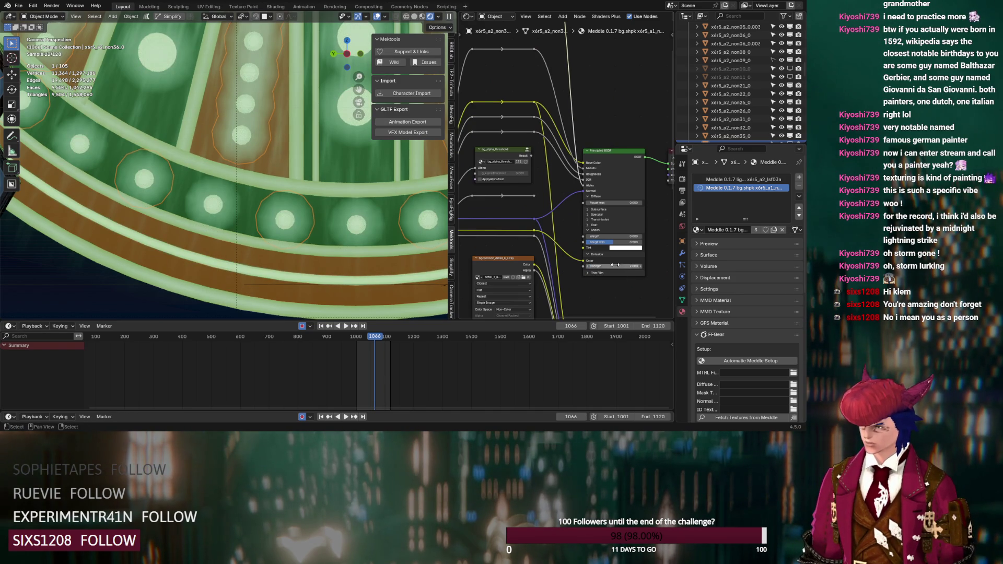
pyautogui.click(616, 265)
pyautogui.write('1')
pyautogui.press('Return')
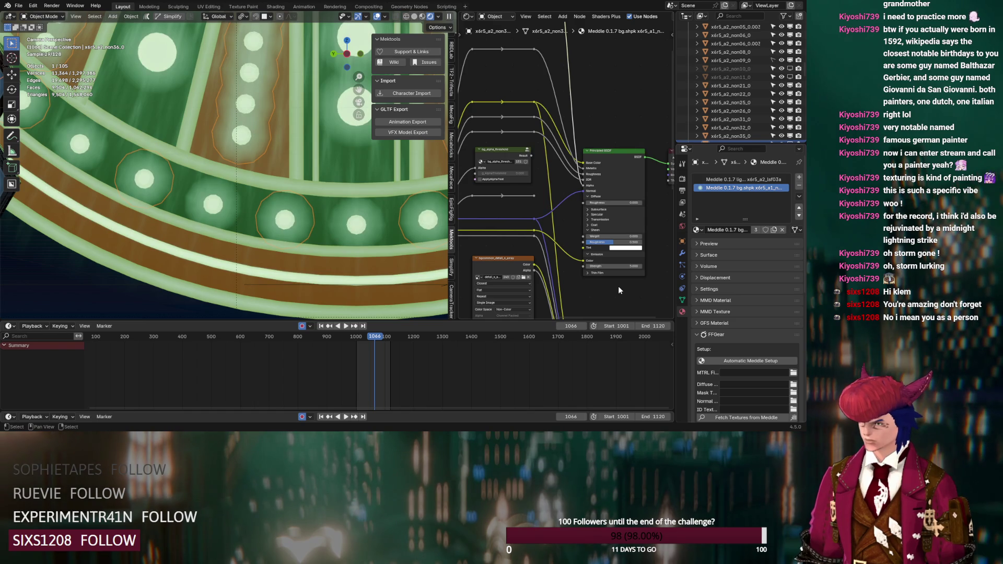
# - Lower the Fresnel IOR from 1.800 to dim the ring glow
pyautogui.scroll(-1, 544, 115)
pyautogui.moveTo(531, 111)
pyautogui.mouseDown(button='middle')
pyautogui.moveTo(554, 215)
pyautogui.moveTo(563, 205)
pyautogui.mouseUp(button='middle')
pyautogui.scroll(1, 547, 192)
pyautogui.scroll(1, 547, 193)
pyautogui.moveTo(517, 163); pyautogui.dragTo(471, 163)
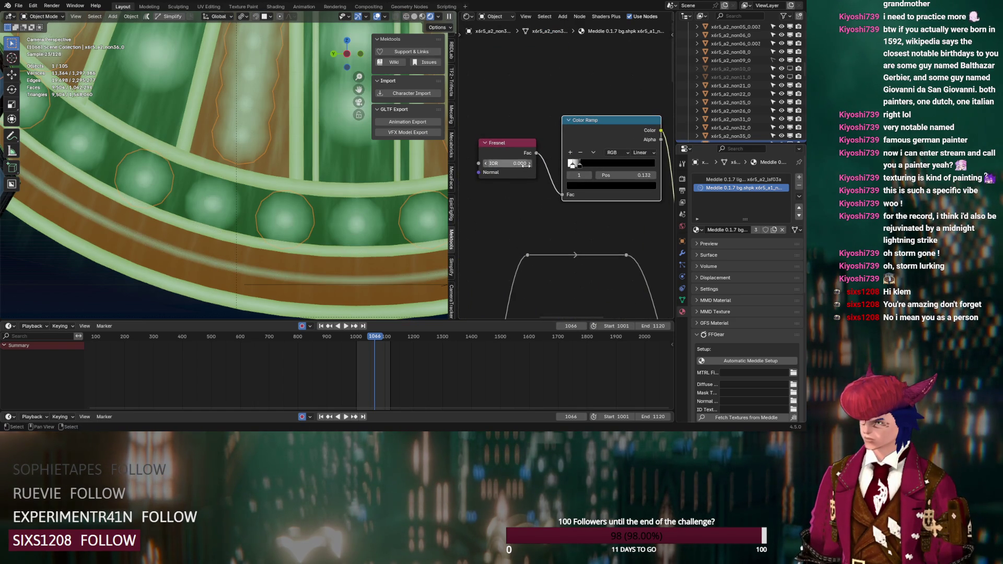
# - Step the Fresnel IOR up to 1.200
pyautogui.click(529, 163)
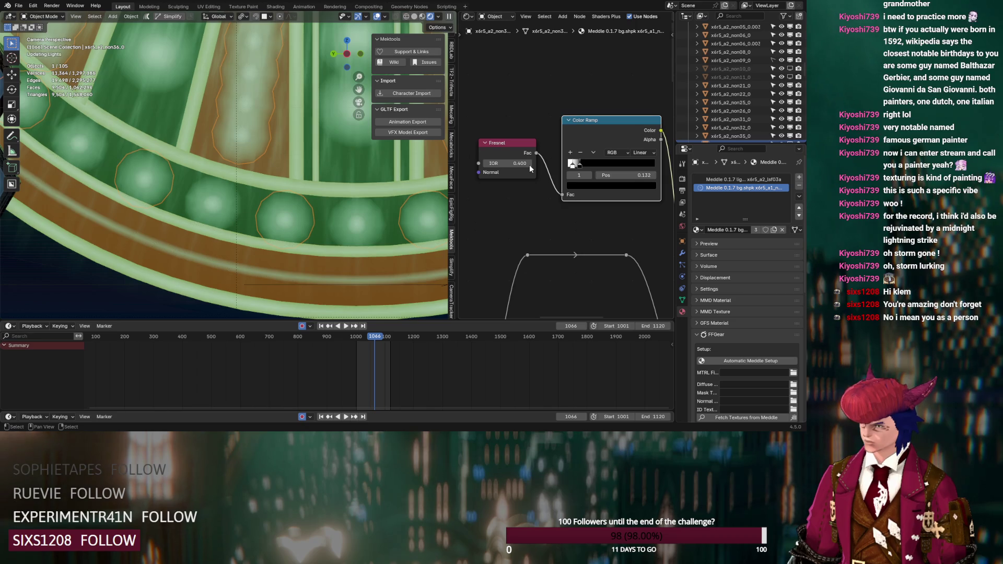
pyautogui.click(529, 163)
pyautogui.click(529, 163)
pyautogui.click(528, 164)
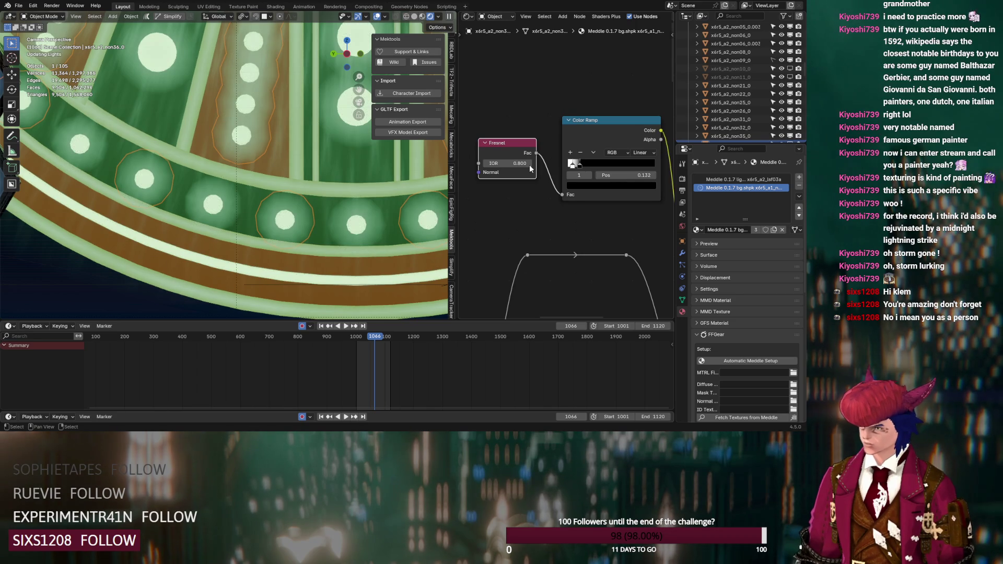
pyautogui.click(529, 164)
pyautogui.click(529, 163)
pyautogui.click(529, 164)
pyautogui.click(529, 164)
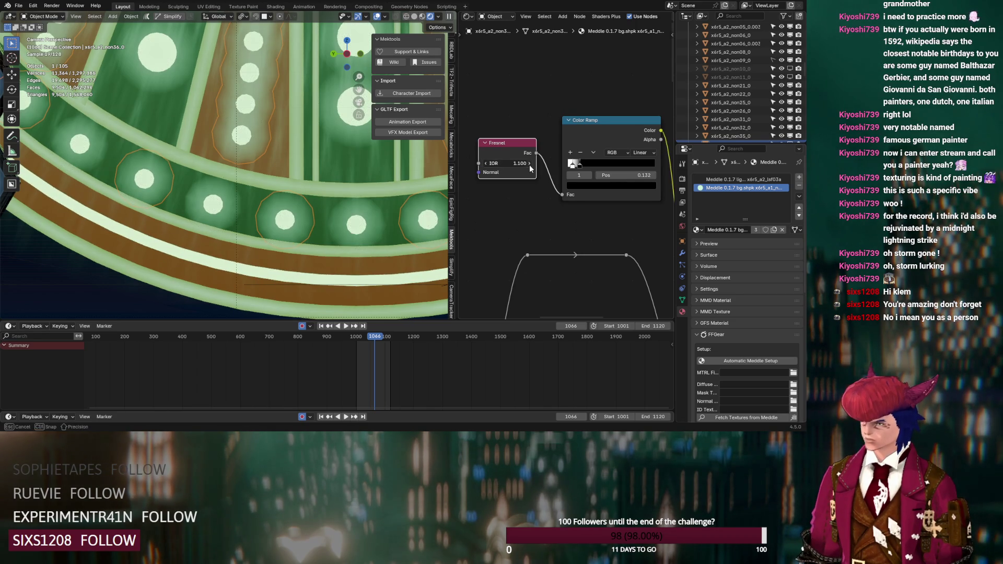
# - Set the Color Ramp to B-Spline and make its dark stop pure black near 0.023
pyautogui.click(568, 165)
pyautogui.moveTo(575, 166); pyautogui.dragTo(577, 167)
pyautogui.click(648, 156)
pyautogui.click(650, 200)
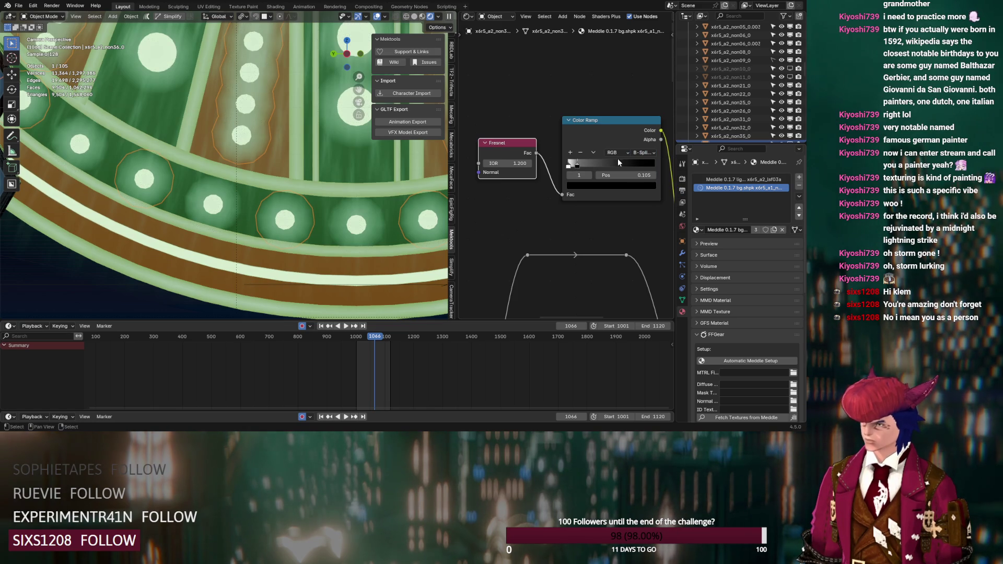
pyautogui.moveTo(574, 166); pyautogui.dragTo(570, 166)
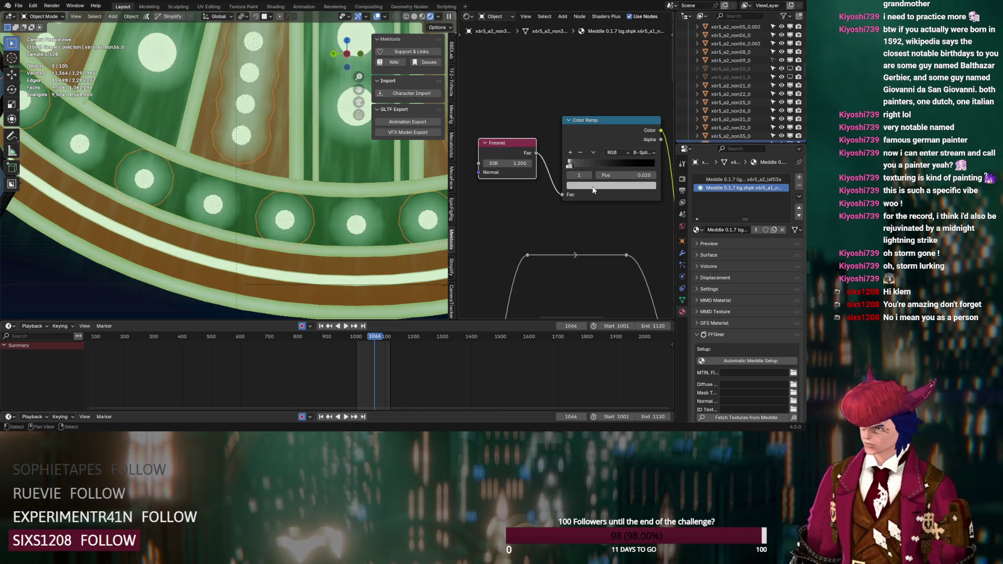
pyautogui.click(615, 188)
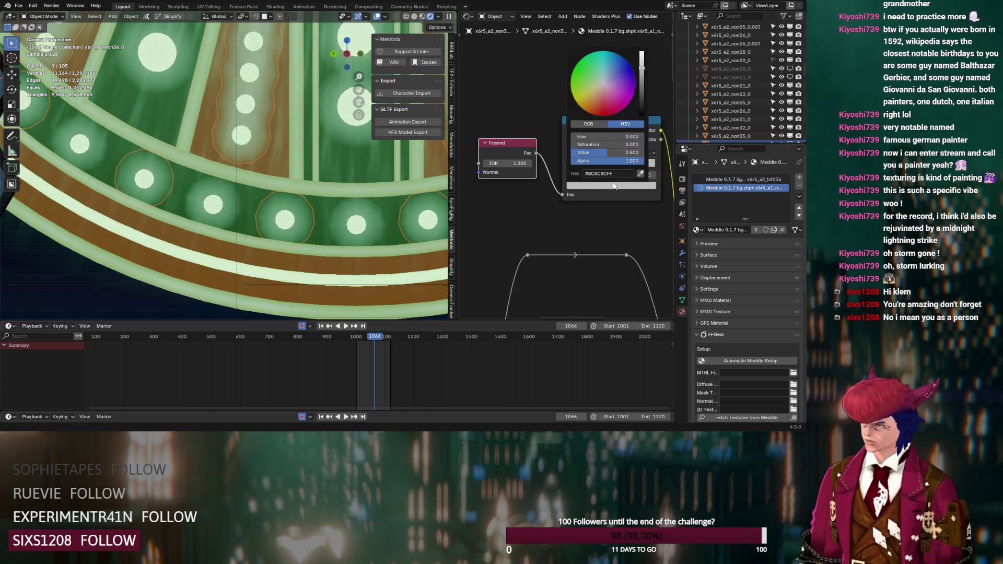
pyautogui.moveTo(646, 95); pyautogui.dragTo(644, 117)
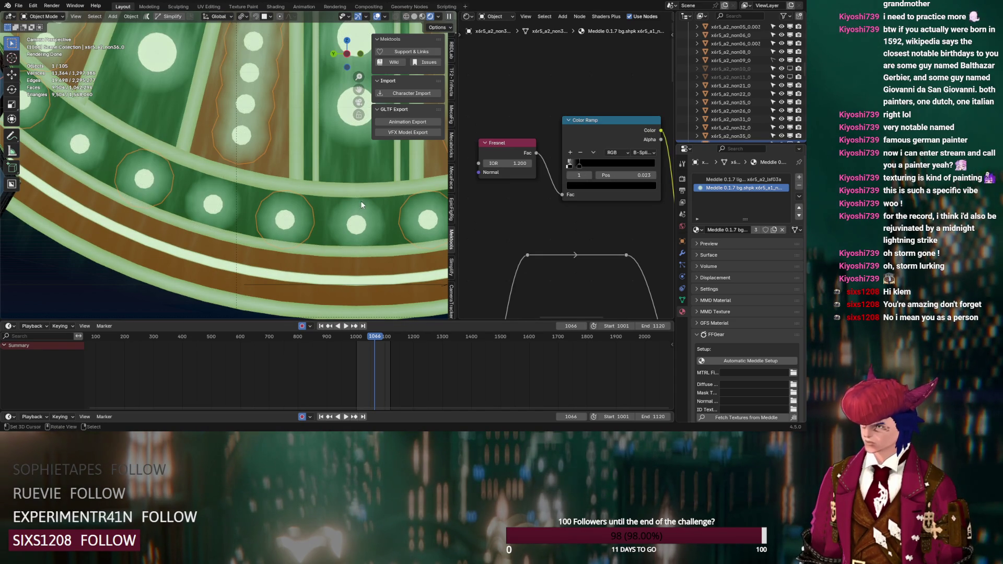
pyautogui.scroll(-6, 611, 217)
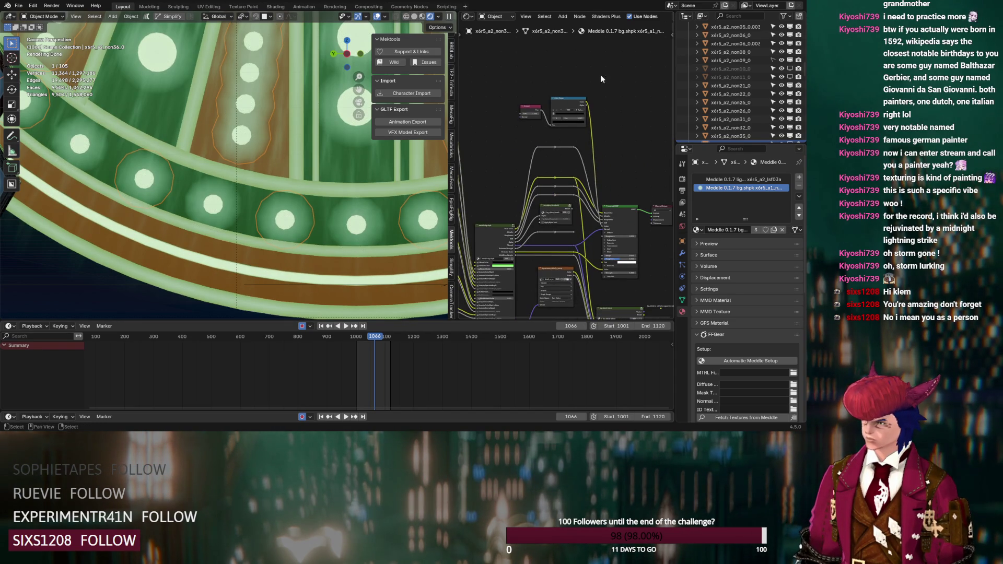
# - Select floor piece x6r5_a2_non35_0 and view its second material's node tree
pyautogui.keyDown('shift'); pyautogui.click(529, 120); pyautogui.keyUp('shift')
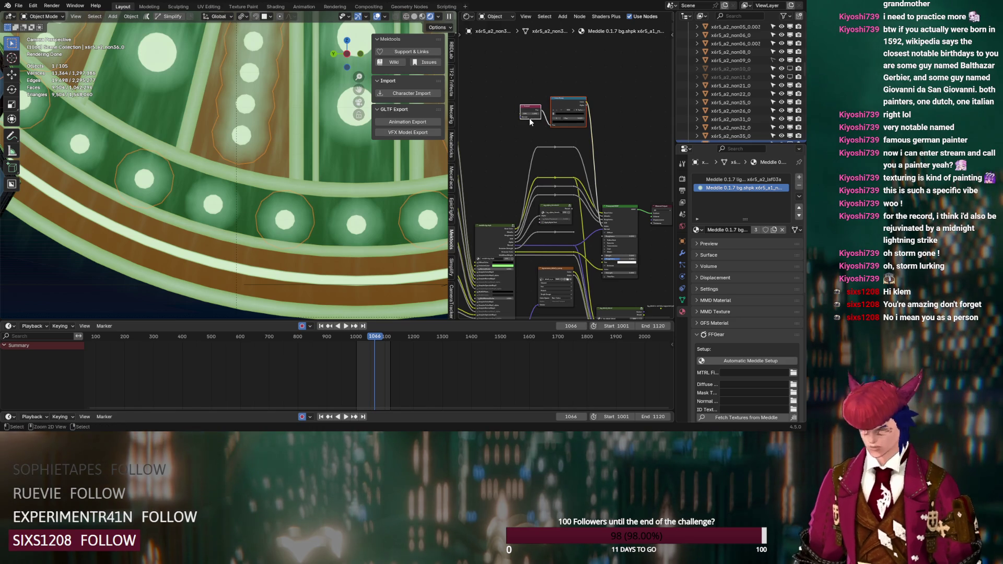
pyautogui.click(356, 230)
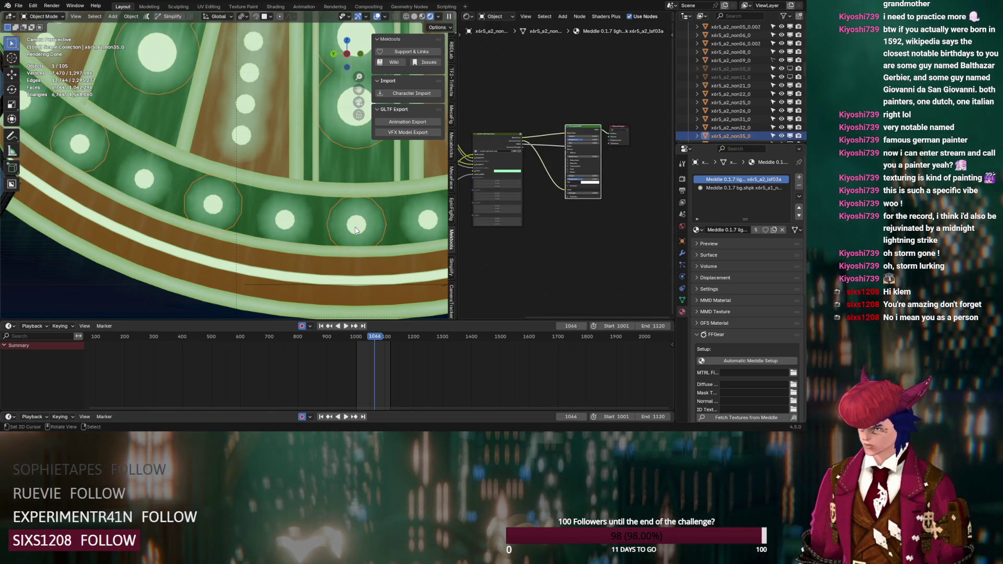
pyautogui.moveTo(526, 91); pyautogui.dragTo(537, 122, button='middle')
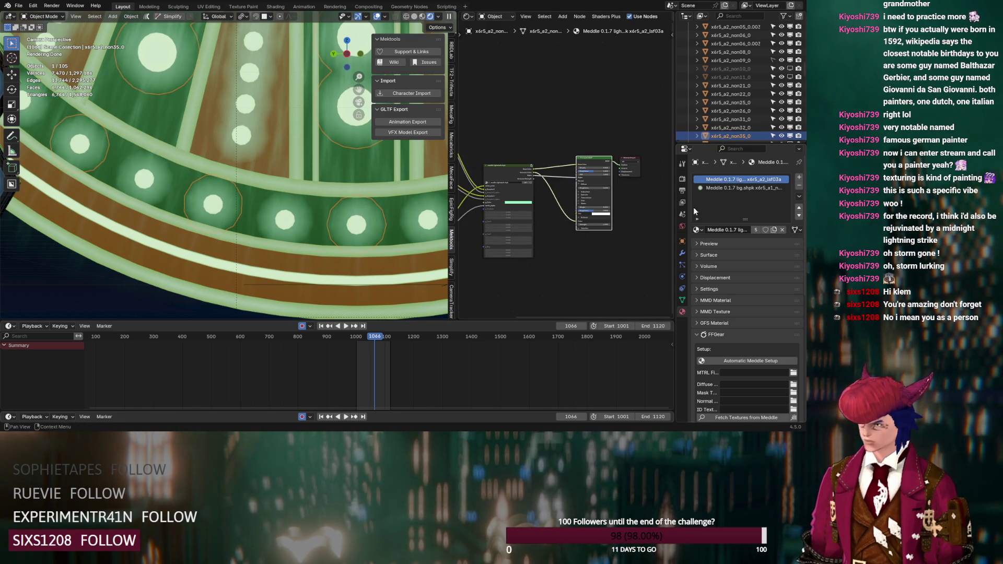
pyautogui.click(714, 188)
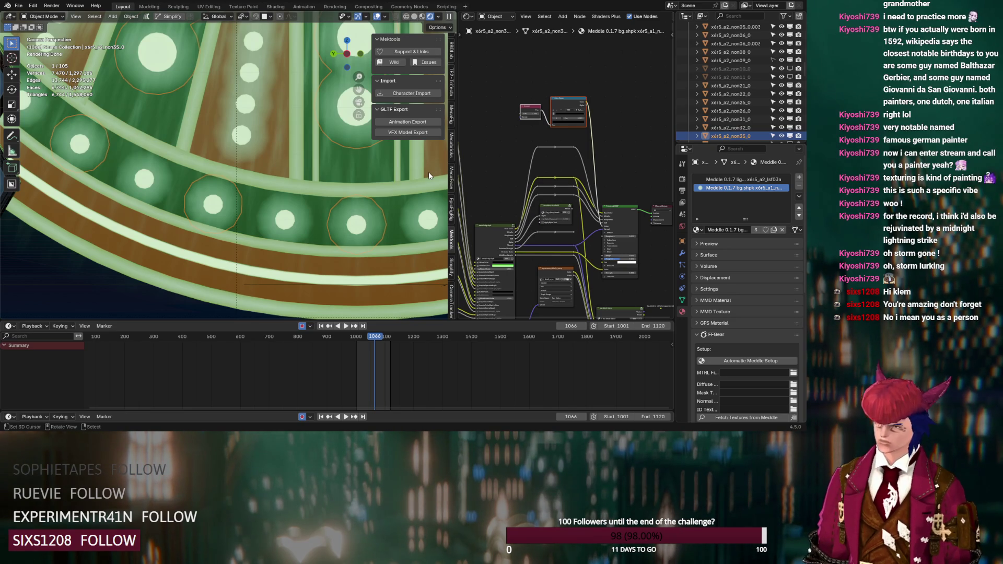
# - Deselect everything and pick floor object x6r5_a2_non09_0 in the Outliner
pyautogui.hotkey('alt', 'a')
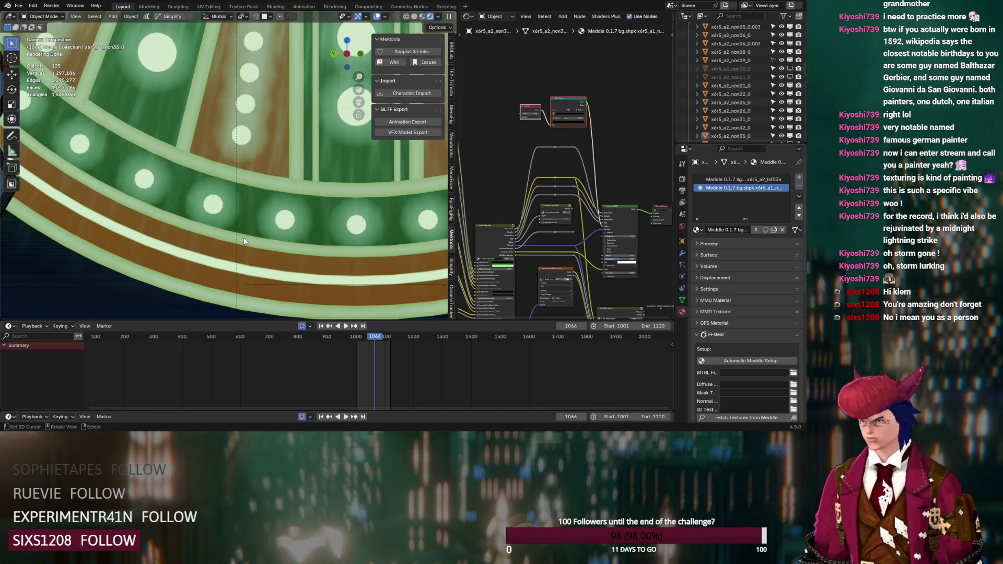
pyautogui.scroll(3, 763, 97)
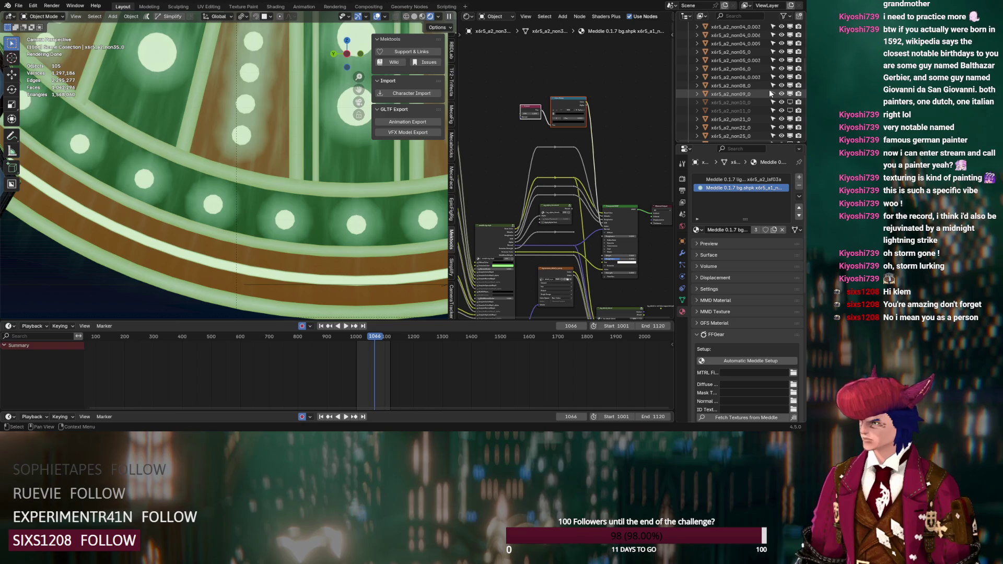
pyautogui.click(745, 94)
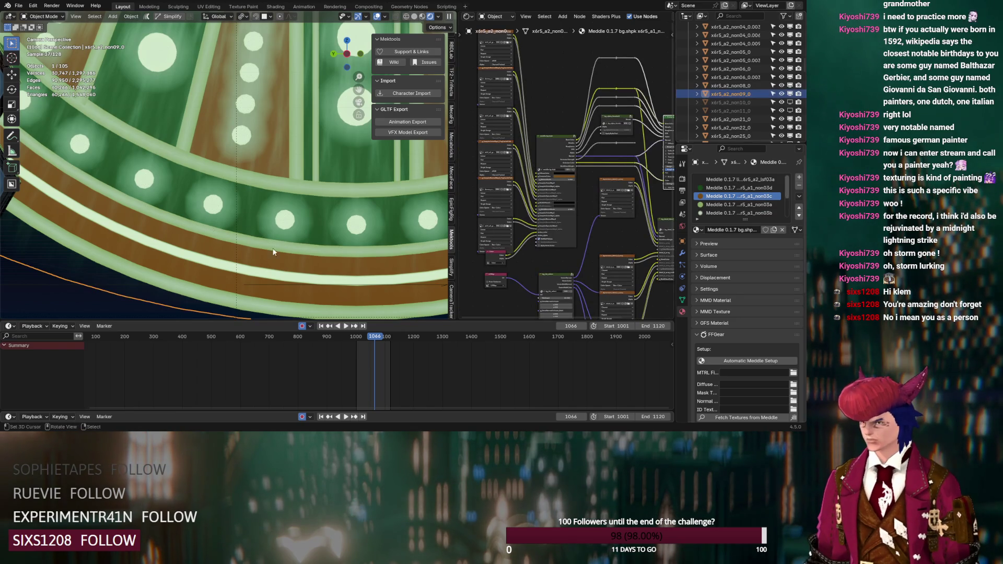
# - In x6r5_a2_non09_0's Edit Mode, select linked faces with Ctrl+L and hide them with H
pyautogui.press('Tab')
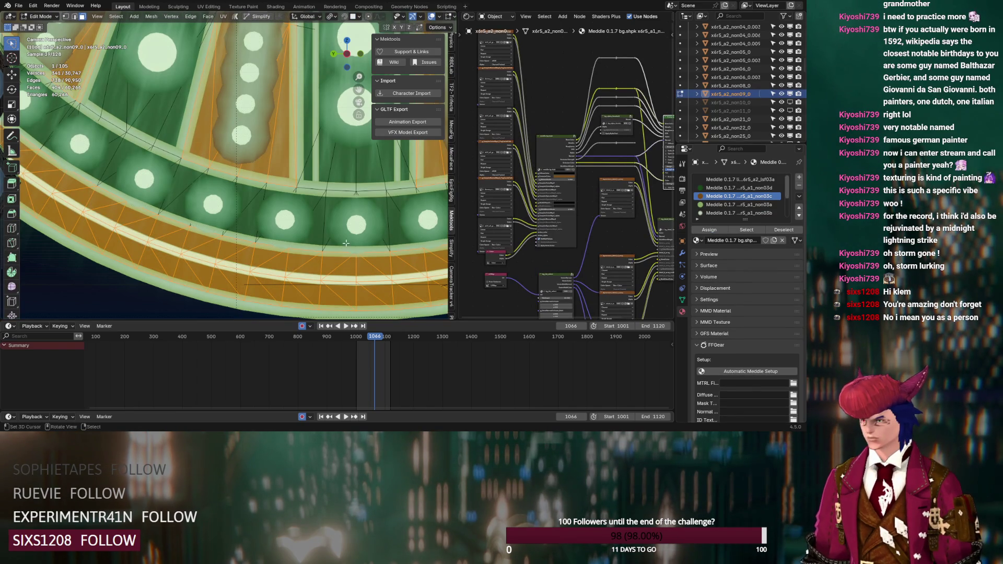
pyautogui.scroll(-3, 718, 209)
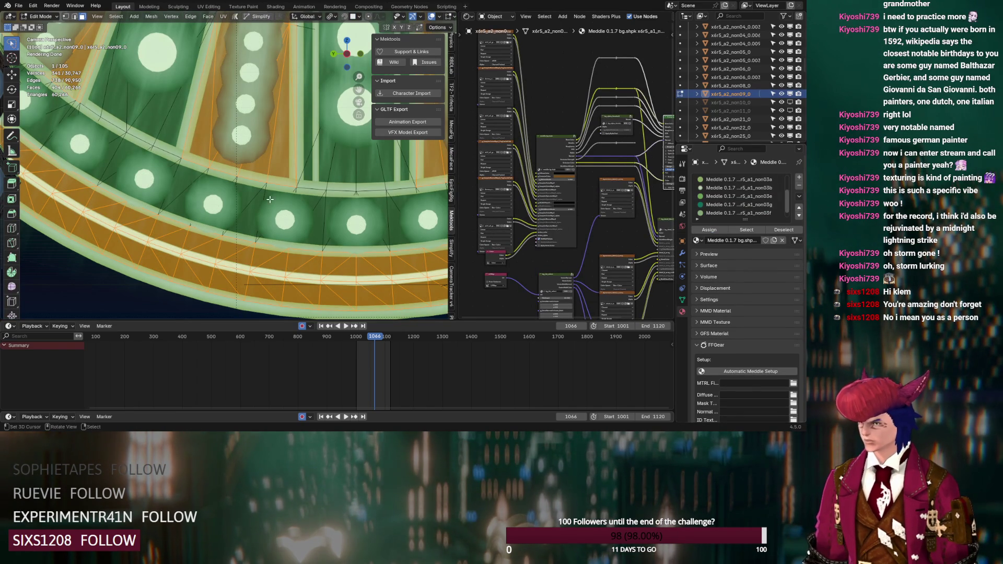
pyautogui.press('Tab')
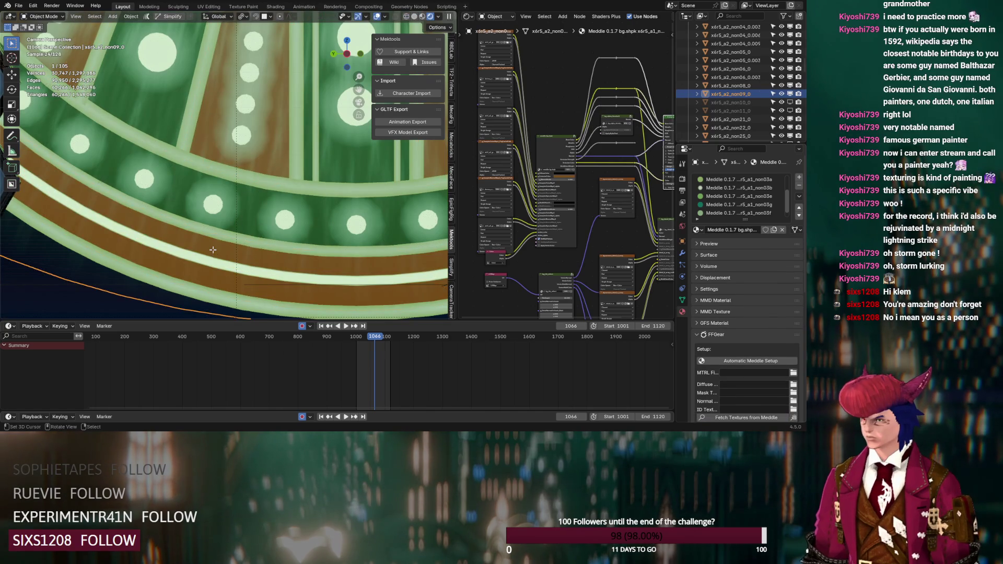
pyautogui.press('Tab')
pyautogui.hotkey('ctrl', 'l')
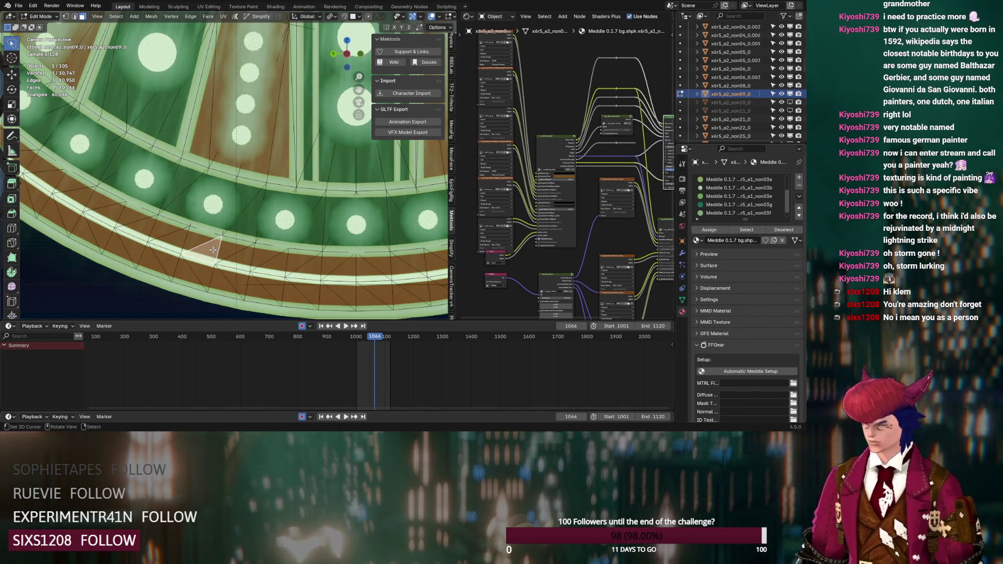
pyautogui.press('h')
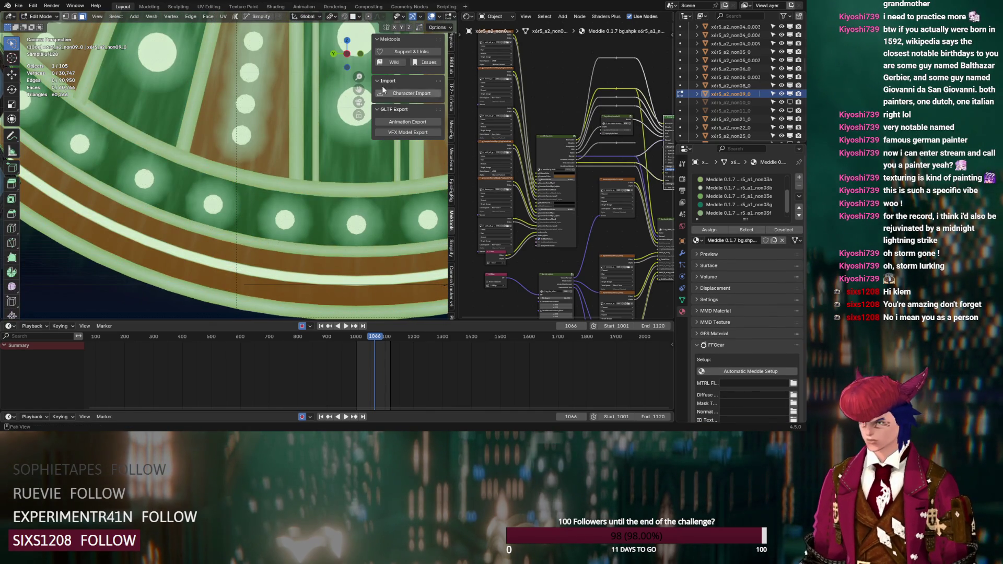
pyautogui.moveTo(453, 46); pyautogui.dragTo(534, 49)
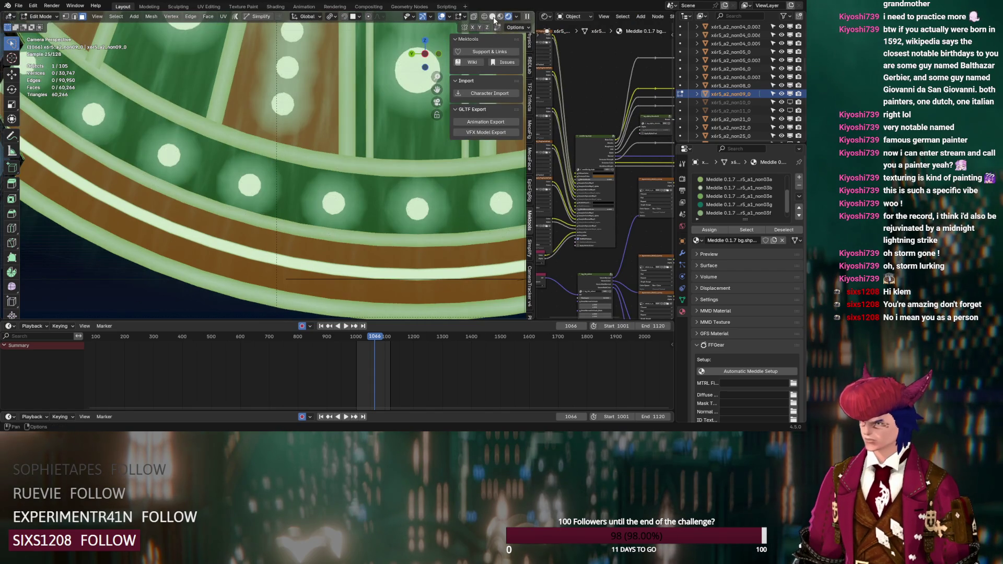
# - Reveal the hidden floor faces and select every face sharing one triangle's material slot
pyautogui.click(493, 17)
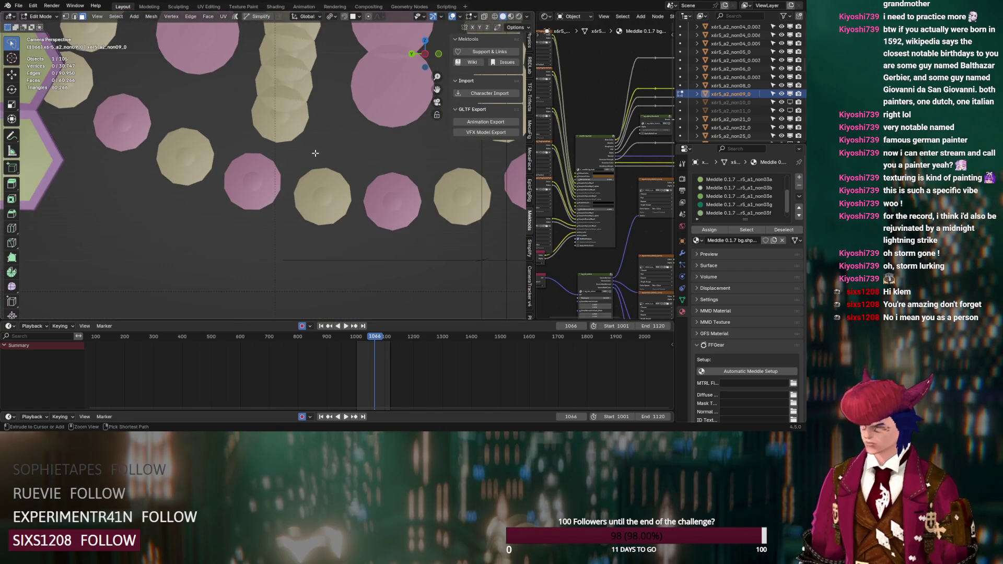
pyautogui.hotkey('alt', 'h')
pyautogui.click(264, 242)
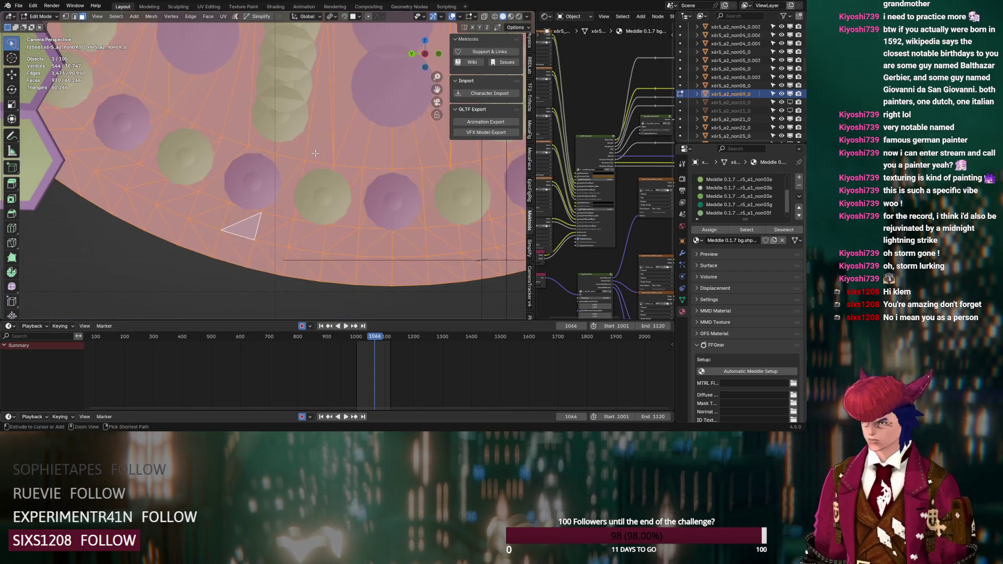
pyautogui.click(738, 231)
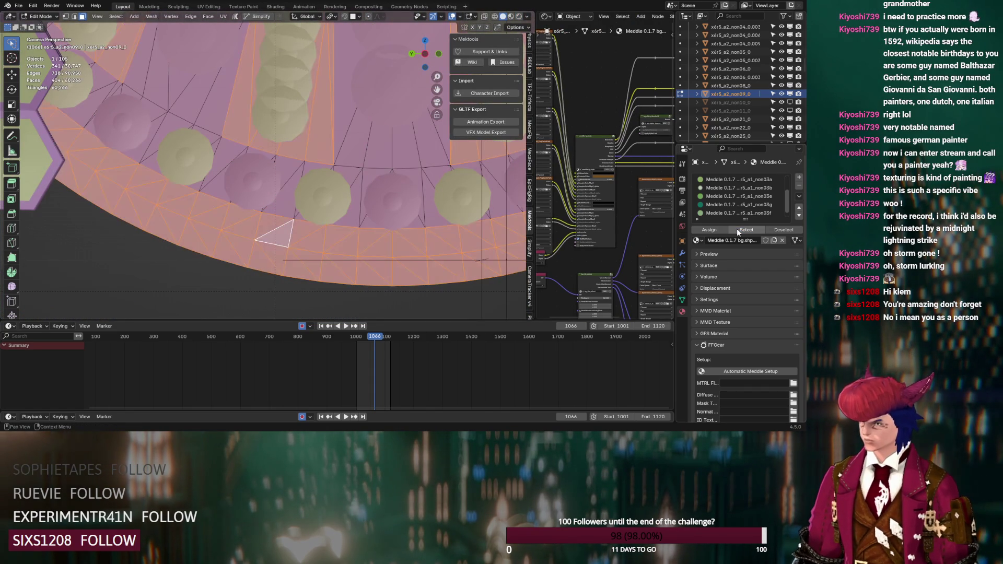
# - Switch the viewport to Material Preview shading and orbit away from the camera view
pyautogui.hotkey('ctrl', 'z')
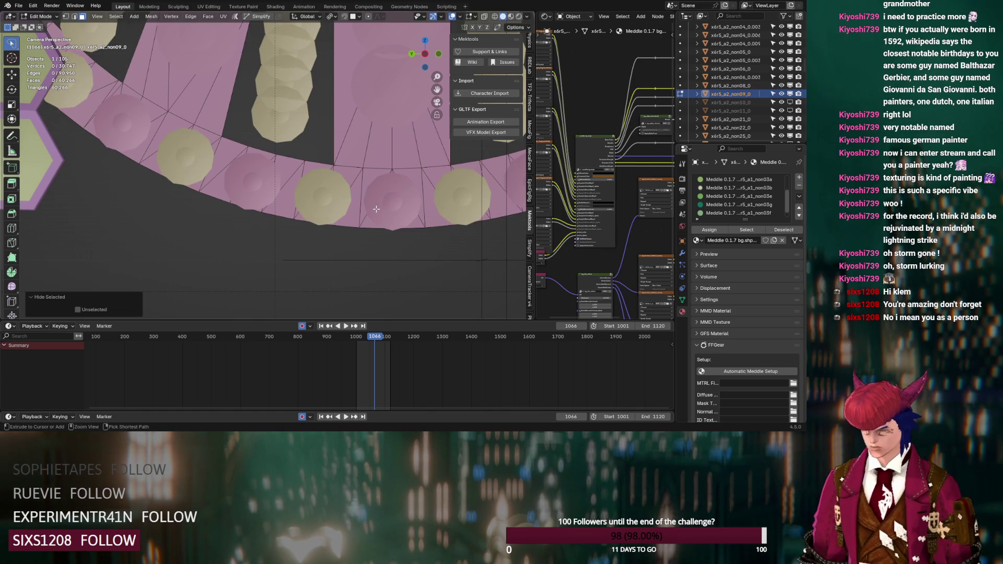
pyautogui.hotkey('ctrl', 'shift', 'z')
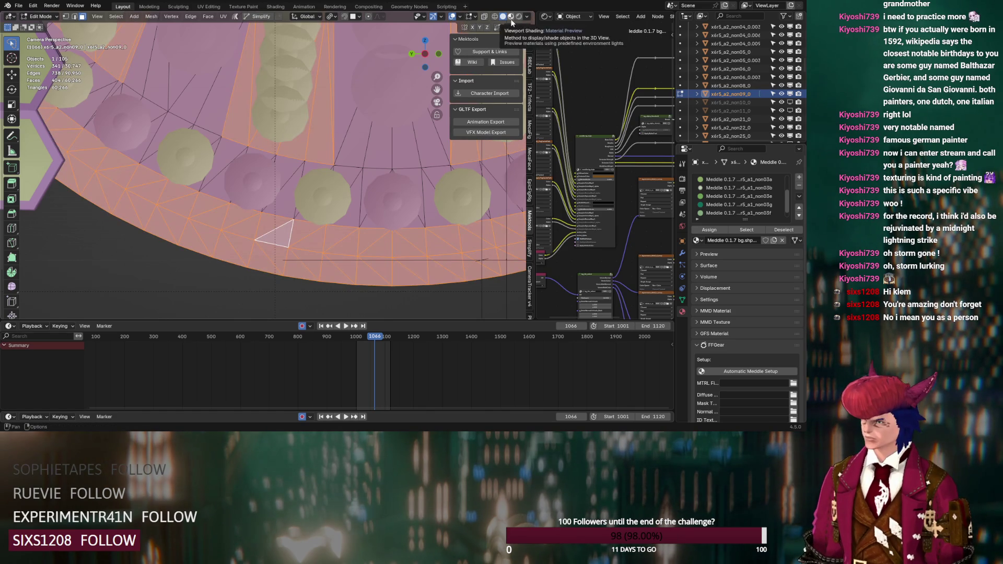
pyautogui.click(511, 16)
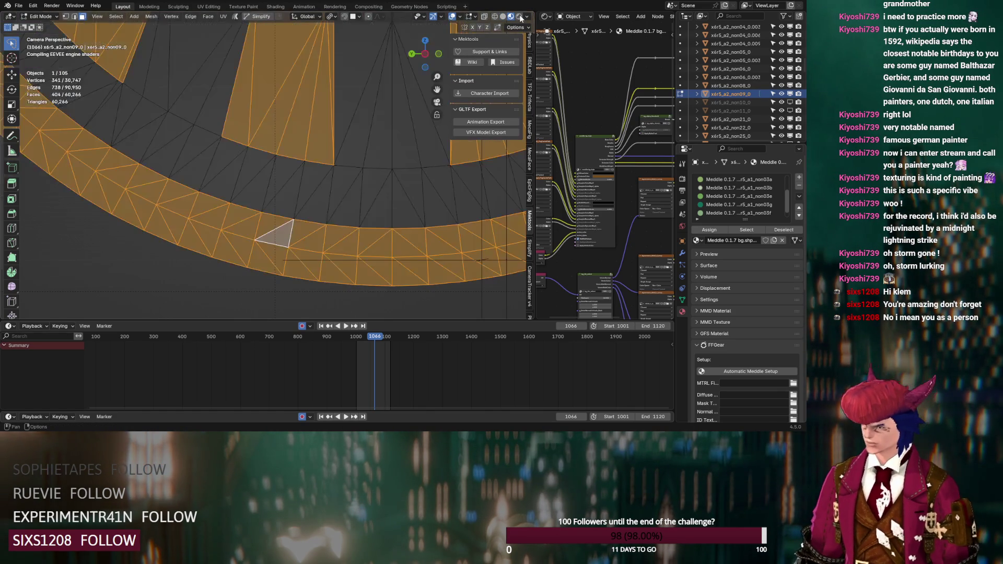
pyautogui.moveTo(250, 167); pyautogui.dragTo(284, 185, button='middle')
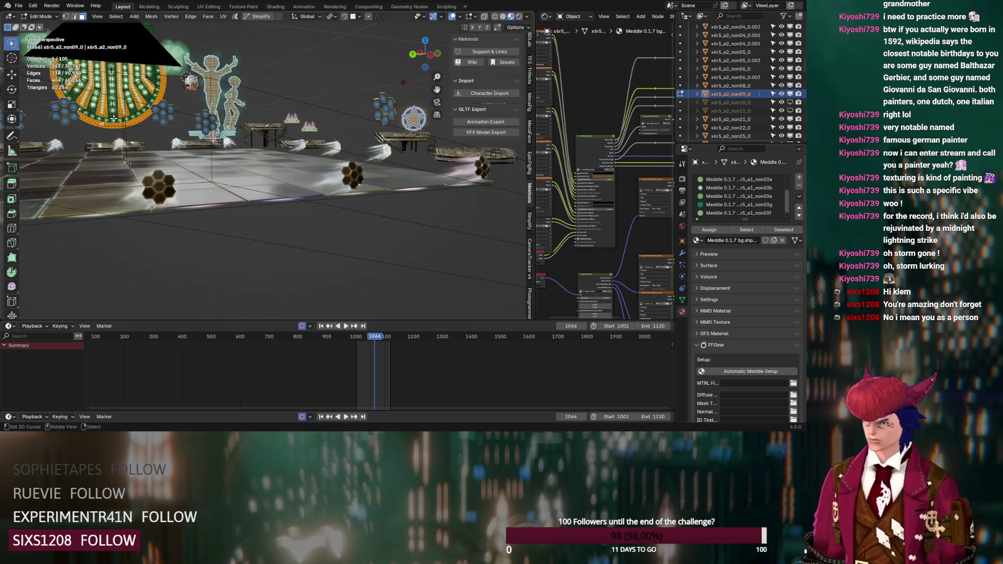
# - Frame the selected floor faces and orbit around them in Rendered shading, in and out of Edit Mode
pyautogui.press('KP_Decimal')
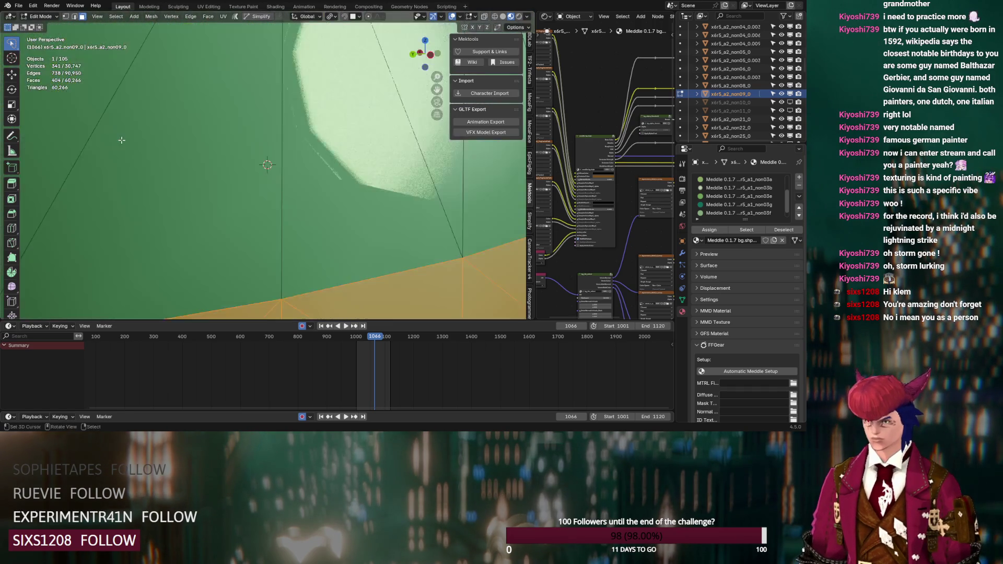
pyautogui.moveTo(128, 144); pyautogui.dragTo(325, 179, button='middle')
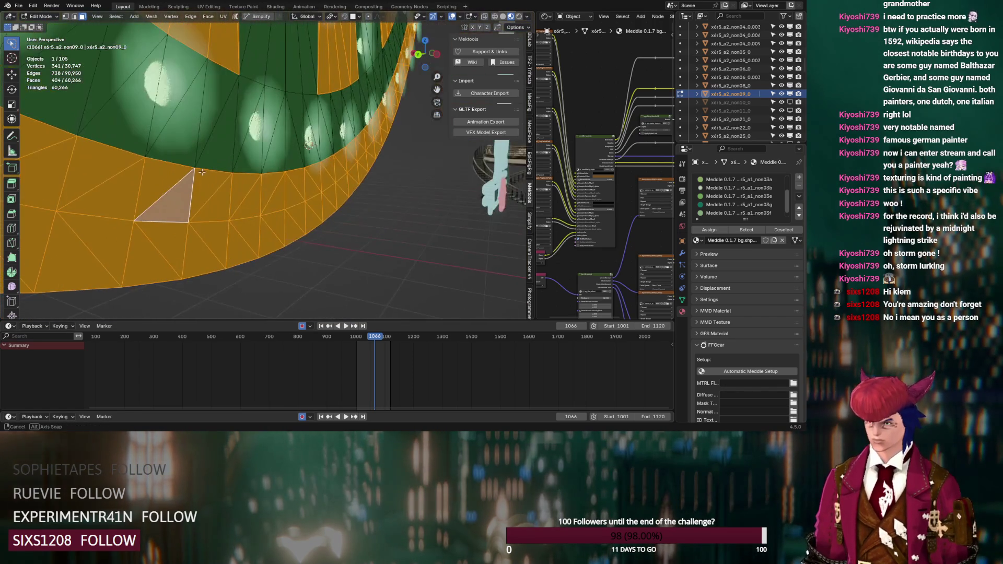
pyautogui.click(519, 16)
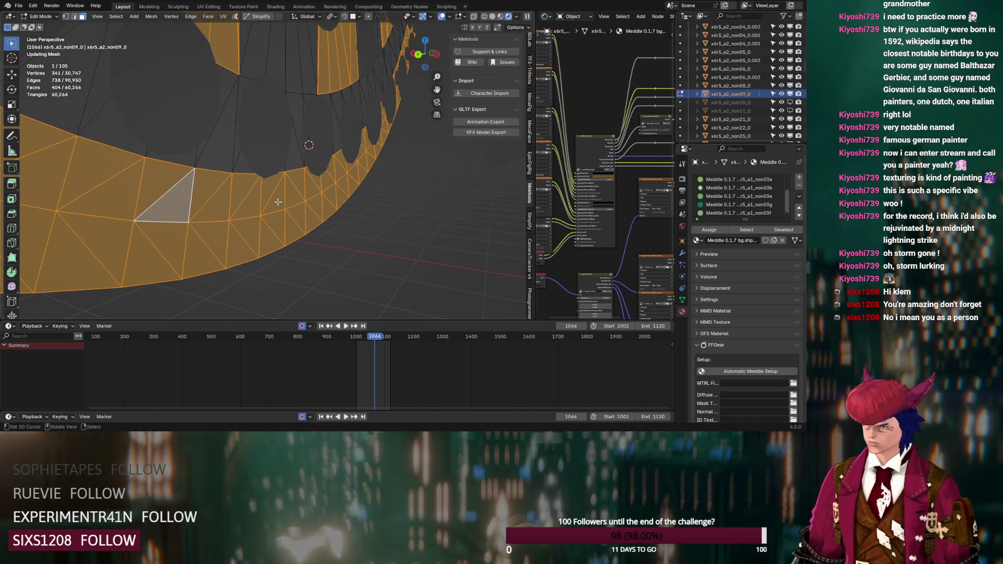
pyautogui.moveTo(250, 222); pyautogui.dragTo(244, 230, button='middle')
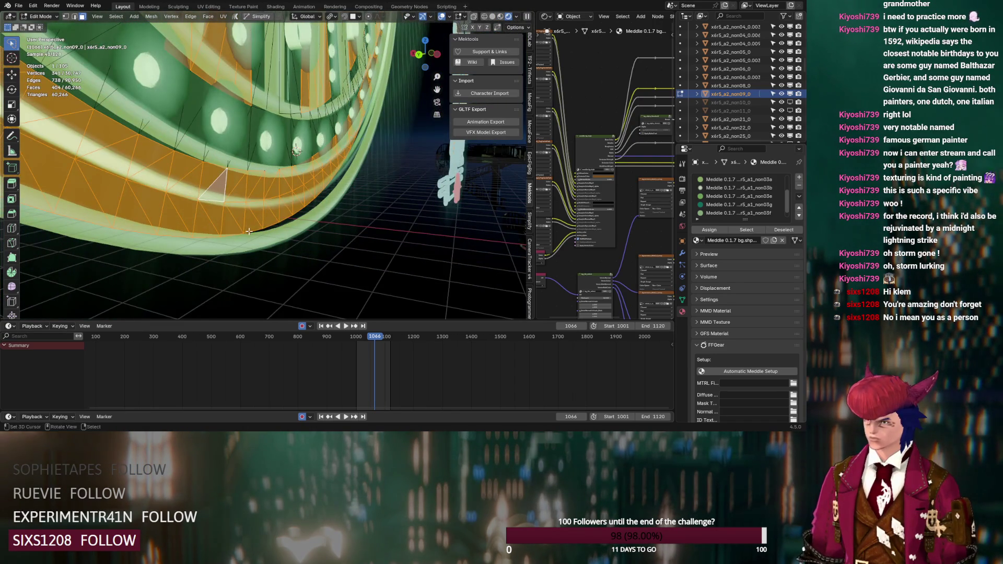
pyautogui.press('Tab')
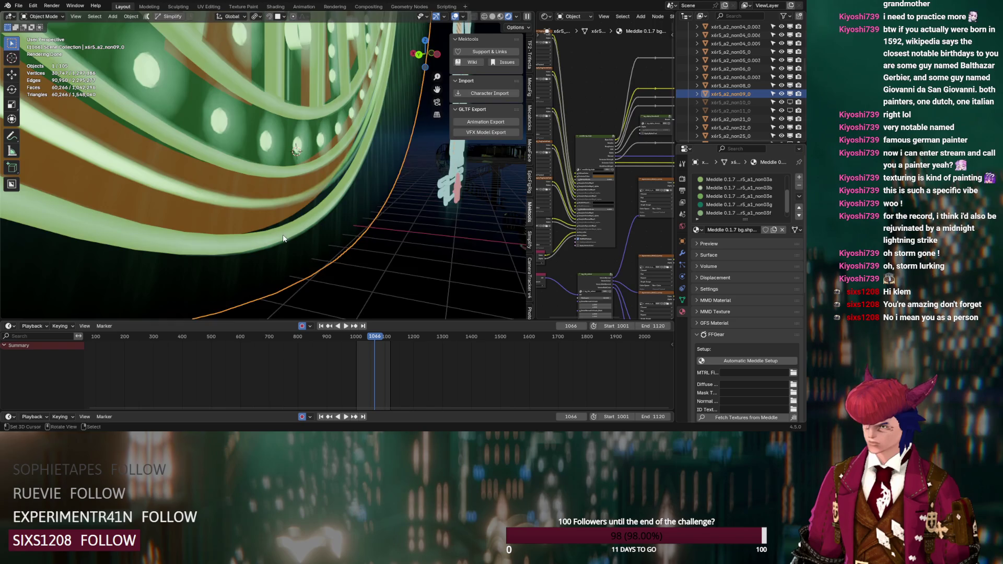
pyautogui.moveTo(283, 238); pyautogui.dragTo(304, 234, button='middle')
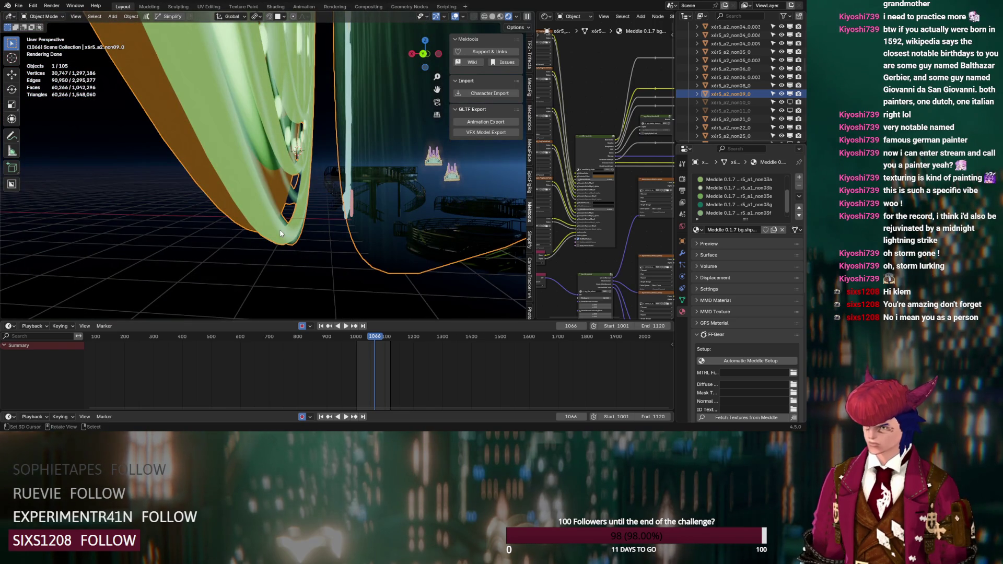
pyautogui.moveTo(291, 201); pyautogui.dragTo(306, 208, button='middle')
pyautogui.press('Tab')
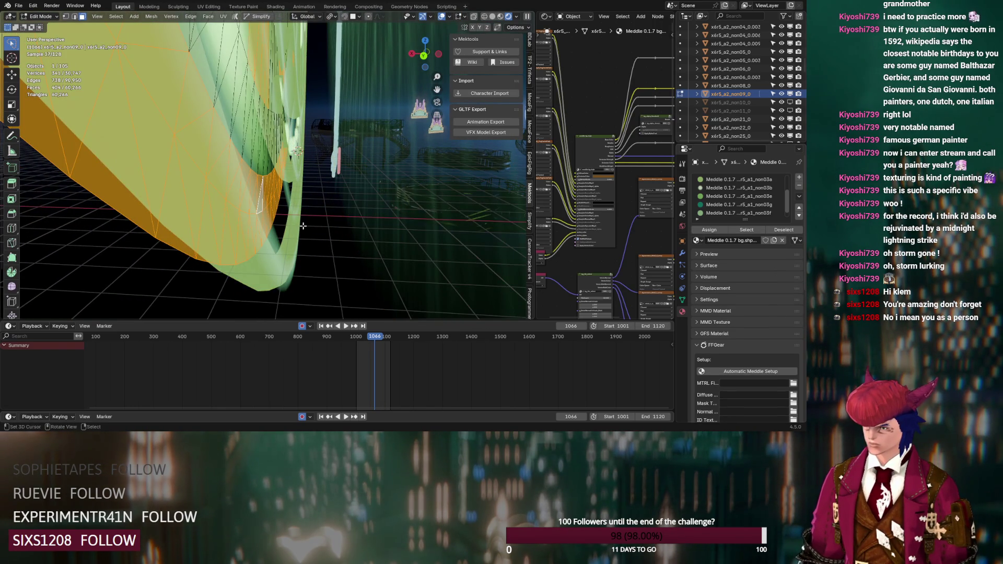
# - Step through the floor object's property tabs to the mesh Object Data settings
pyautogui.click(682, 254)
pyautogui.click(682, 265)
pyautogui.click(683, 277)
pyautogui.click(683, 288)
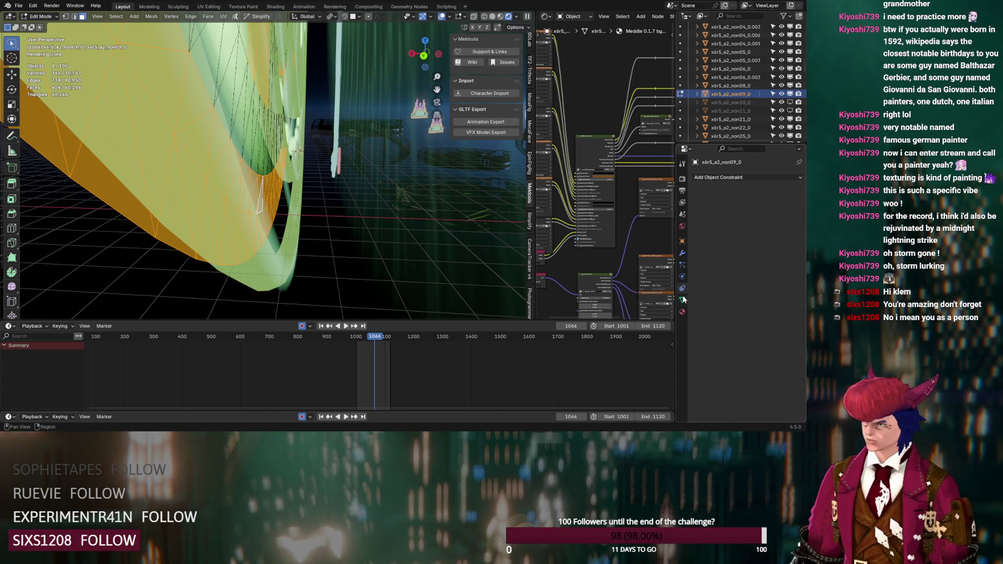
pyautogui.click(683, 299)
pyautogui.moveTo(309, 231); pyautogui.dragTo(306, 236, button='middle')
# - Reveal hidden floor geometry, hide one linked ring band, then select a single face and view its material slots
pyautogui.press('Tab')
pyautogui.press('Tab')
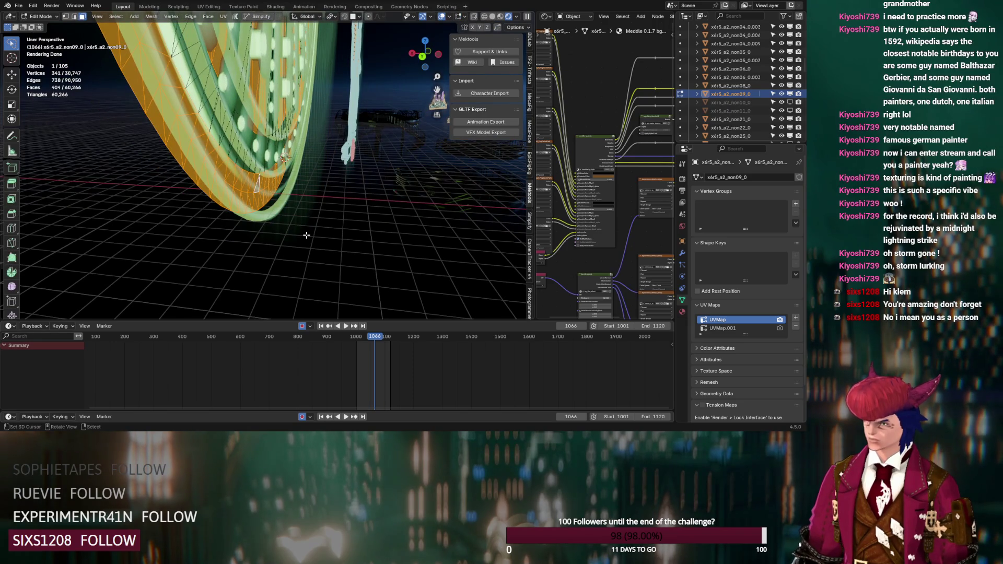
pyautogui.hotkey('alt', 'h')
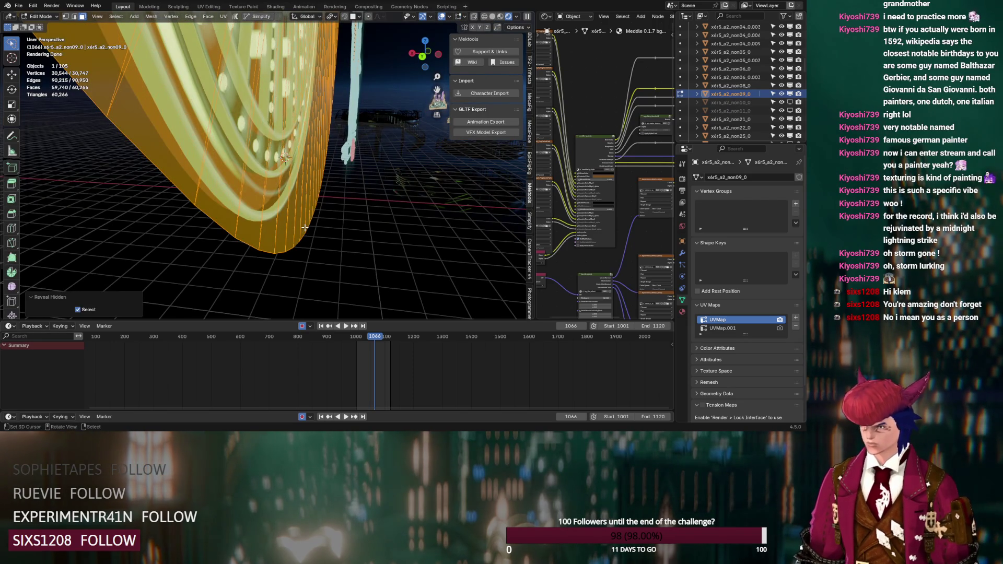
pyautogui.click(305, 231)
pyautogui.hotkey('ctrl', 'l')
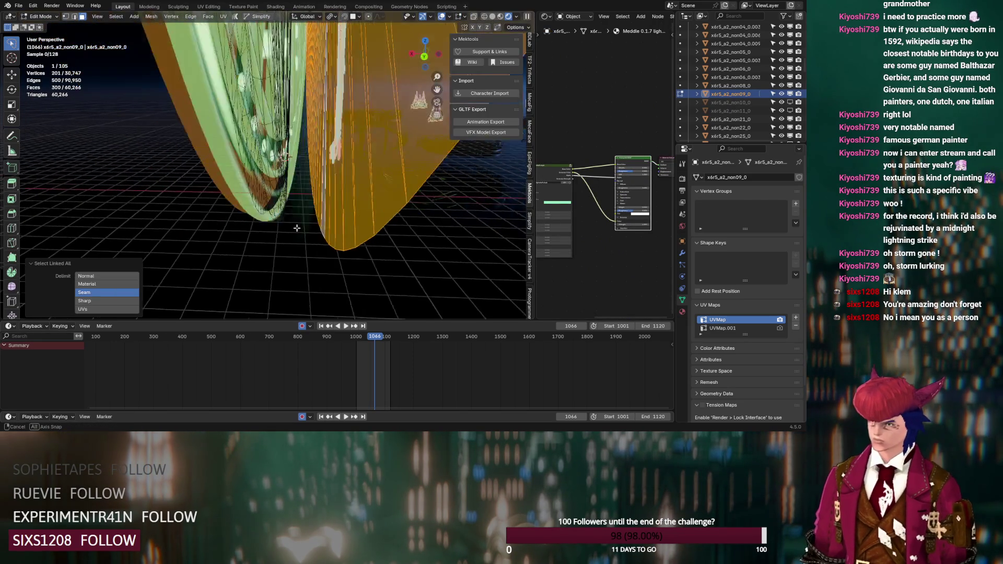
pyautogui.press('h')
pyautogui.moveTo(319, 224)
pyautogui.mouseDown(button='middle')
pyautogui.moveTo(265, 243)
pyautogui.moveTo(222, 242)
pyautogui.mouseUp(button='middle')
pyautogui.click(177, 231)
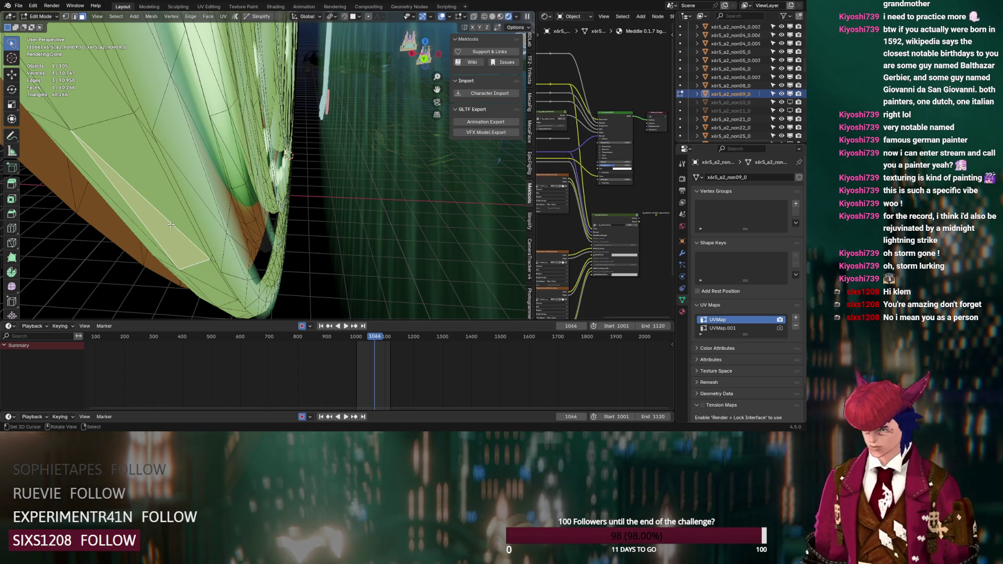
pyautogui.click(683, 312)
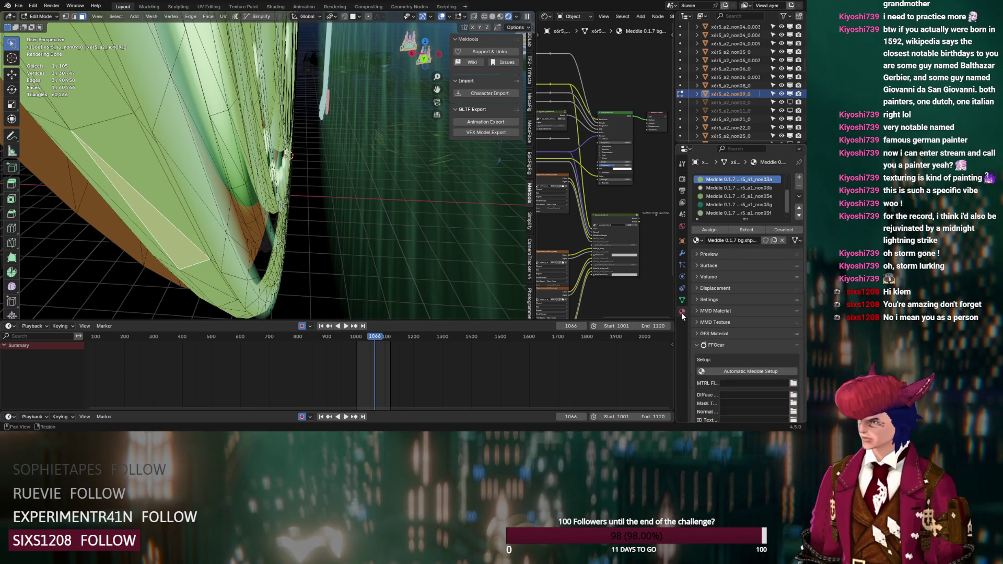
# - Select and frame all faces assigned to the active floor material slot
pyautogui.click(747, 230)
pyautogui.press('KP_Decimal')
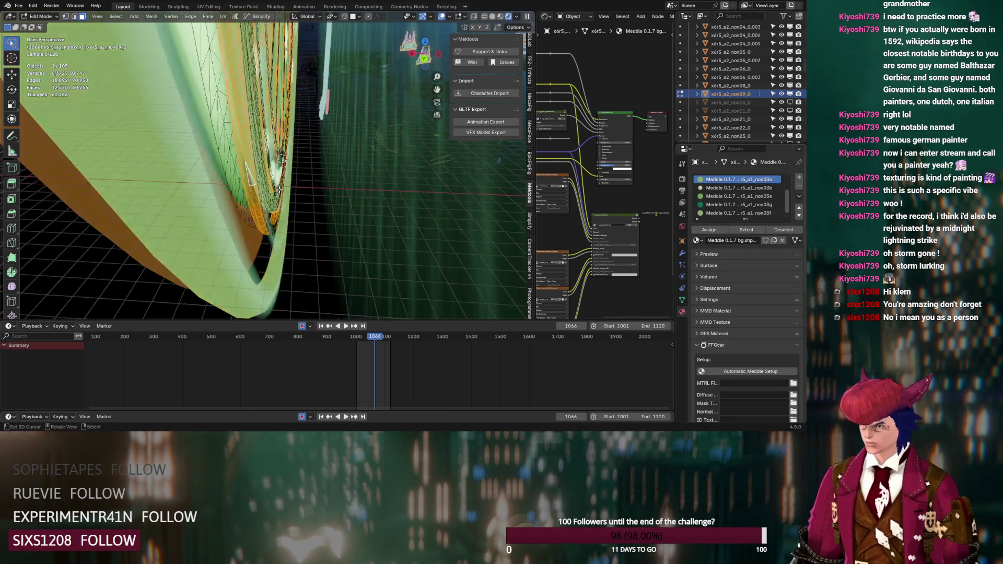
pyautogui.scroll(5, 317, 187)
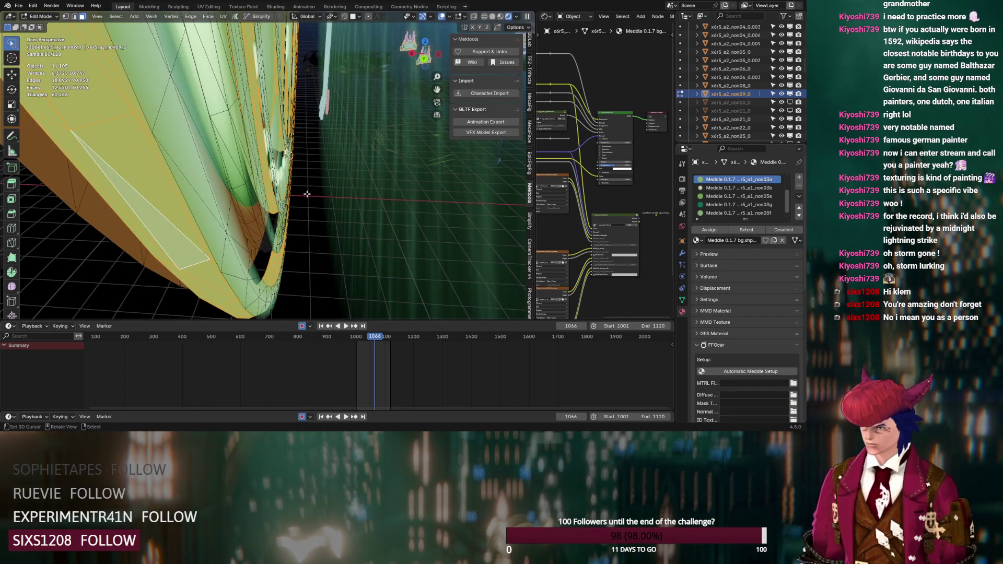
pyautogui.moveTo(302, 197); pyautogui.dragTo(282, 209, button='middle')
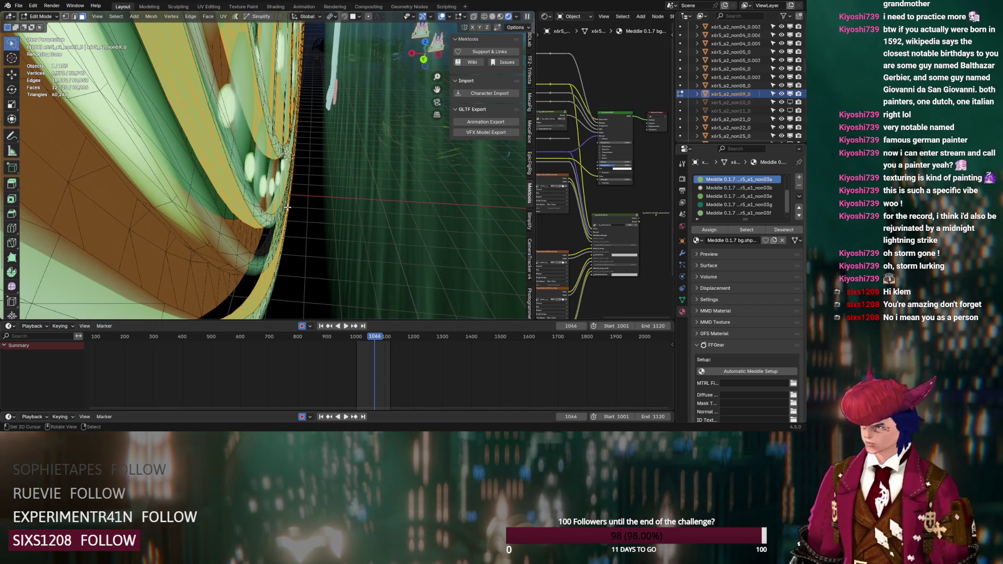
# - Link the top added node's output into the floor material's Principled BSDF in the Node Editor
pyautogui.press('Home')
pyautogui.moveTo(583, 201)
pyautogui.mouseDown(button='middle')
pyautogui.moveTo(617, 204)
pyautogui.moveTo(573, 240)
pyautogui.mouseUp(button='middle')
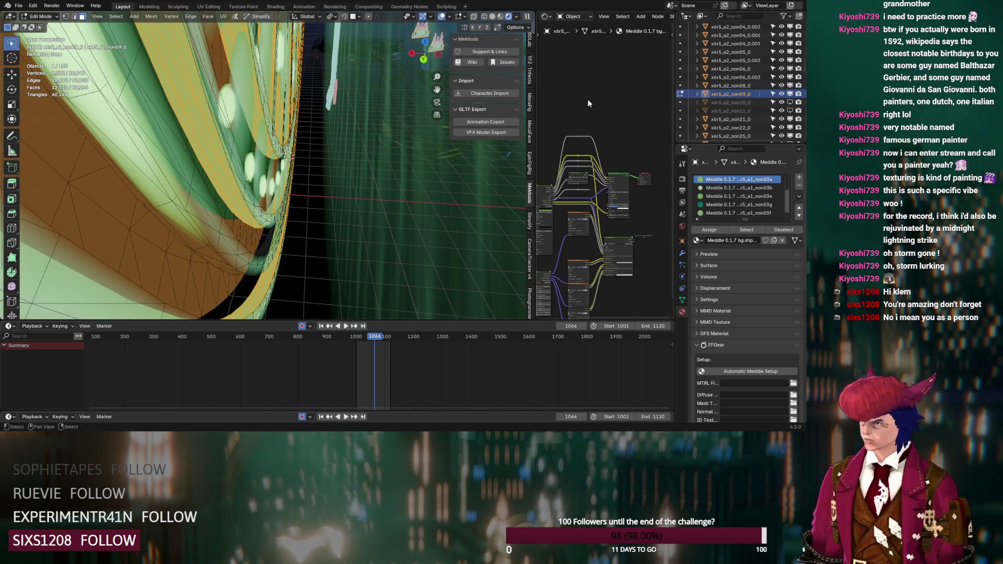
pyautogui.moveTo(588, 102)
pyautogui.keyDown('ctrl'); pyautogui.mouseDown(button='middle')
pyautogui.moveTo(594, 125)
pyautogui.moveTo(618, 65)
pyautogui.mouseUp(button='middle'); pyautogui.keyUp('ctrl')
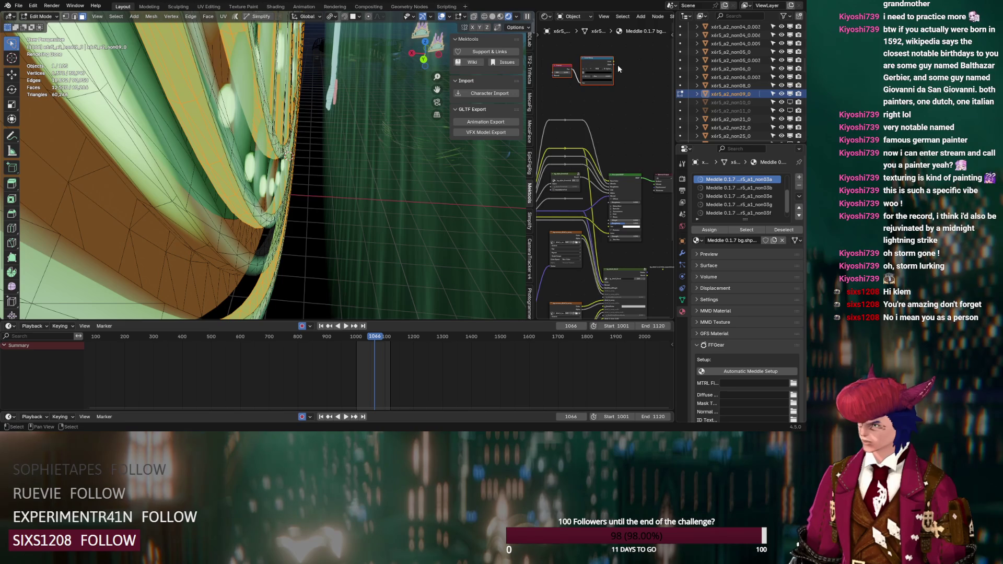
pyautogui.moveTo(614, 62)
pyautogui.mouseDown()
pyautogui.moveTo(622, 212)
pyautogui.moveTo(613, 196)
pyautogui.mouseUp()
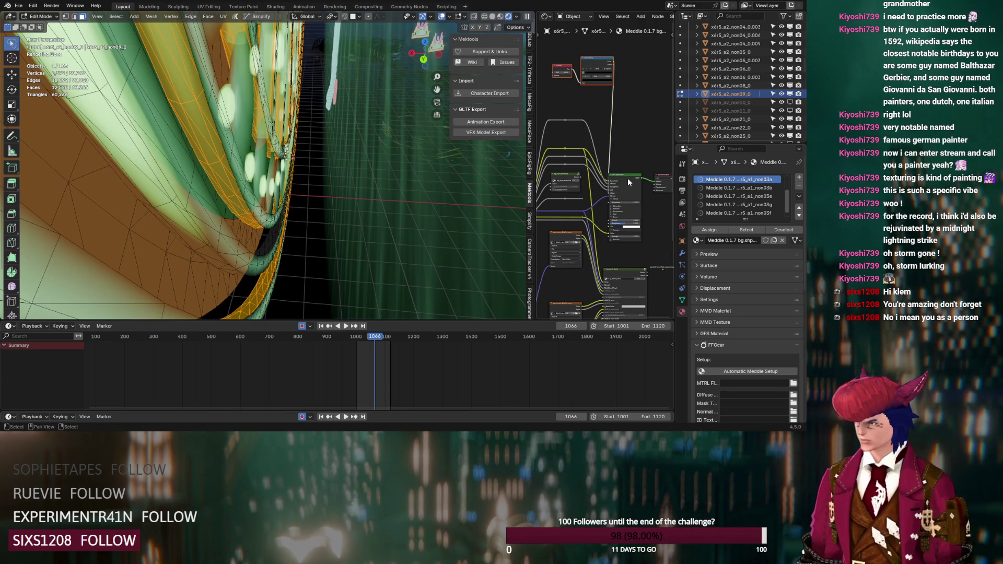
pyautogui.press('KP_0')
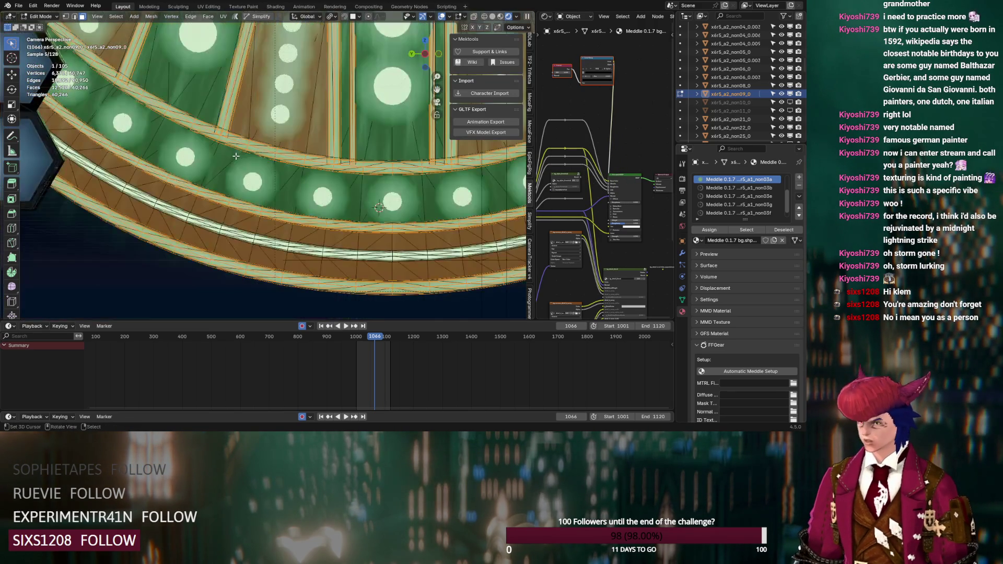
# - Zoom into the brown floor bands and compare three band faces against the non03a material slot
pyautogui.scroll(3, 221, 186)
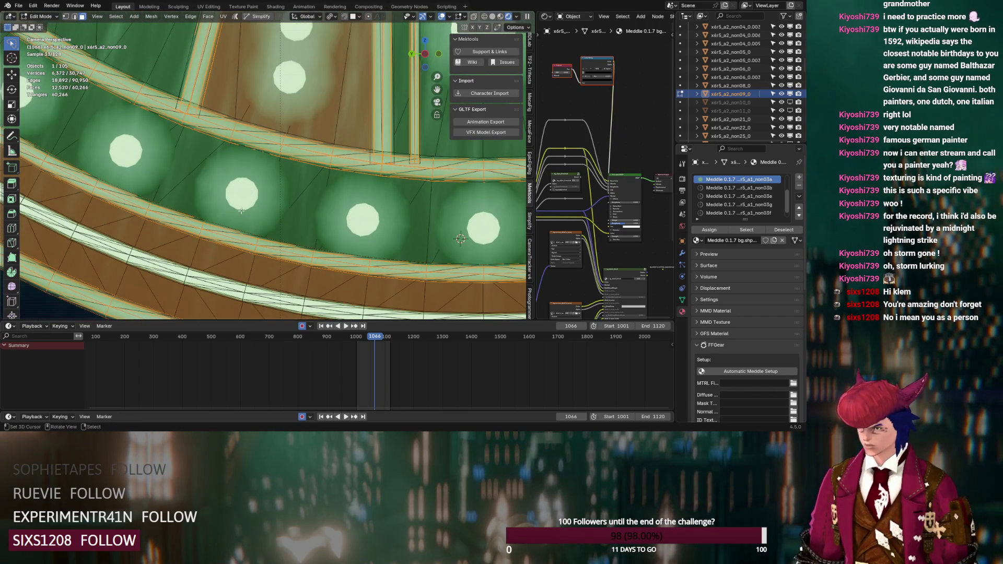
pyautogui.keyDown('shift'); pyautogui.moveTo(234, 208); pyautogui.dragTo(317, 166, button='middle'); pyautogui.keyUp('shift')
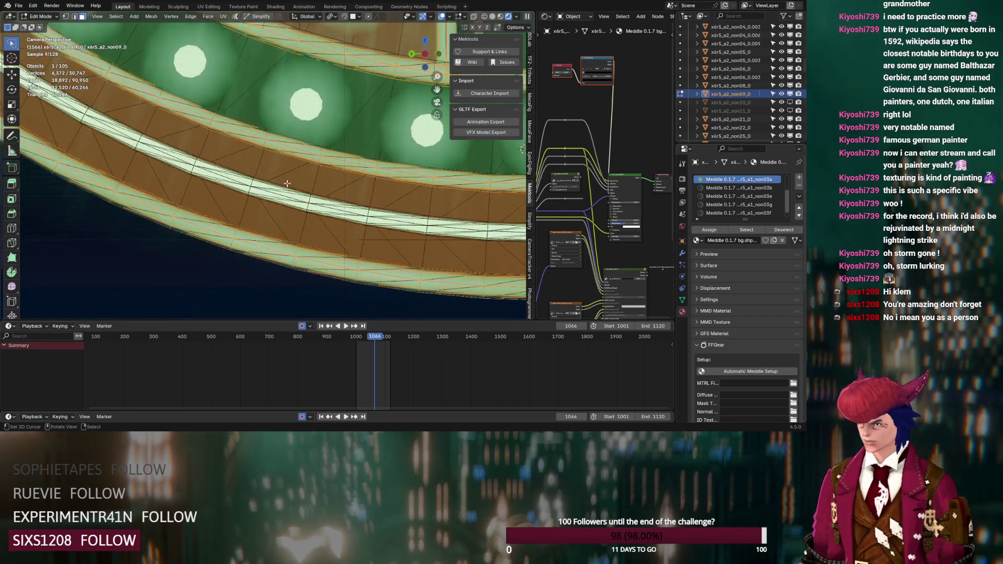
pyautogui.scroll(2, 266, 195)
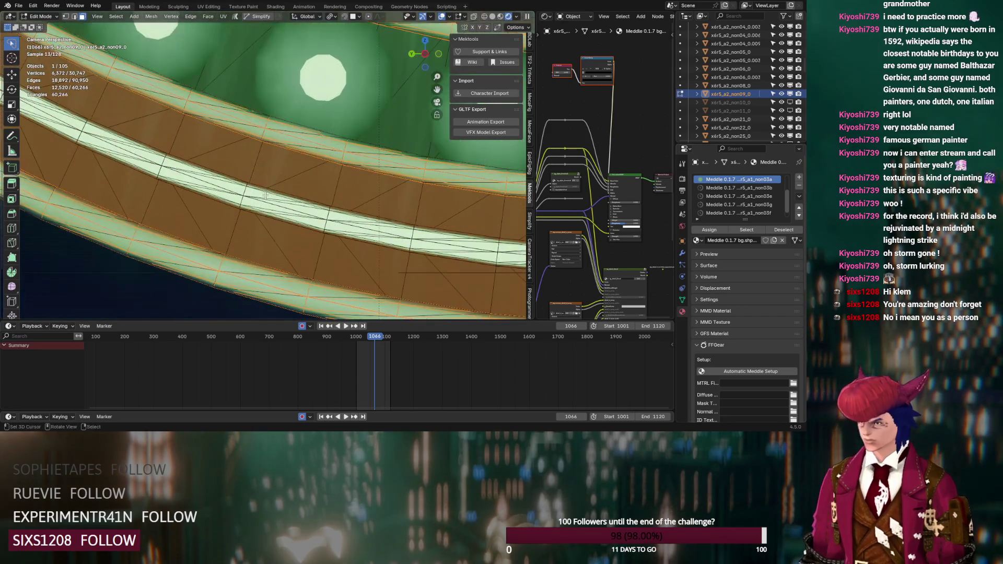
pyautogui.click(200, 256)
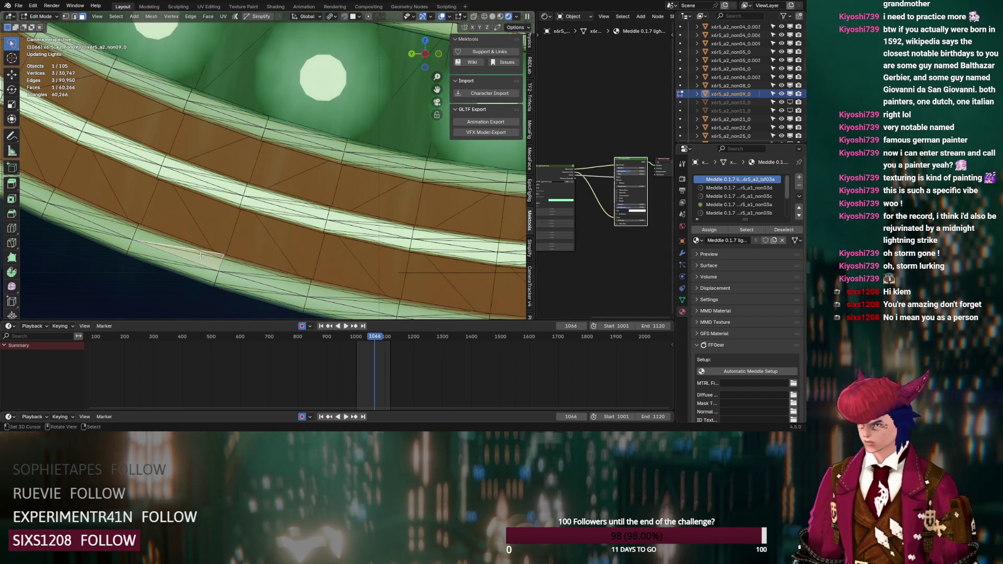
pyautogui.click(722, 205)
pyautogui.scroll(2, 587, 187)
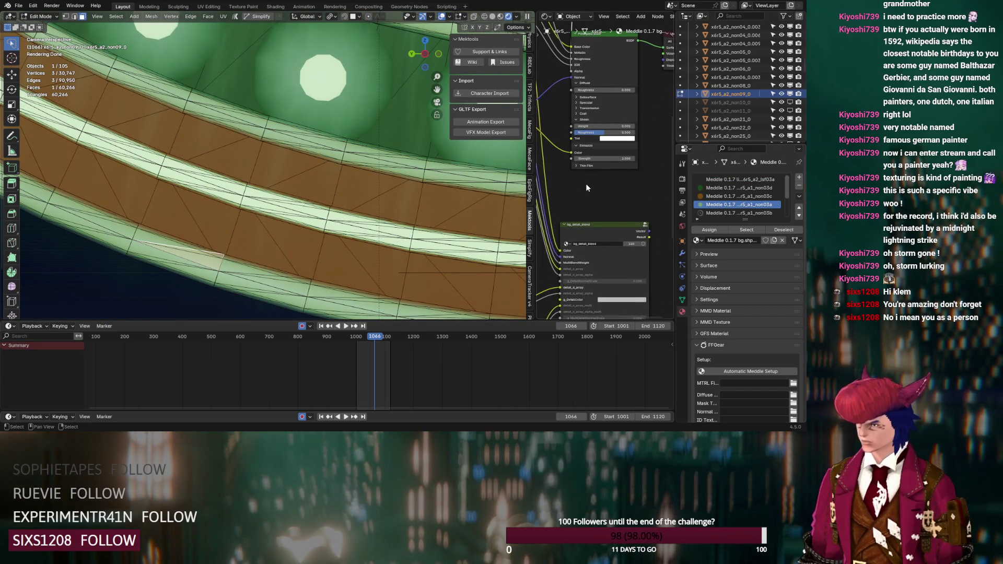
pyautogui.click(302, 217)
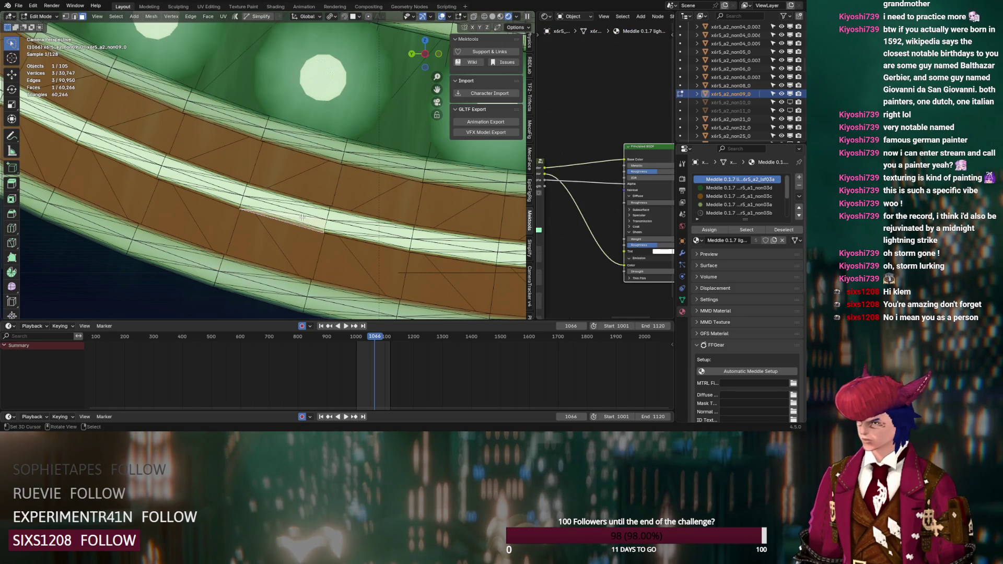
pyautogui.click(717, 206)
pyautogui.click(300, 145)
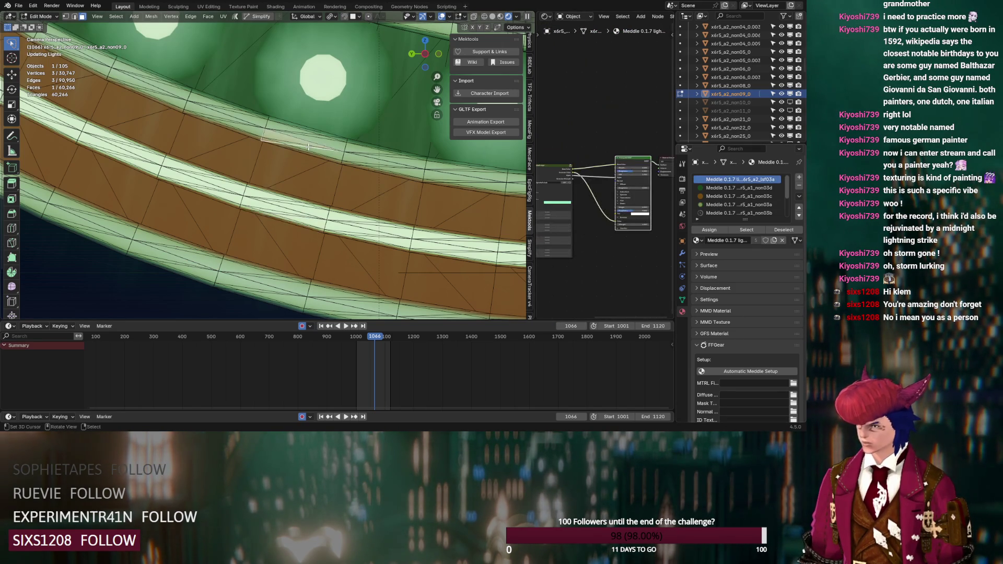